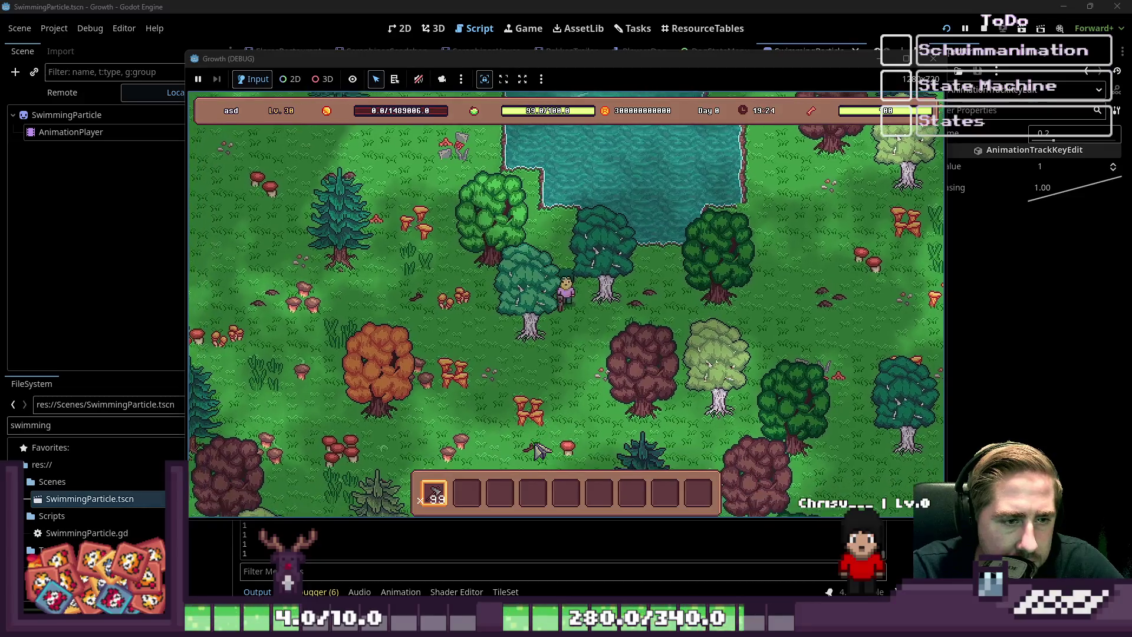
Walk the character through the forest, chop down a nearby tree, then switch to Discord
key("w+a")
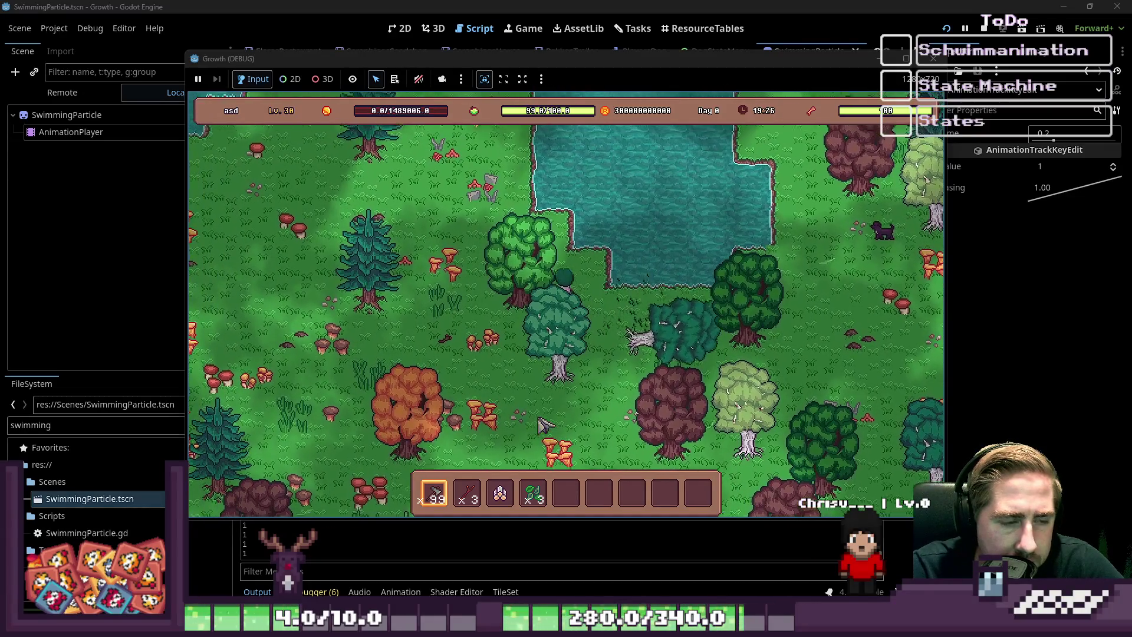
key("s")
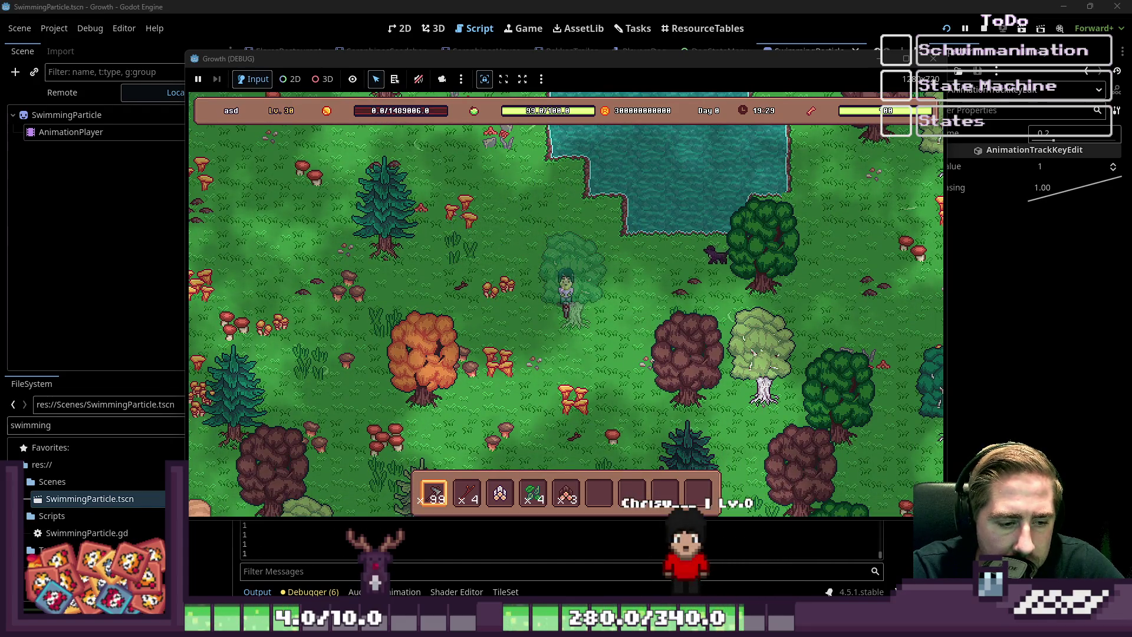
key("space")
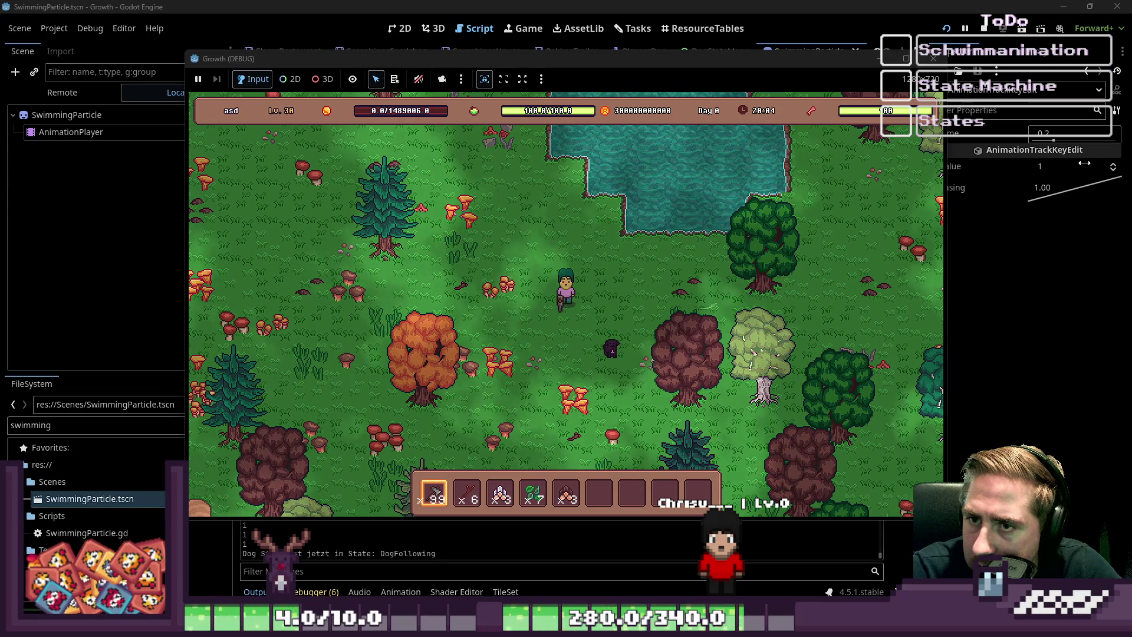
key("alt+Tab")
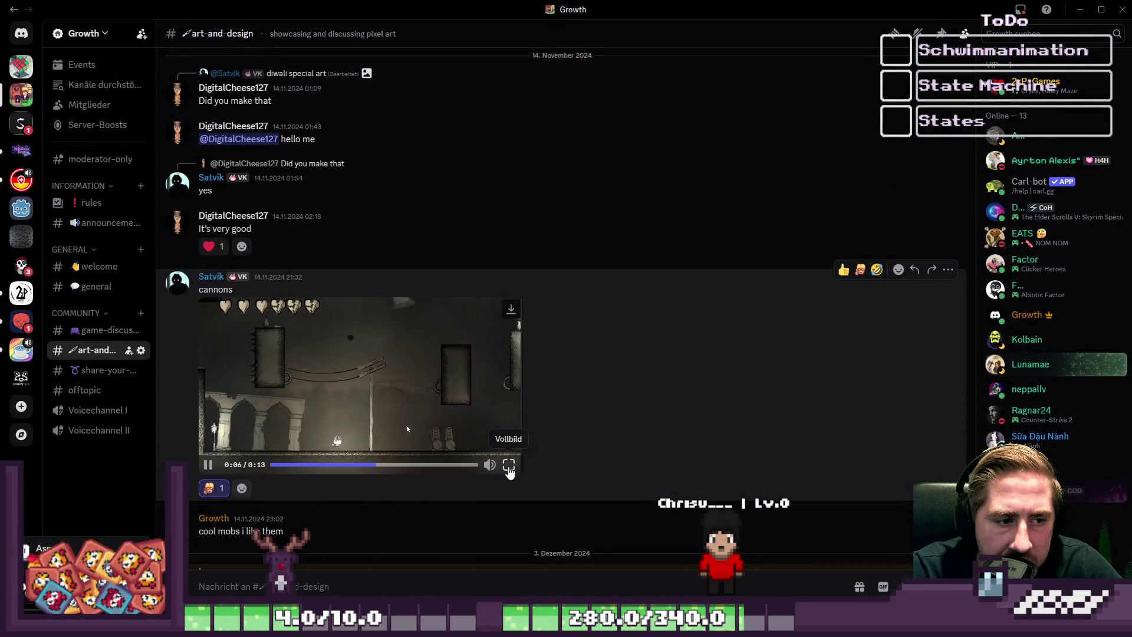
Play the shared 'cannons' clip full screen, pausing and resuming it once
left_click(508, 465)
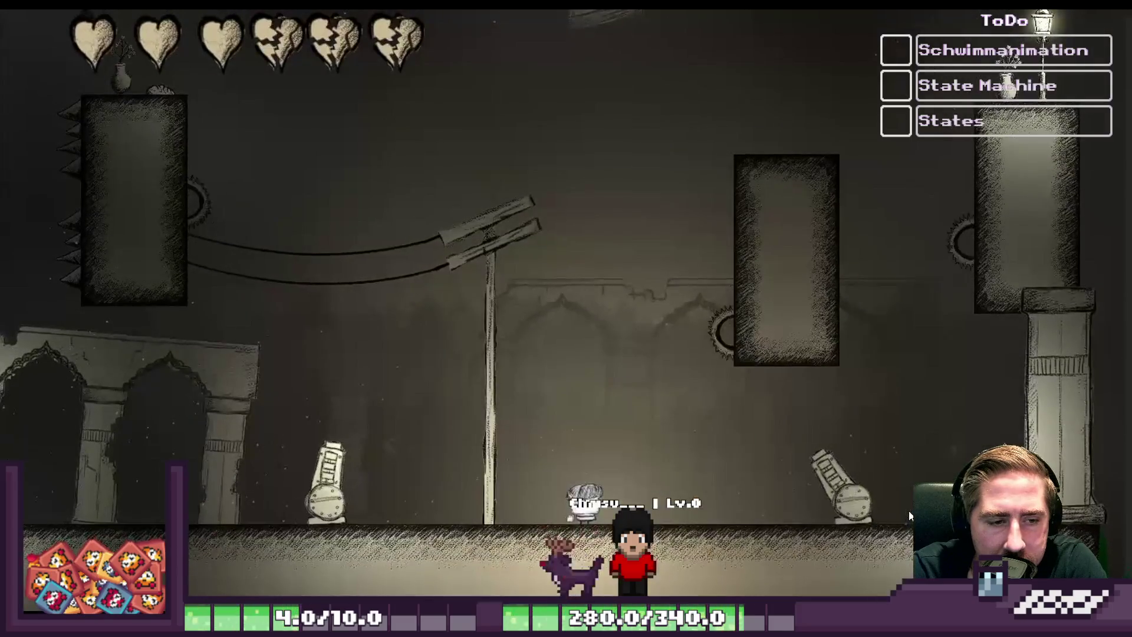
left_click(909, 511)
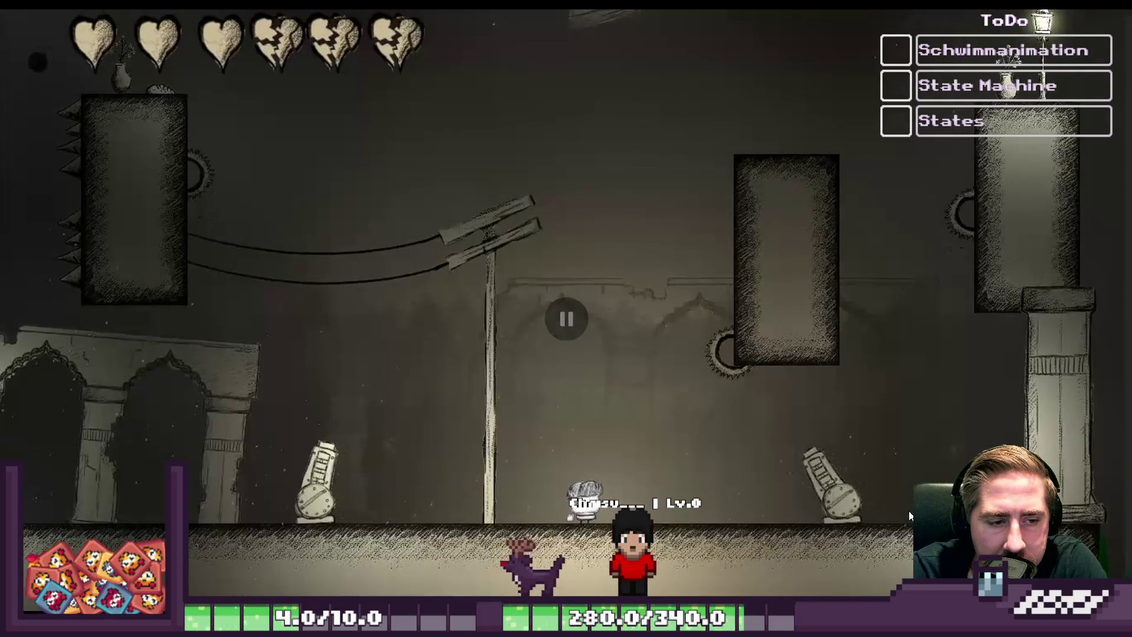
left_click(908, 511)
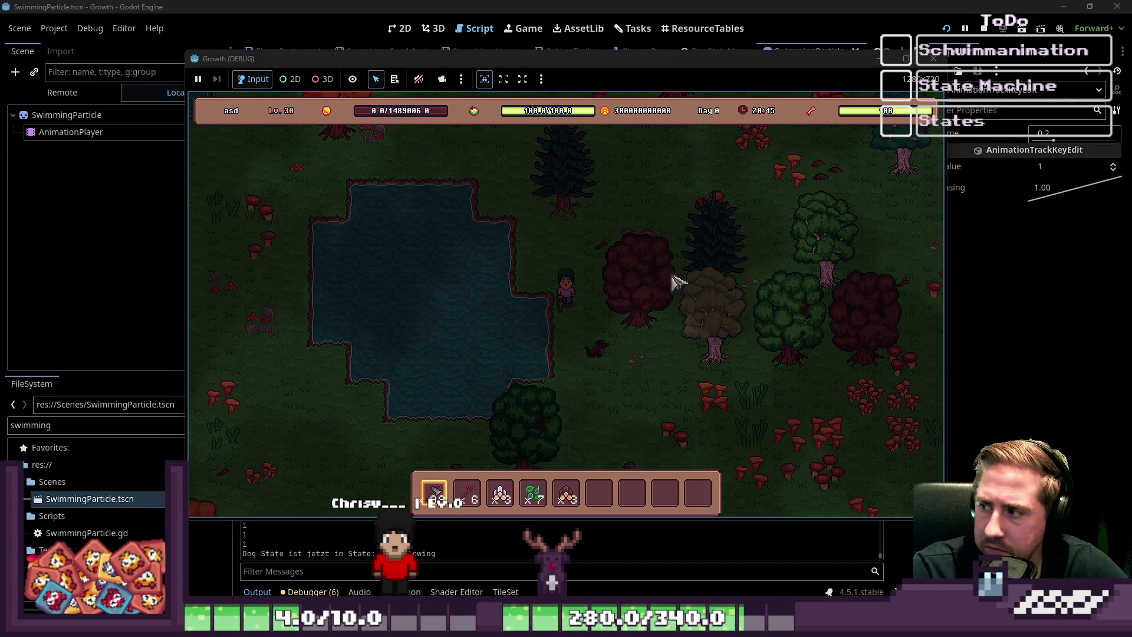
Walk the character around the forest in all directions as night falls
key("w")
key("a")
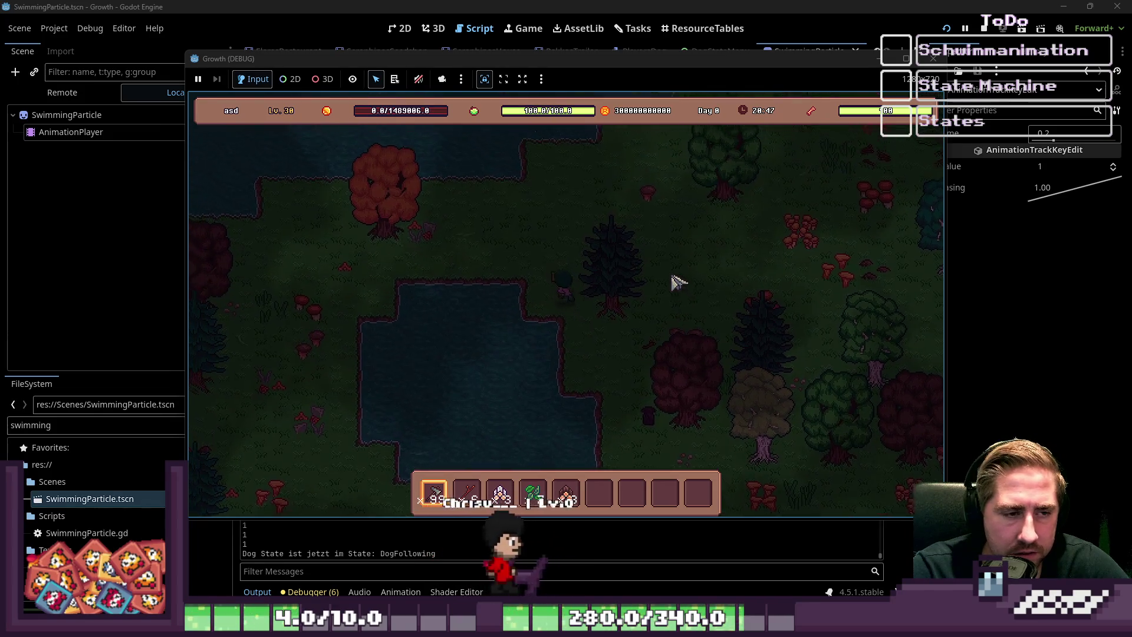
key("s")
key("a")
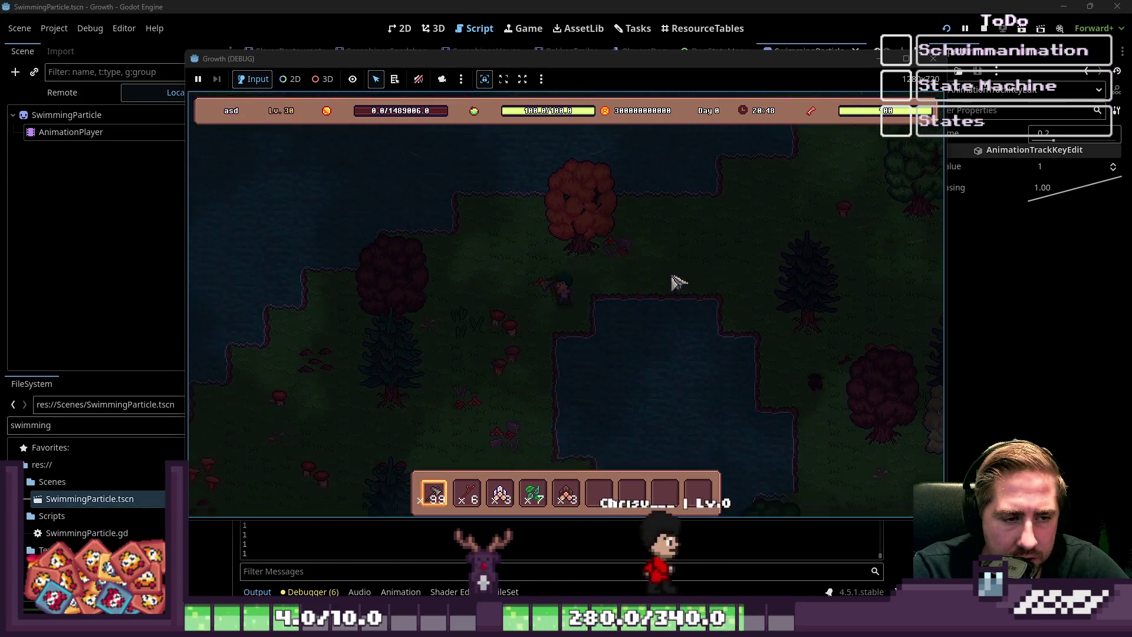
key("s")
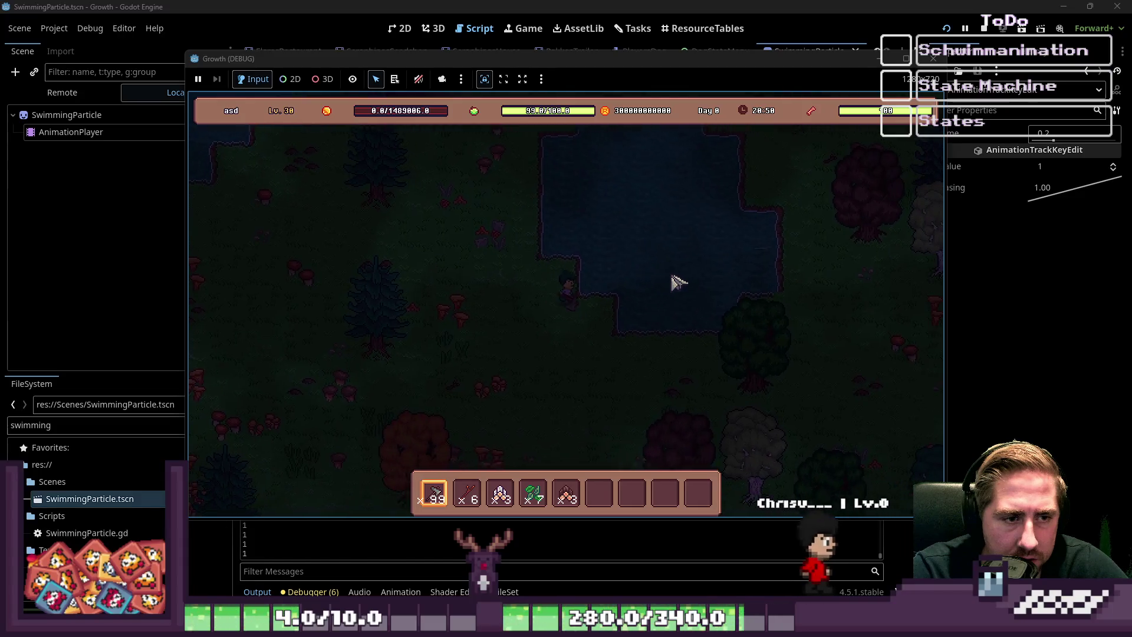
key("s")
key("d")
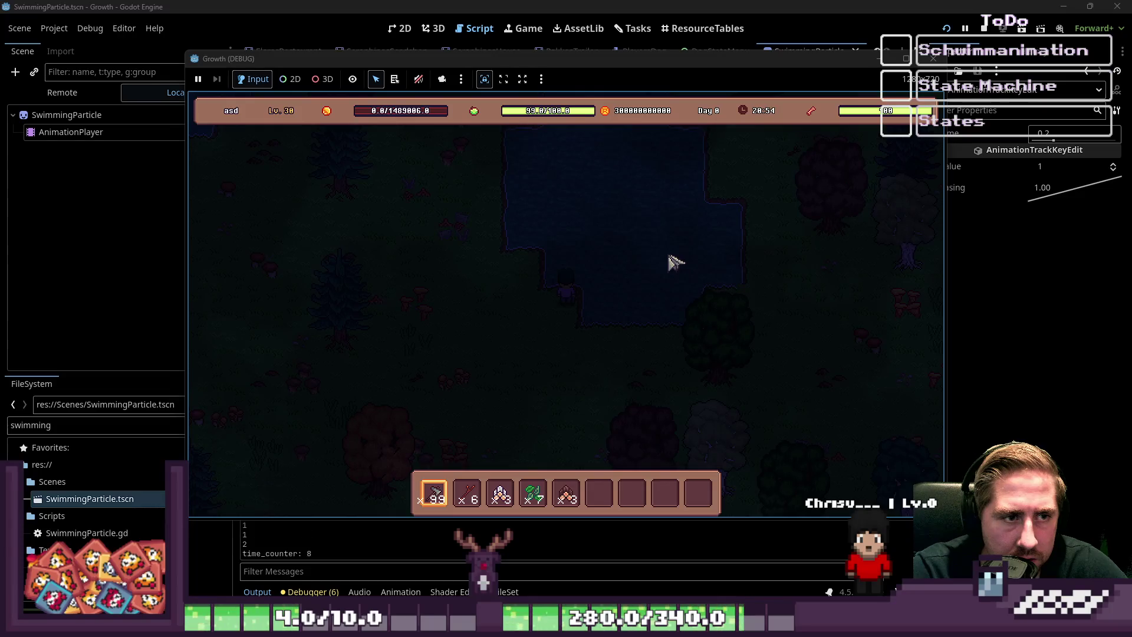
key("a")
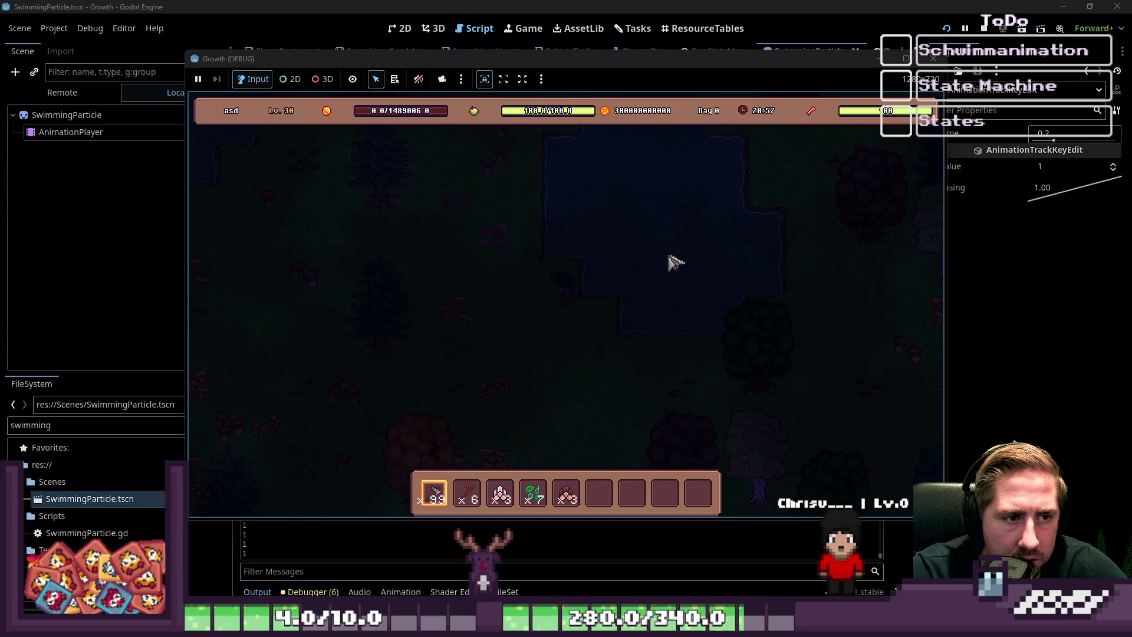
key("w")
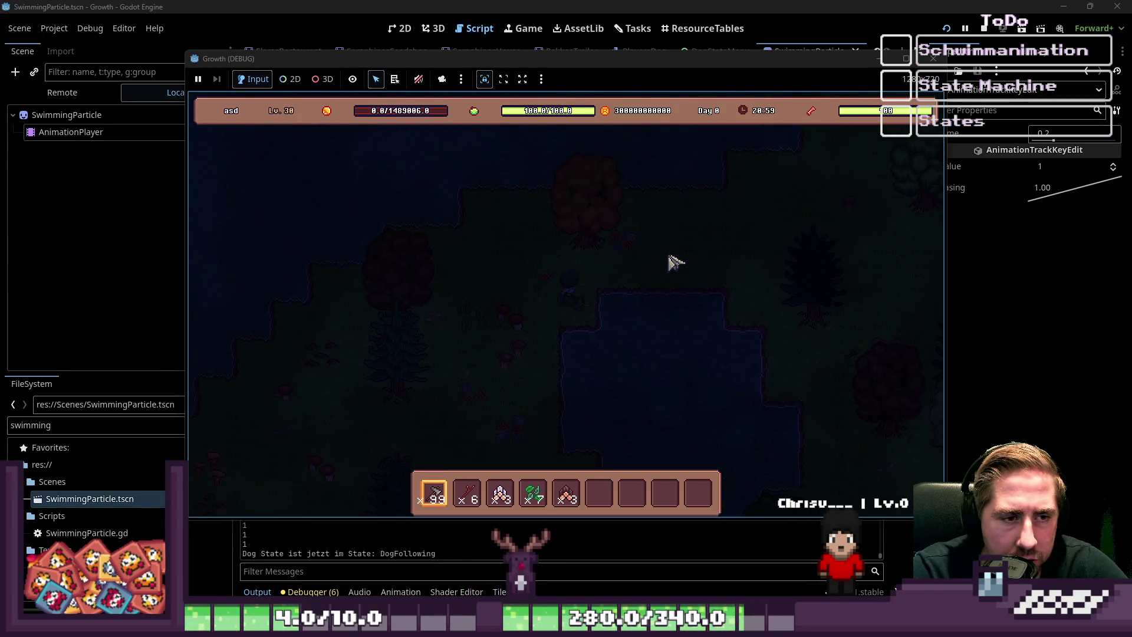
key("d")
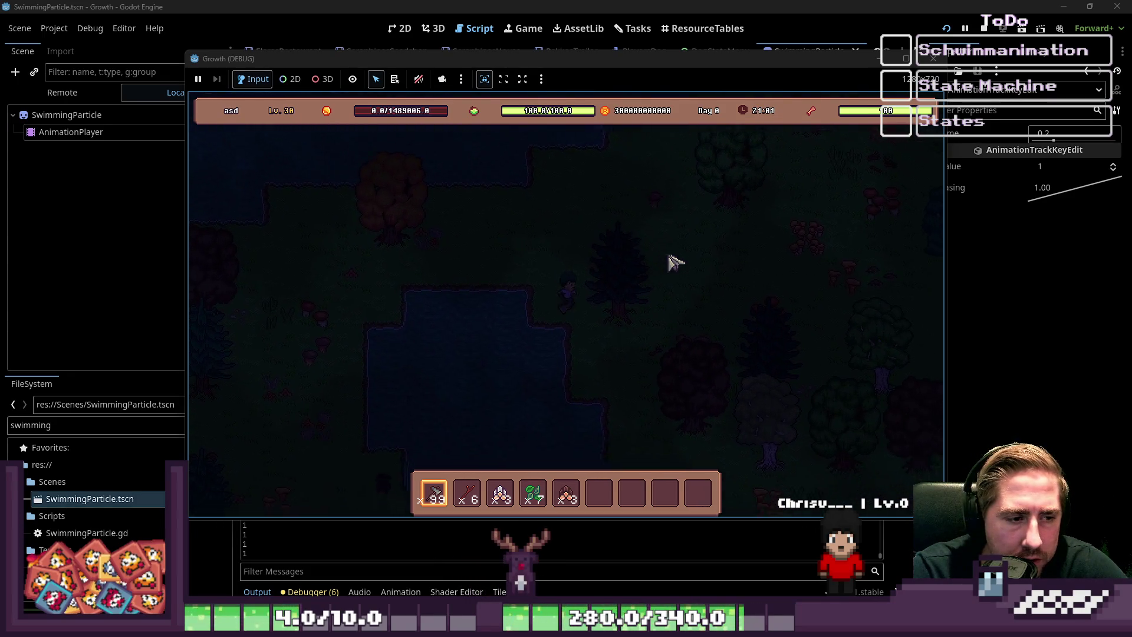
key("s")
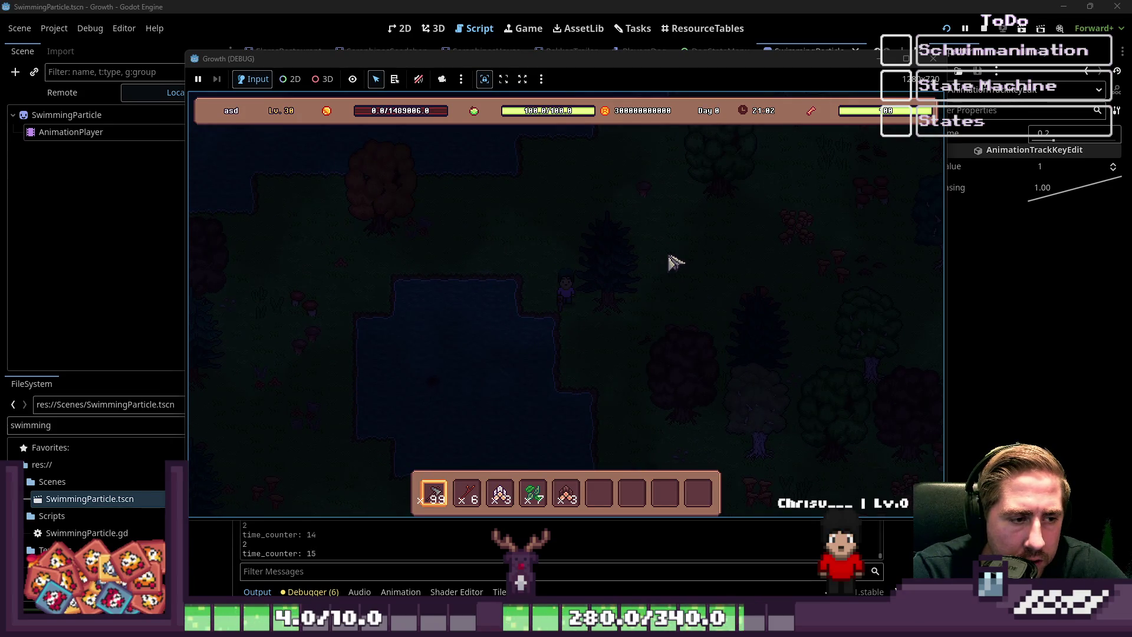
key("a")
key("w")
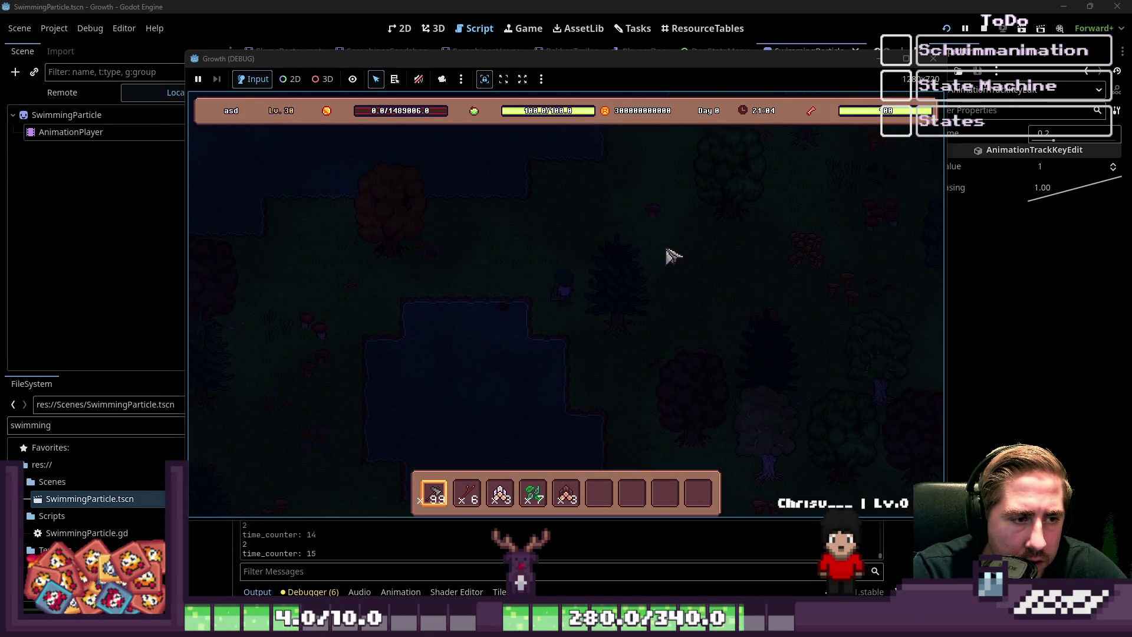
key("s")
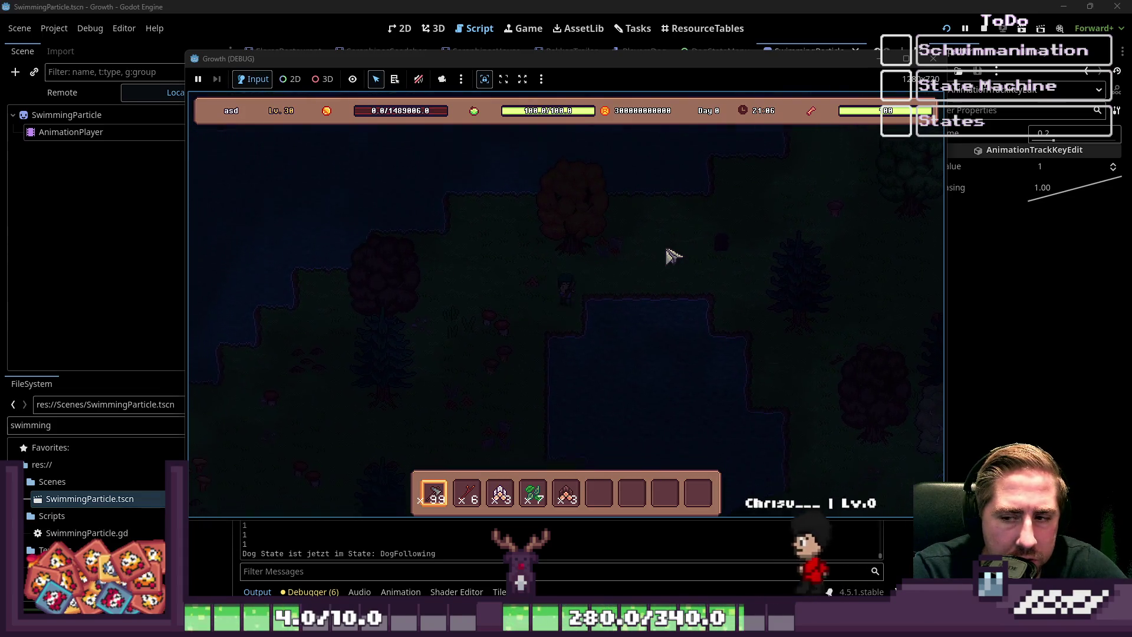
key("a")
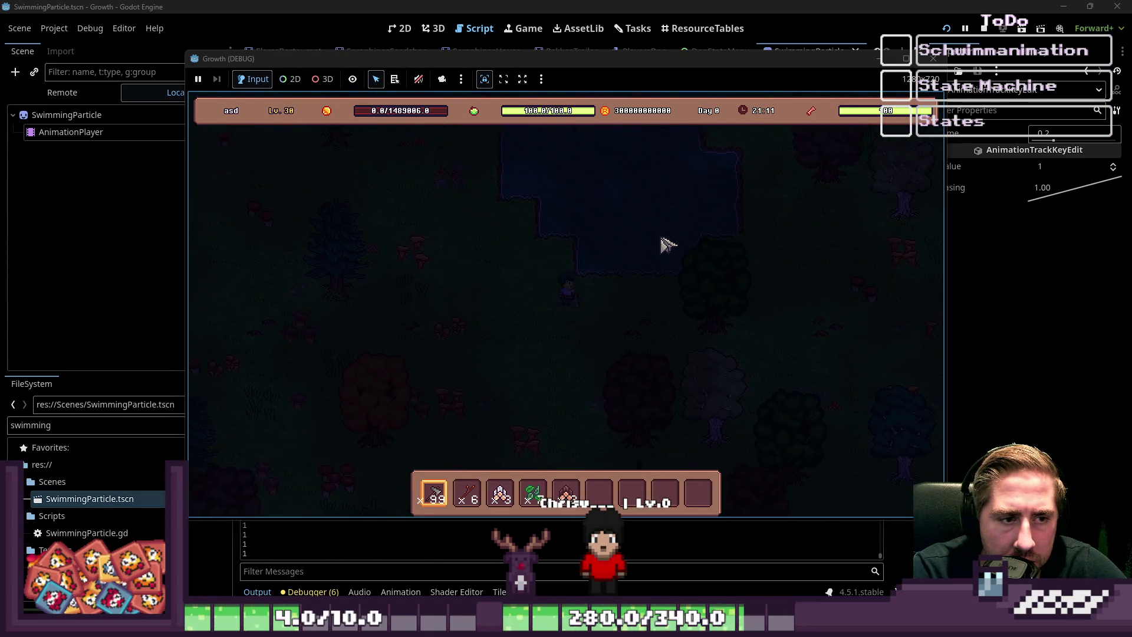
key("d")
key("w")
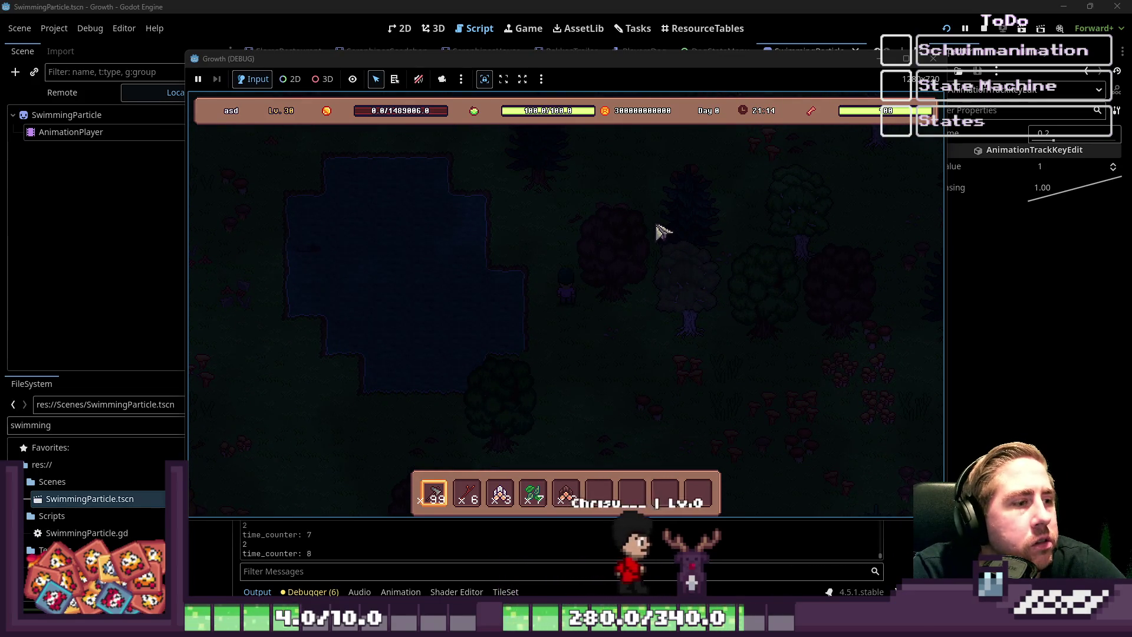
key("s")
key("a")
key("s")
key("a")
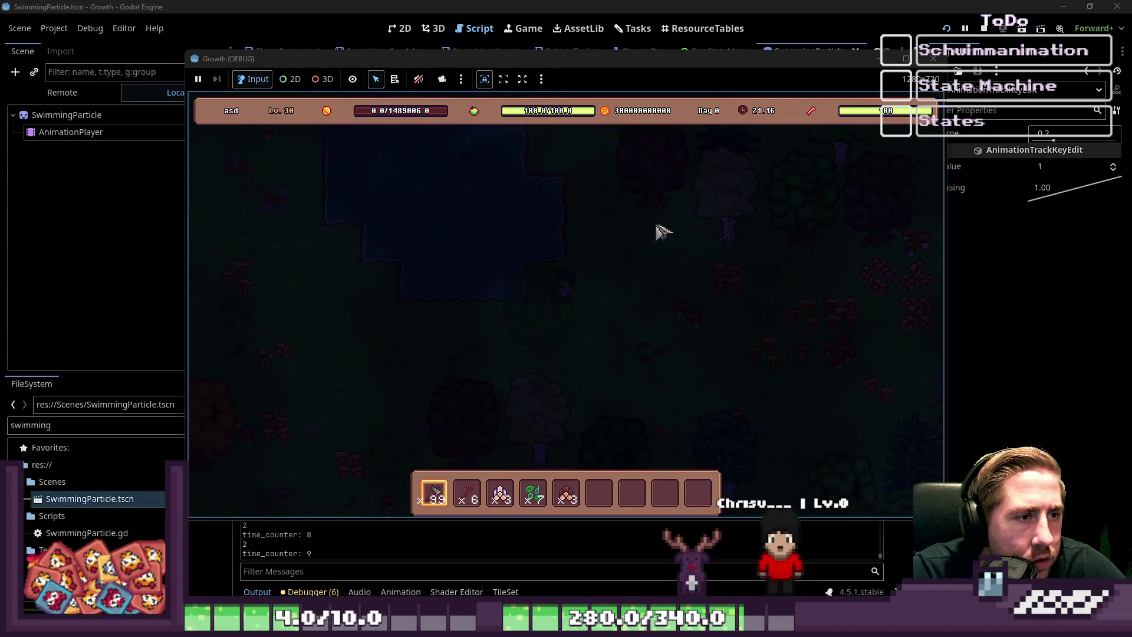
key("a")
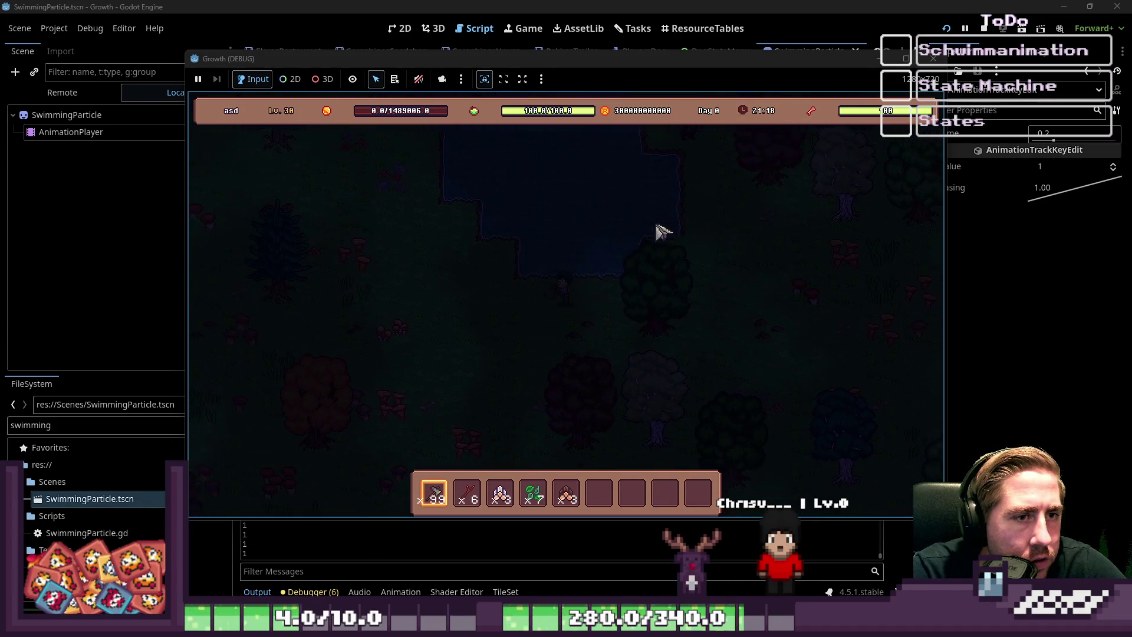
key("a")
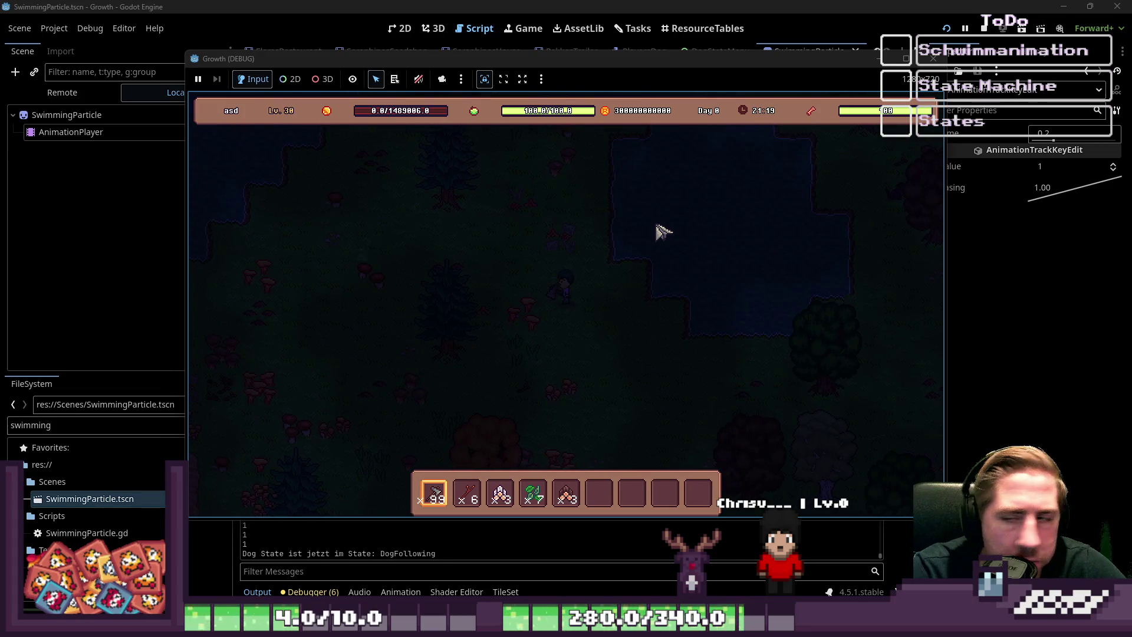
key("w")
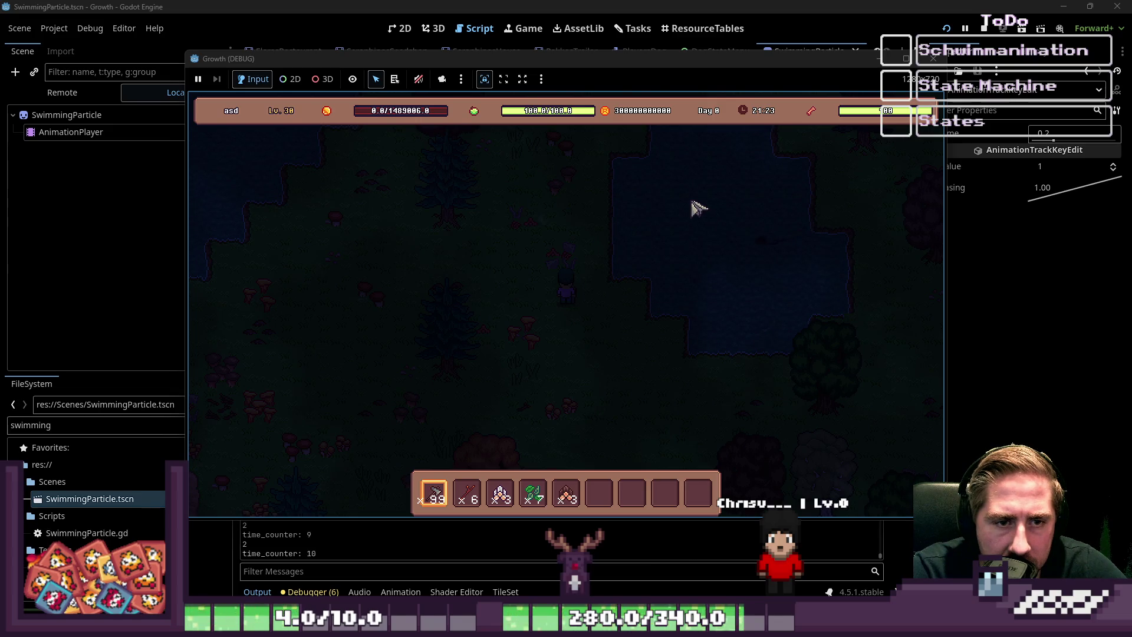
key("d")
key("w")
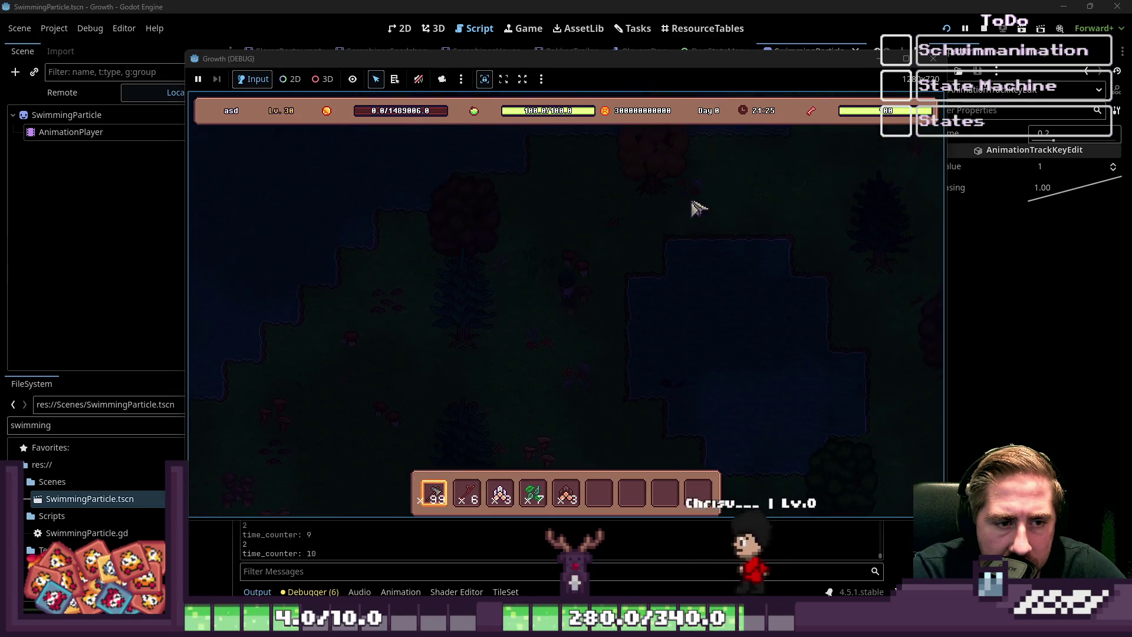
key("a")
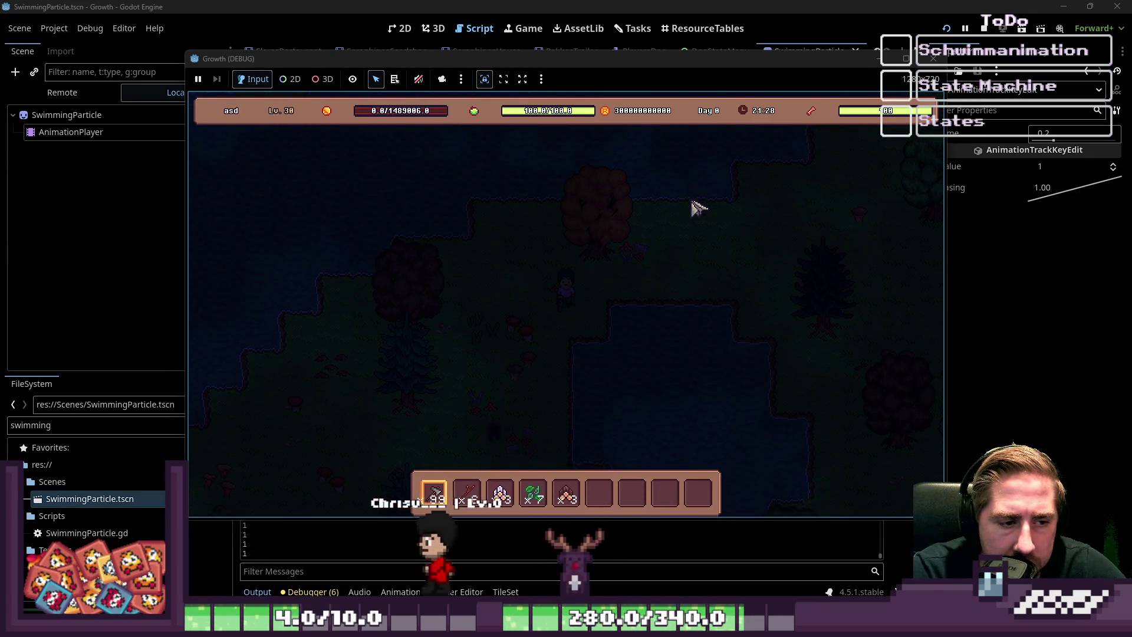
key("d")
key("w")
key("d")
key("s")
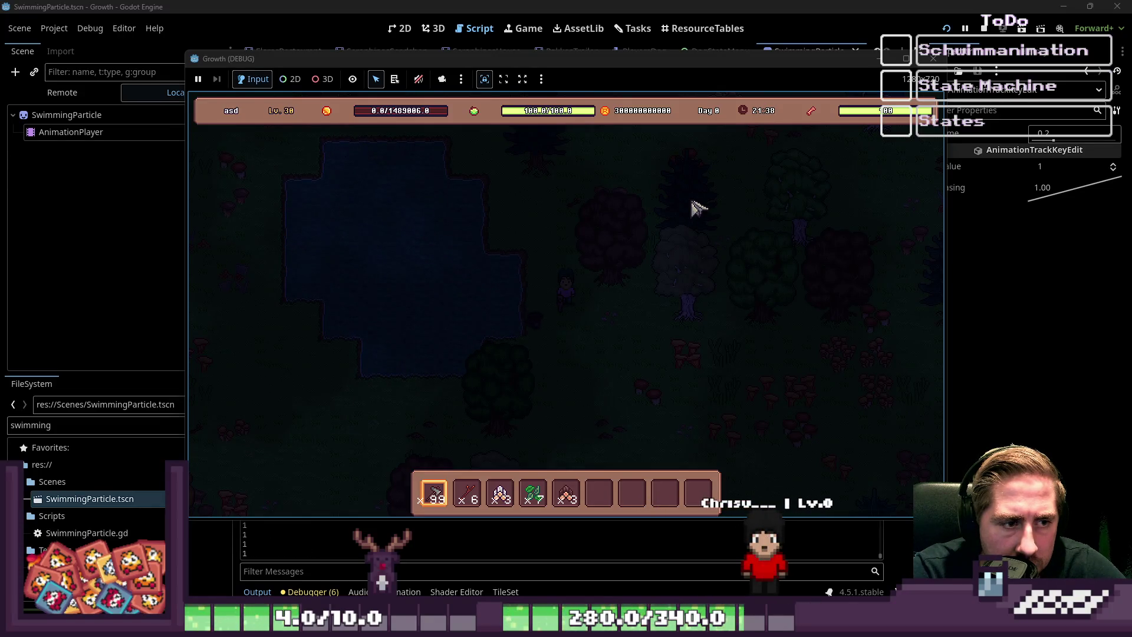
Stop the running game and bring up swimming_particle.png in Aseprite
left_click(926, 58)
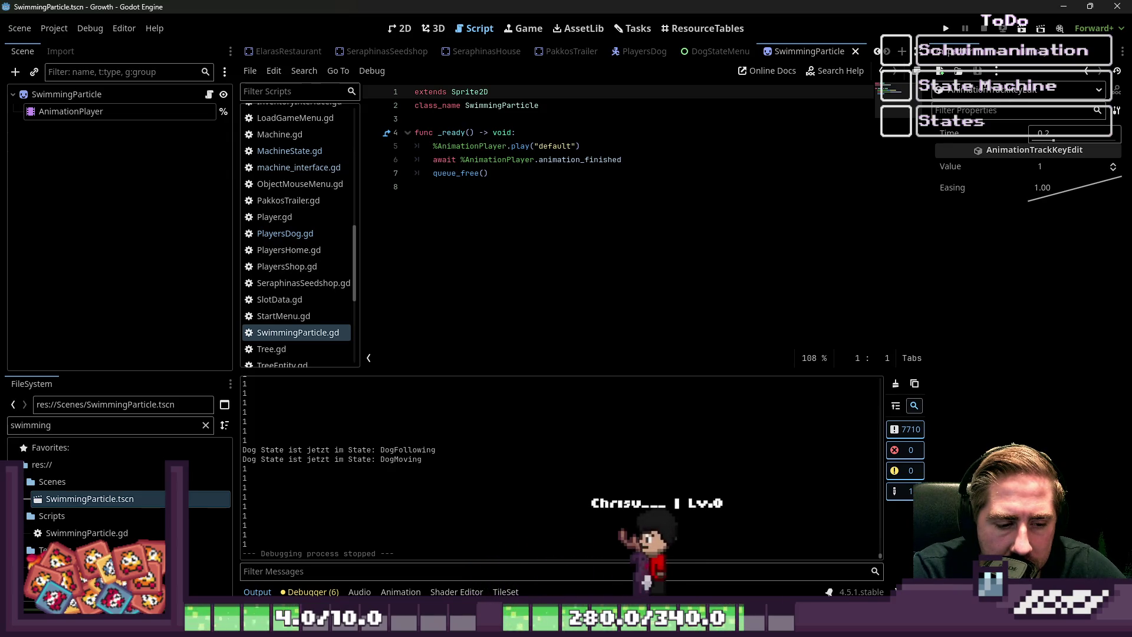
mouse_move(648, 626)
left_click(768, 582)
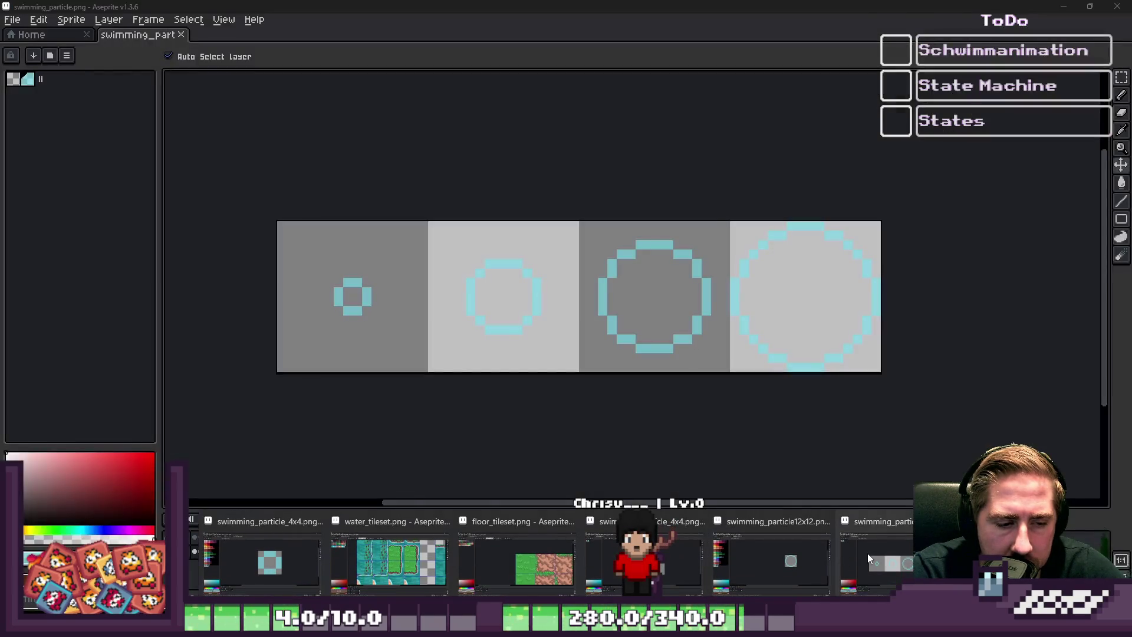
Resize the sprite canvas to 128 px wide by 32 px tall
left_click(70, 21)
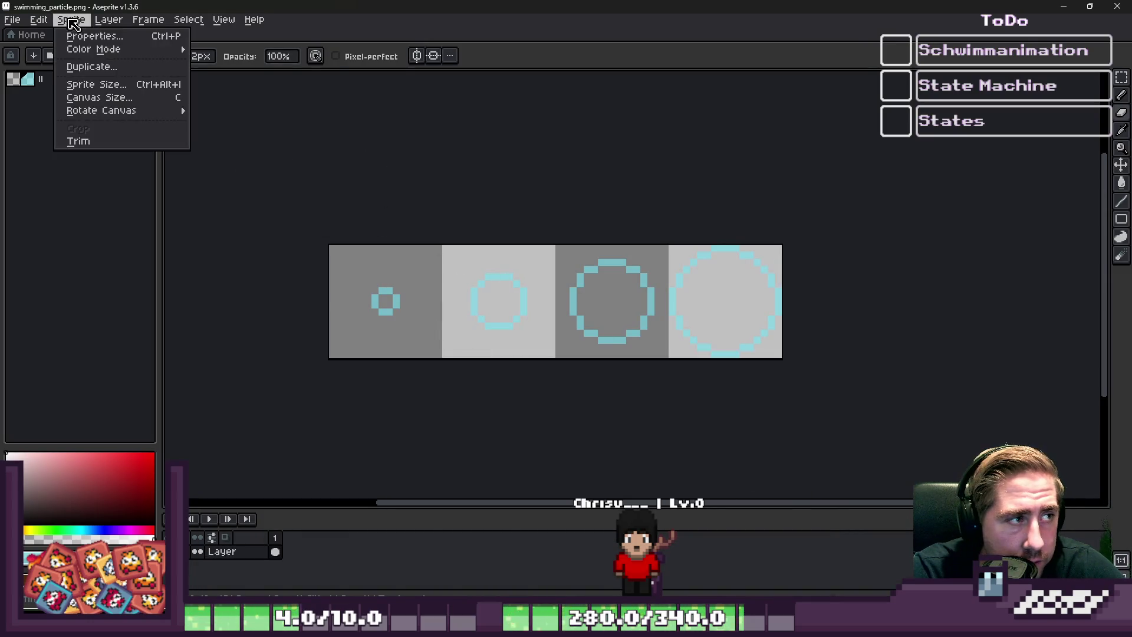
left_click(88, 37)
key("Escape")
left_click(71, 19)
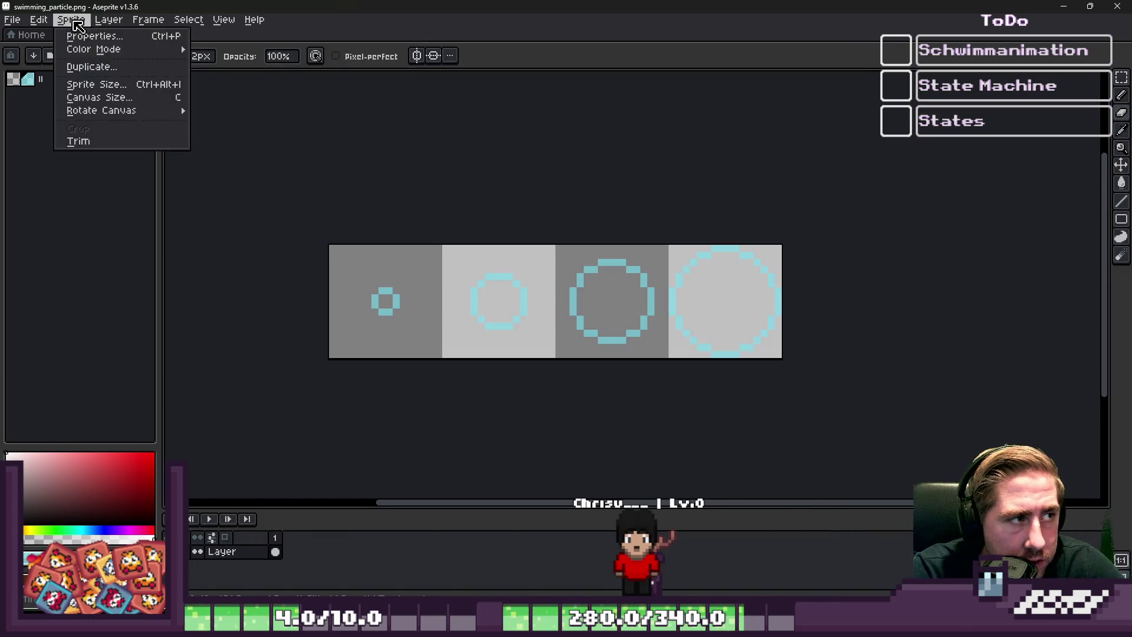
left_click(86, 93)
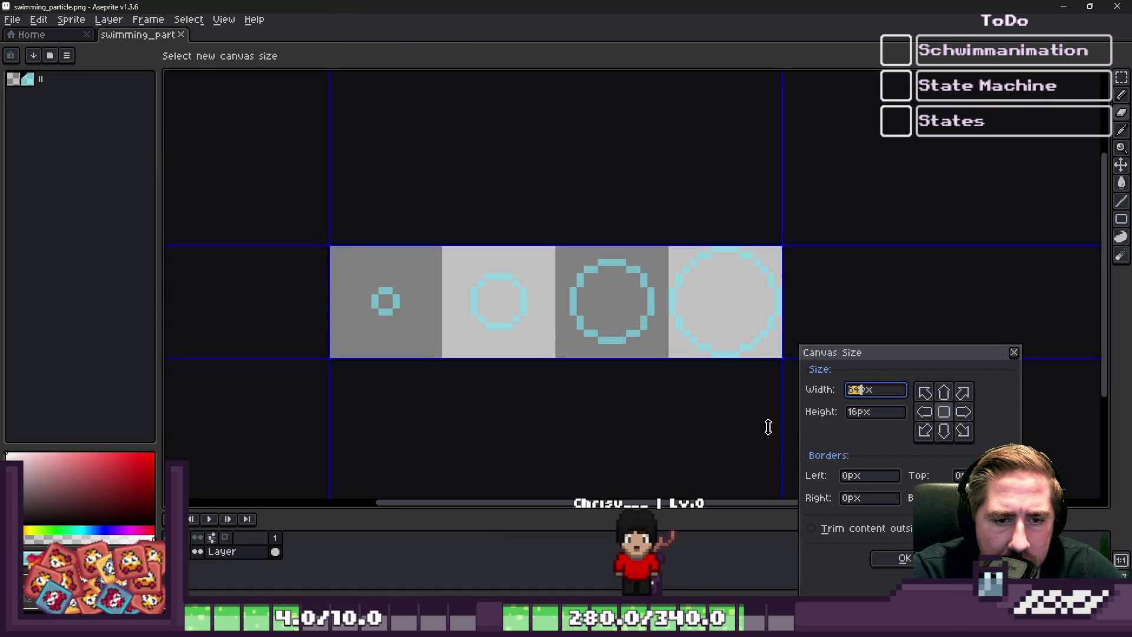
type("32")
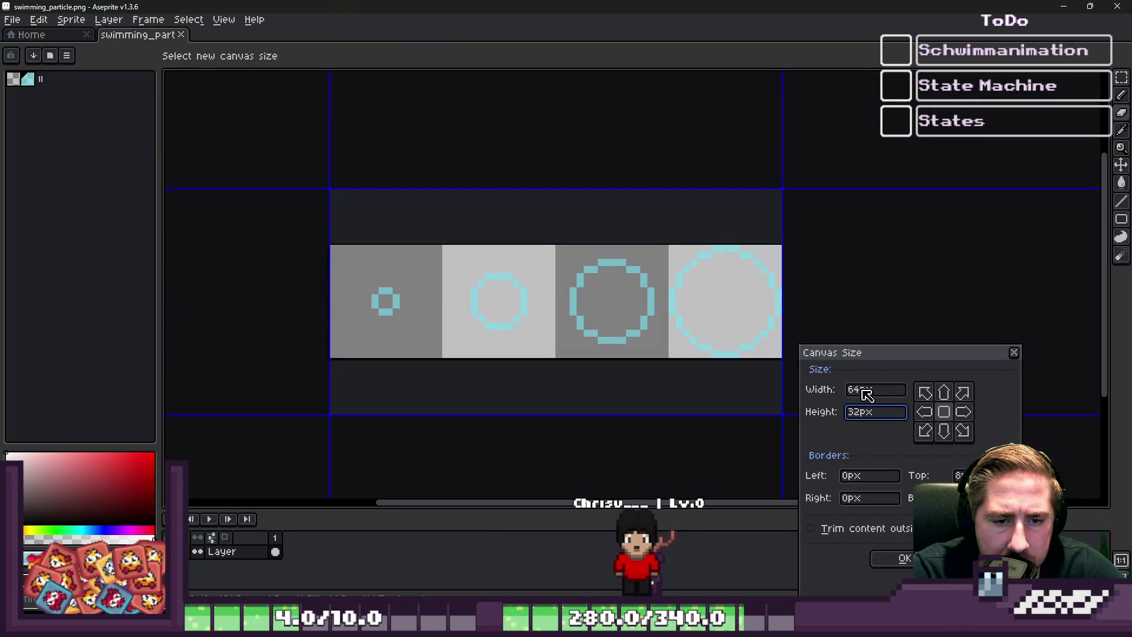
type("128")
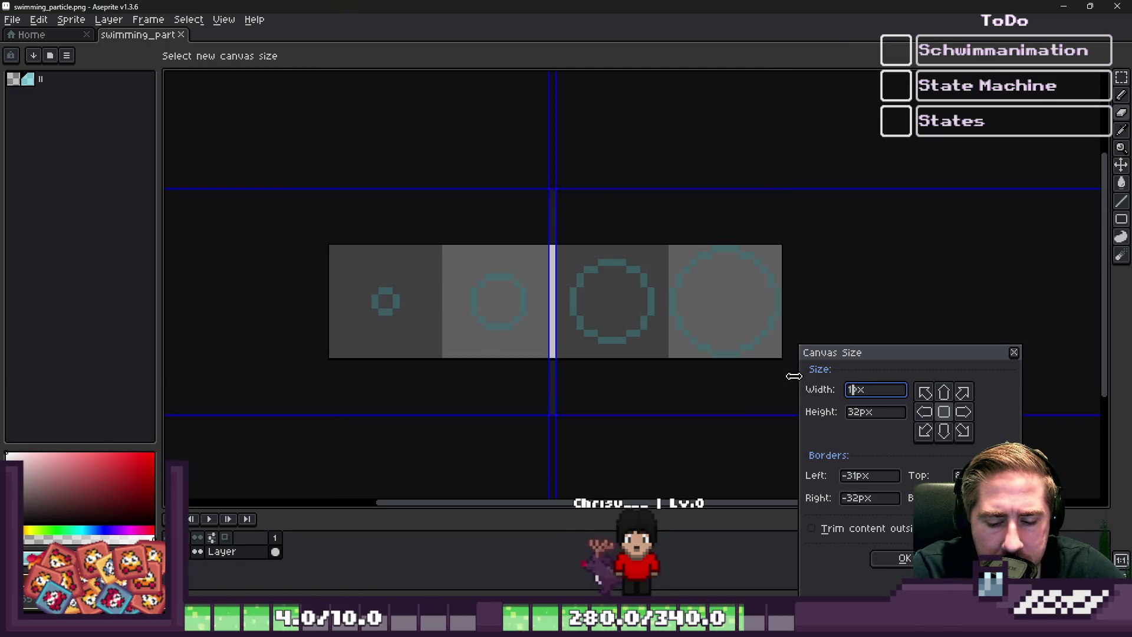
key("Return")
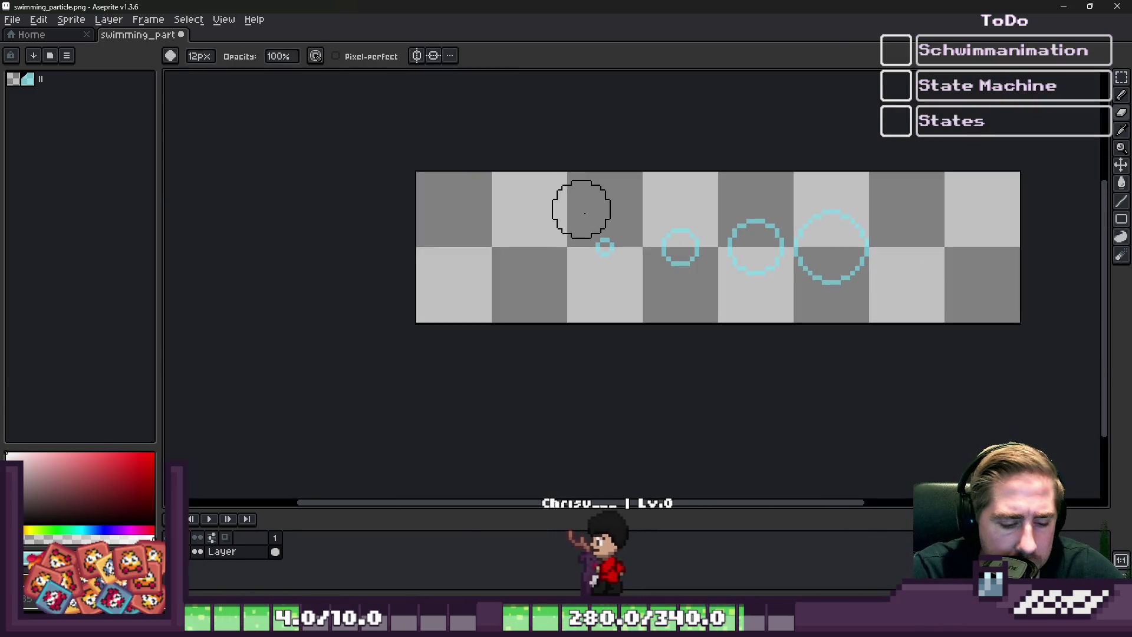
Select the smallest ripple ring with the marquee and delete it
key("m")
scroll(625, 224, "up", 1)
left_click_drag(618, 221, 610, 233)
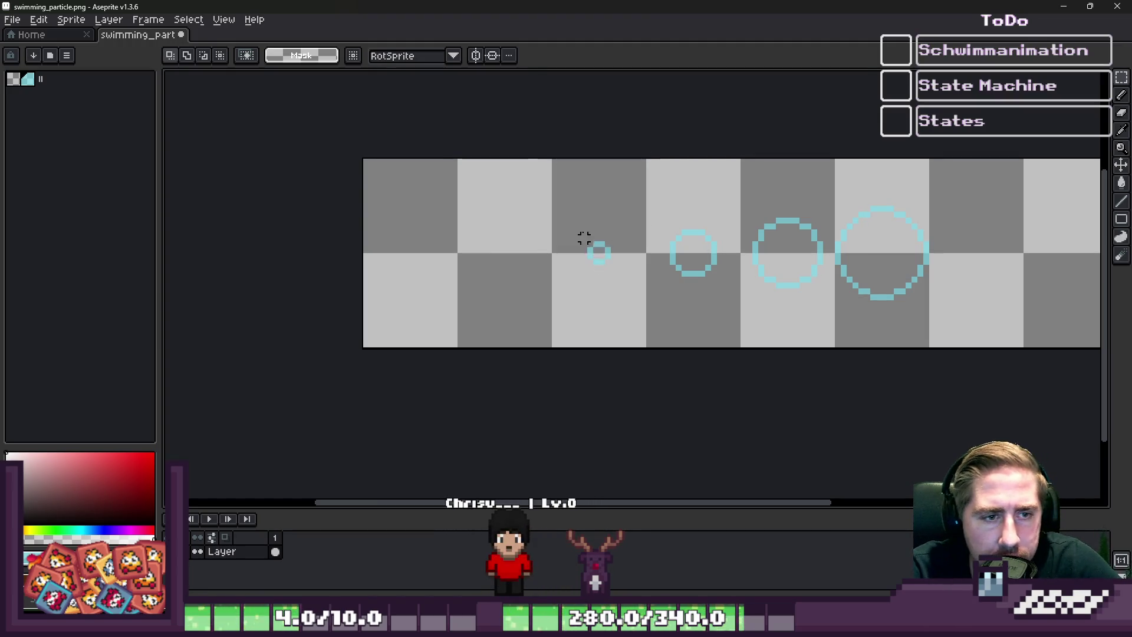
mouse_move(556, 169)
left_mouse_down()
mouse_move(622, 343)
mouse_move(638, 349)
left_mouse_up()
left_click_drag(644, 189, 738, 346)
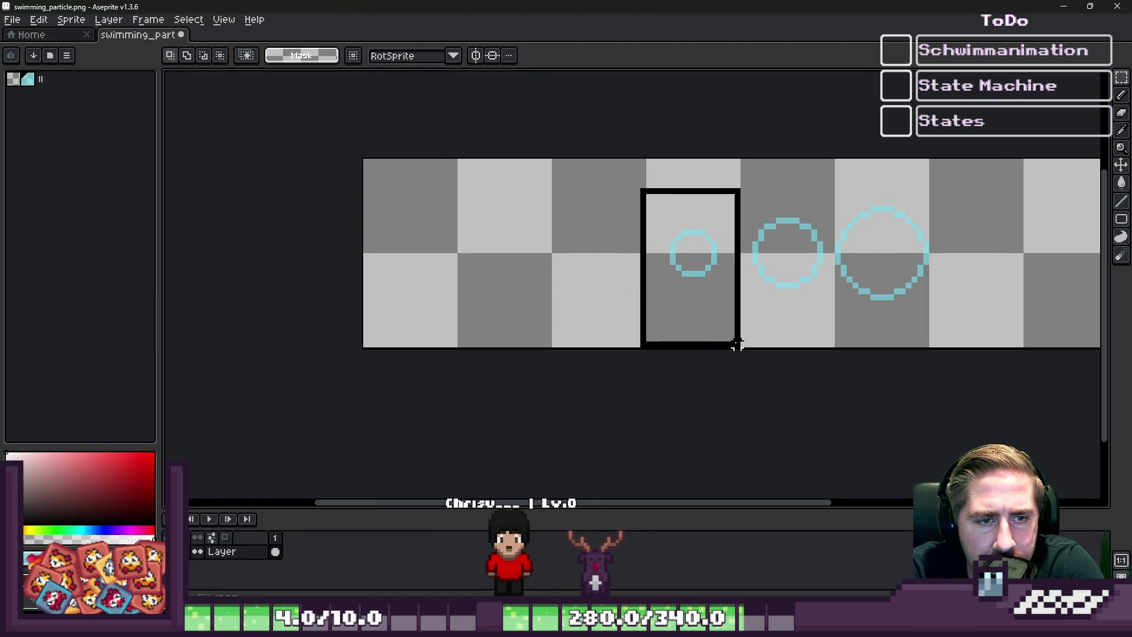
key("Delete")
Move the remaining rings so each sits centred in its own 32-pixel frame slot
mouse_move(725, 196)
left_mouse_down()
mouse_move(814, 329)
mouse_move(831, 334)
left_mouse_up()
left_click_drag(797, 281, 481, 289)
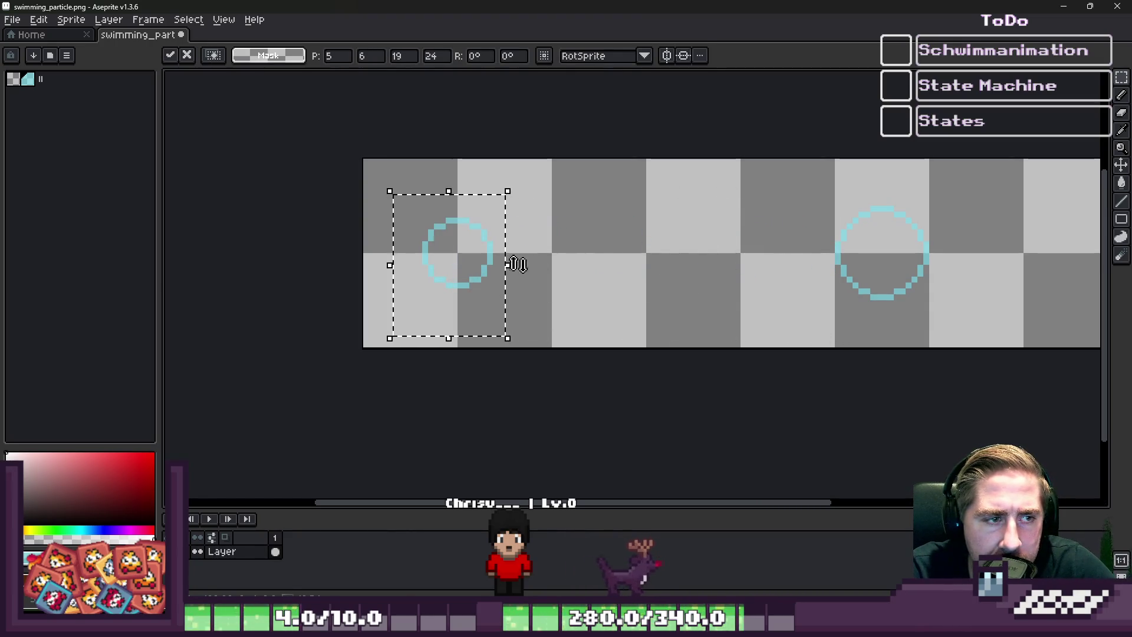
left_click(649, 177)
left_click_drag(646, 171, 968, 342)
mouse_move(897, 295)
left_mouse_down()
mouse_move(643, 294)
mouse_move(657, 294)
left_mouse_up()
key("ctrl+d")
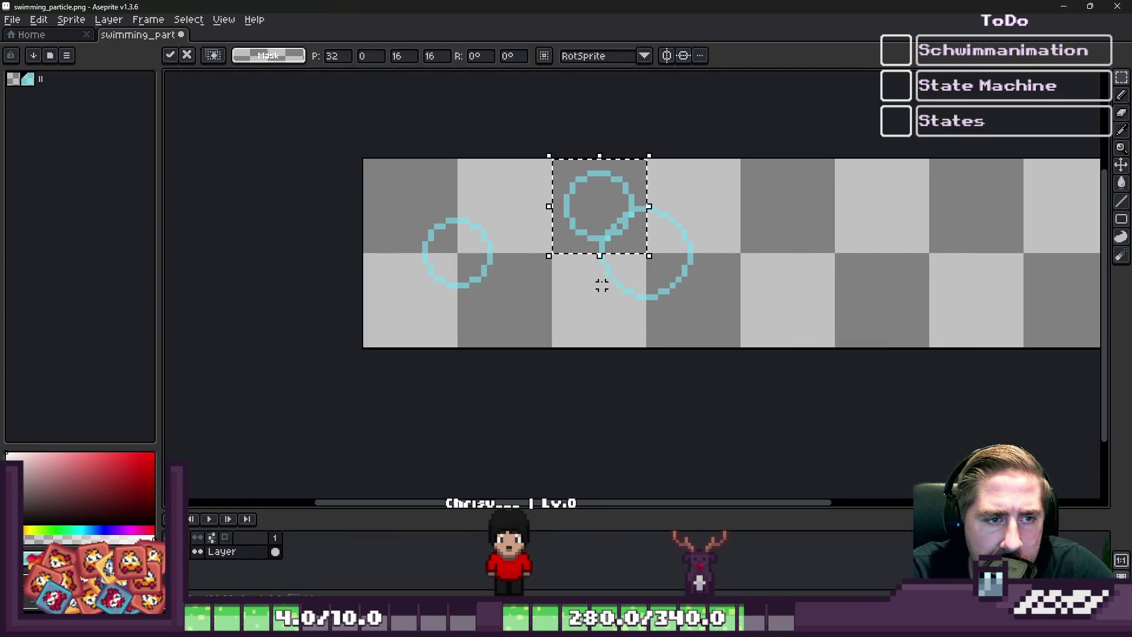
left_click_drag(554, 194, 755, 362)
mouse_move(613, 291)
left_mouse_down()
mouse_move(690, 277)
mouse_move(790, 291)
left_mouse_up()
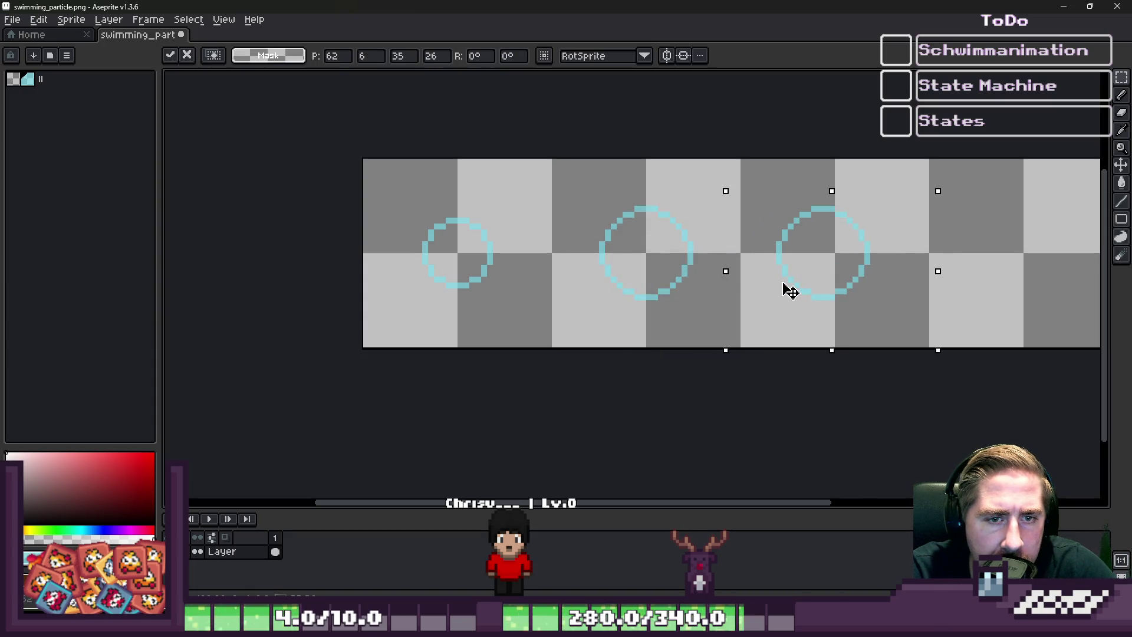
key("b")
scroll(838, 219, "up", 5)
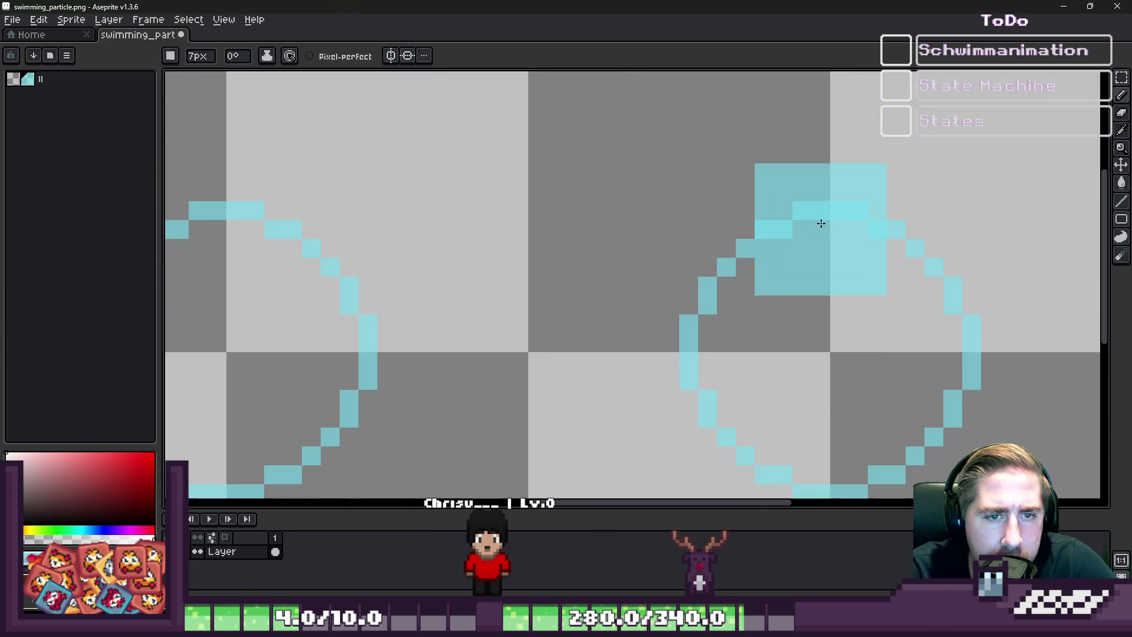
Erase the middle ring and move the right ring left into the middle slot
scroll(832, 243, "down", 6)
scroll(568, 220, "up", 1)
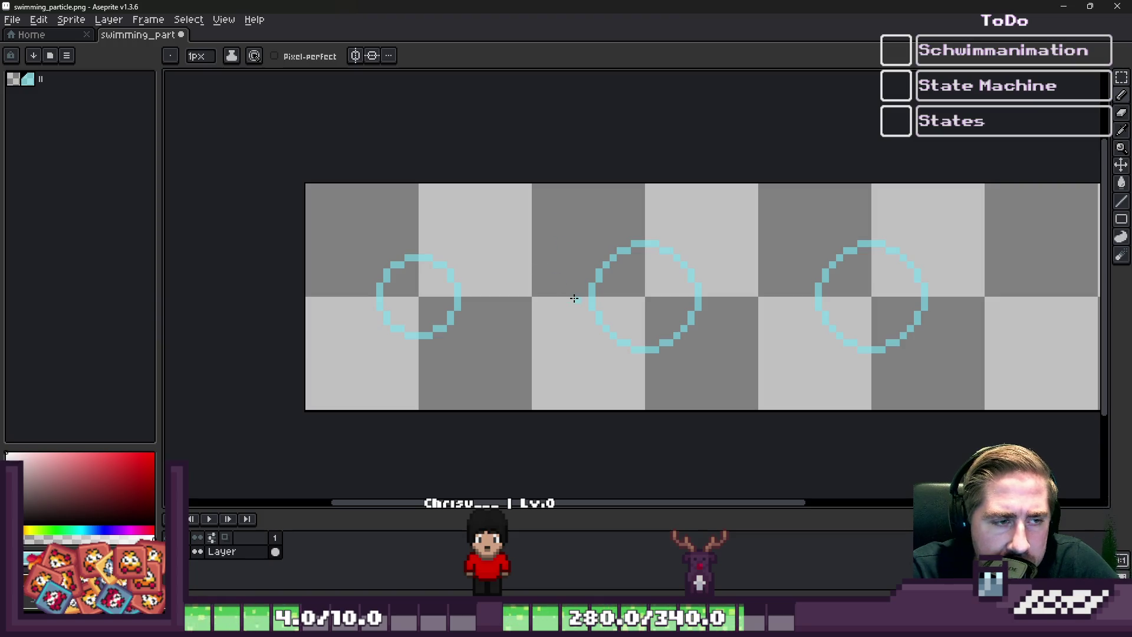
key("e")
mouse_move(644, 291)
left_mouse_down()
mouse_move(587, 342)
mouse_move(678, 260)
left_mouse_up()
key("m")
mouse_move(939, 314)
left_mouse_down()
mouse_move(700, 320)
mouse_move(711, 319)
left_mouse_up()
key("ctrl+d")
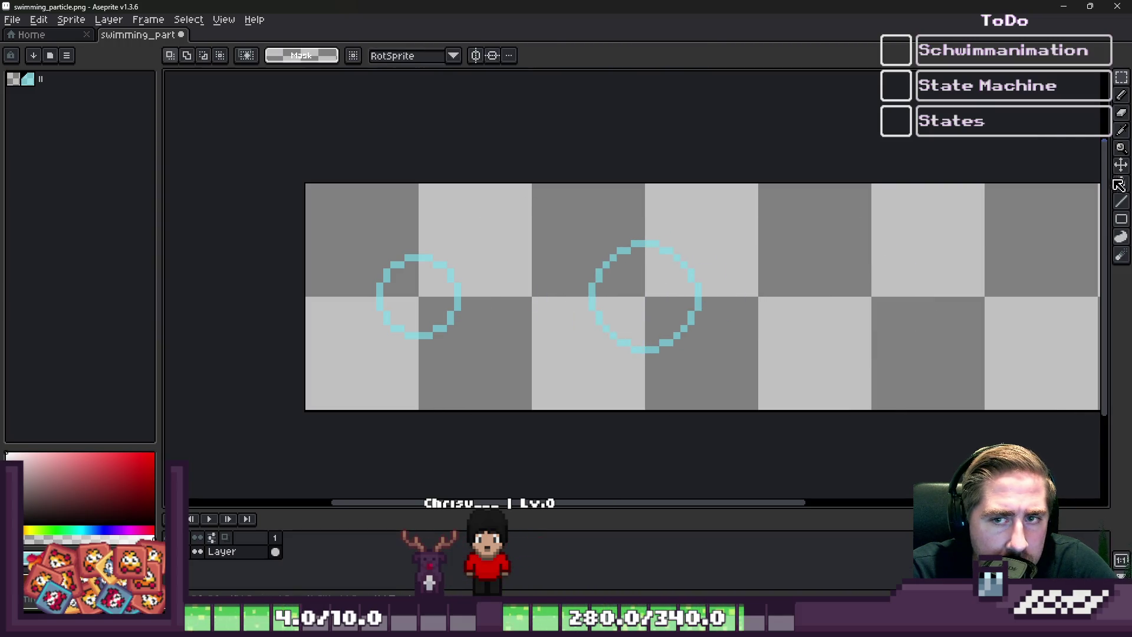
Select the right ring with the marquee and delete it
left_click_drag(1121, 219, 1088, 219)
scroll(703, 232, "up", 3)
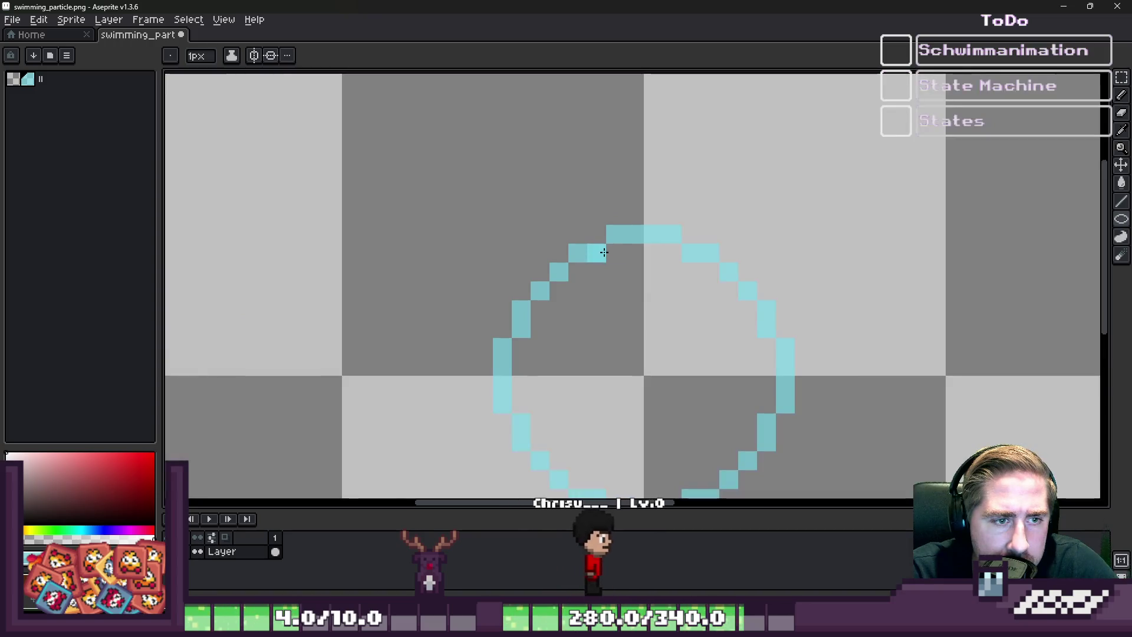
scroll(652, 252, "down", 2)
scroll(397, 263, "up", 1)
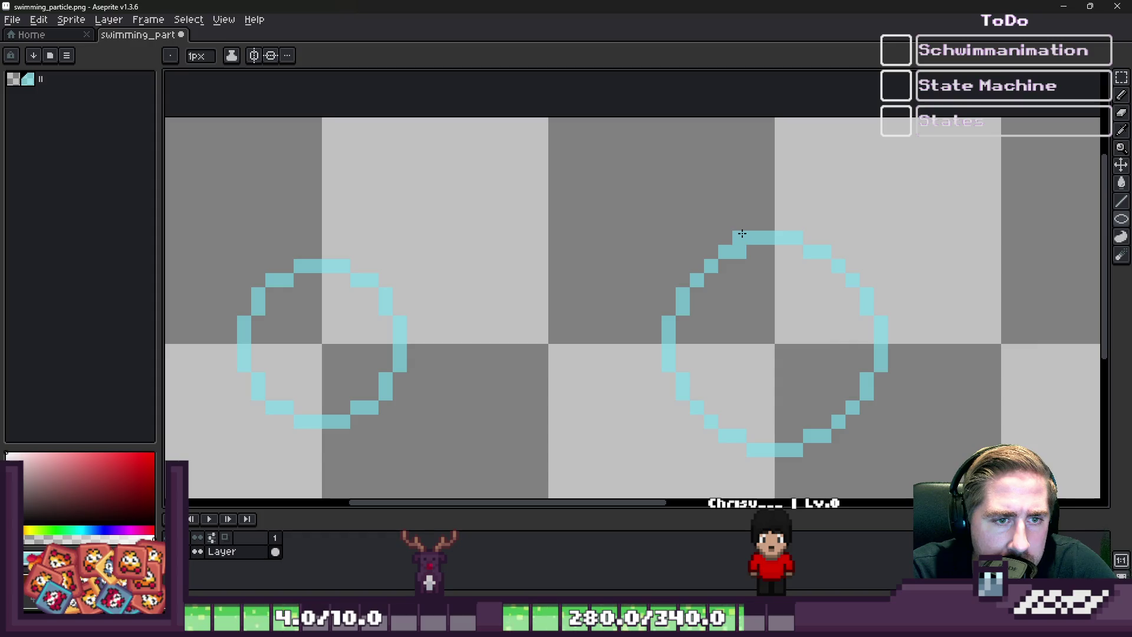
scroll(636, 238, "down", 2)
key("m")
left_click_drag(625, 221, 825, 427)
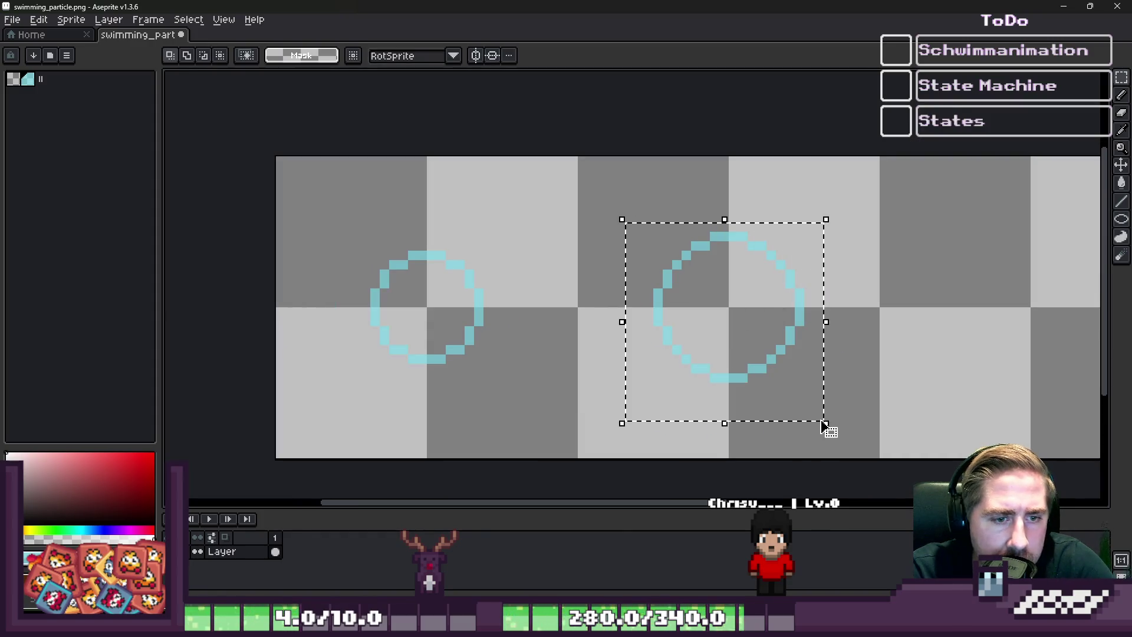
key("Delete")
scroll(375, 273, "up", 1)
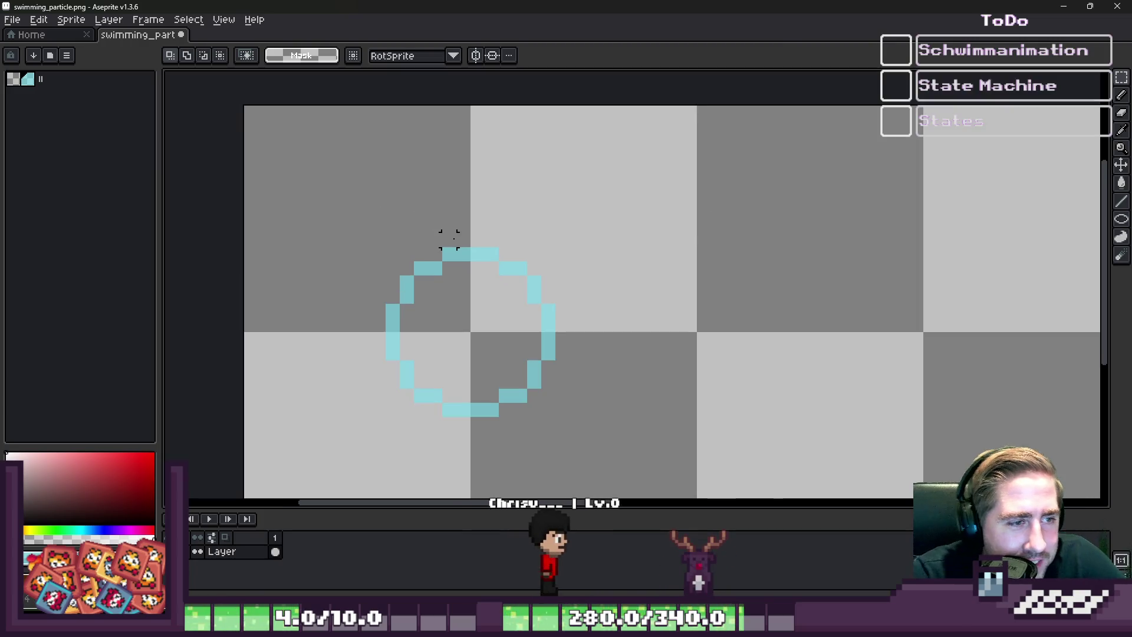
Draw a larger cyan ellipse ring and place it in the second slot
left_click_drag(463, 250, 464, 409)
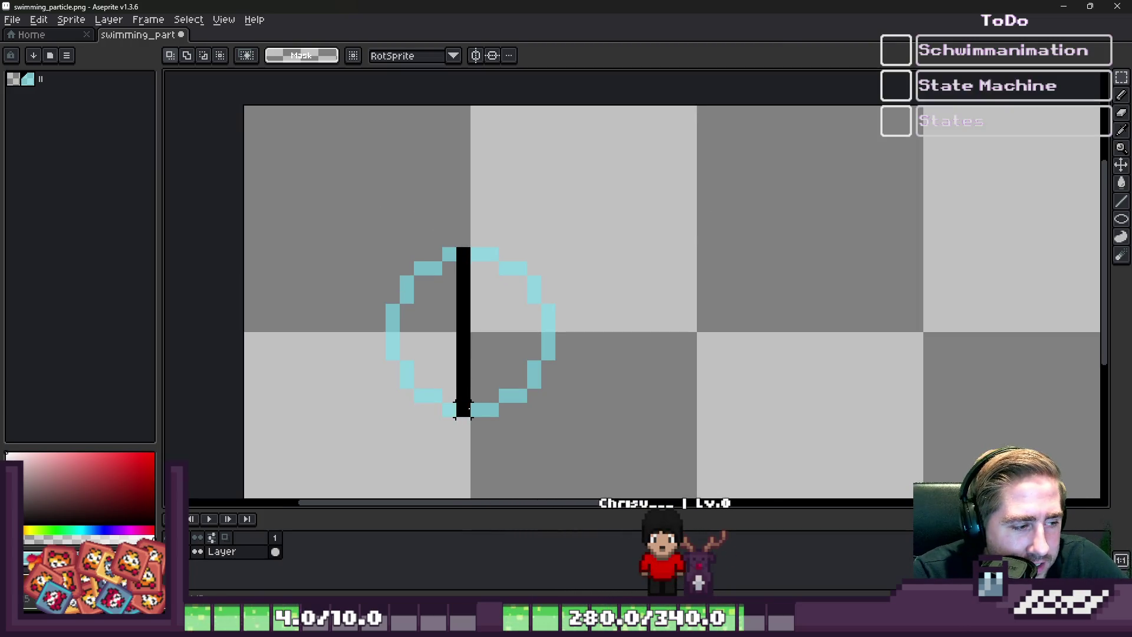
key("ctrl+z")
scroll(463, 336, "down", 1)
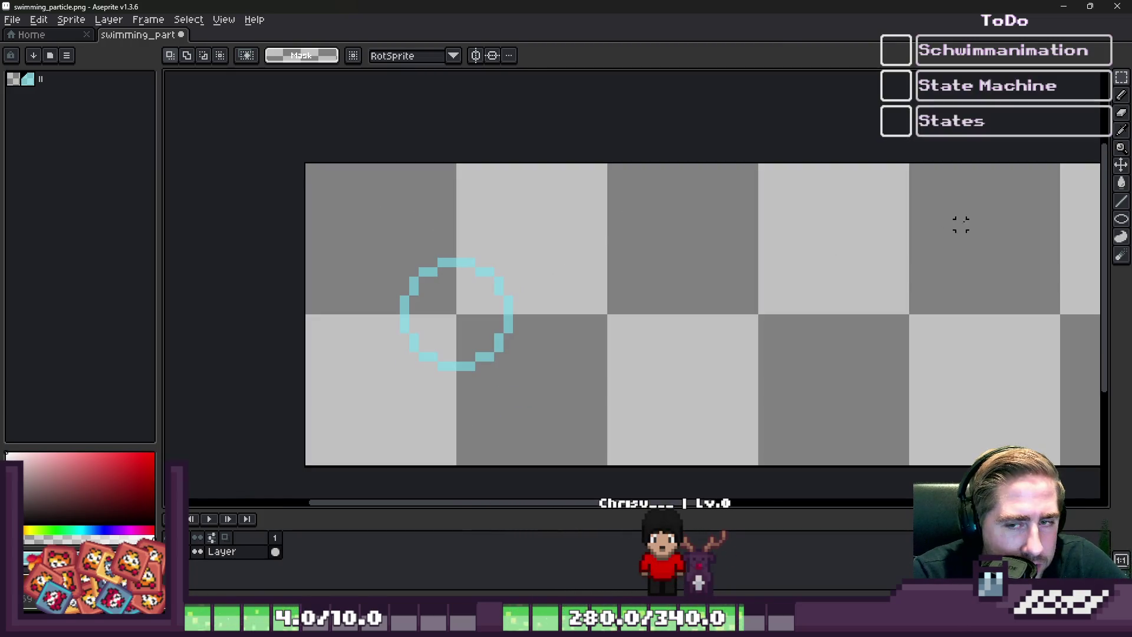
left_click(1123, 219)
left_click(1089, 221)
scroll(684, 250, "up", 1)
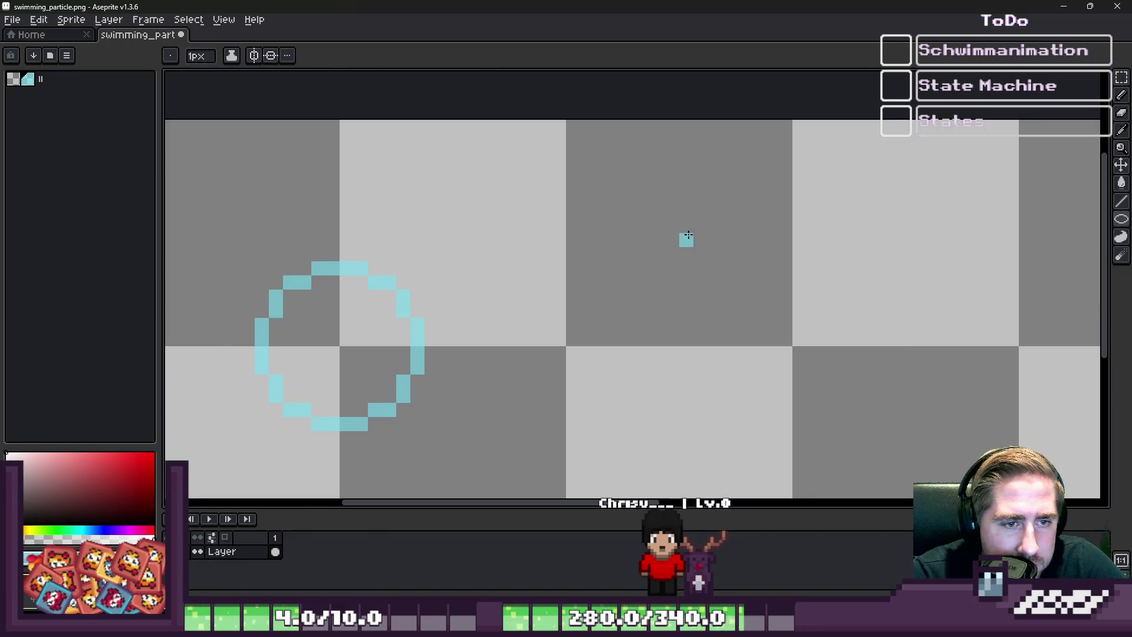
scroll(685, 240, "down", 1)
left_click_drag(611, 162, 755, 307)
key("m")
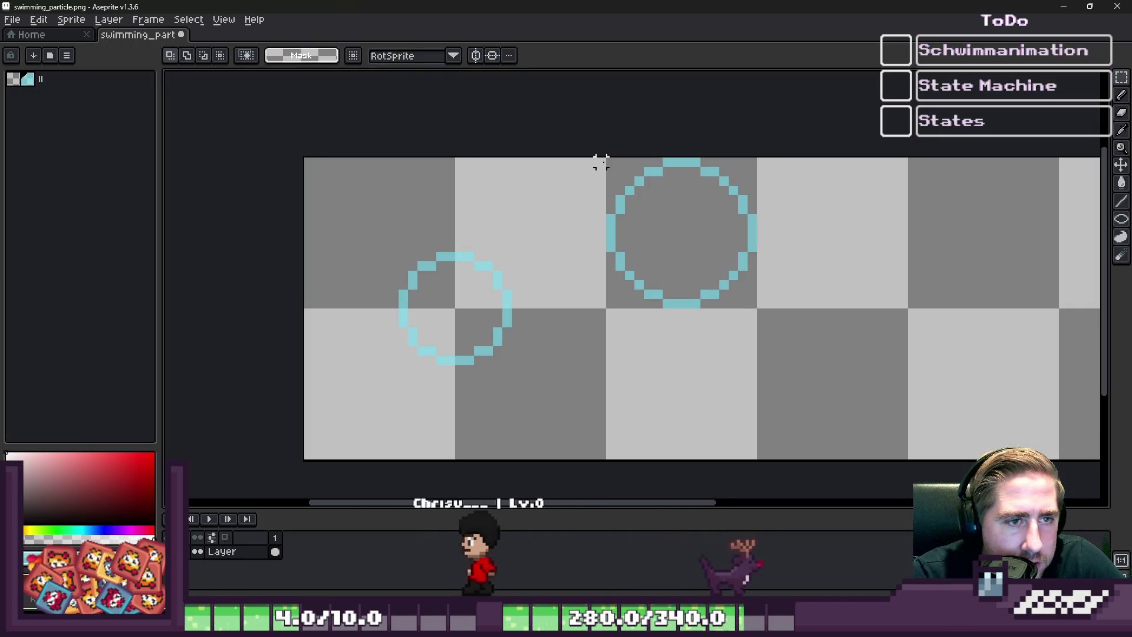
mouse_move(605, 157)
left_mouse_down()
mouse_move(743, 313)
mouse_move(757, 309)
mouse_move(740, 336)
mouse_move(746, 328)
left_mouse_up()
scroll(533, 238, "down", 1)
scroll(479, 227, "down", 2)
left_click(672, 223)
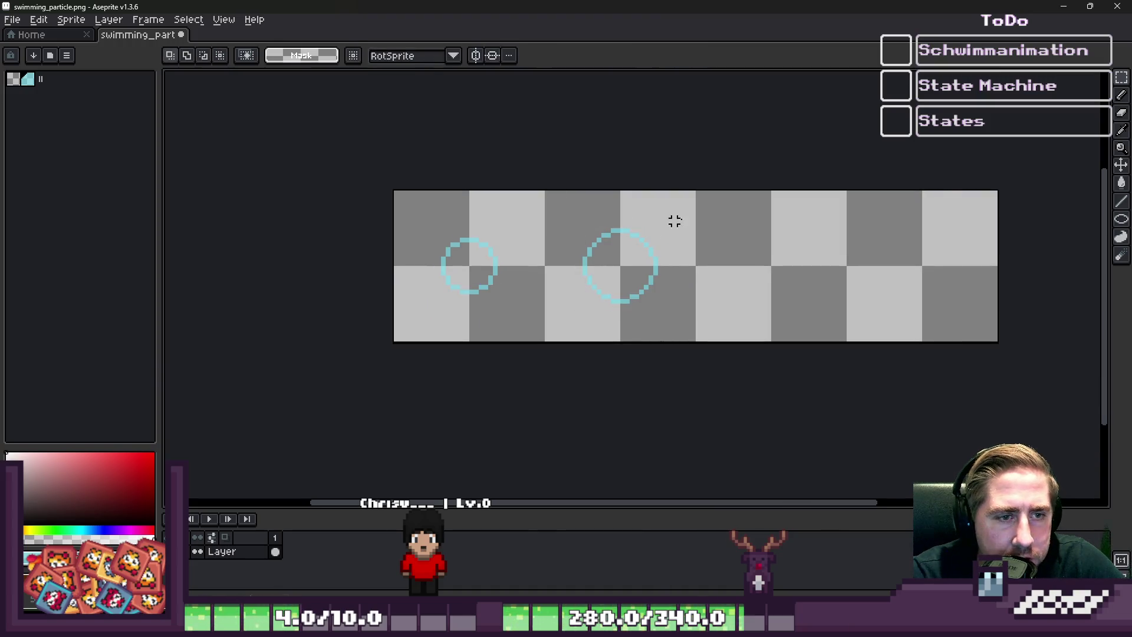
Draw a large cyan ellipse ring at the right end of the canvas
scroll(673, 222, "up", 1)
key("b")
scroll(839, 171, "up", 2)
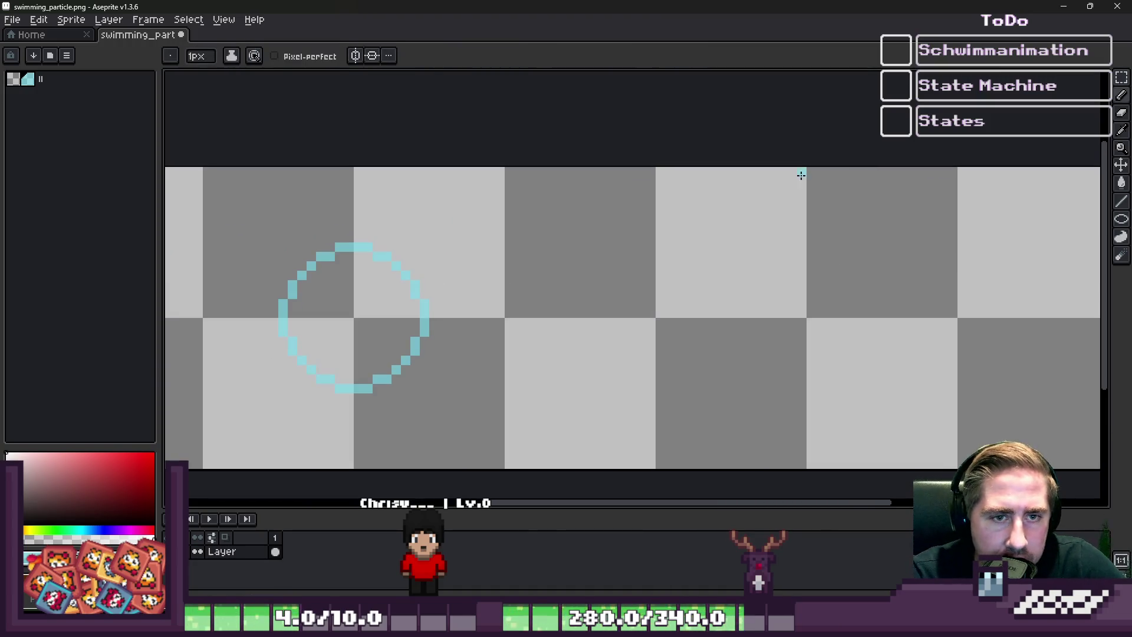
scroll(800, 173, "down", 1)
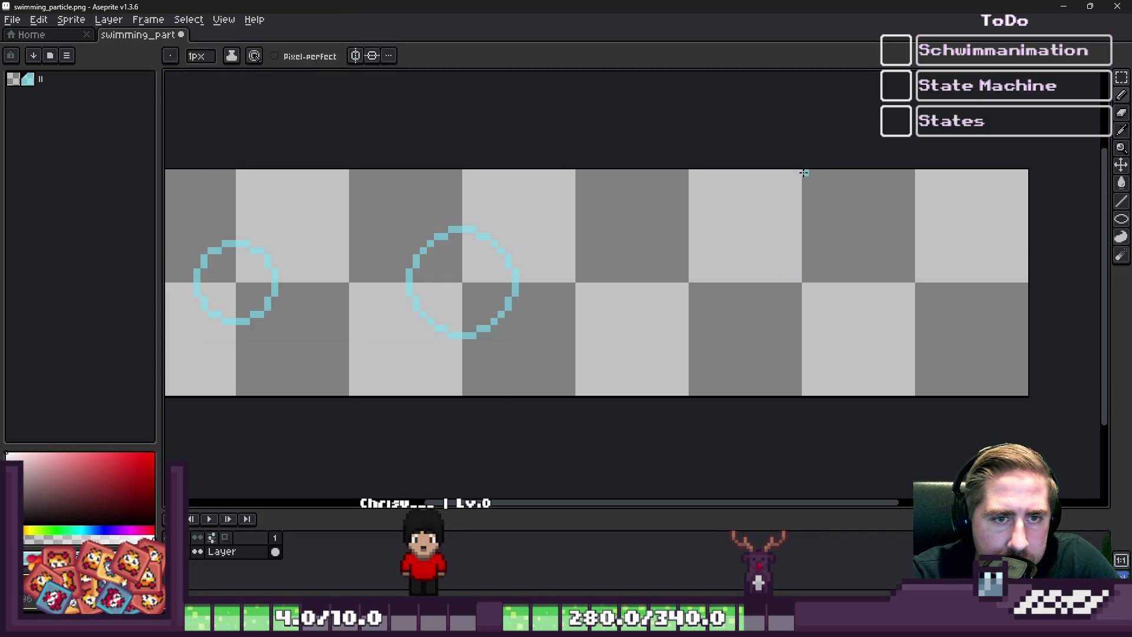
left_click_drag(806, 173, 973, 357)
key("ctrl")
key("ctrl+z")
key("m")
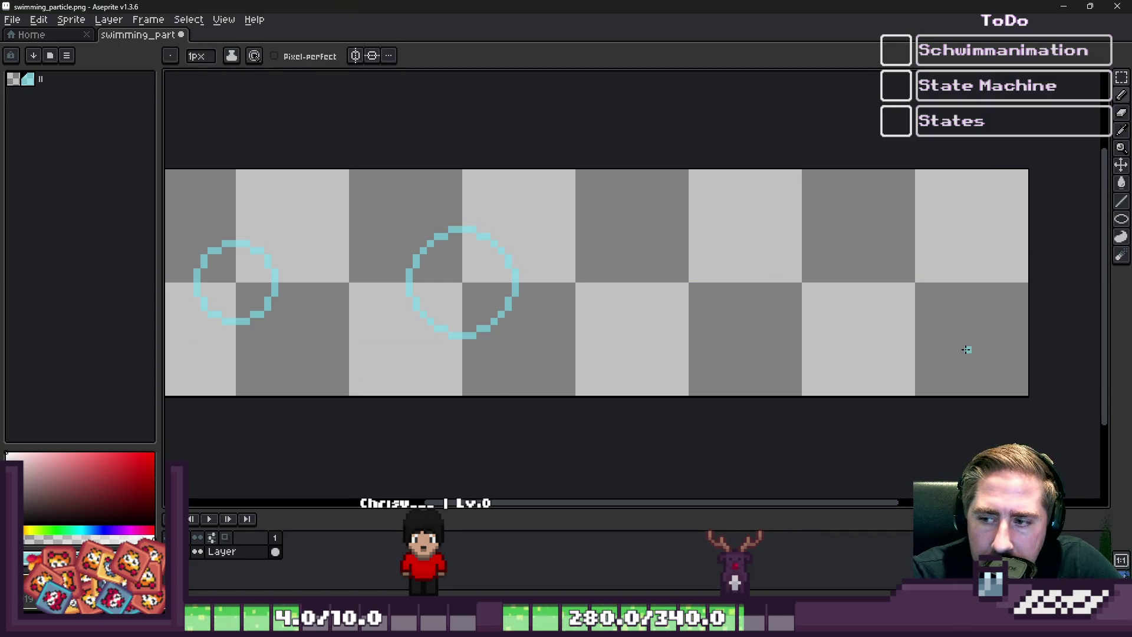
mouse_move(1121, 212)
left_mouse_down()
mouse_move(1057, 222)
mouse_move(1070, 222)
left_mouse_up()
mouse_move(802, 174)
left_mouse_down()
mouse_move(1016, 371)
mouse_move(1024, 399)
left_mouse_up()
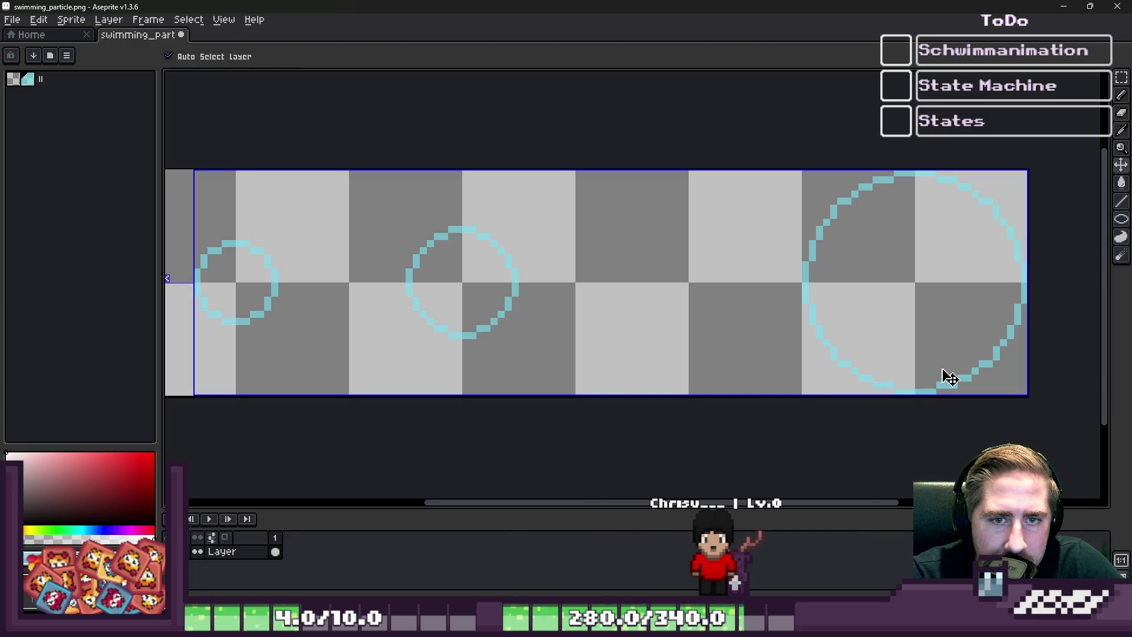
Draw a third ellipse ring between the second and the largest ring
scroll(766, 297, "down", 1)
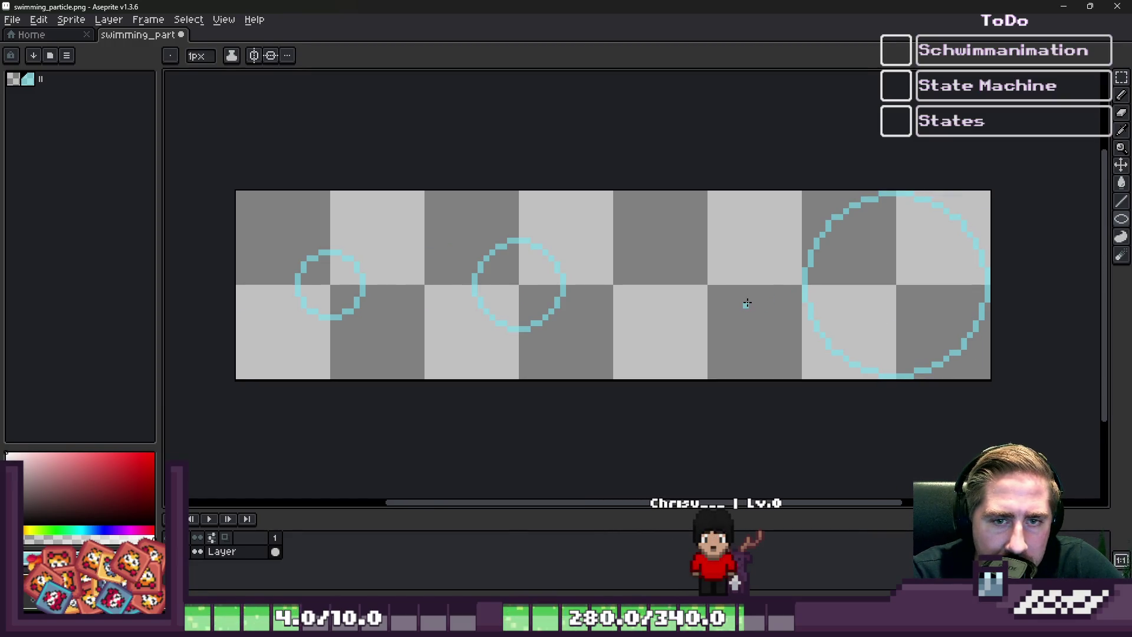
scroll(747, 303, "up", 1)
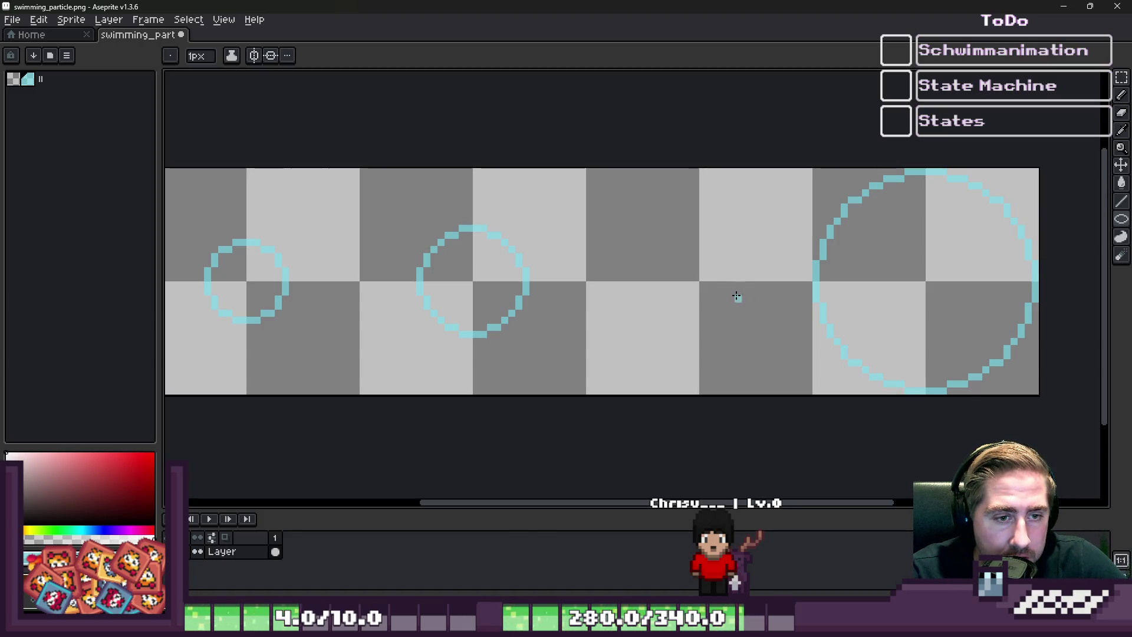
mouse_move(624, 192)
left_mouse_down()
mouse_move(750, 324)
mouse_move(828, 352)
left_mouse_up()
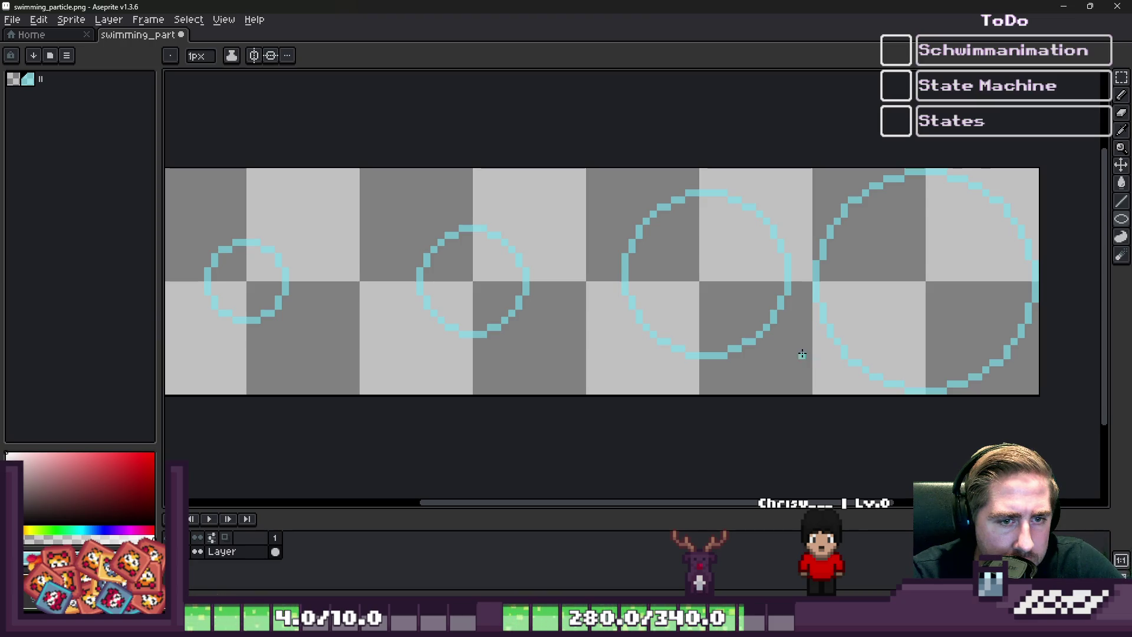
key("m")
scroll(643, 238, "up", 2)
left_click_drag(680, 243, 707, 313)
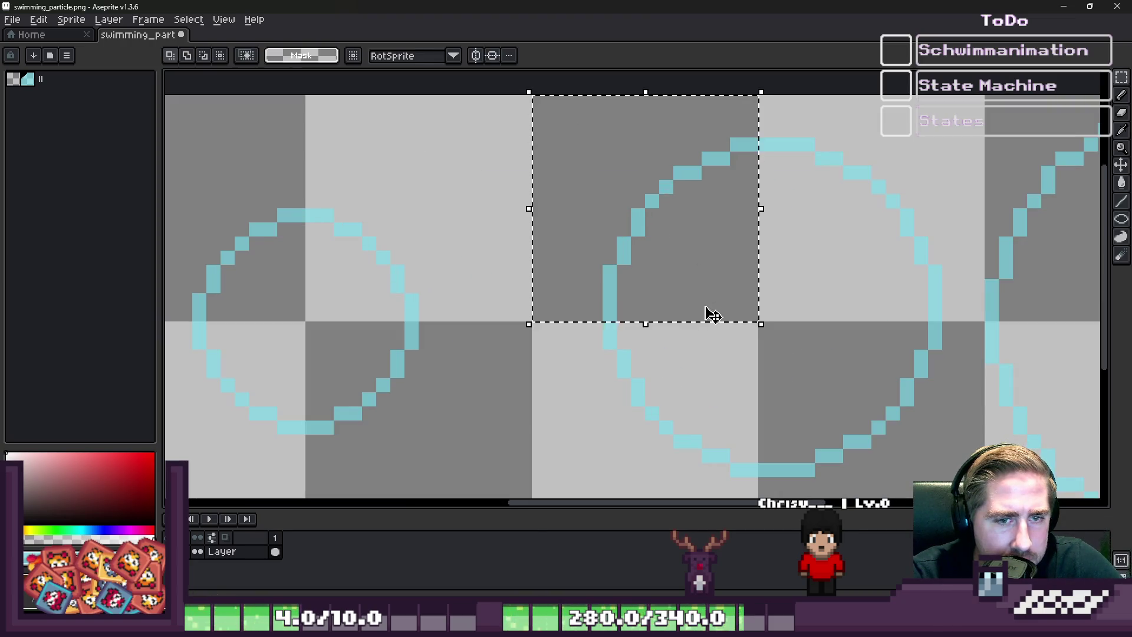
Nudge the third ring one pixel left and one pixel down
left_click(606, 144)
mouse_move(561, 95)
left_mouse_down()
mouse_move(770, 346)
mouse_move(950, 492)
left_mouse_up()
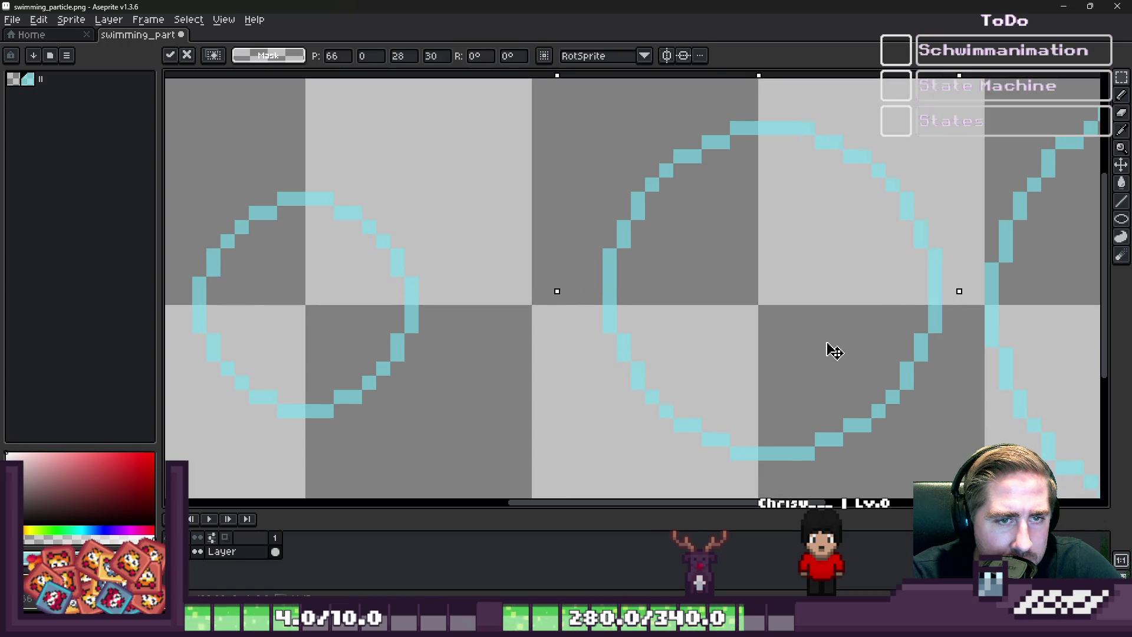
key("Left")
left_click_drag(720, 255, 720, 266)
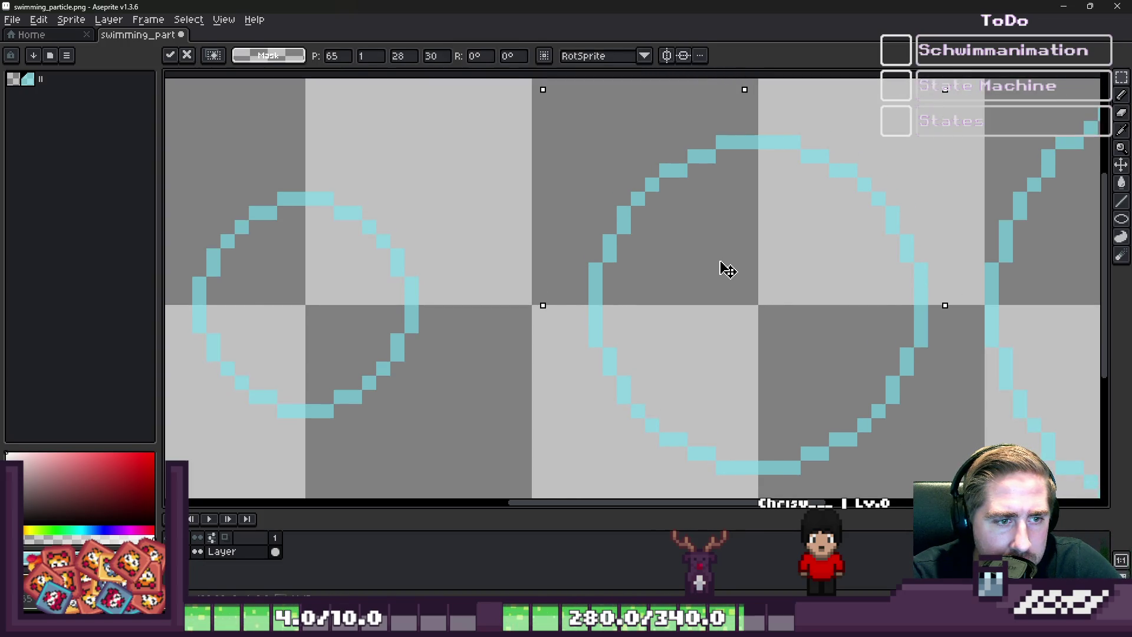
key("ctrl+d")
scroll(721, 265, "down", 4)
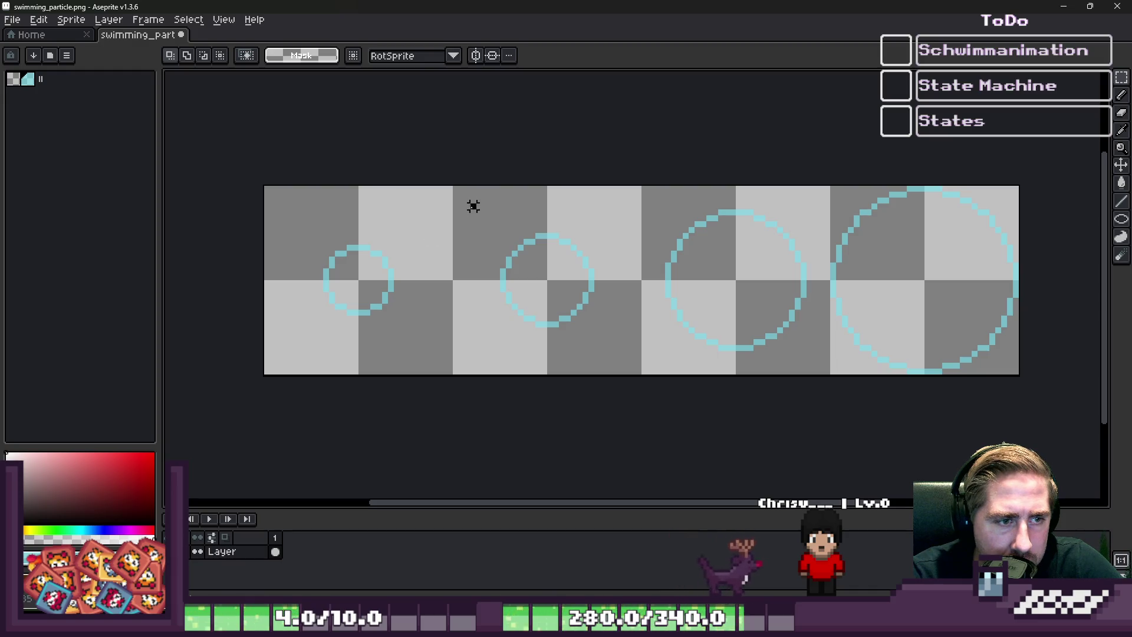
Select the second ring in the strip and delete it
left_click_drag(472, 204, 627, 369)
key("Delete")
scroll(456, 236, "up", 1)
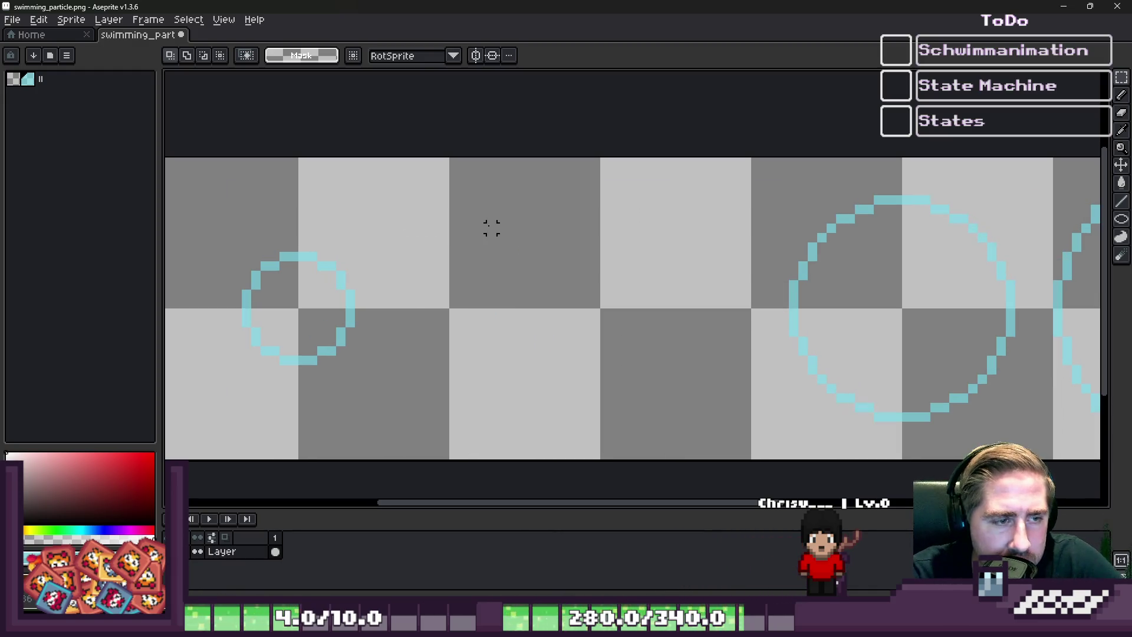
Draw a test ellipse in the empty slot, then undo it
key("b")
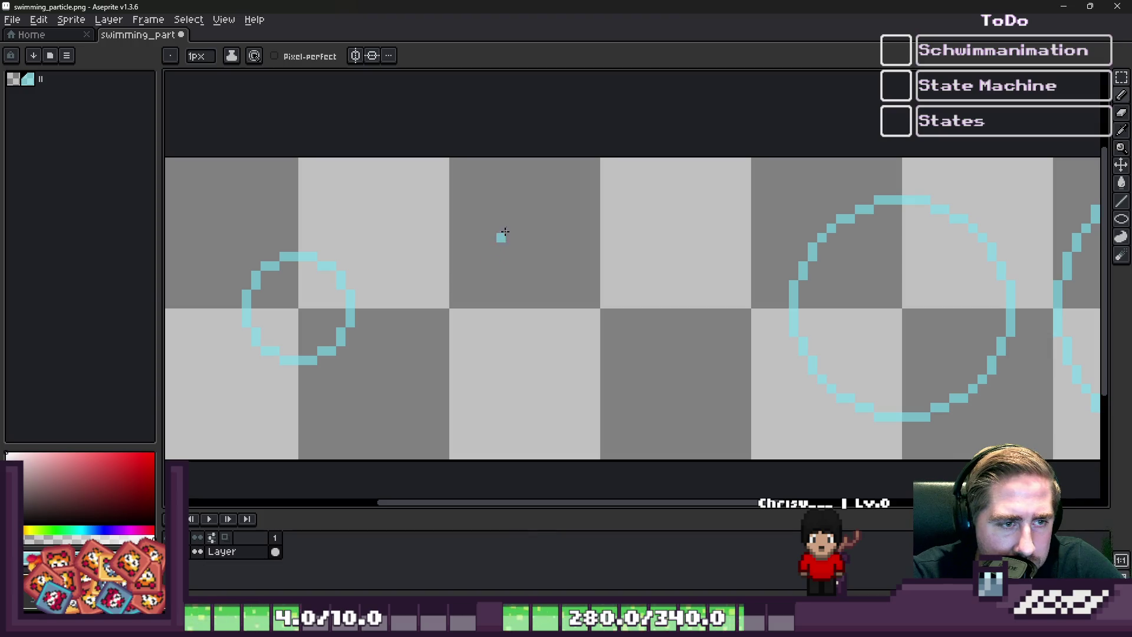
scroll(285, 267, "up", 1)
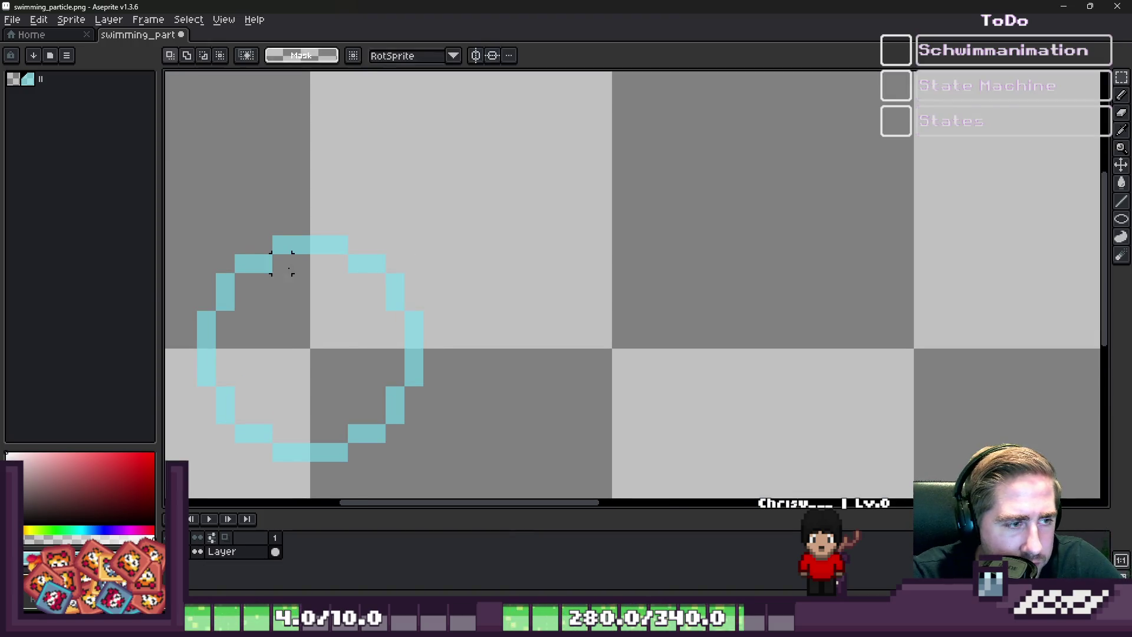
scroll(287, 268, "down", 1)
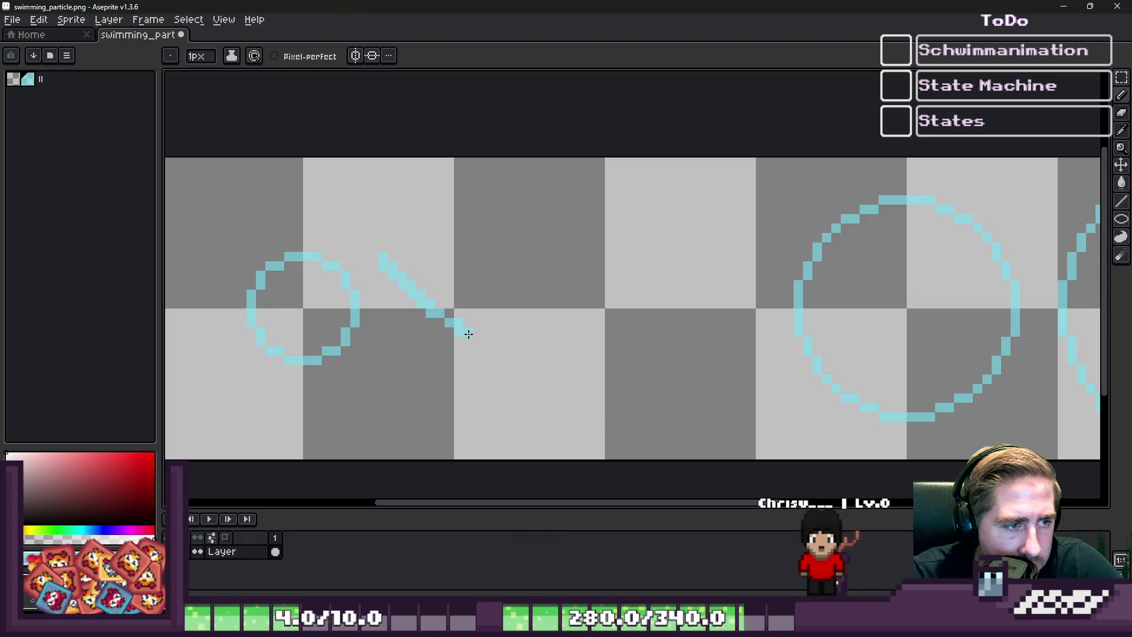
left_click(1122, 219)
mouse_move(384, 253)
left_mouse_down()
mouse_move(473, 363)
mouse_move(501, 362)
left_mouse_up()
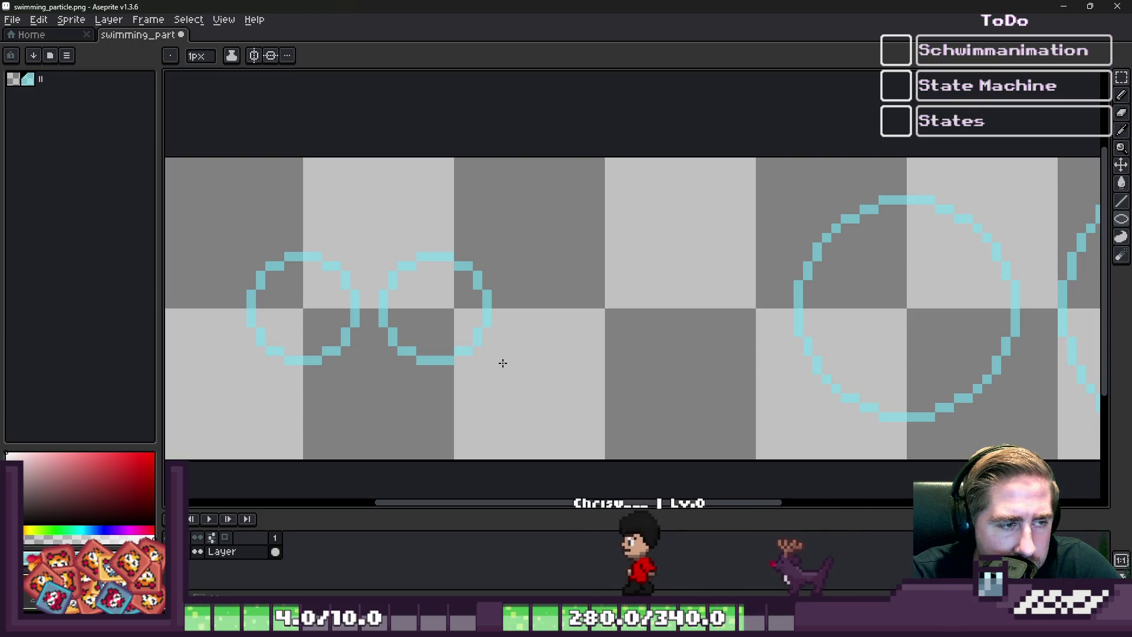
key("v")
key("ctrl+z")
key("u")
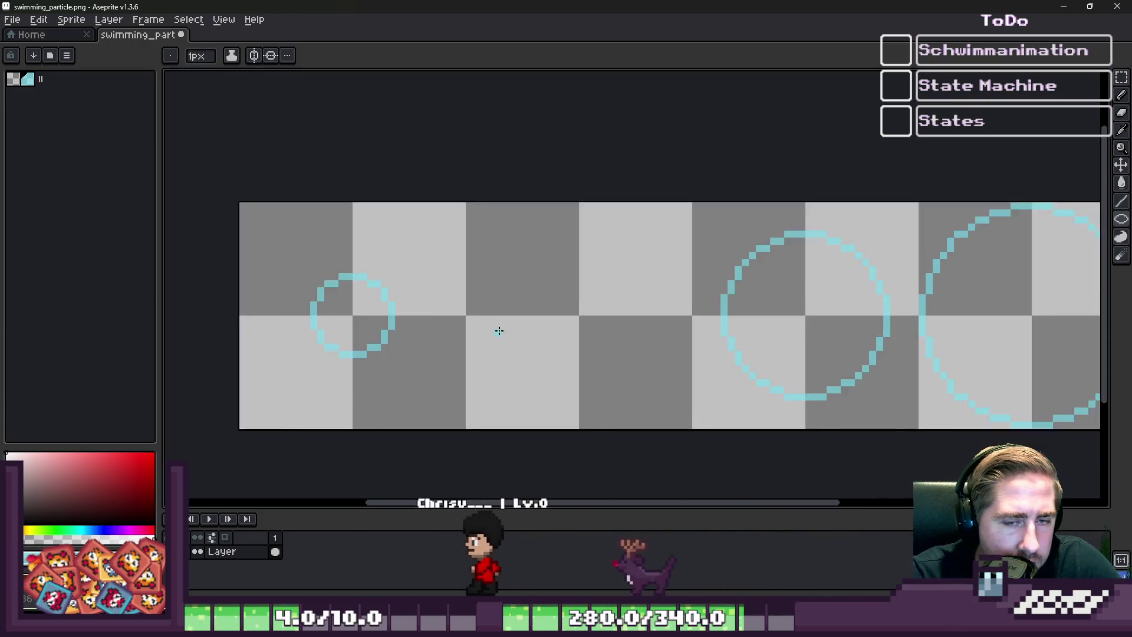
scroll(502, 330, "down", 2)
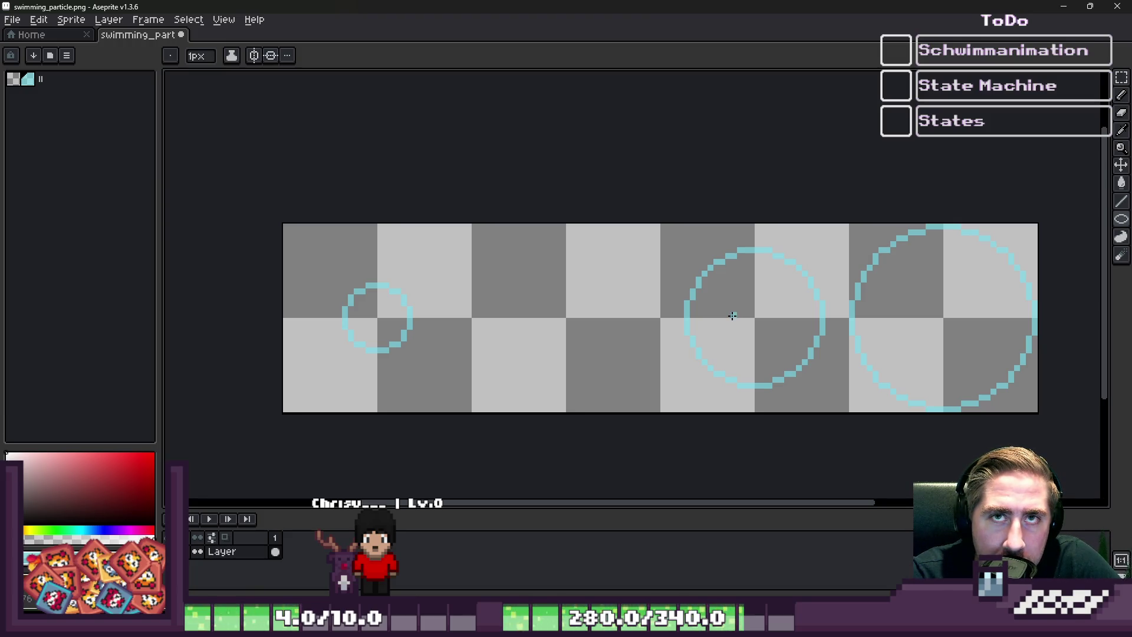
mouse_move(659, 625)
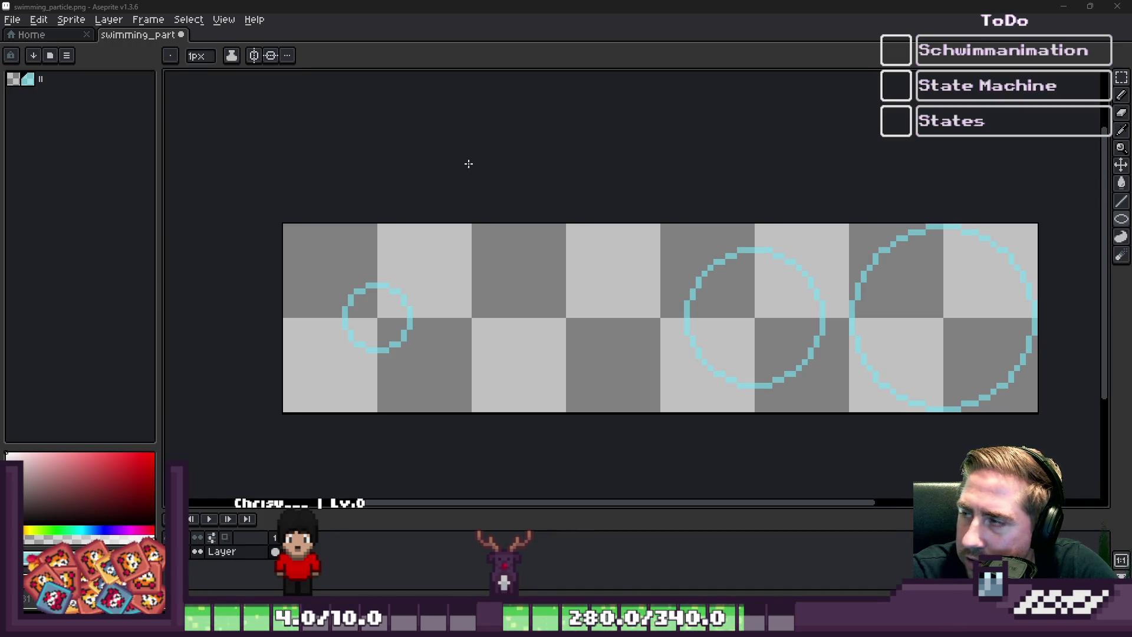
scroll(690, 252, "down", 1)
scroll(541, 311, "up", 3)
mouse_move(692, 244)
left_mouse_down()
mouse_move(568, 250)
mouse_move(602, 330)
left_mouse_up()
key("ctrl+z")
key("b")
mouse_move(611, 249)
left_mouse_down()
mouse_move(661, 254)
mouse_move(668, 328)
mouse_move(587, 271)
left_mouse_up()
left_click_drag(634, 364, 575, 448)
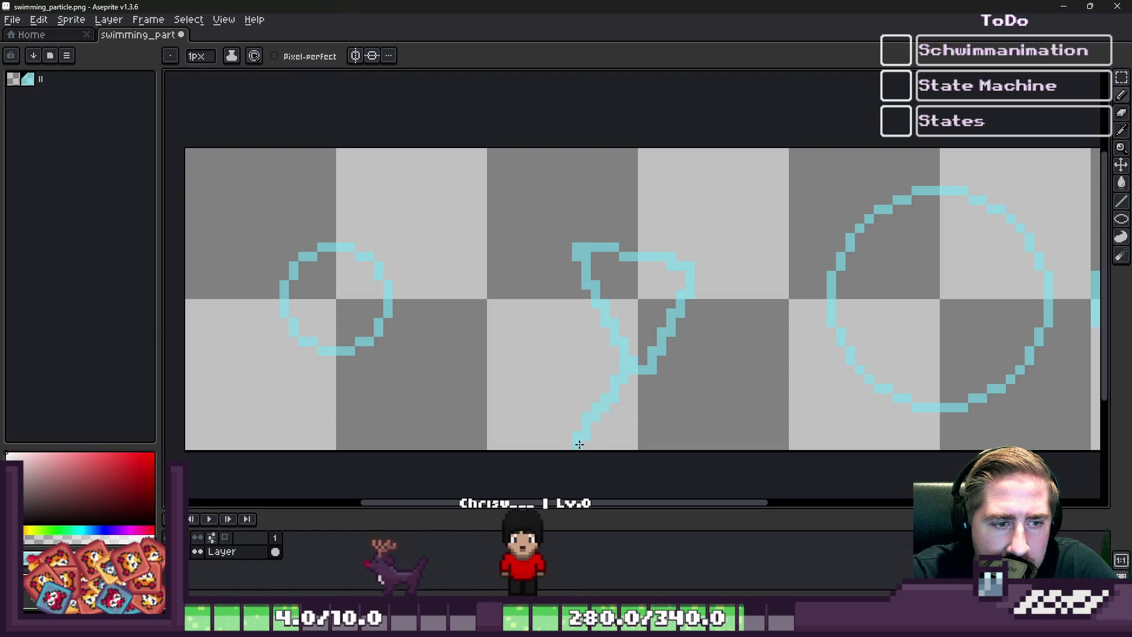
left_click_drag(648, 386, 694, 429)
left_click_drag(563, 278, 482, 238)
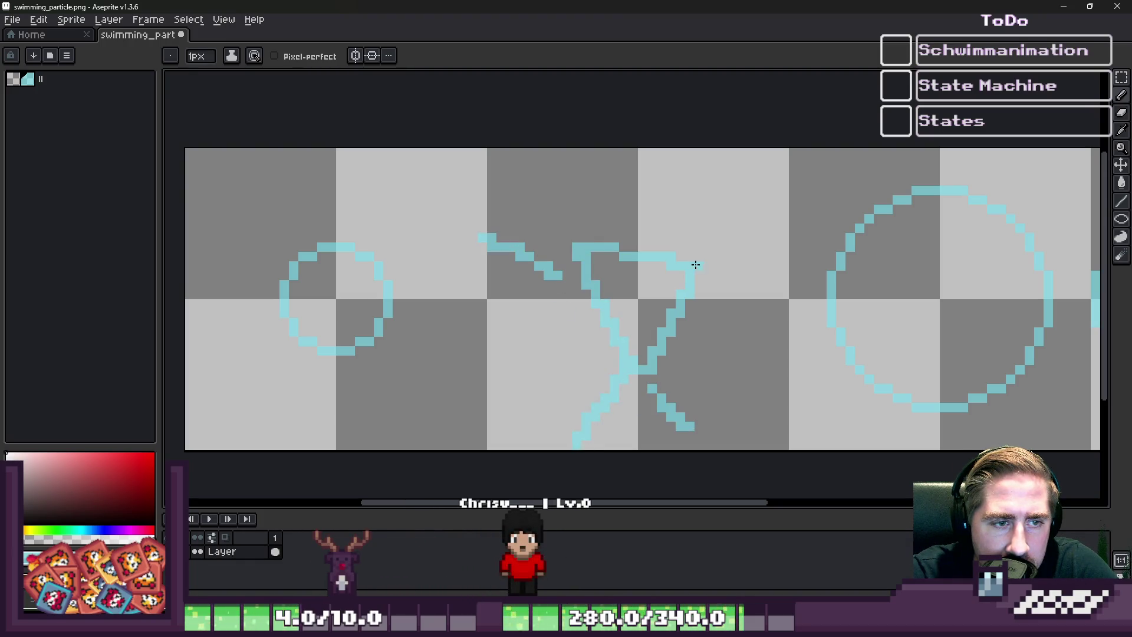
left_click_drag(663, 178, 678, 239)
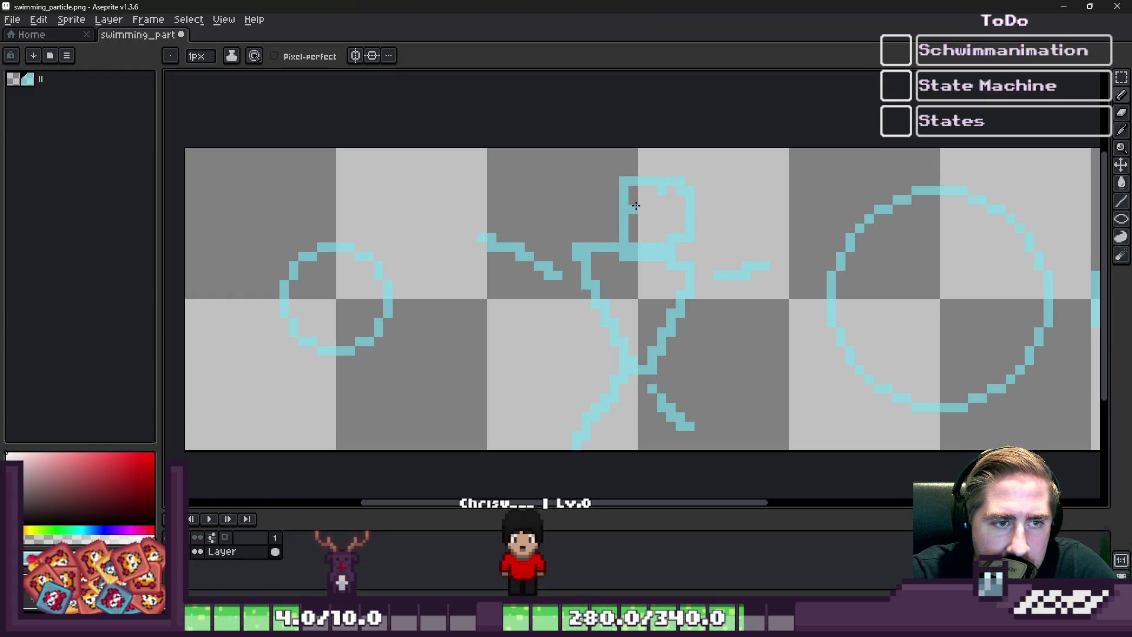
scroll(636, 206, "up", 3)
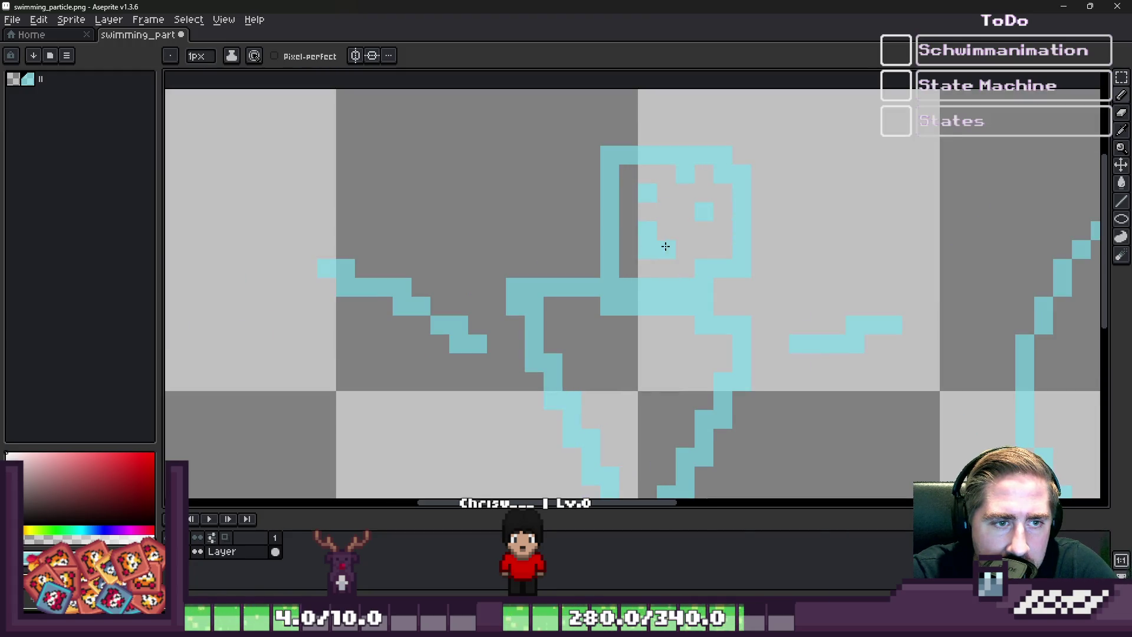
scroll(625, 302, "down", 3)
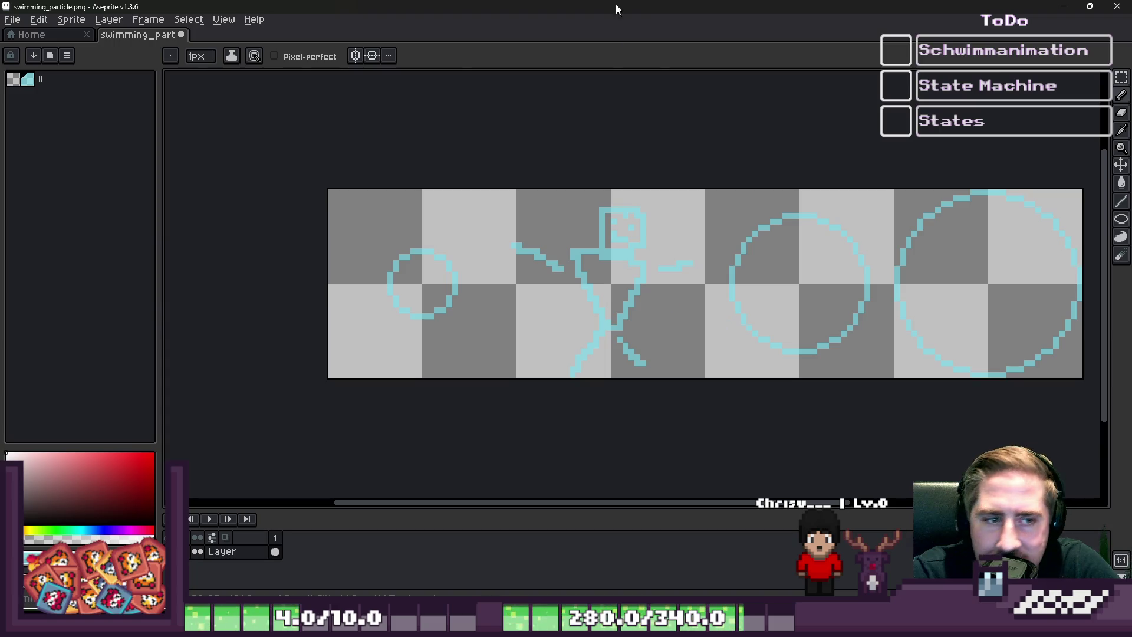
key("e")
scroll(627, 214, "up", 1)
mouse_move(627, 214)
left_mouse_down()
mouse_move(573, 328)
mouse_move(643, 269)
left_mouse_up()
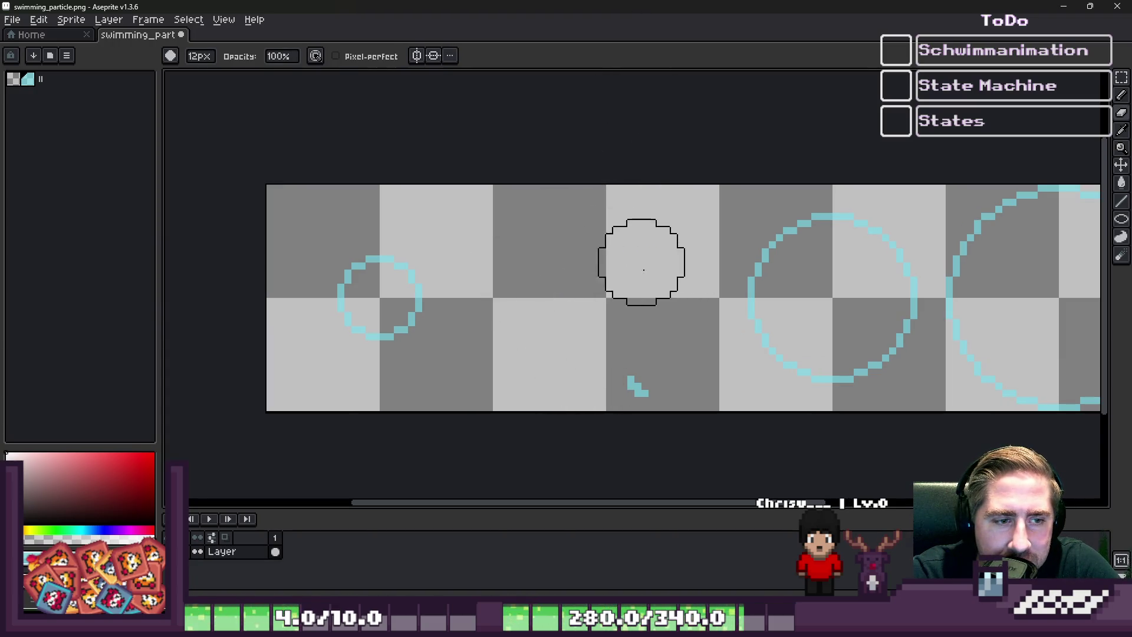
key("b")
scroll(591, 281, "down", 2)
scroll(593, 275, "up", 1)
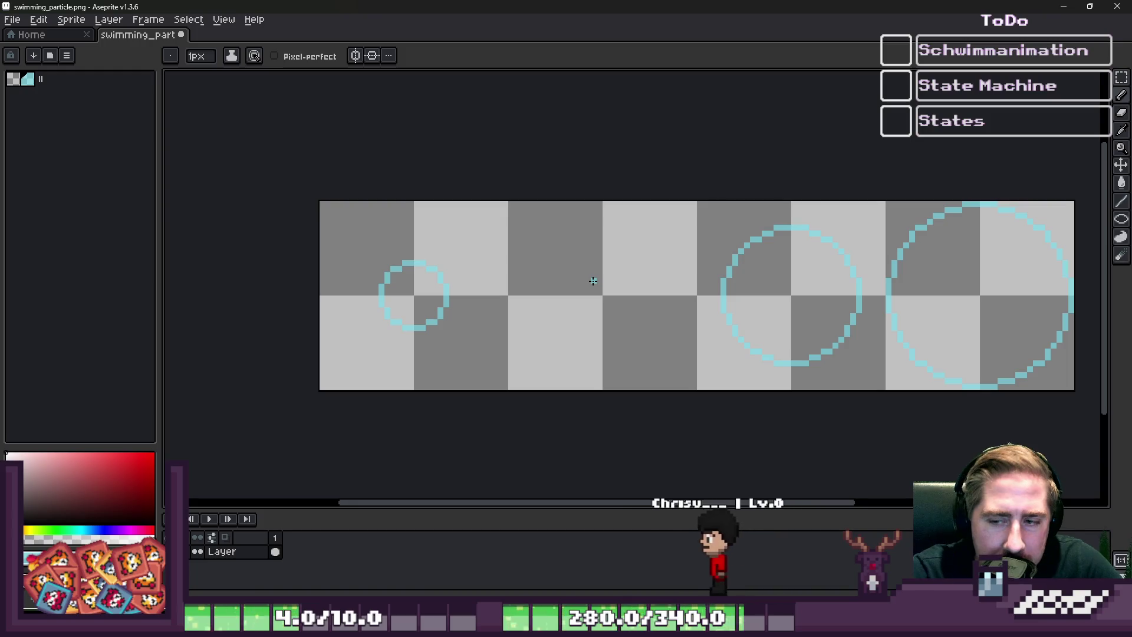
Try marquee selections around and inside the larger ring, then drop them
scroll(593, 275, "up", 1)
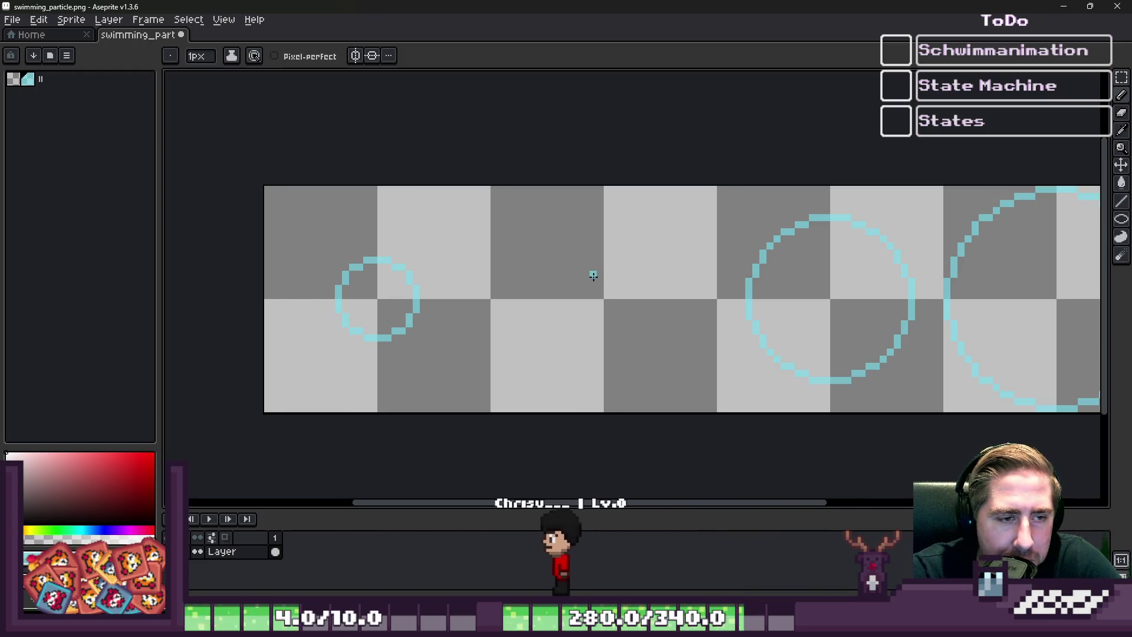
key("m")
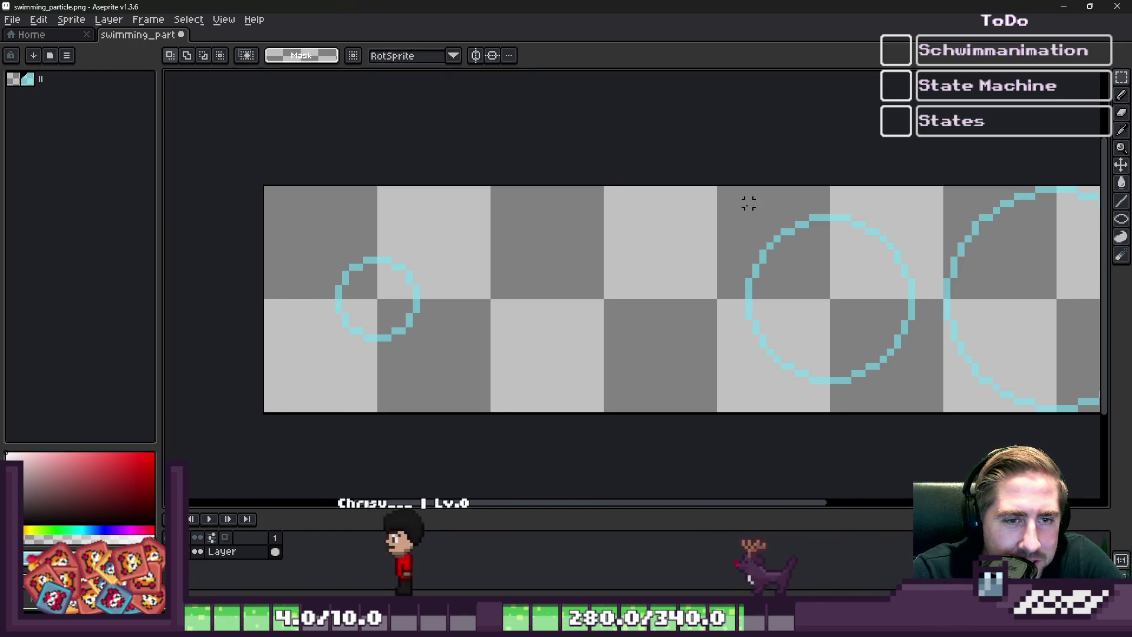
left_click_drag(727, 203, 900, 386)
left_click(834, 260)
left_click_drag(819, 218, 850, 382)
key("v")
scroll(625, 232, "up", 1)
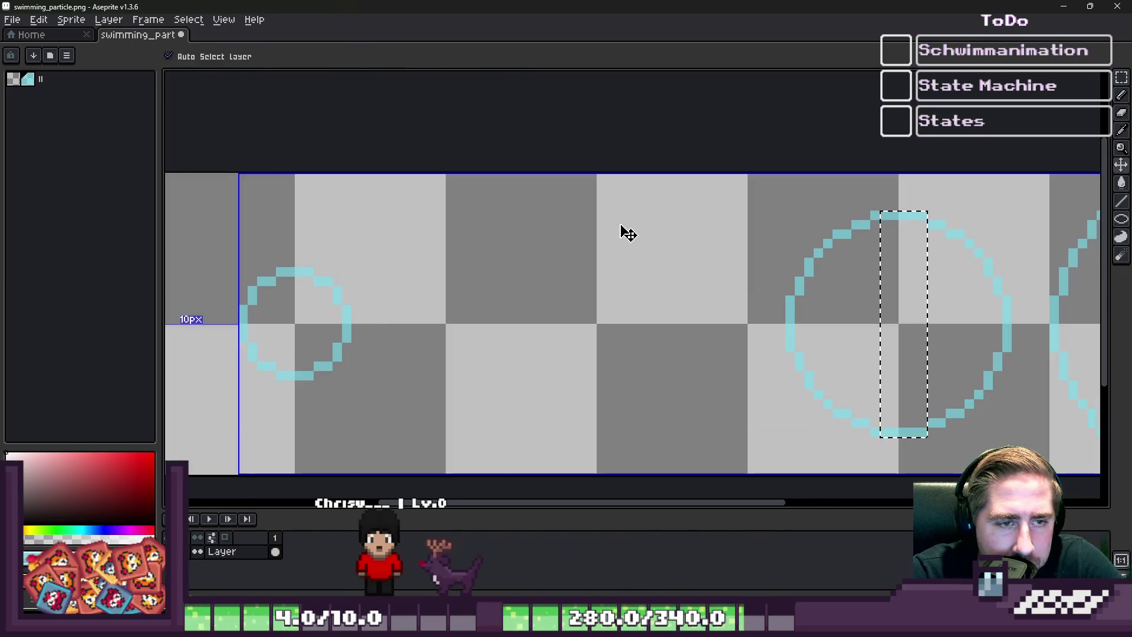
key("b")
Marquee-select the smallest ring and move it into the empty second frame
left_click(1120, 220)
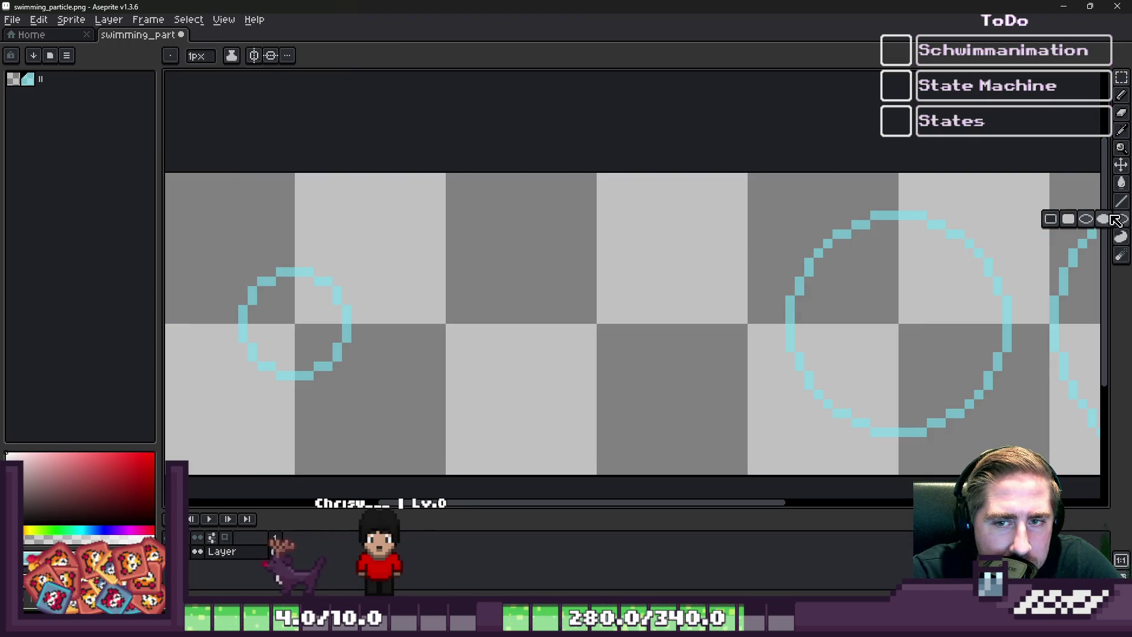
scroll(532, 150, "down", 1)
key("m")
left_click_drag(240, 223, 384, 354)
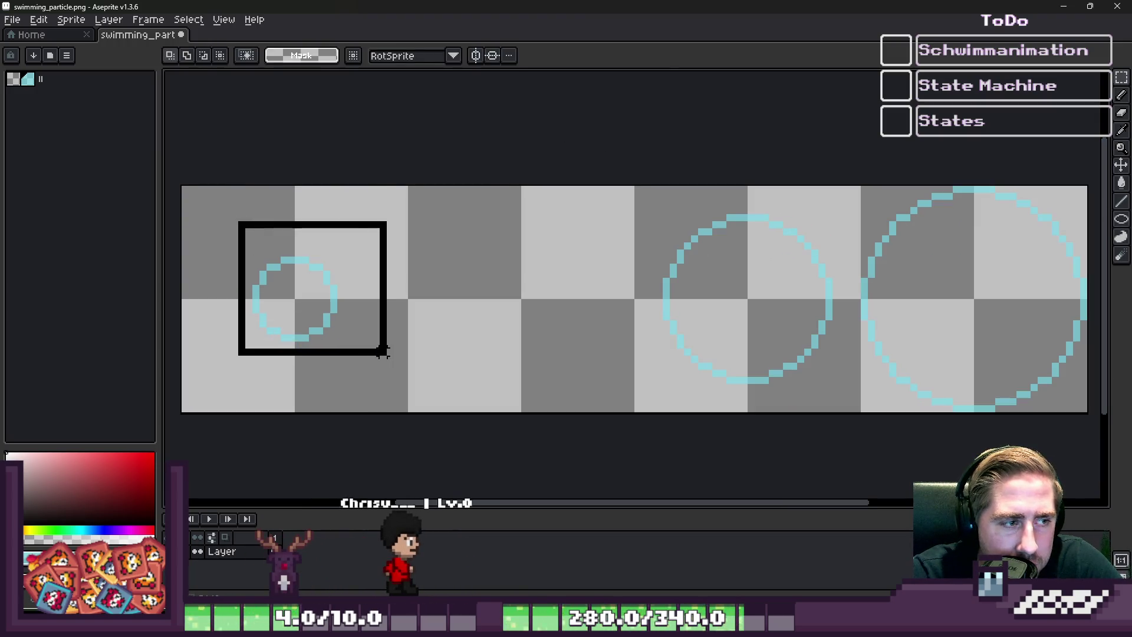
mouse_move(311, 326)
left_mouse_down()
mouse_move(435, 308)
mouse_move(537, 324)
left_mouse_up()
key("Return")
Draw a tiny cyan ring in the first frame with the Ellipse tool
scroll(200, 301, "up", 1)
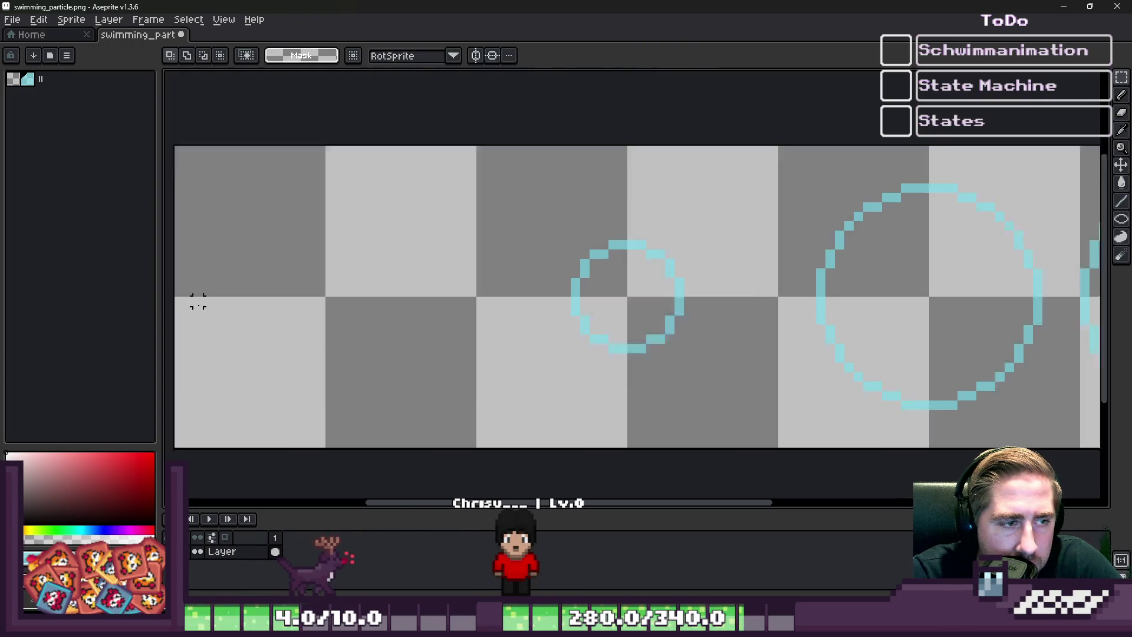
scroll(462, 268, "up", 1)
key("b")
scroll(453, 272, "down", 1)
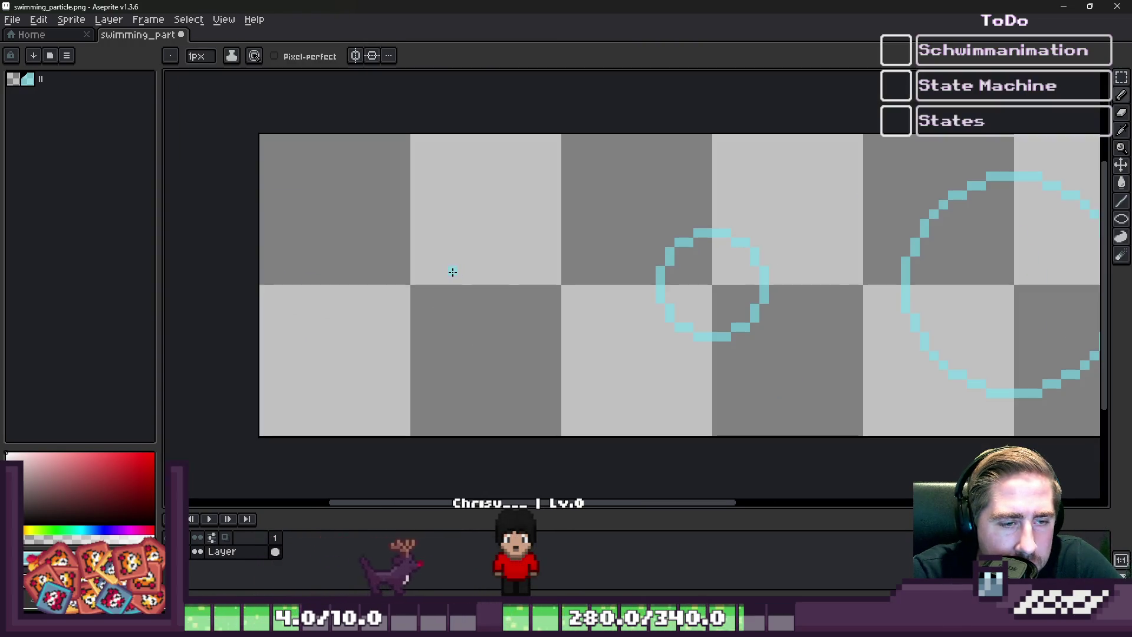
left_click(1122, 227)
scroll(421, 271, "up", 3)
mouse_move(348, 269)
left_mouse_down()
mouse_move(492, 378)
mouse_move(440, 363)
mouse_move(434, 341)
left_mouse_up()
Deselect the tiny ring, save the sheet with Ctrl+S, and minimize Aseprite
scroll(433, 341, "down", 1)
key("m")
left_click_drag(344, 254, 520, 373)
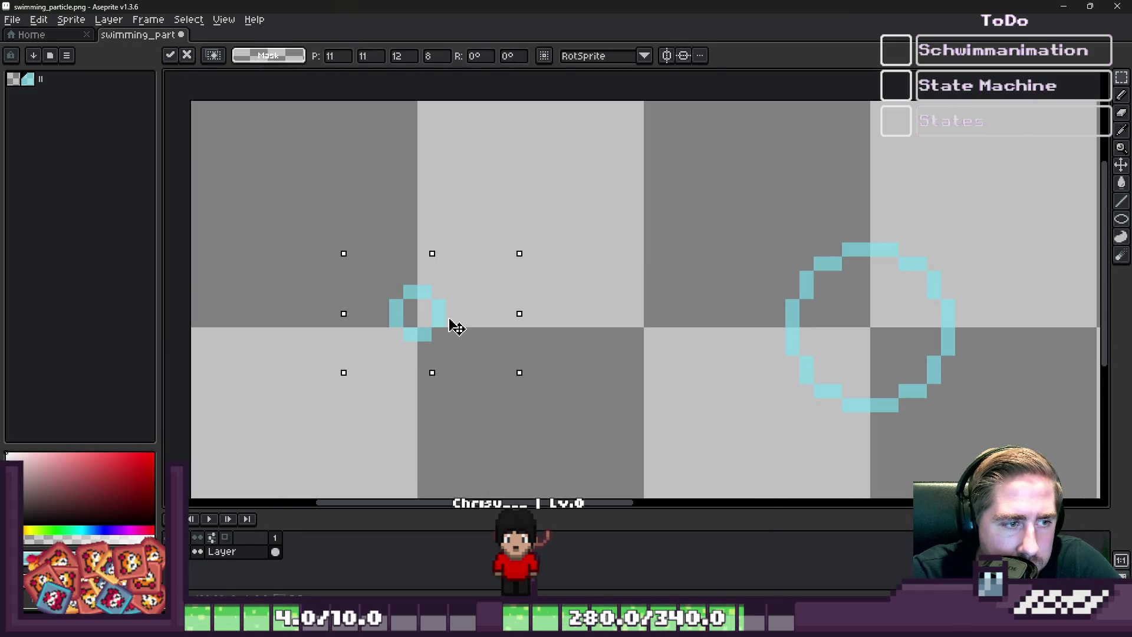
key("ctrl+d")
key("ctrl+s")
scroll(450, 316, "down", 4)
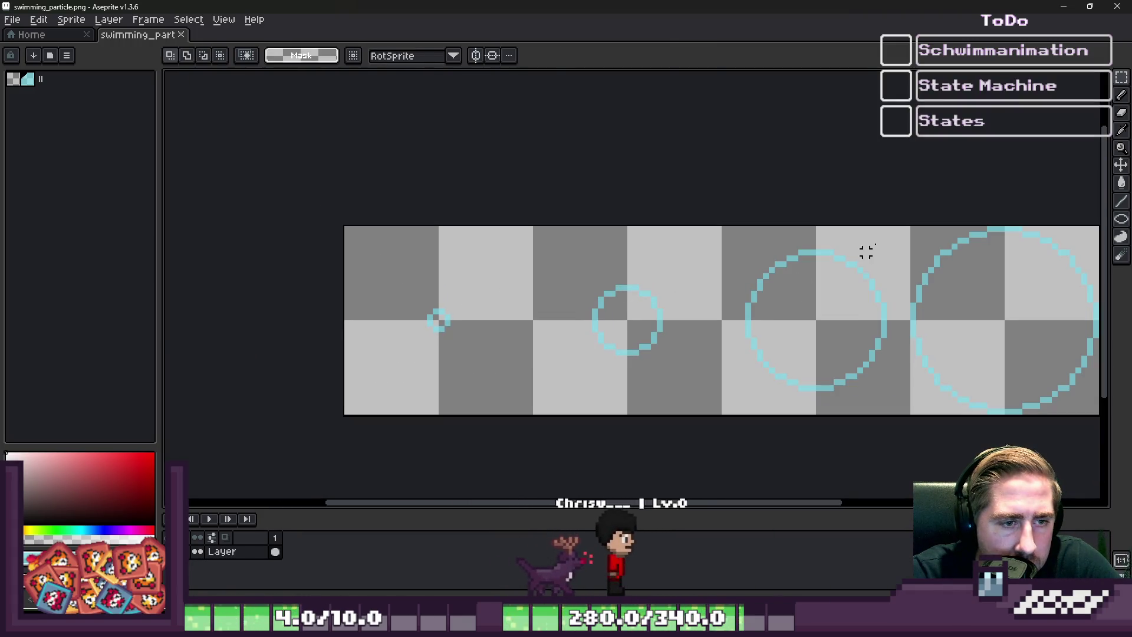
left_click(1073, 10)
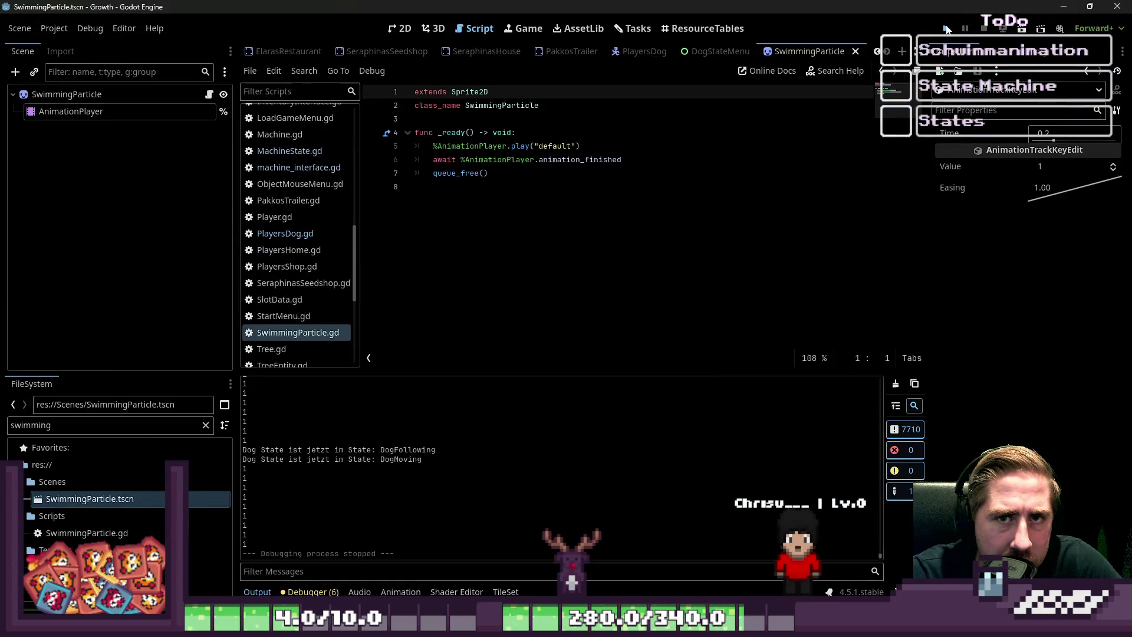
Run the game with F6, enter a character name, and start playing
key("F6")
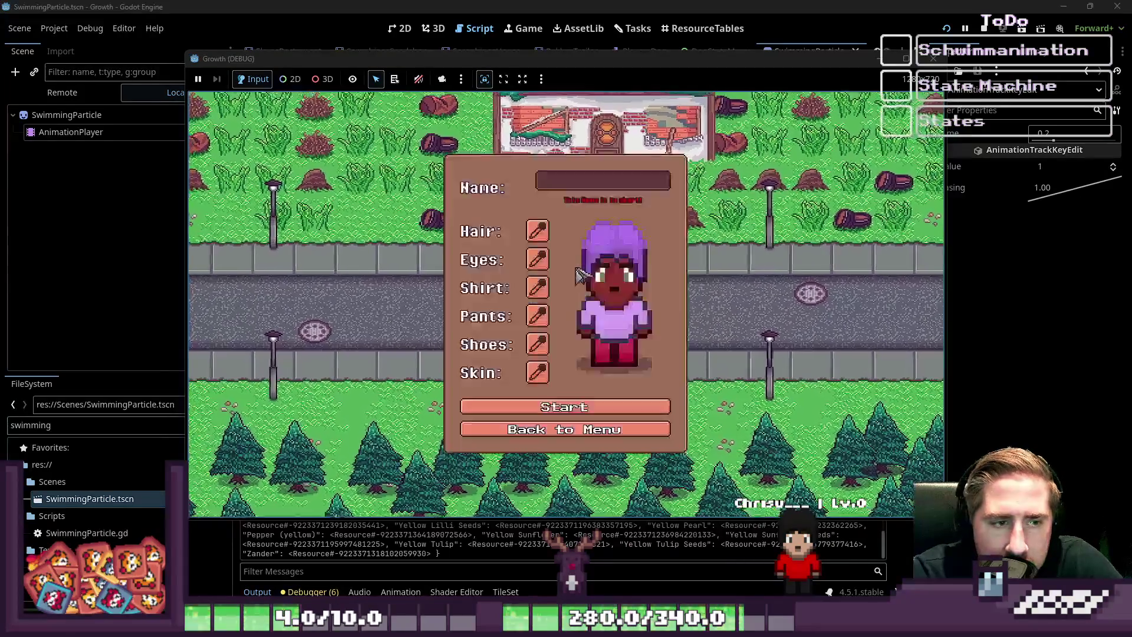
type("cxy")
left_click(557, 406)
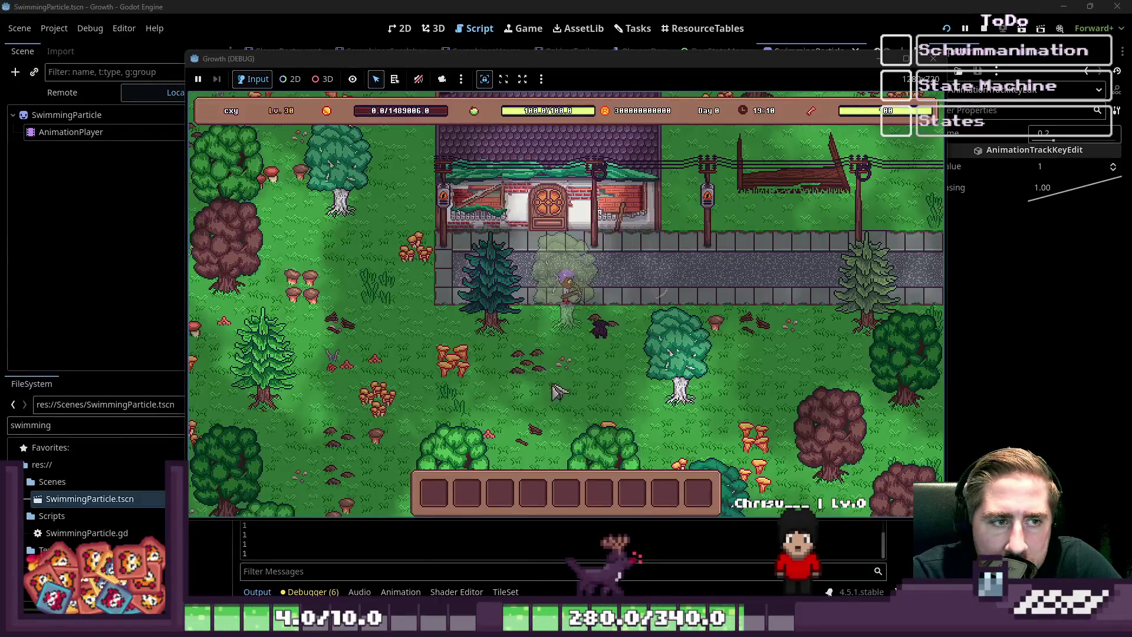
Walk the character left and up through the forest toward the lake
key("a")
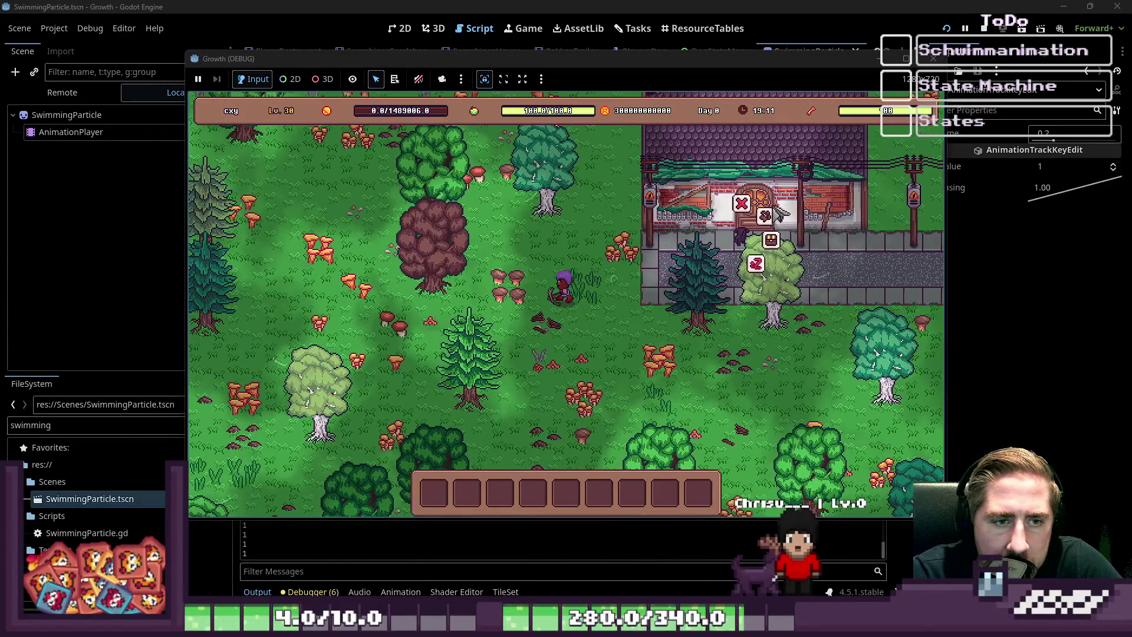
key("a")
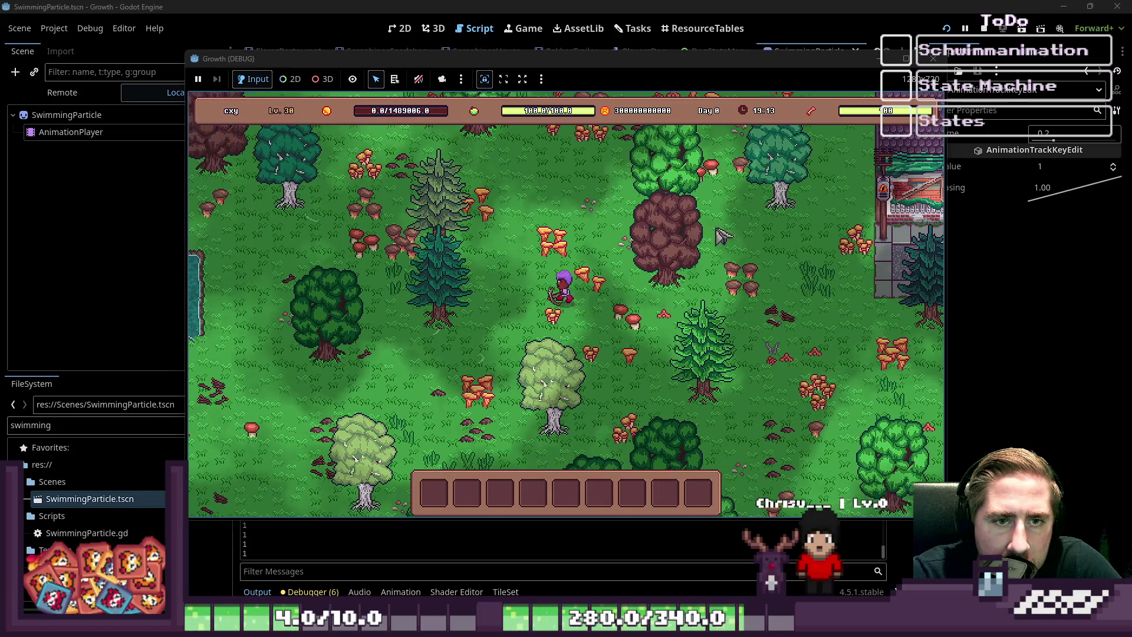
key("a")
key("w")
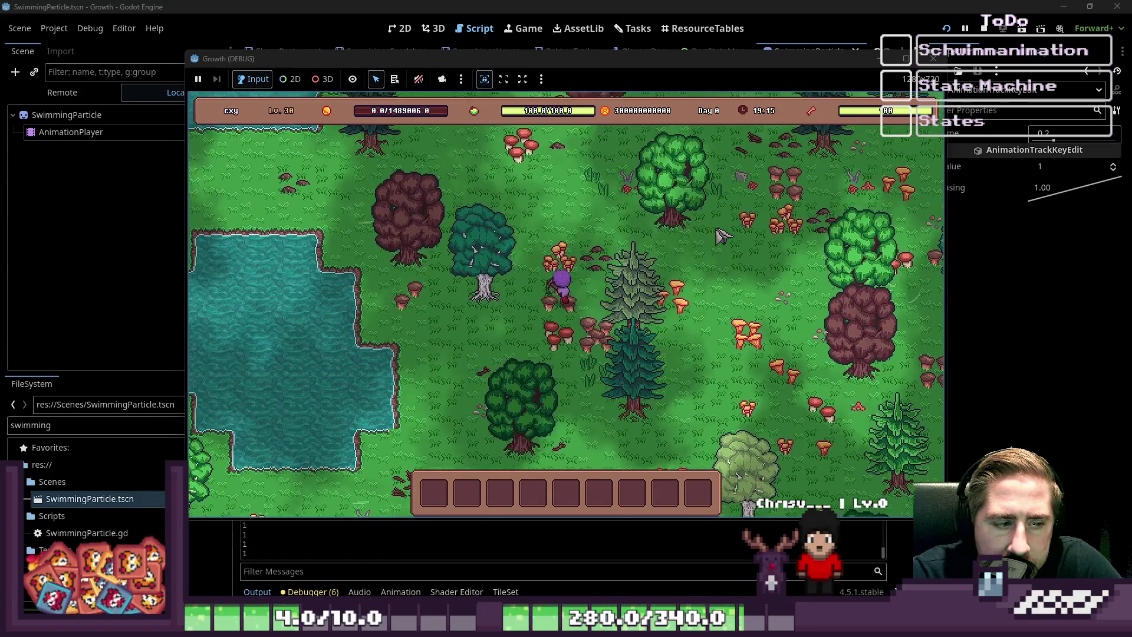
key("a")
key("w")
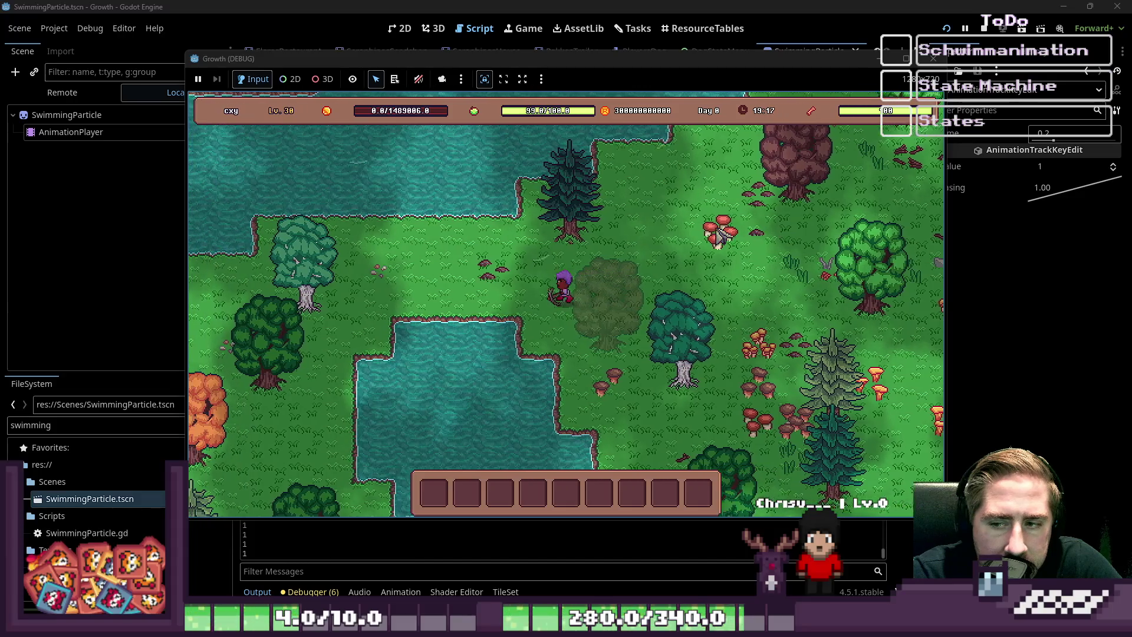
key("a")
key("s")
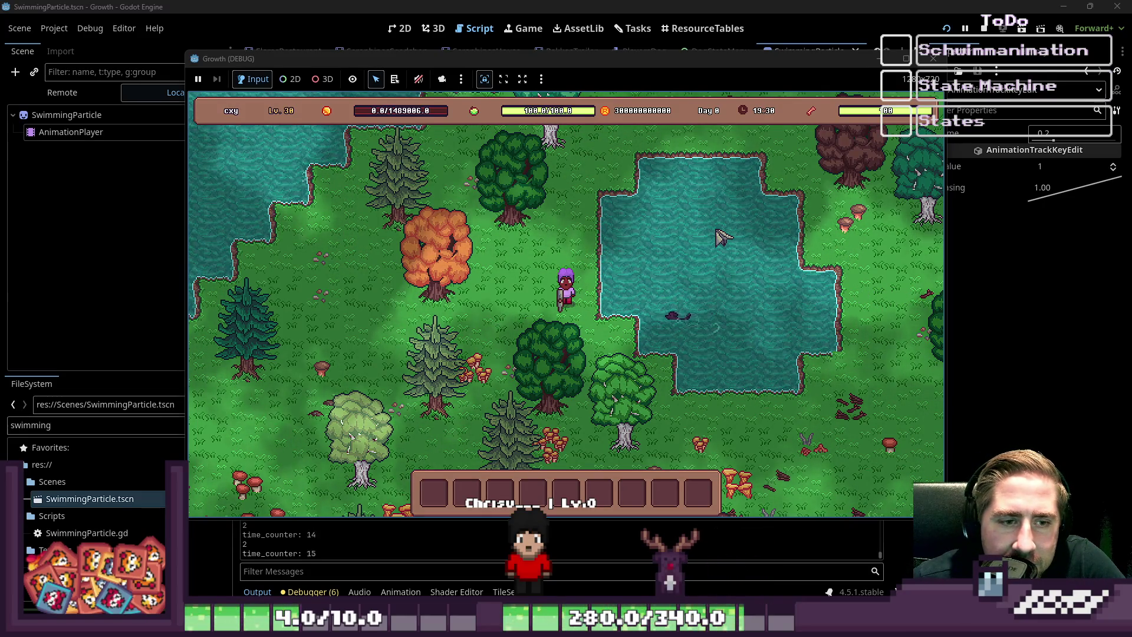
Walk the character up and right along the lake, then back down
key("w")
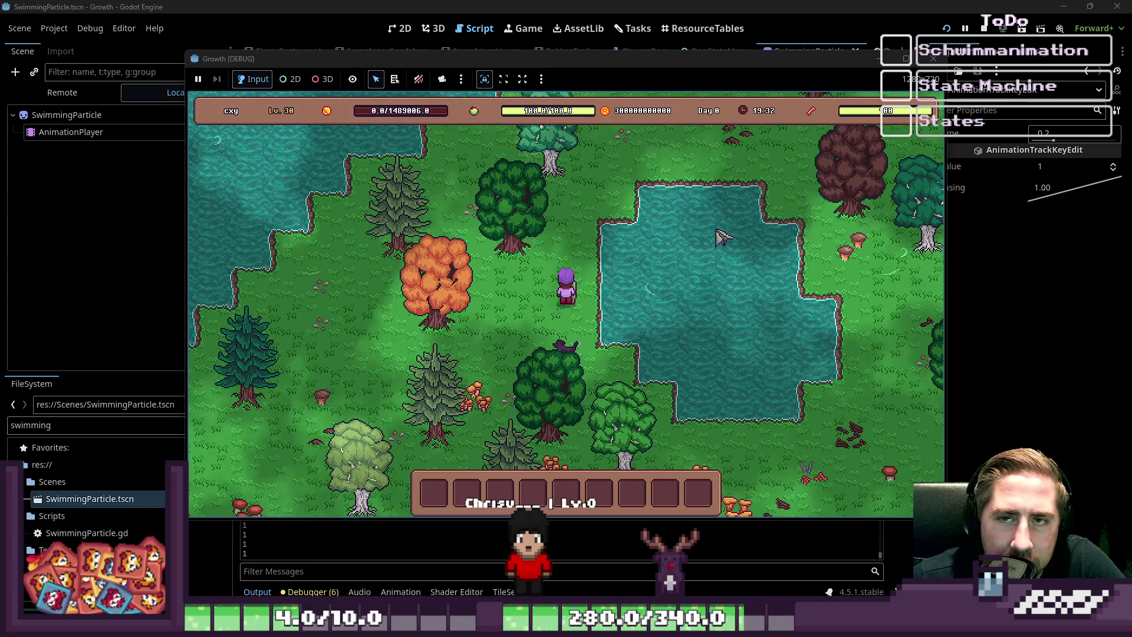
key("w")
key("d")
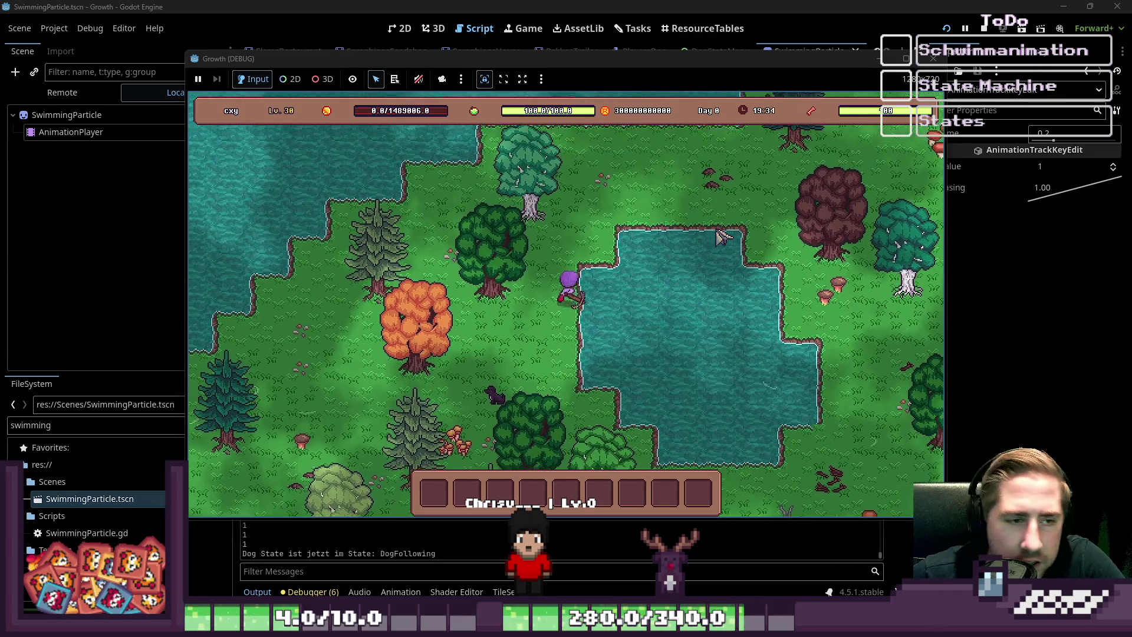
key("w")
key("d")
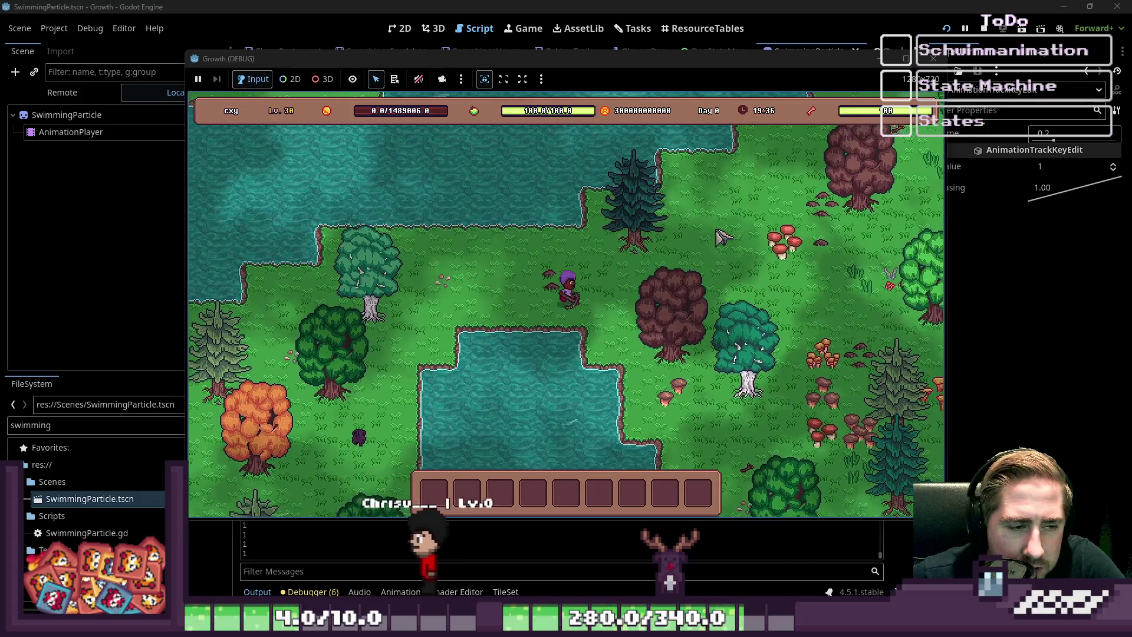
key("s")
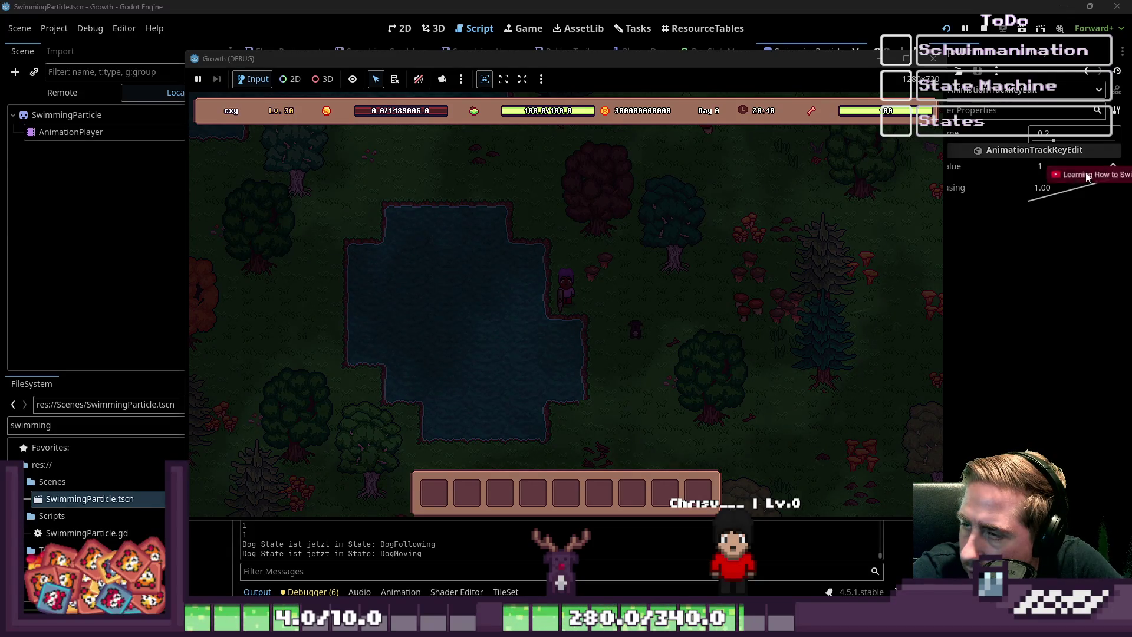
mouse_move(1088, 176)
left_mouse_down()
mouse_move(790, 202)
mouse_move(243, 29)
left_mouse_up()
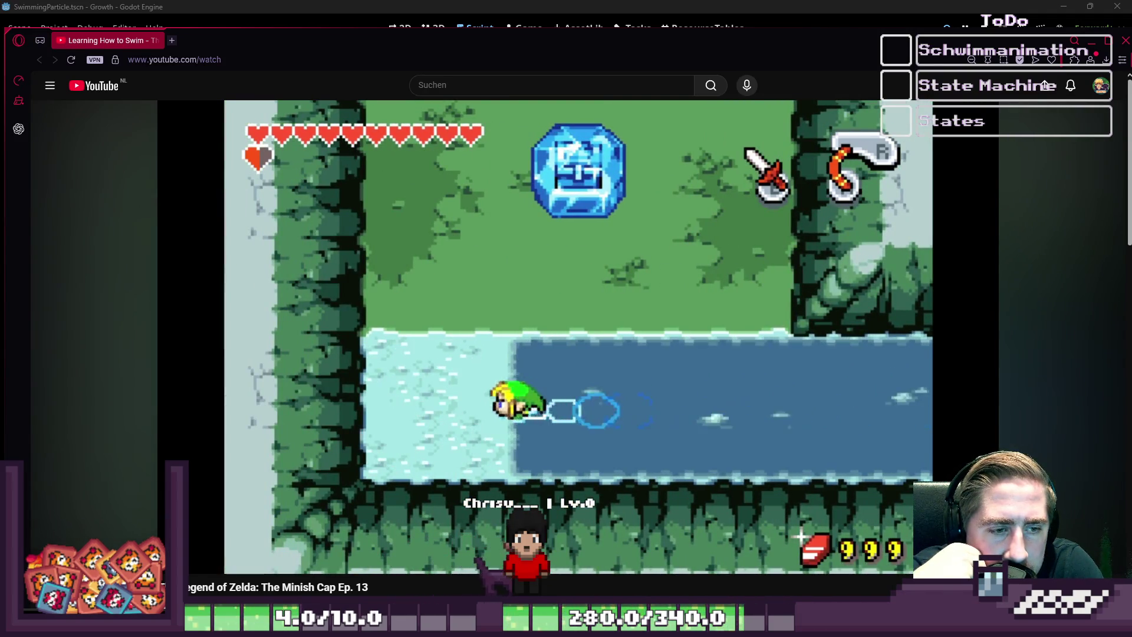
left_click(1125, 41)
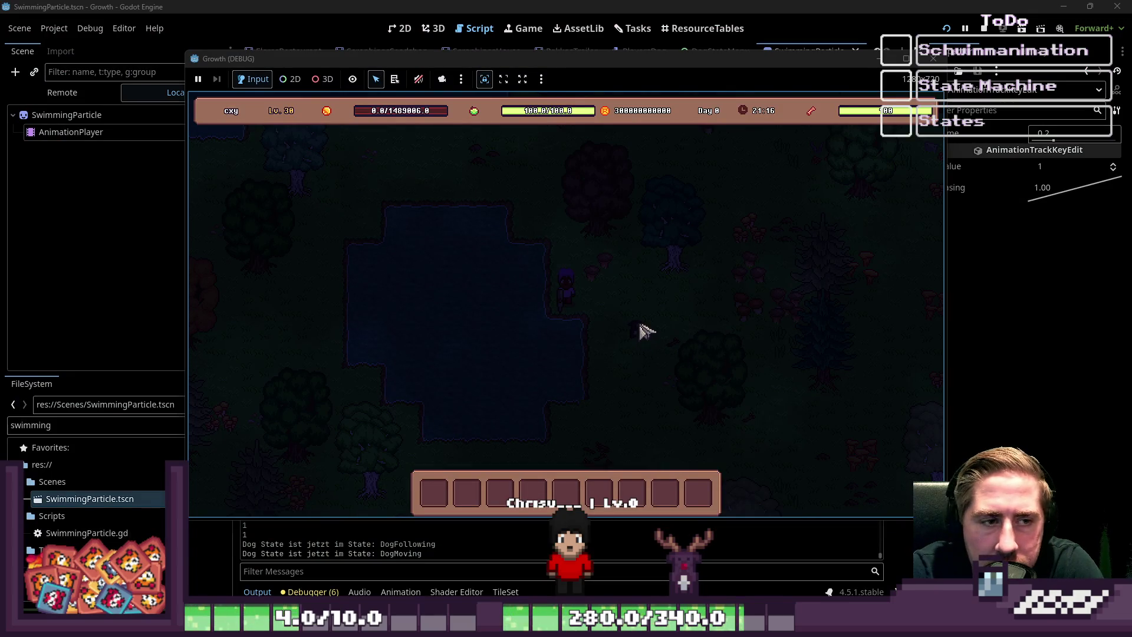
Stop the Growth debug run and bring the swimming_particle.png Aseprite window to the front
left_click(933, 58)
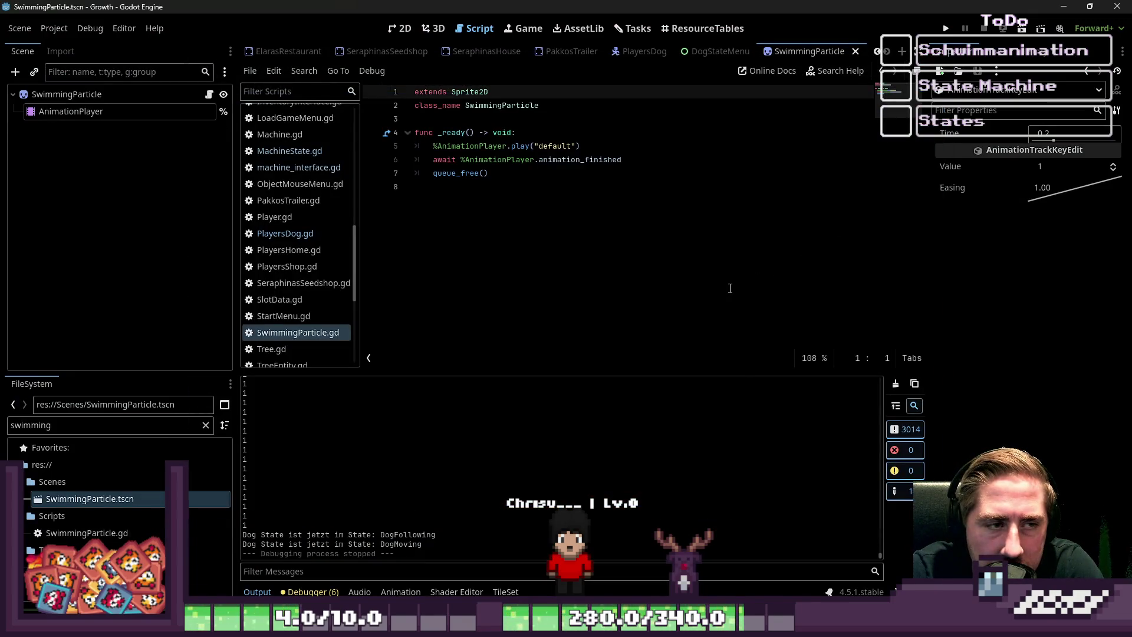
mouse_move(773, 626)
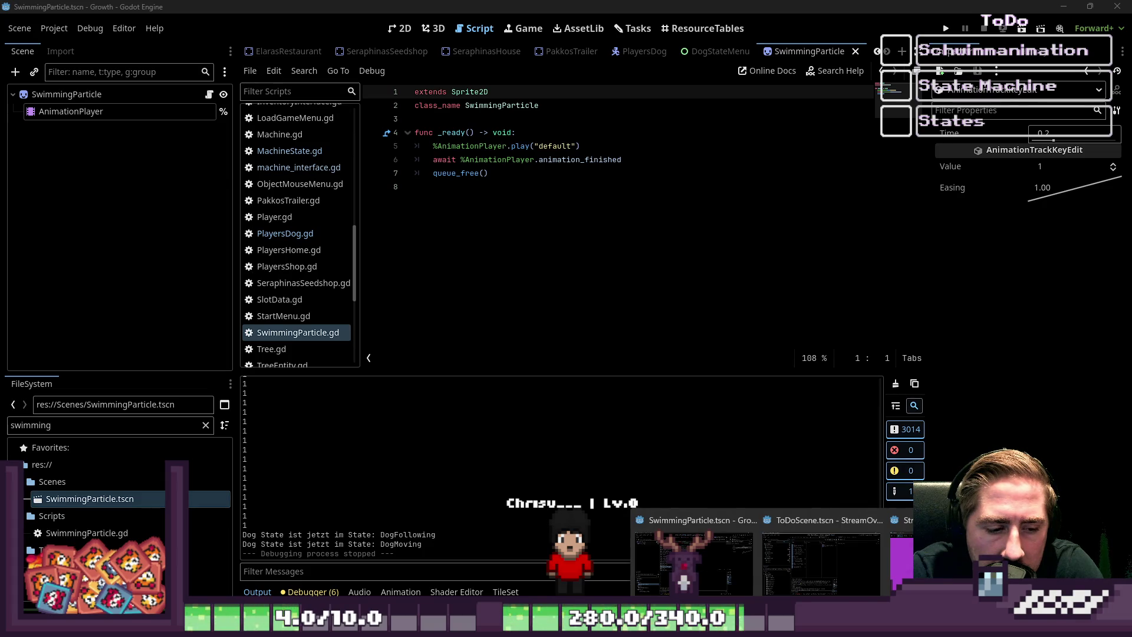
left_click(949, 560)
mouse_move(584, 626)
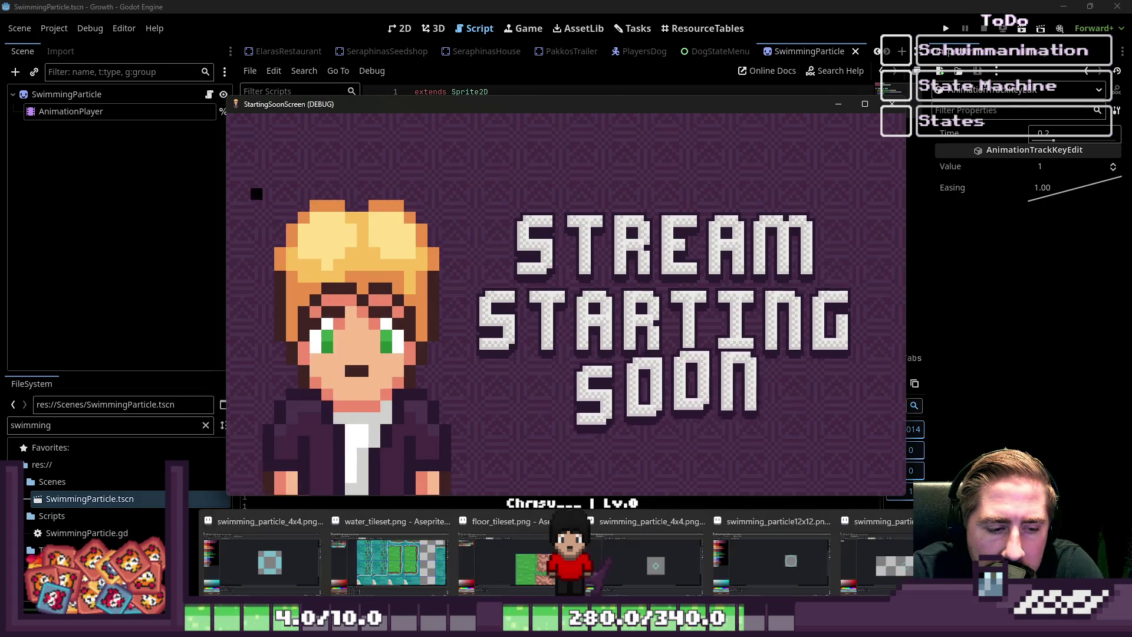
left_click(887, 558)
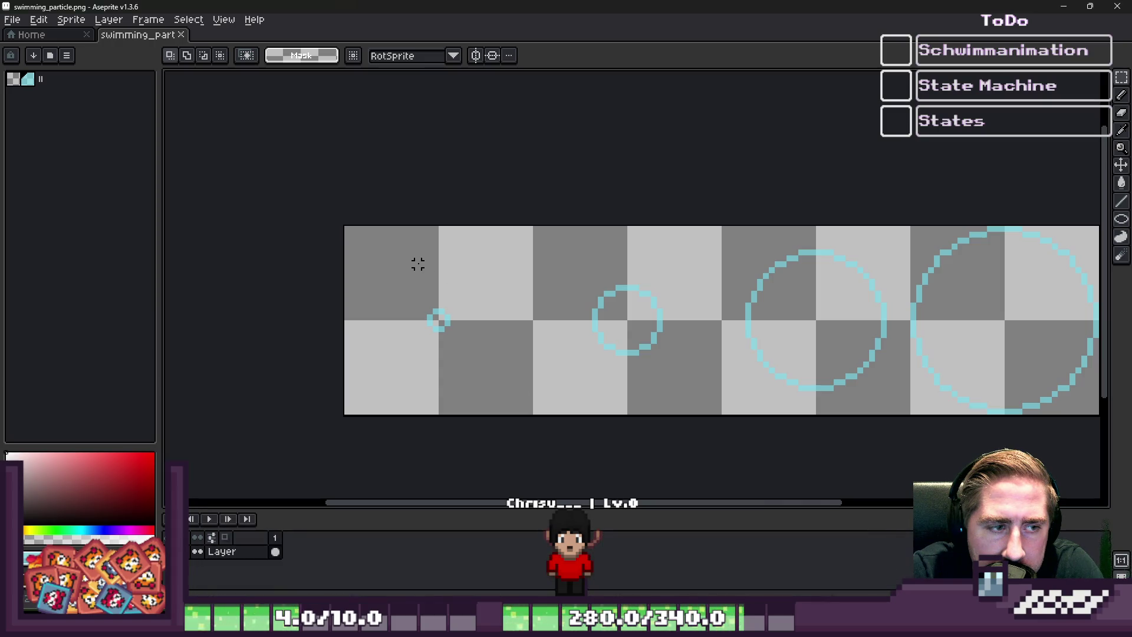
Delete the tiniest ring and move the small ring from frame two into frame one
left_click_drag(419, 264, 497, 366)
key("Delete")
scroll(483, 288, "down", 1)
scroll(511, 283, "up", 1)
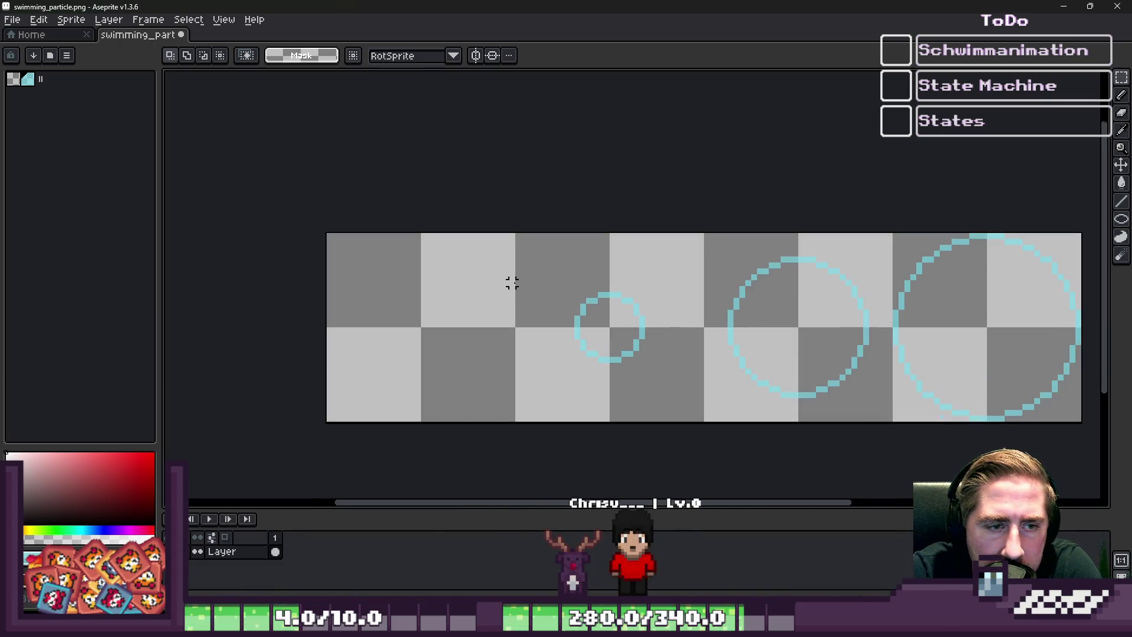
left_click_drag(518, 273, 677, 383)
left_click_drag(615, 351, 435, 349)
left_click(672, 313)
Select the middle ring and delete it
left_click_drag(704, 232, 885, 423)
mouse_move(819, 361)
left_mouse_down()
mouse_move(666, 364)
mouse_move(808, 369)
mouse_move(808, 356)
left_mouse_up()
key("Return")
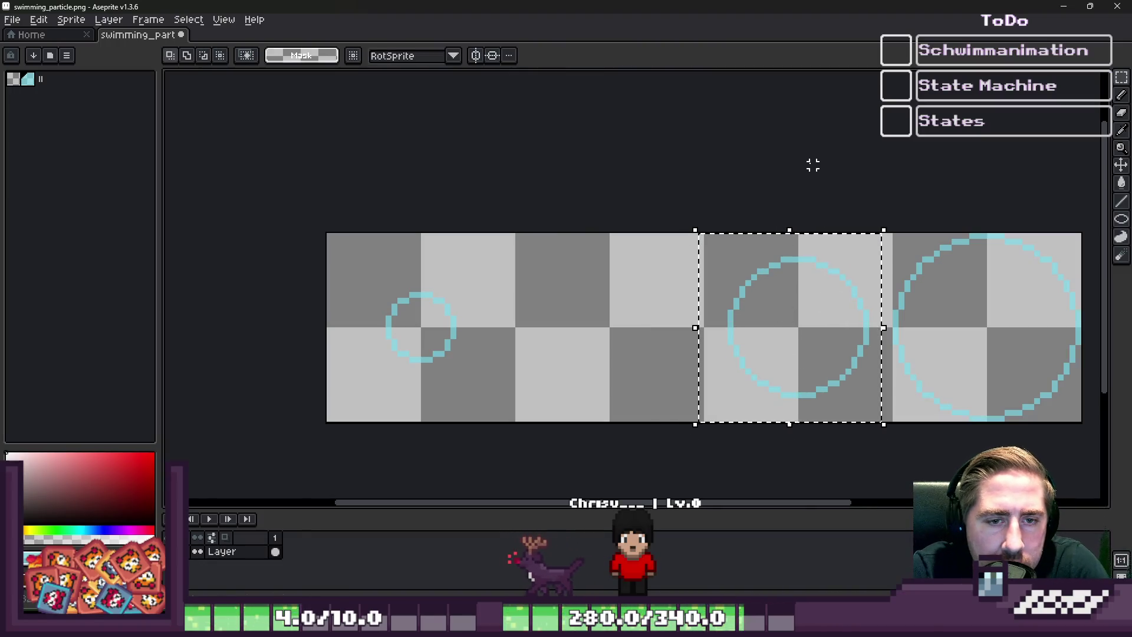
left_click_drag(713, 233, 876, 457)
key("Delete")
Marquee-select the small ring in the first frame, then clear the selection
scroll(479, 300, "up", 1)
scroll(377, 298, "up", 3)
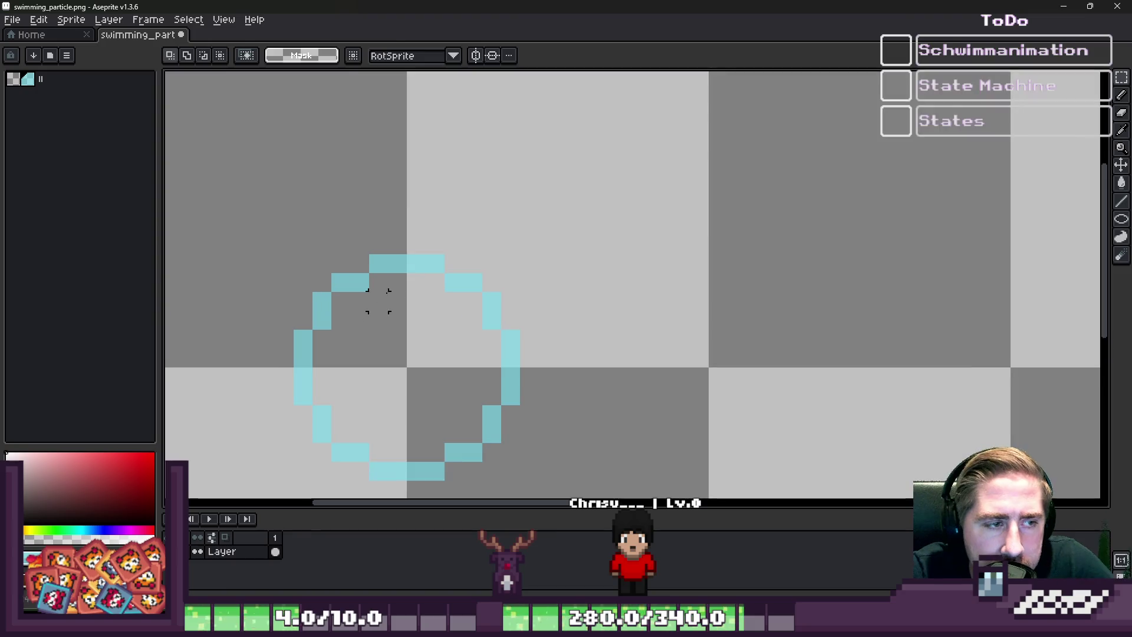
key("b")
scroll(409, 248, "down", 2)
scroll(361, 289, "up", 2)
key("m")
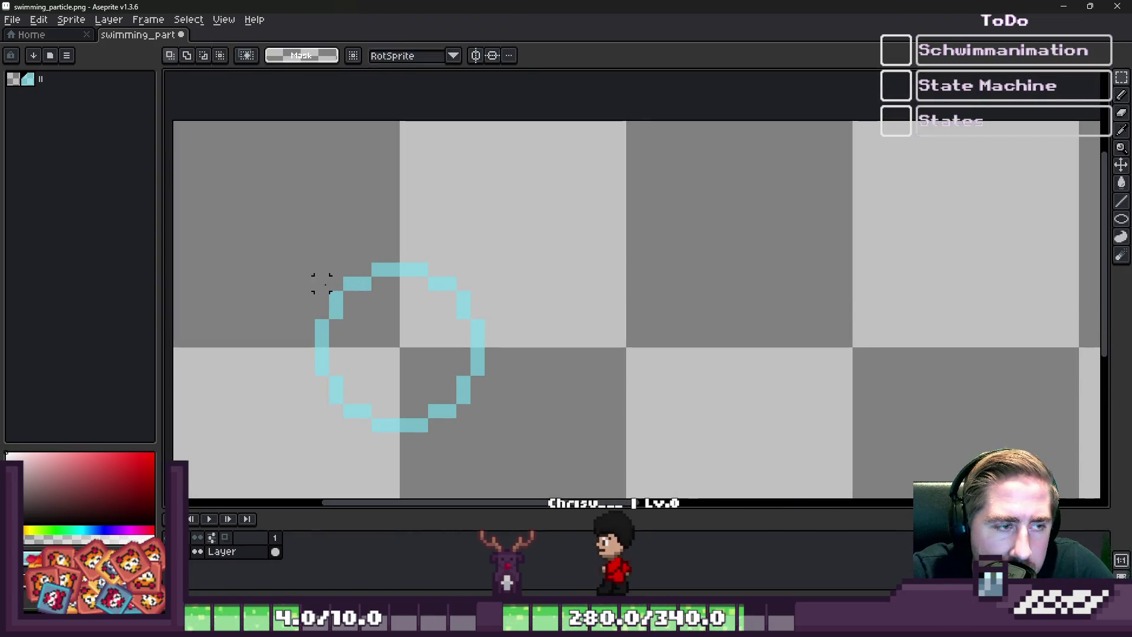
left_click_drag(302, 263, 492, 426)
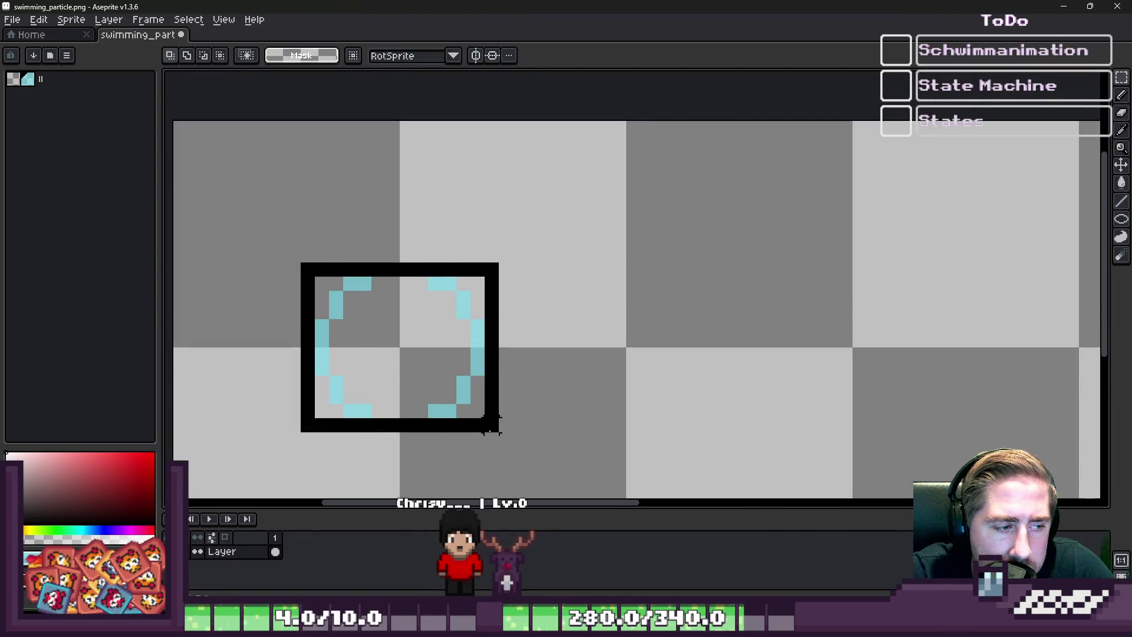
scroll(354, 306, "down", 3)
key("ctrl+d")
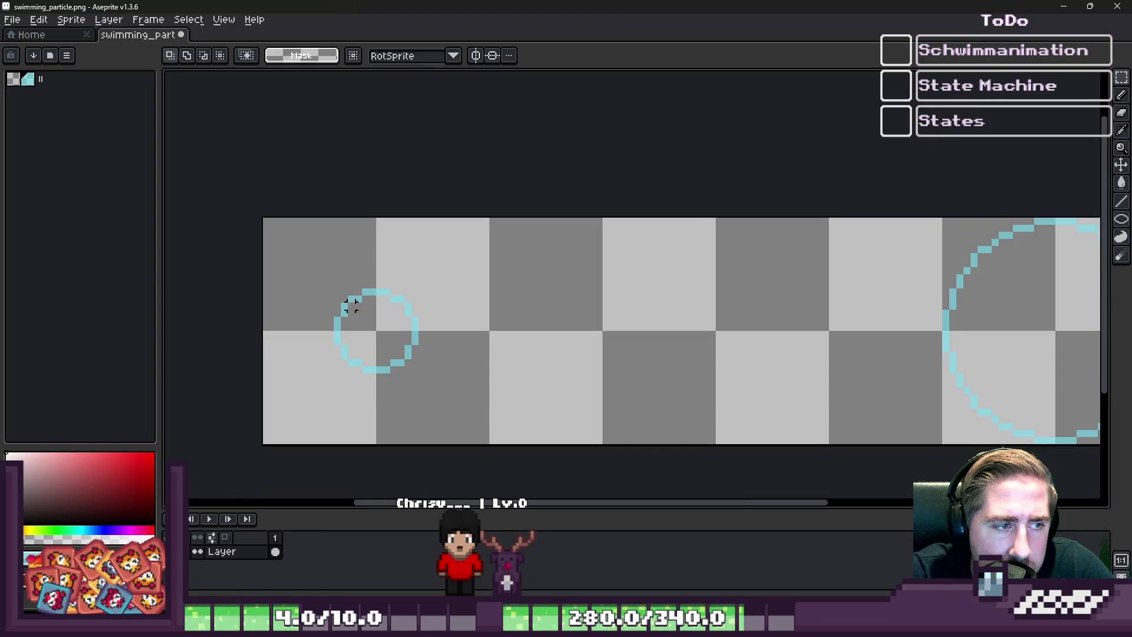
scroll(542, 298, "up", 2)
With the Ellipse tool, mark a cyan dot between the two remaining rings
left_click(1122, 219)
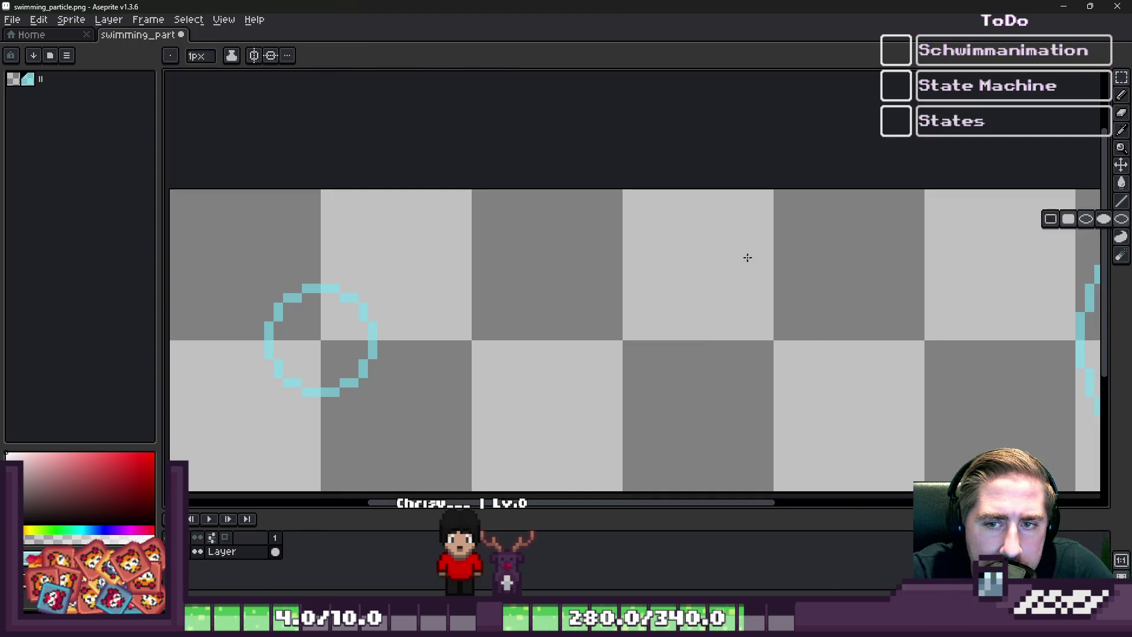
scroll(560, 277, "down", 2)
scroll(826, 289, "up", 1)
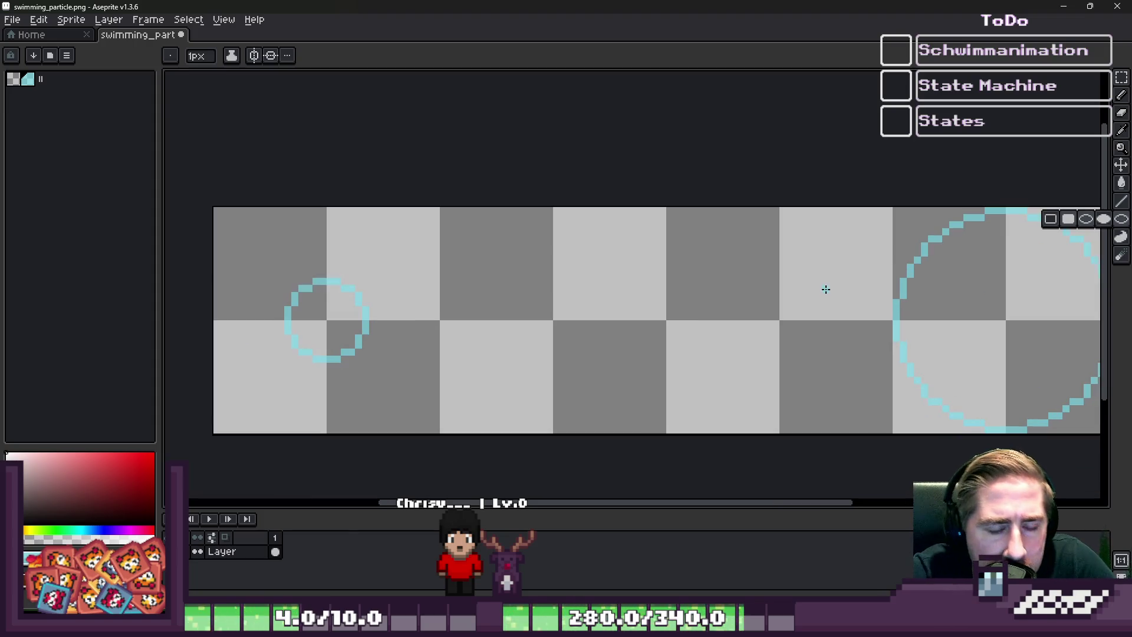
left_click(670, 294)
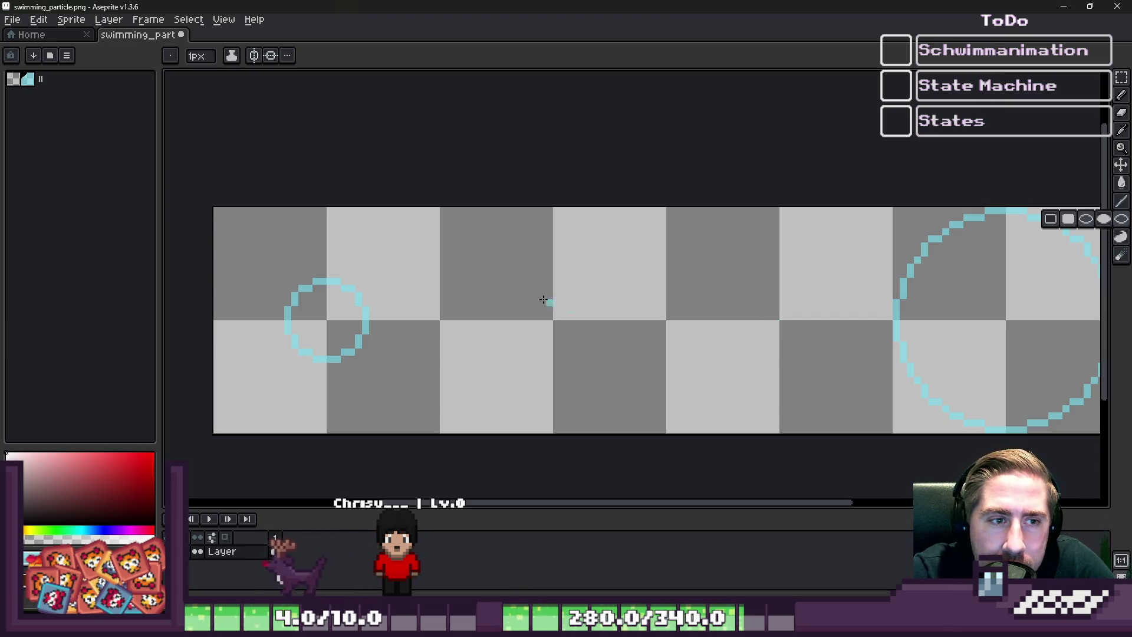
scroll(507, 280, "up", 1)
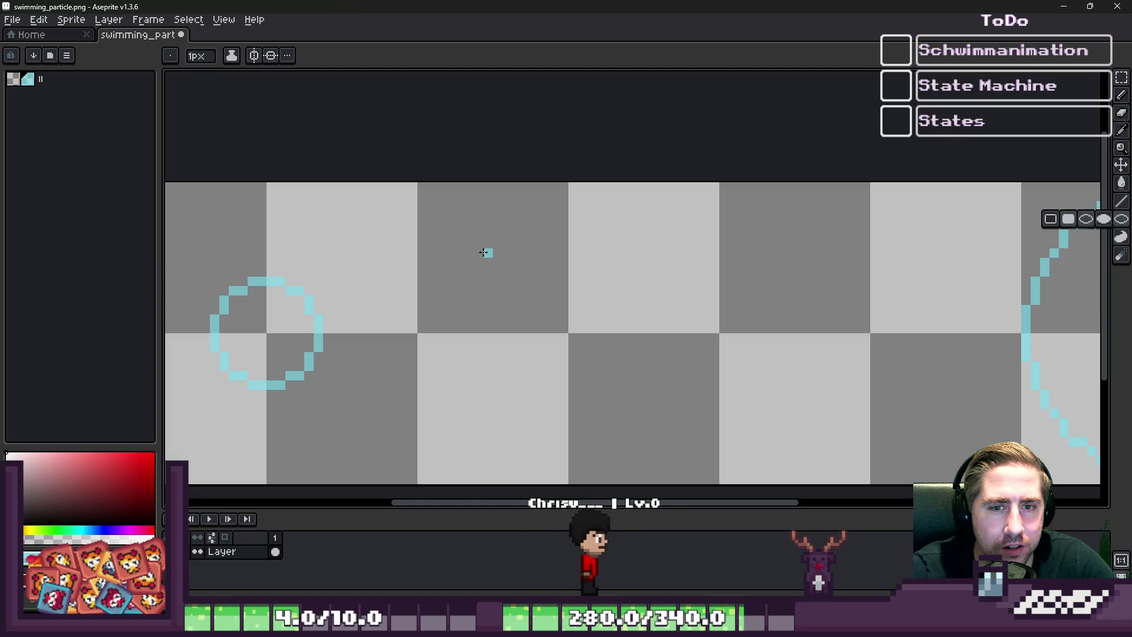
scroll(483, 253, "down", 1)
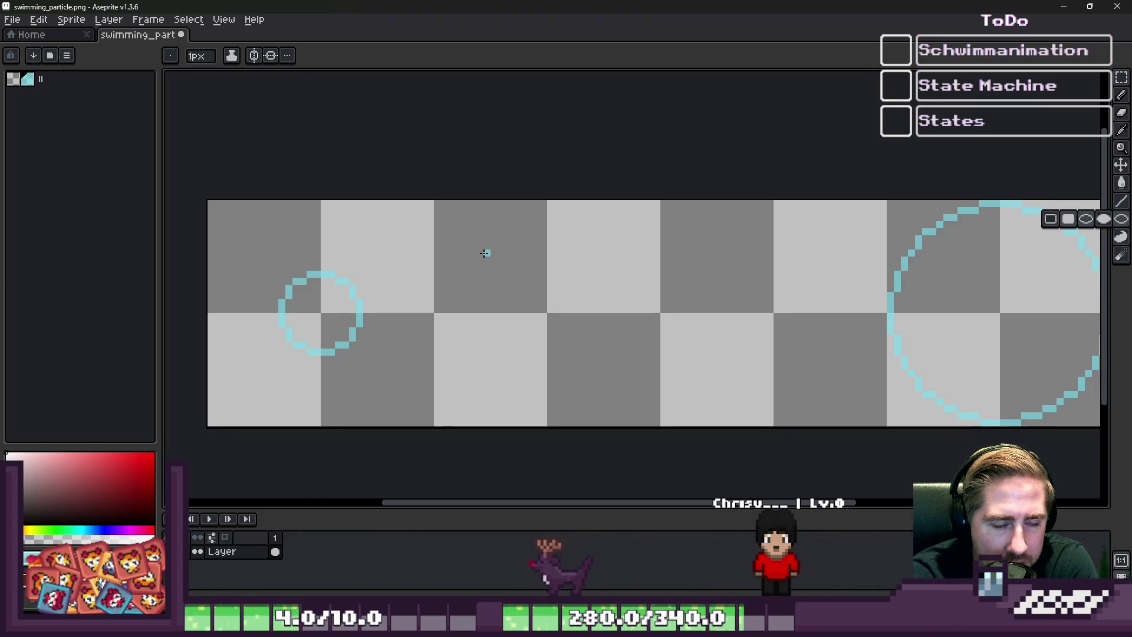
scroll(486, 252, "up", 2)
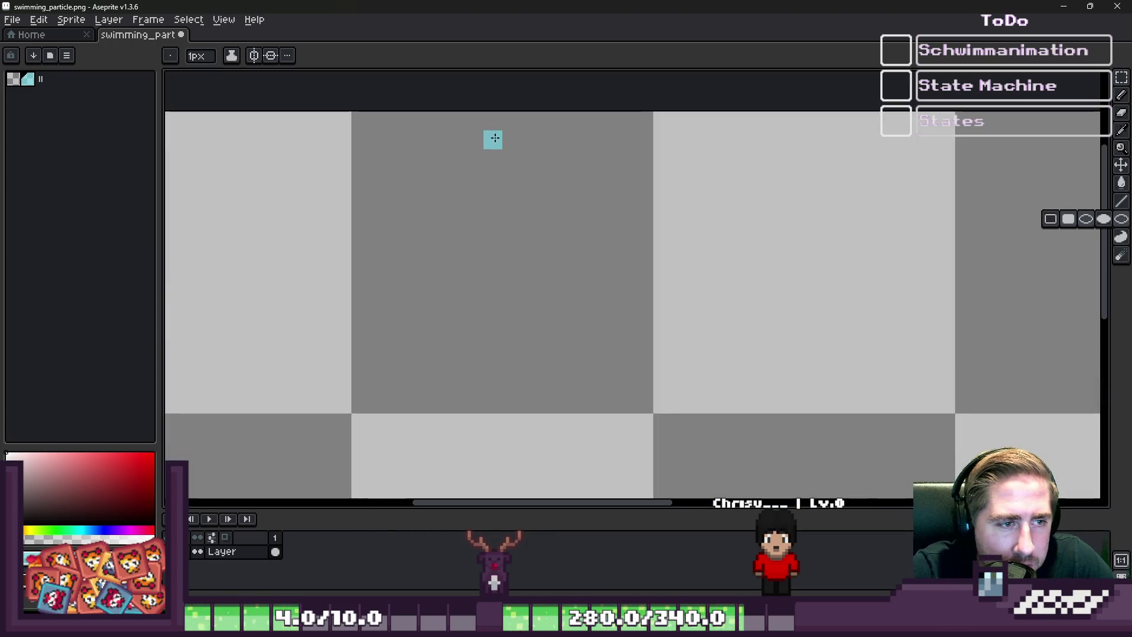
Draw a cyan '12' label near the top of the strip with the 1px pencil
mouse_move(495, 138)
left_mouse_down()
mouse_move(516, 183)
mouse_move(499, 218)
left_mouse_up()
key("ctrl+z")
key("b")
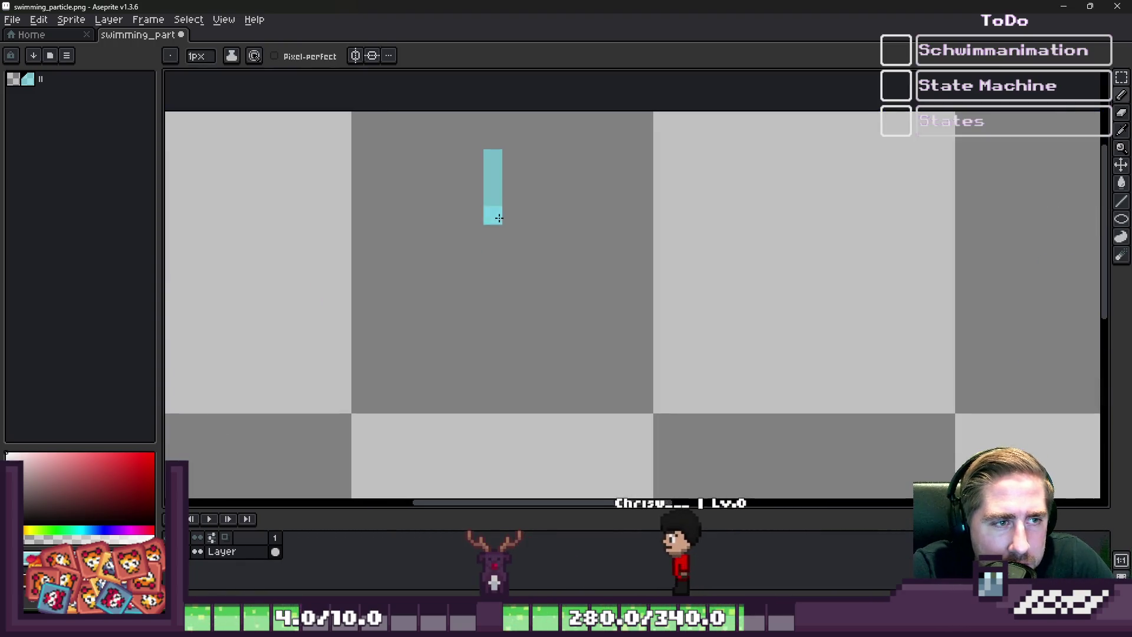
mouse_move(531, 159)
left_mouse_down()
mouse_move(554, 159)
mouse_move(569, 178)
left_mouse_up()
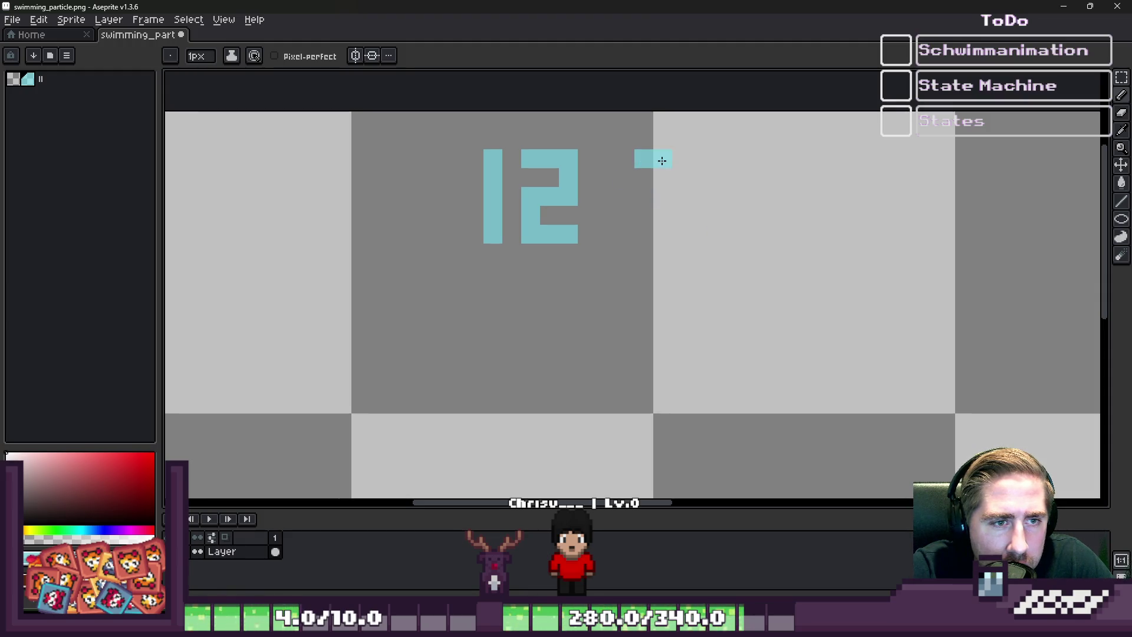
Draw a cyan '32' beside the 12 and set the eraser to 3px
mouse_move(687, 188)
left_mouse_down()
mouse_move(638, 196)
mouse_move(675, 197)
mouse_move(663, 233)
mouse_move(643, 233)
left_mouse_up()
mouse_move(717, 159)
left_mouse_down()
mouse_move(763, 174)
mouse_move(724, 222)
mouse_move(753, 233)
left_mouse_up()
key("e")
key("minus")
key("minus")
key("minus")
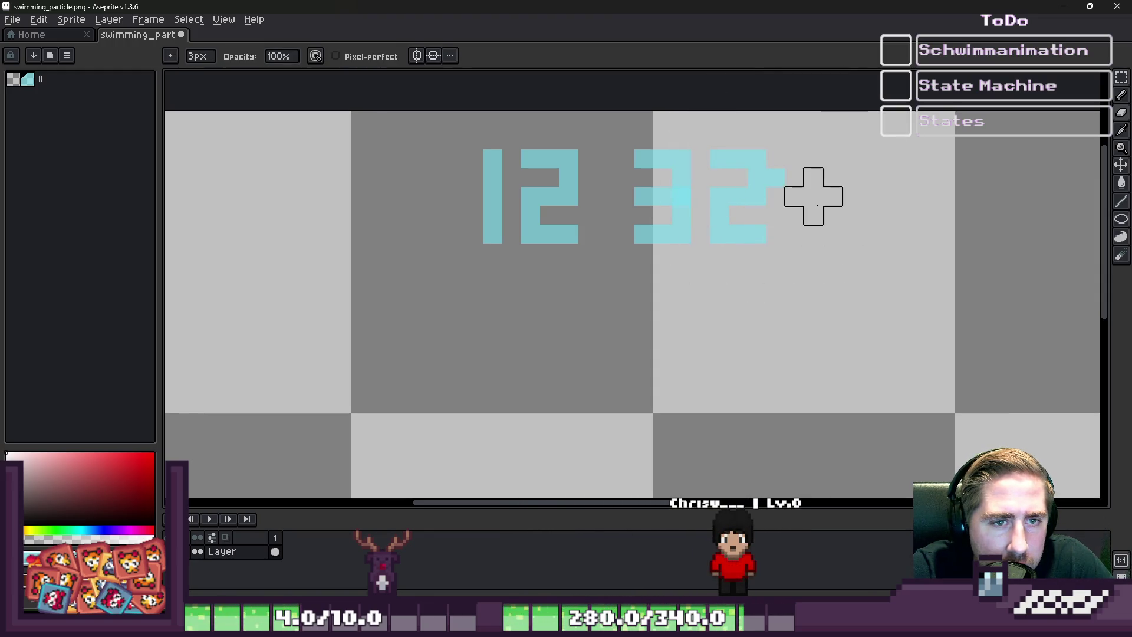
scroll(794, 177, "down", 7)
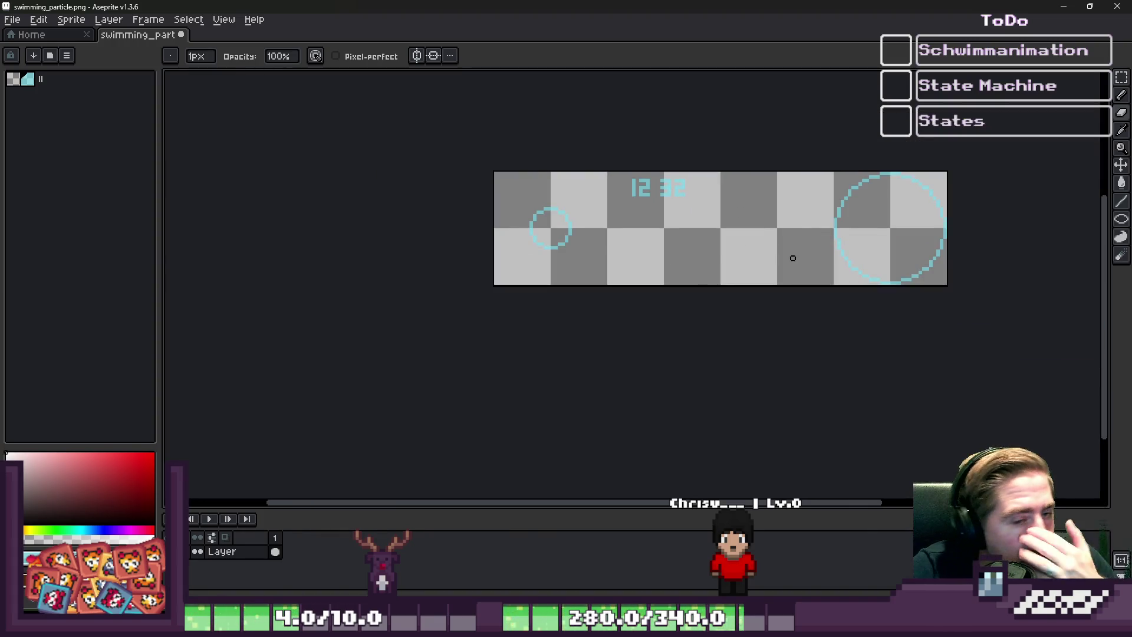
scroll(741, 184, "up", 4)
Marquee-select the '32' and move it further right
key("m")
left_click_drag(676, 168, 778, 245)
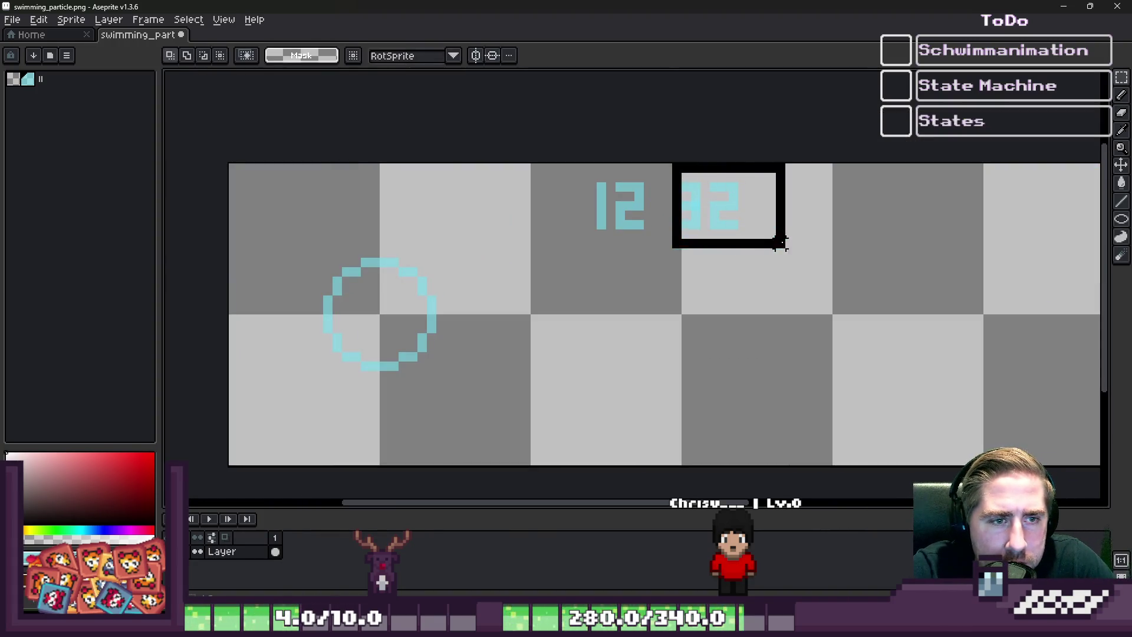
mouse_move(717, 219)
left_mouse_down()
mouse_move(885, 223)
mouse_move(869, 222)
left_mouse_up()
left_click(799, 205)
scroll(816, 229, "up", 3)
key("b")
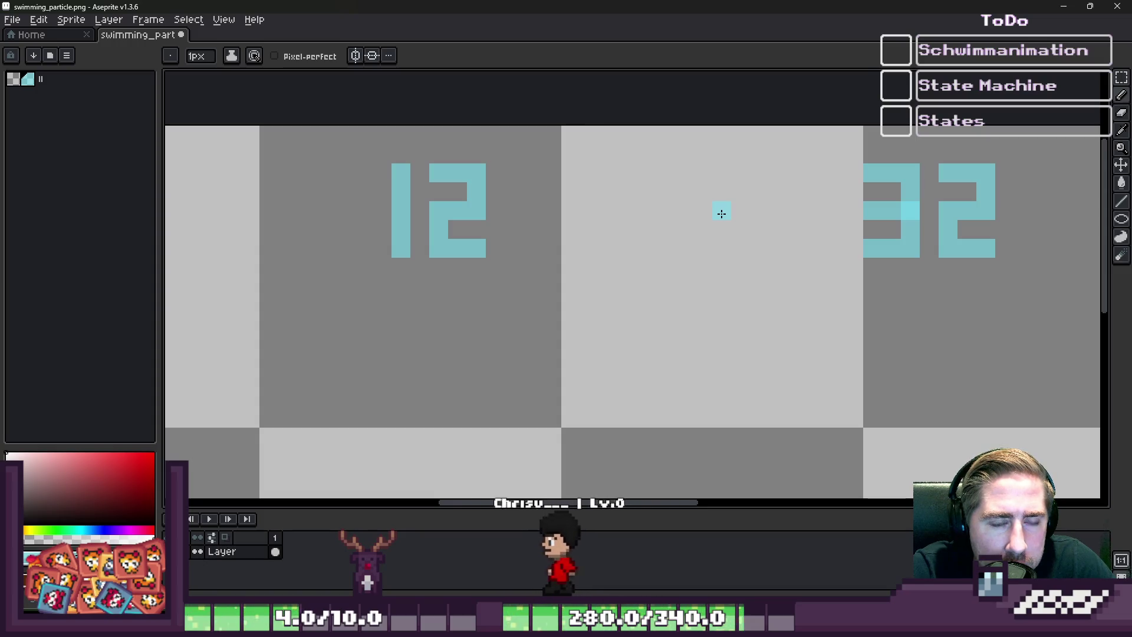
scroll(679, 218, "down", 3)
Shift the '32' label one checker square to the right
key("m")
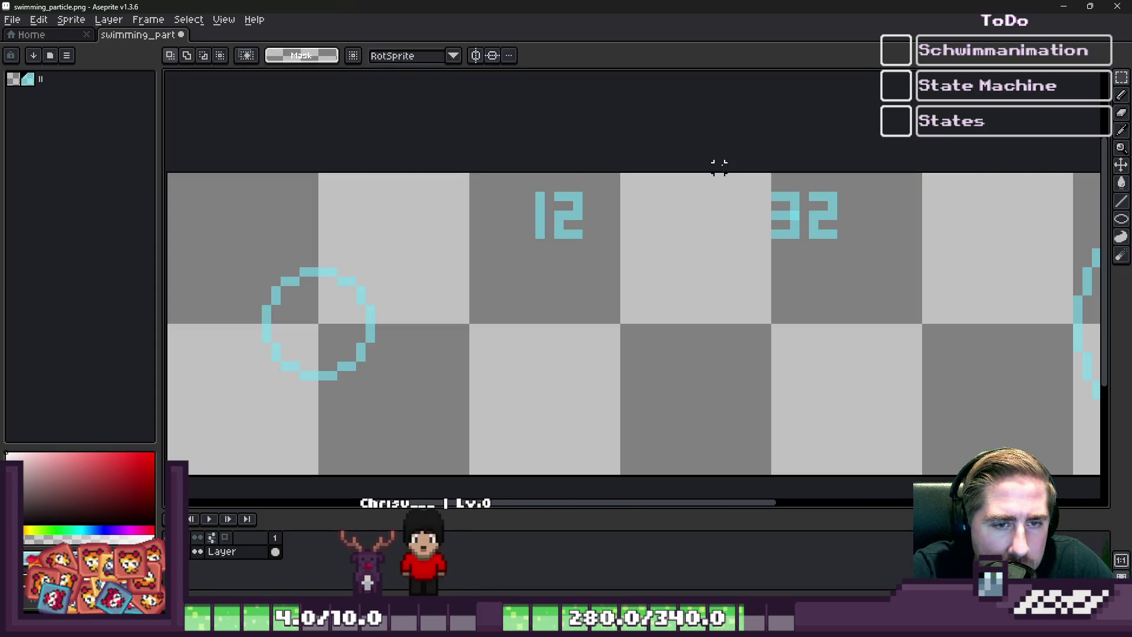
left_click_drag(714, 169, 859, 270)
left_click_drag(810, 195, 960, 194)
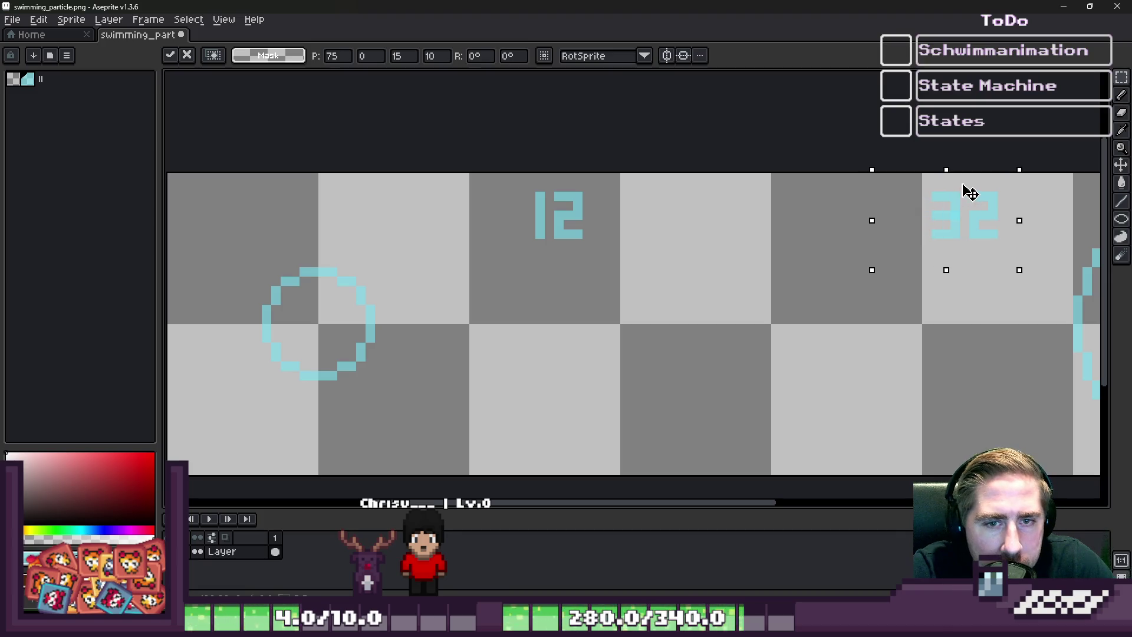
key("b")
scroll(923, 194, "up", 3)
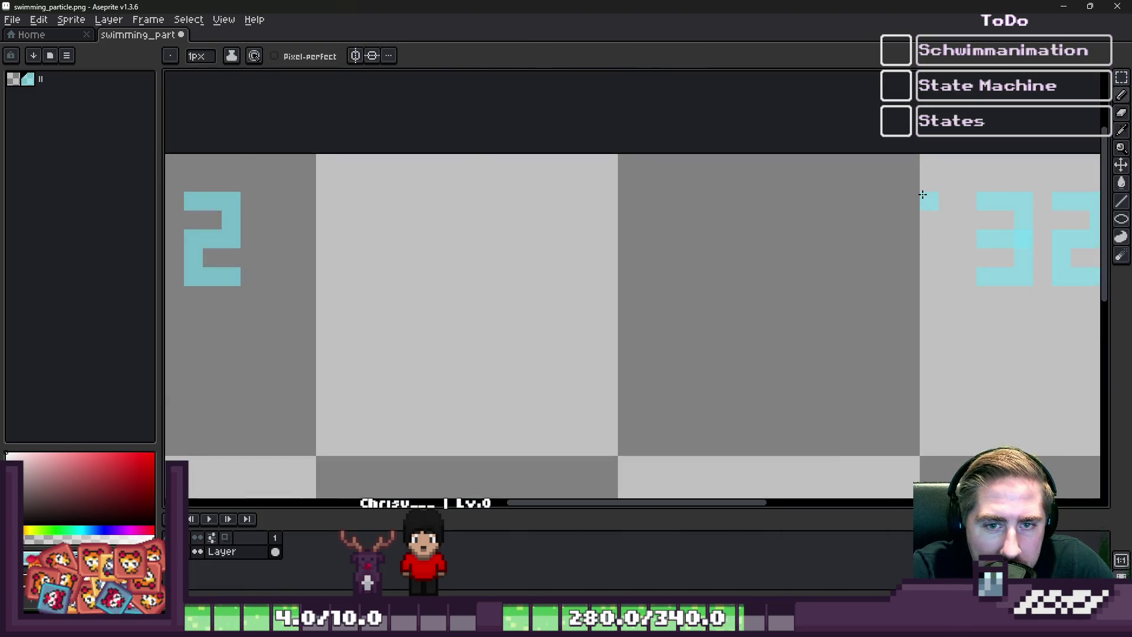
Draw a cyan '30' to the left of the 32
mouse_move(920, 196)
left_mouse_down()
mouse_move(884, 200)
mouse_move(908, 277)
mouse_move(949, 256)
mouse_move(929, 227)
mouse_move(904, 269)
left_mouse_up()
key("e")
key("ctrl+z")
key("b")
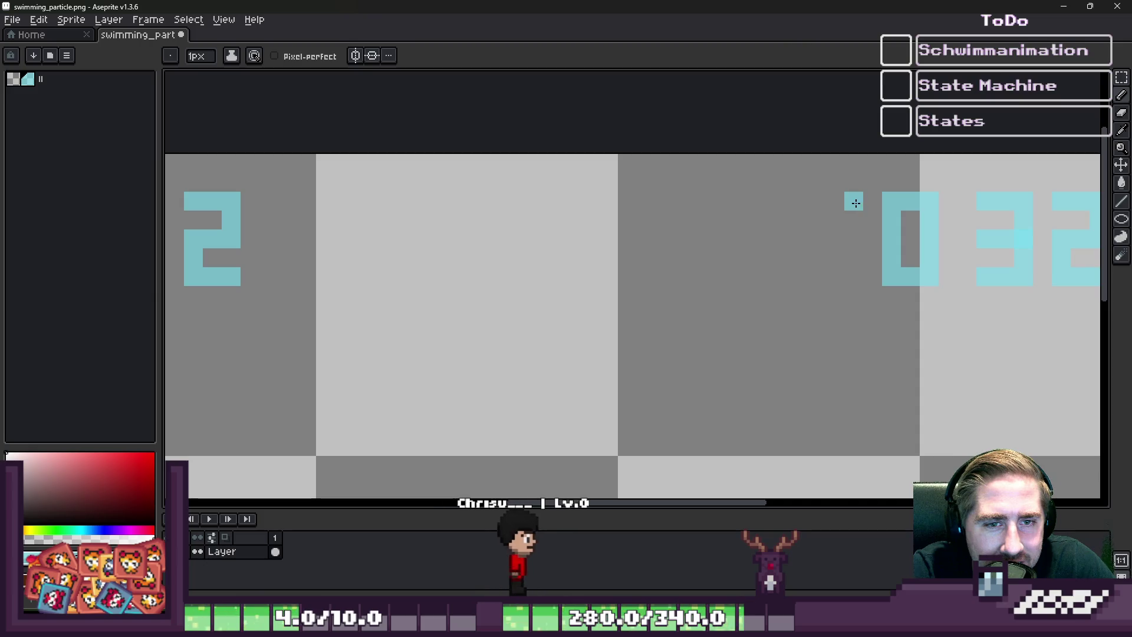
mouse_move(834, 201)
left_mouse_down()
mouse_move(850, 203)
mouse_move(854, 277)
mouse_move(840, 271)
left_mouse_up()
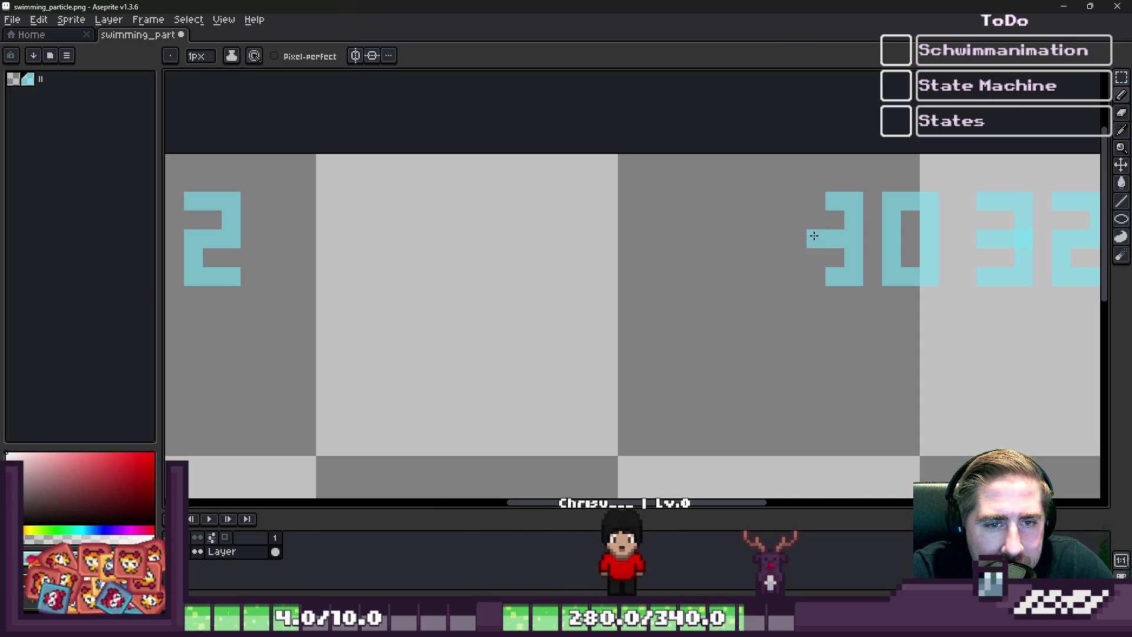
scroll(740, 203, "down", 2)
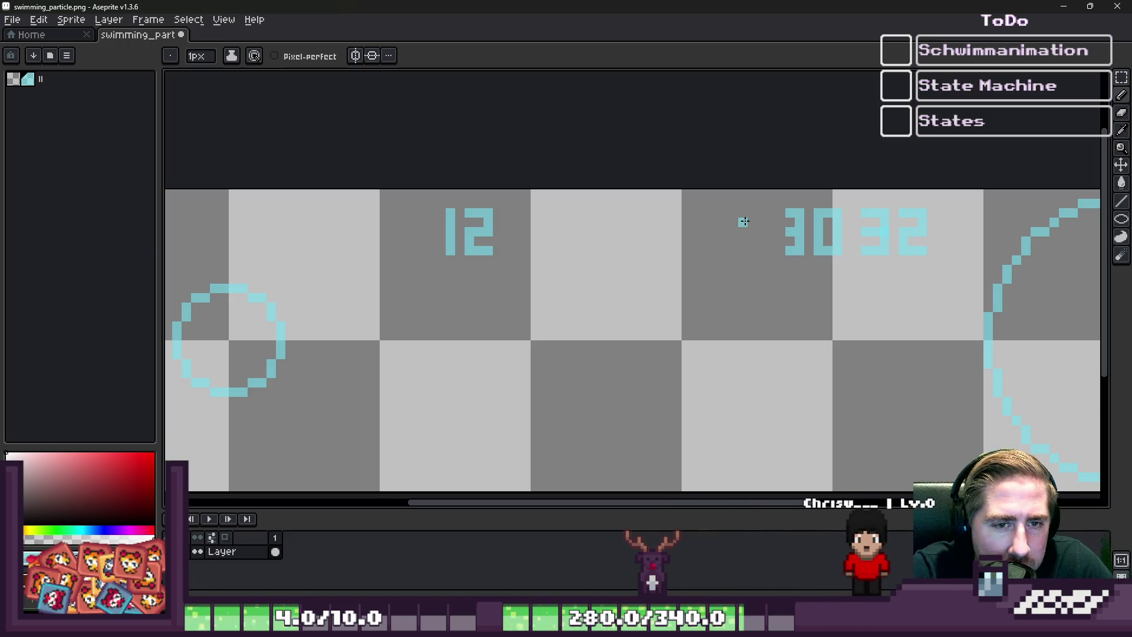
Delete the '30' digits, then select the area holding the '12' label
key("m")
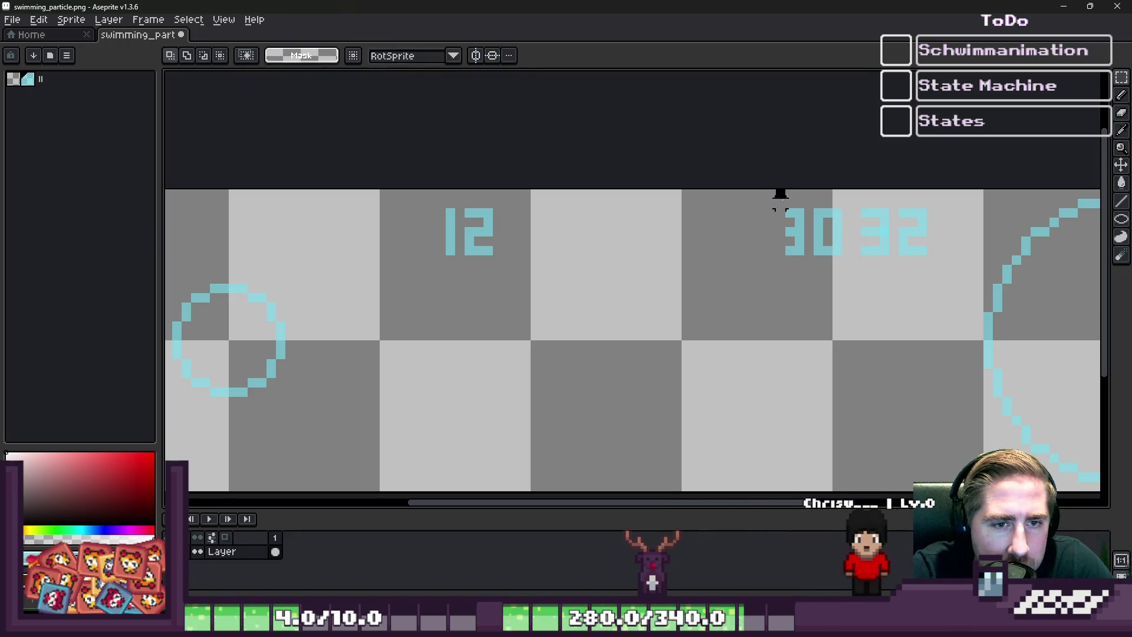
left_click_drag(778, 193, 848, 270)
key("Delete")
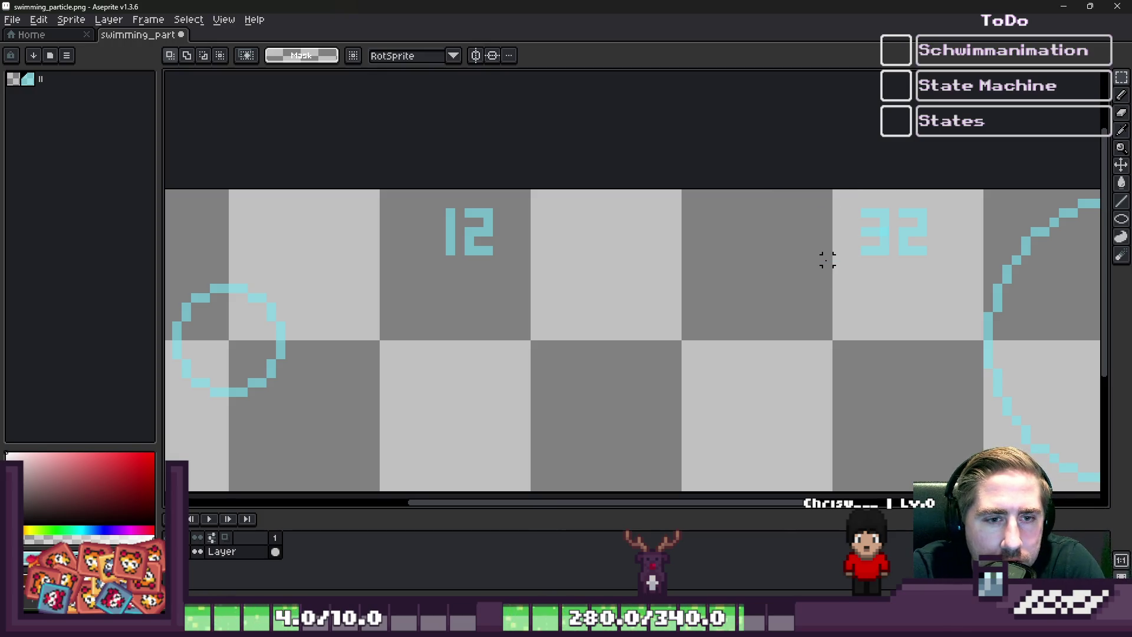
scroll(818, 259, "down", 2)
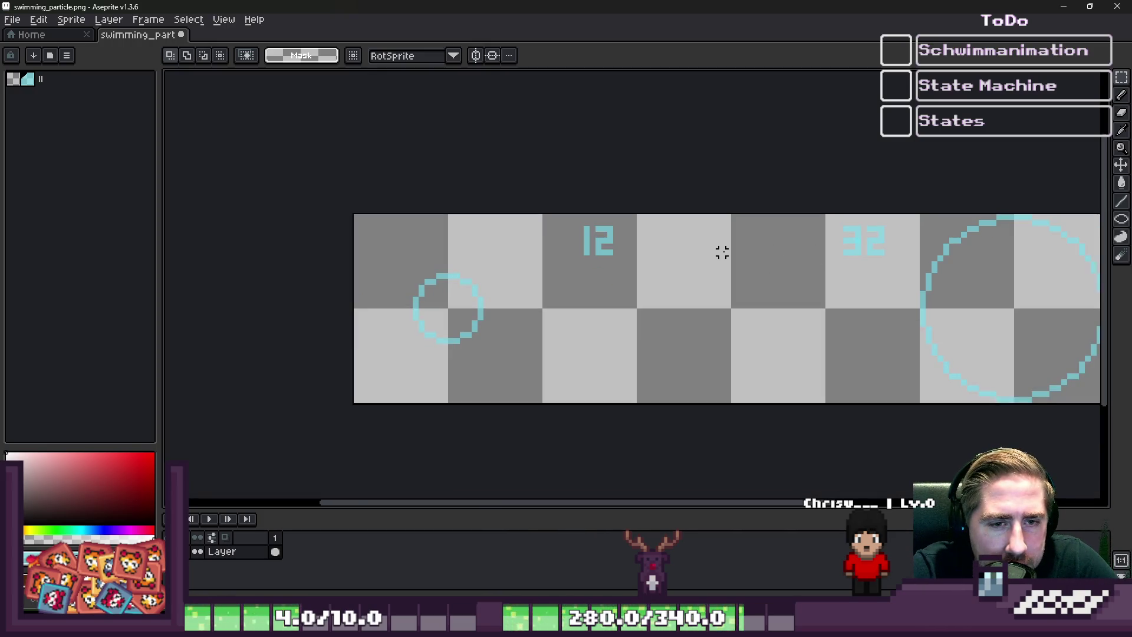
scroll(722, 251, "down", 1)
scroll(723, 251, "down", 1)
scroll(574, 194, "up", 3)
mouse_move(530, 203)
left_mouse_down()
mouse_move(822, 275)
mouse_move(934, 277)
left_mouse_up()
Delete the 12 and 32 labels and erase the small left circle
key("Delete")
left_click_drag(324, 253, 446, 374)
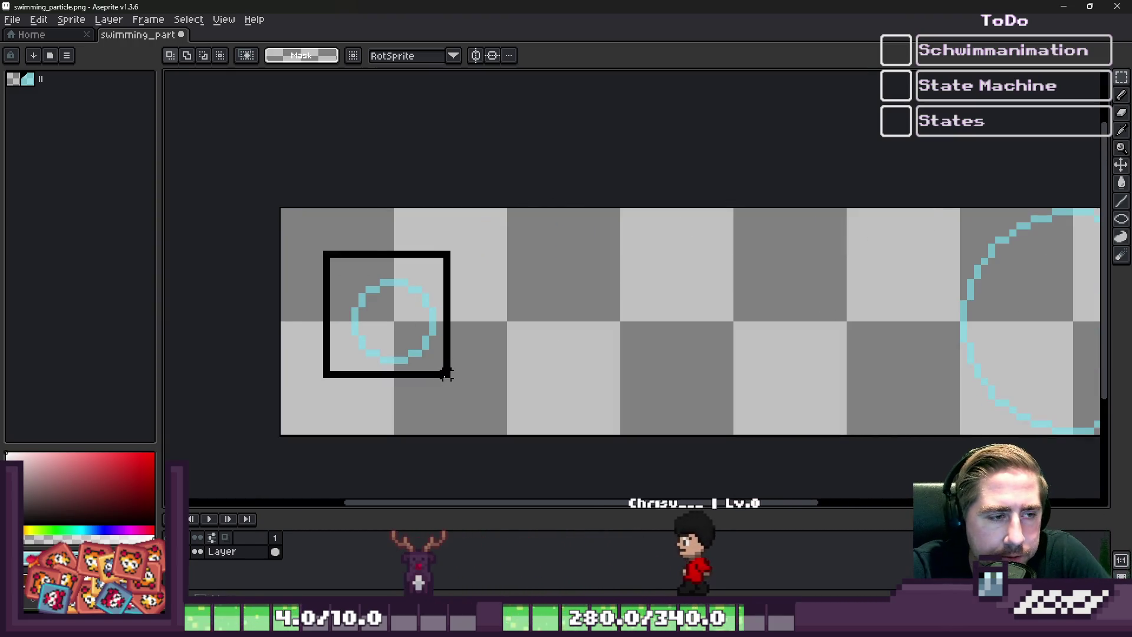
scroll(387, 313, "up", 2)
key("b")
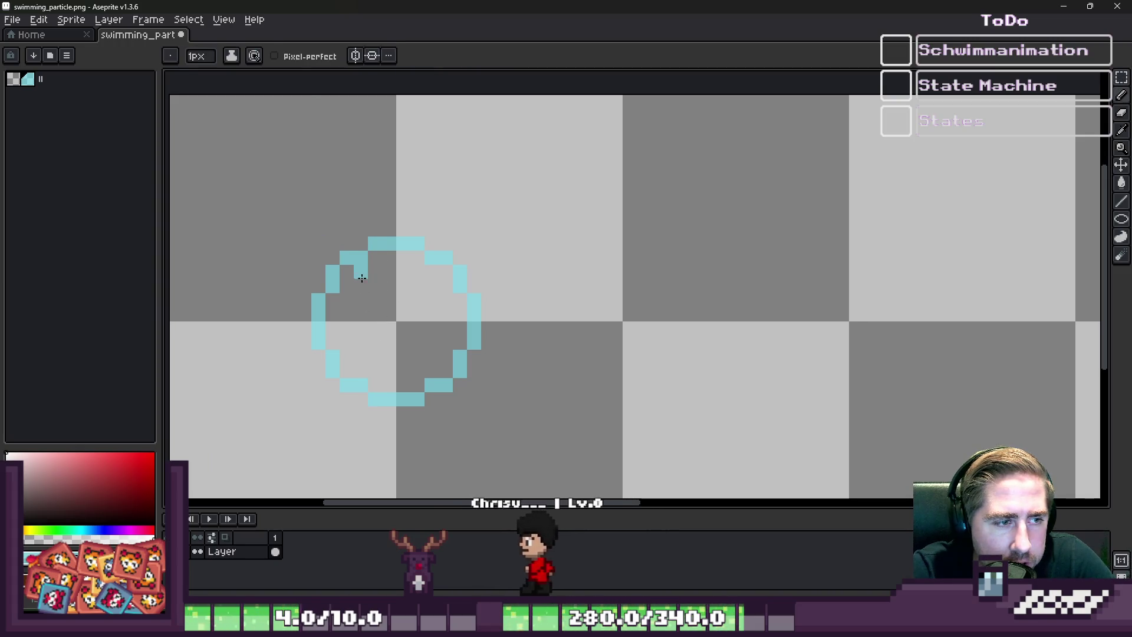
key("e")
scroll(417, 298, "up", 5)
left_click(389, 314)
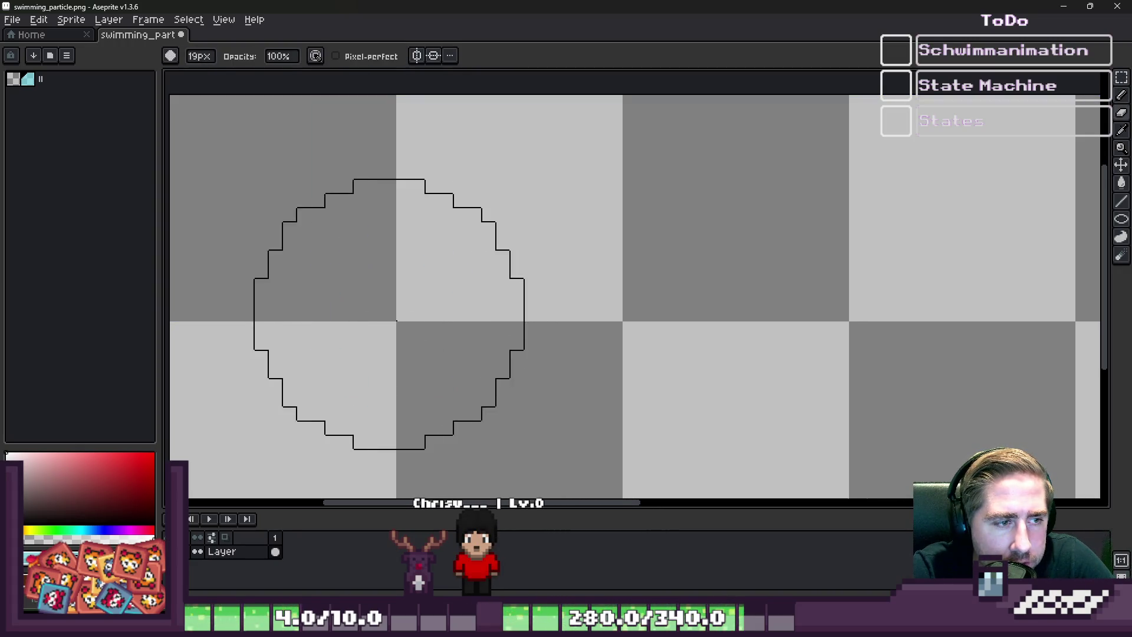
Redraw the left ring as an ellipse and nudge it down one pixel
left_click(1122, 219)
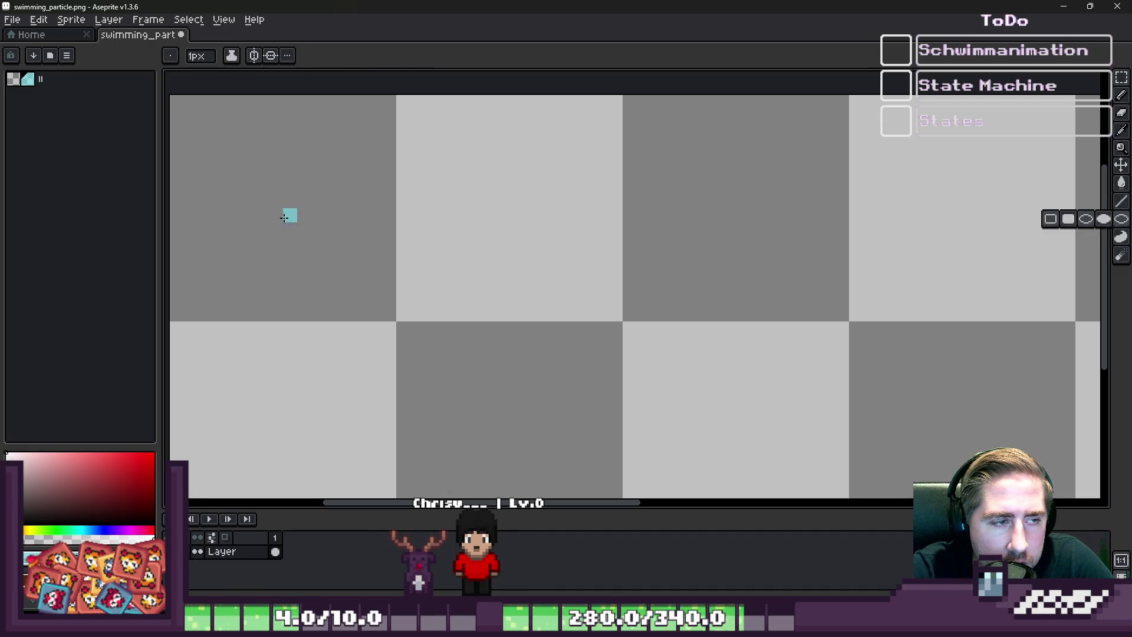
mouse_move(284, 218)
left_mouse_down()
mouse_move(523, 430)
mouse_move(502, 430)
left_mouse_up()
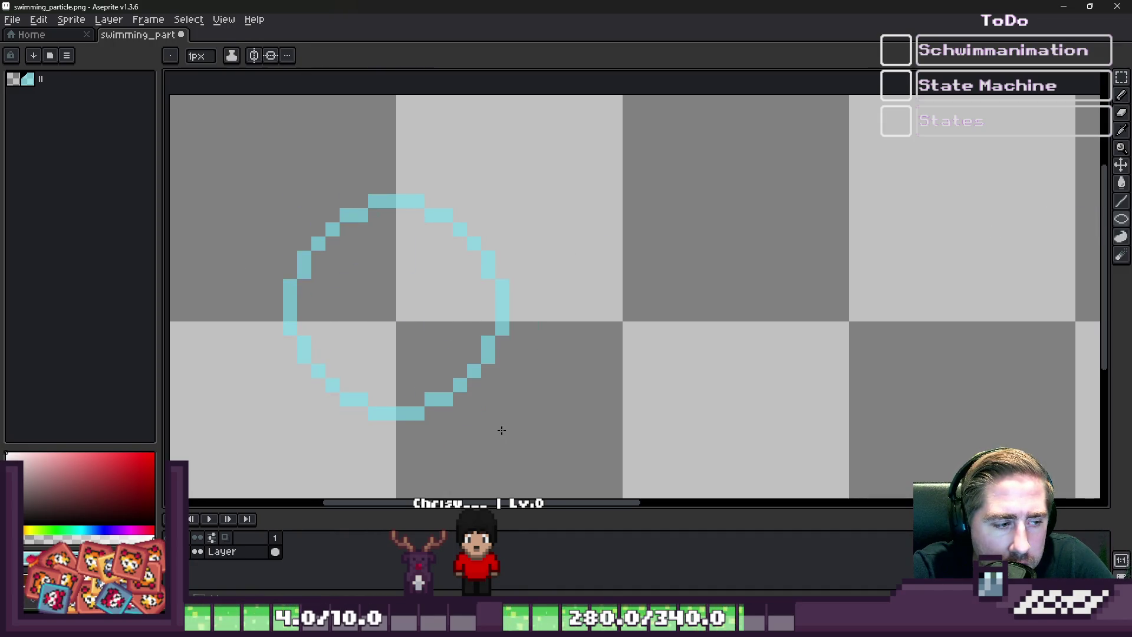
key("m")
mouse_move(227, 136)
left_mouse_down()
mouse_move(543, 479)
mouse_move(537, 495)
left_mouse_up()
key("Down")
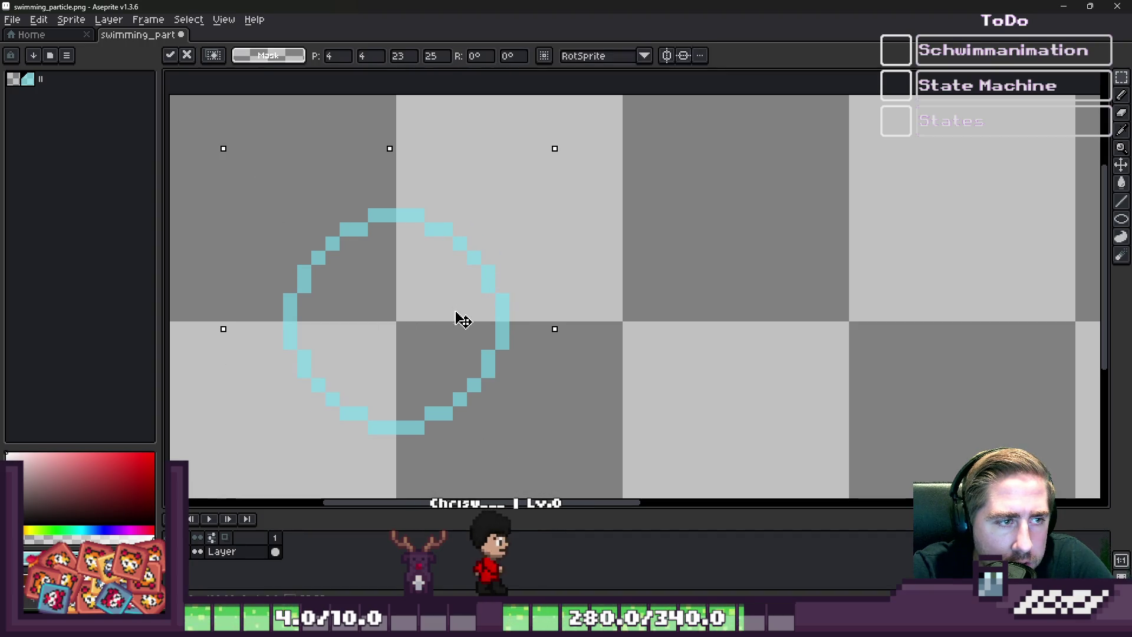
key("ctrl+d")
Try a middle ellipse ring at several sizes, undoing and redrawing it
scroll(361, 285, "down", 3)
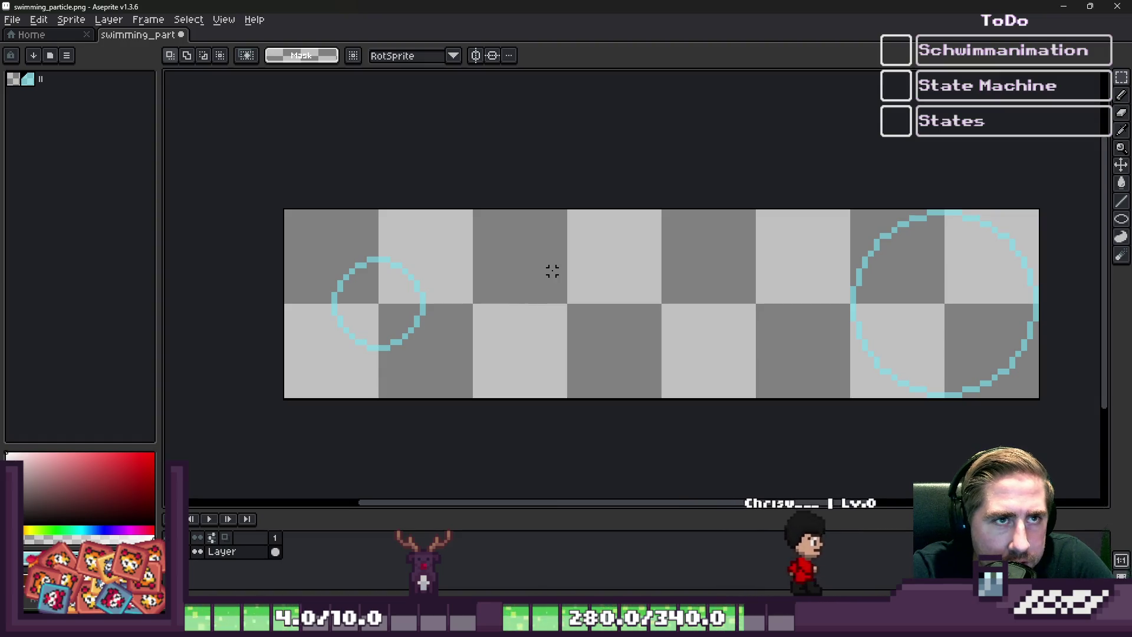
scroll(552, 271, "up", 1)
key("b")
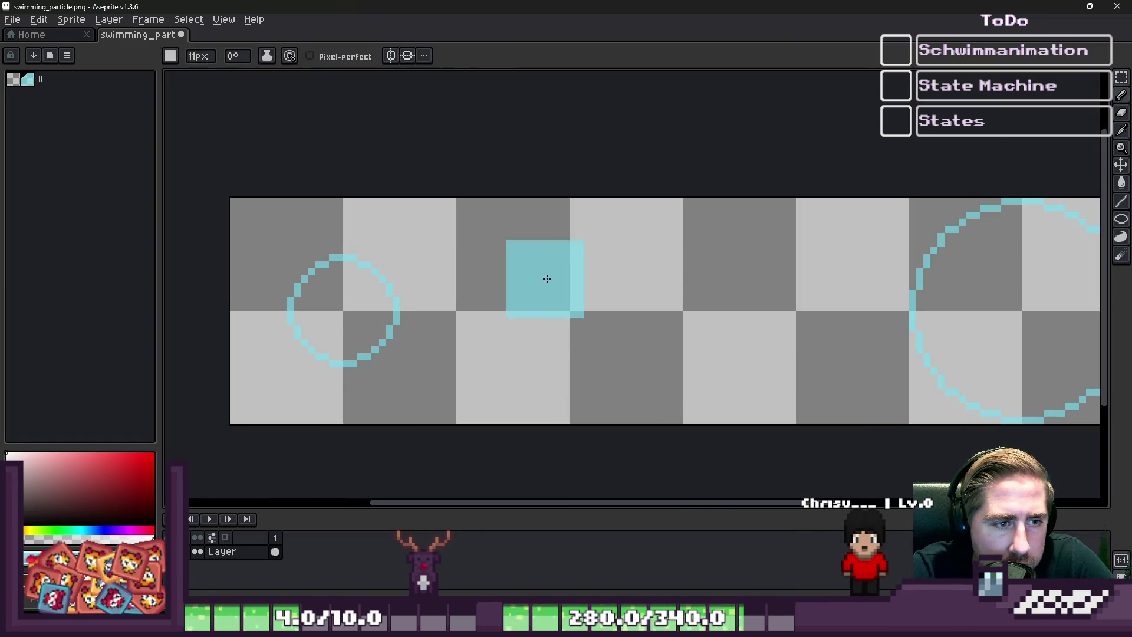
left_click(1120, 221)
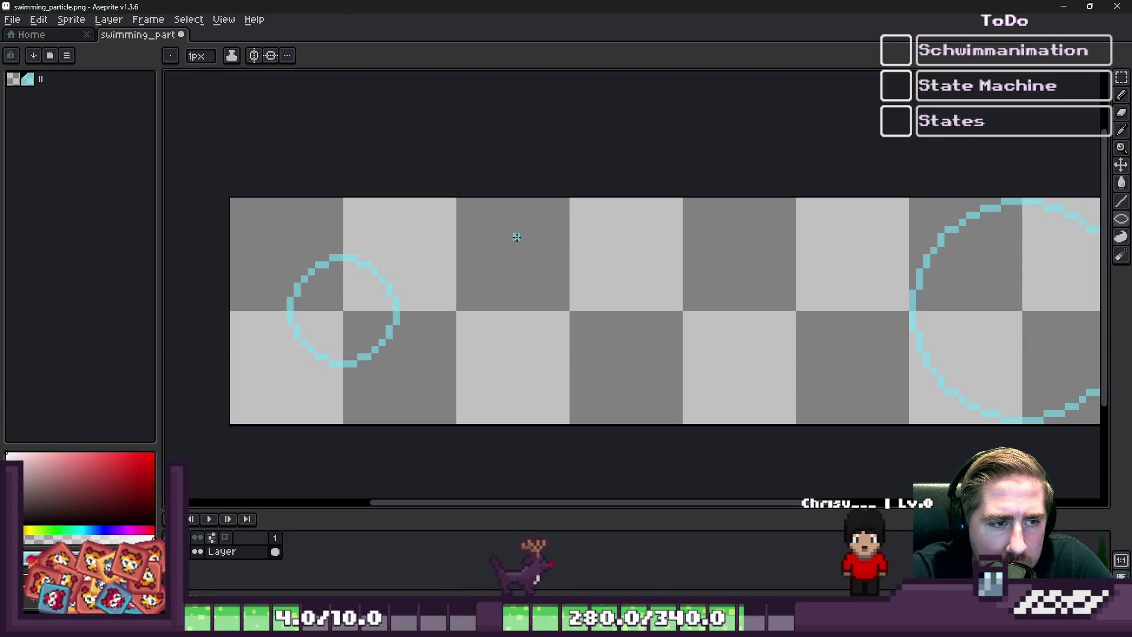
mouse_move(515, 238)
left_mouse_down()
mouse_move(640, 384)
mouse_move(664, 394)
left_mouse_up()
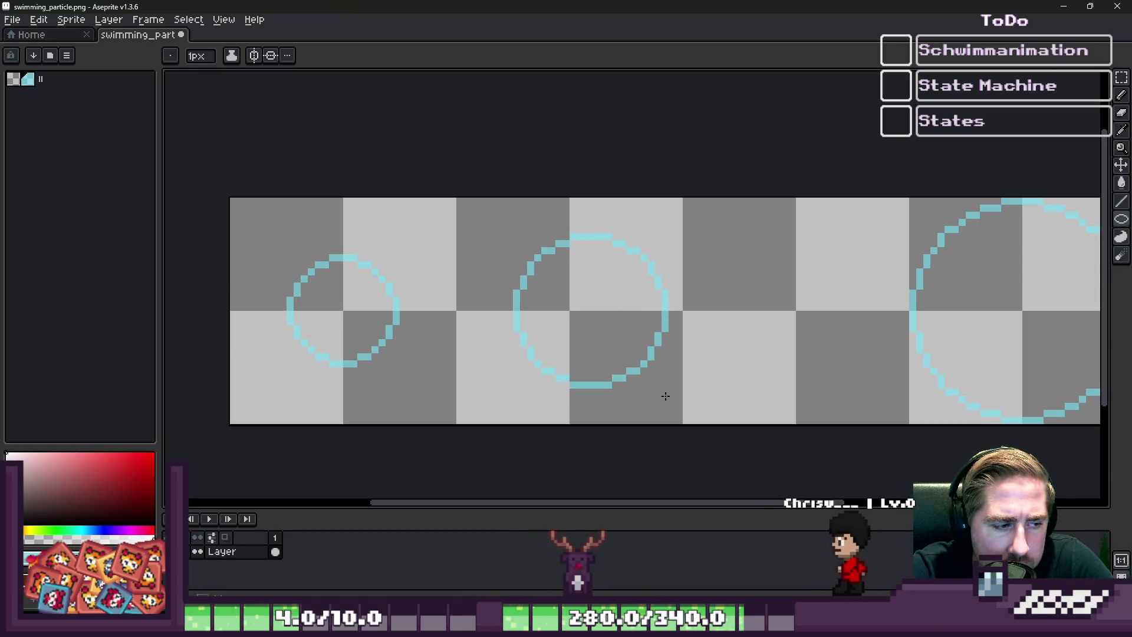
key("v")
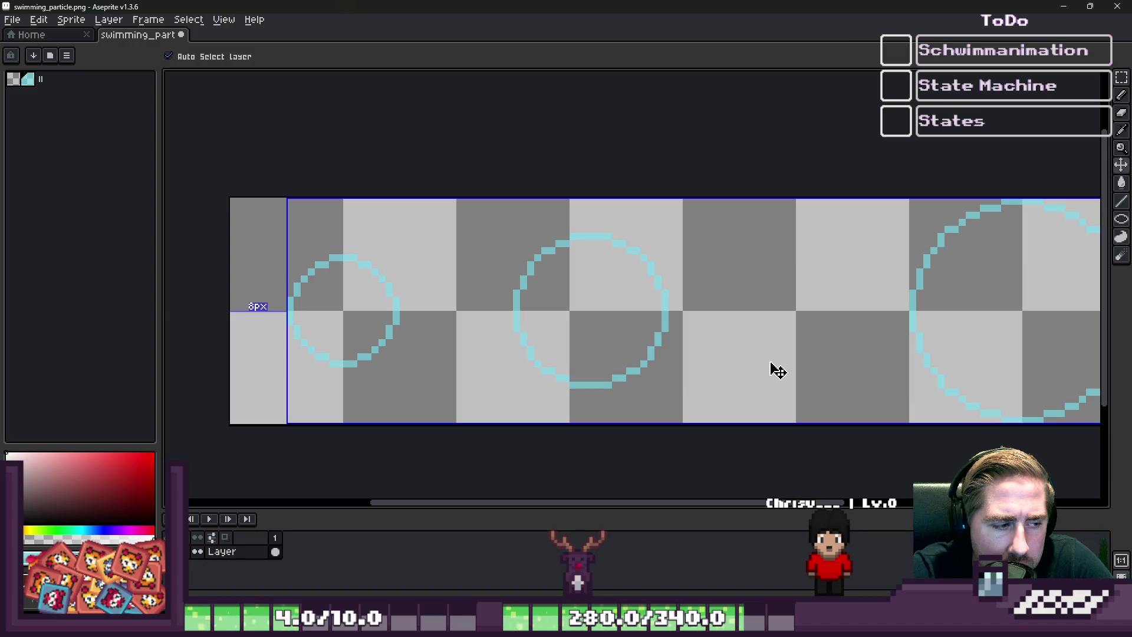
key("u")
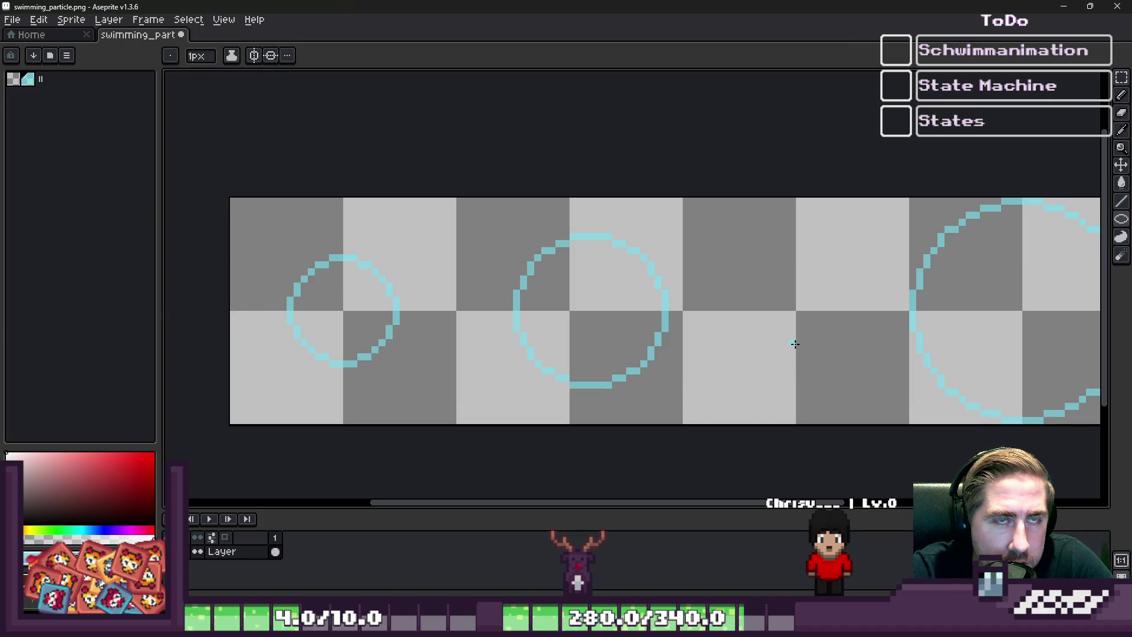
key("ctrl+z")
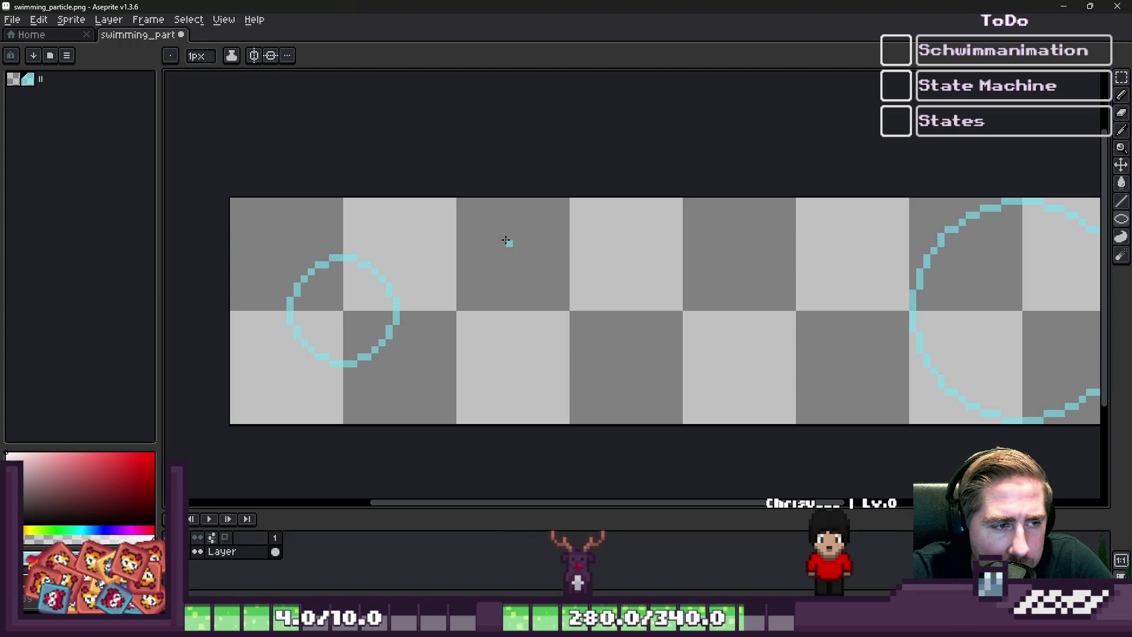
left_click_drag(506, 241, 624, 358)
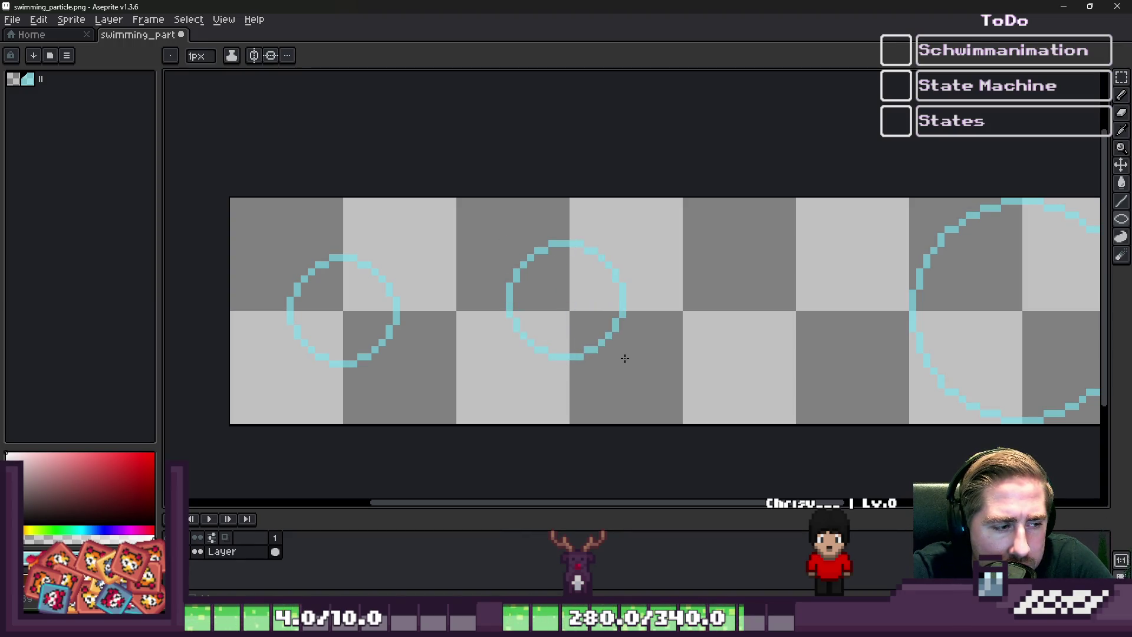
key("ctrl+z")
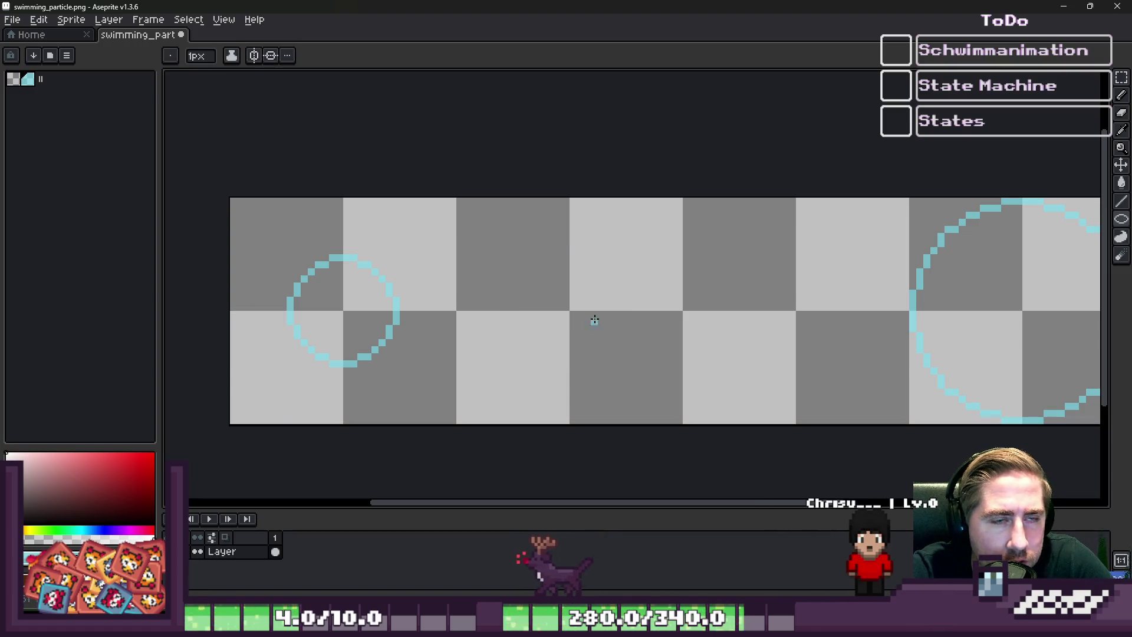
left_click_drag(502, 244, 645, 384)
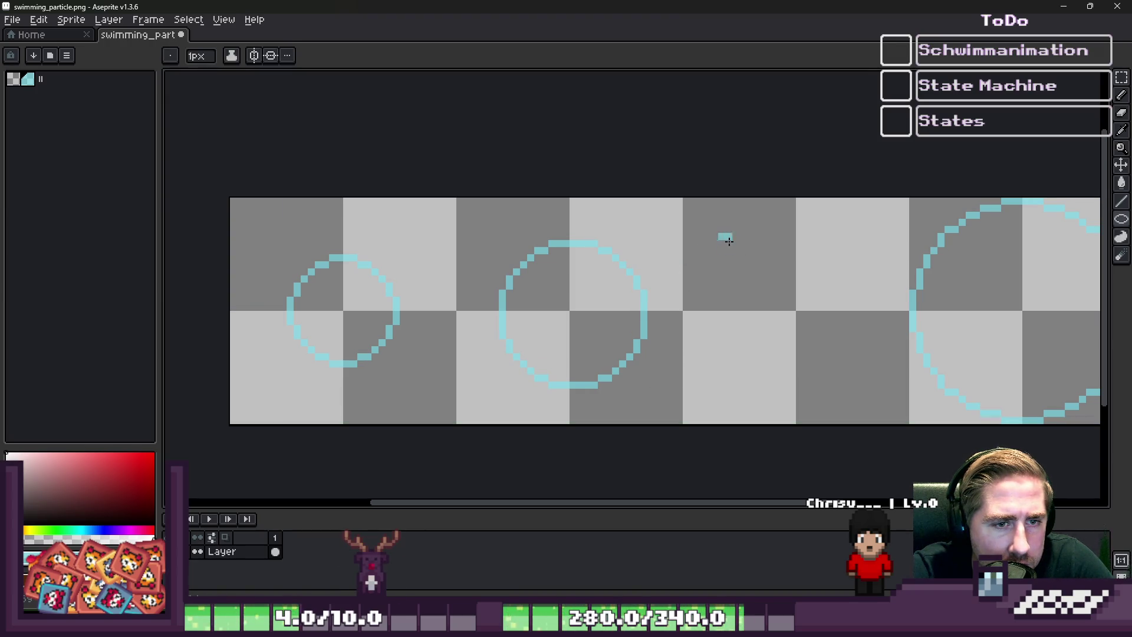
Draw a third ring and move it up and left into place
mouse_move(730, 241)
left_mouse_down()
mouse_move(900, 416)
mouse_move(866, 394)
left_mouse_up()
key("m")
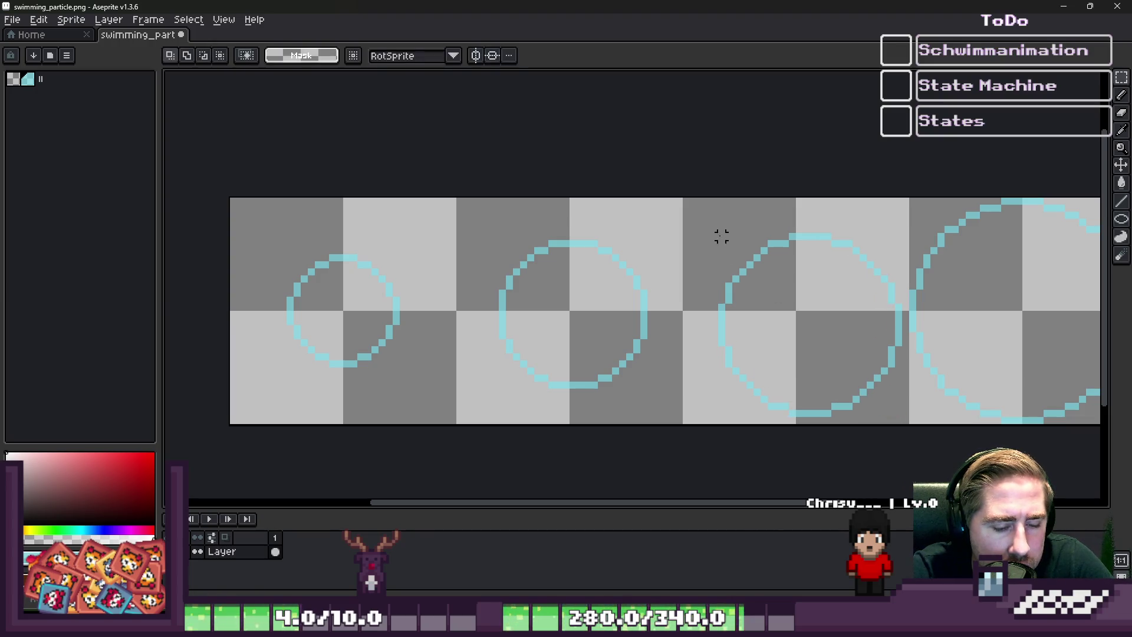
left_click_drag(686, 200, 905, 426)
left_click_drag(829, 366, 822, 349)
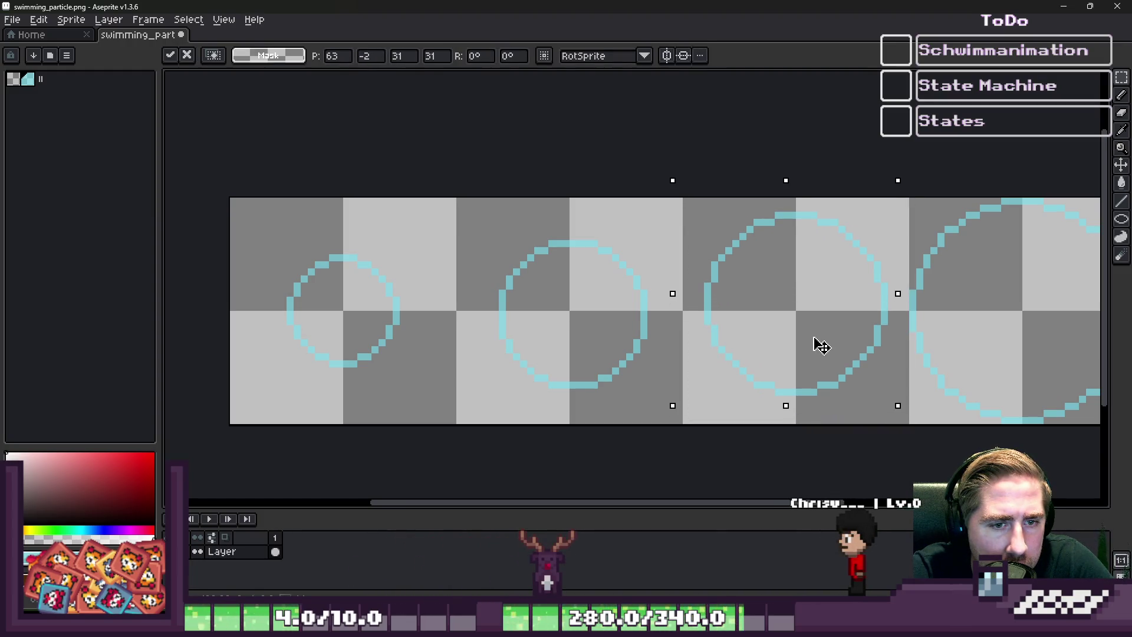
key("ctrl+d")
Reposition the second ring, then select and delete both middle rings
left_click_drag(469, 217, 666, 407)
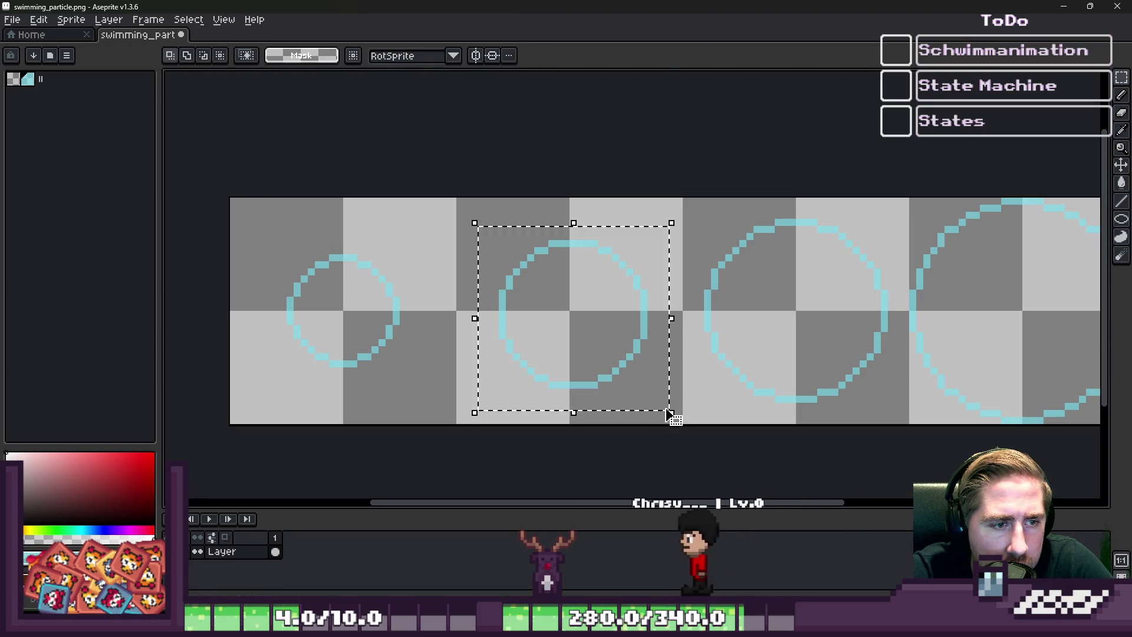
left_click_drag(616, 349, 607, 340)
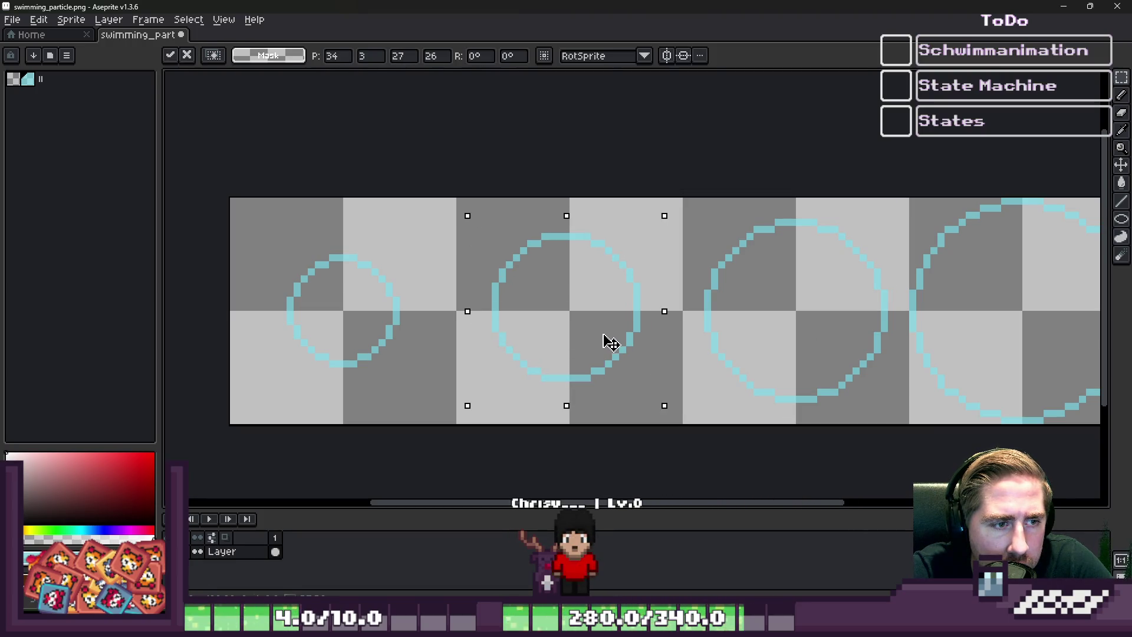
key("Down")
key("Return")
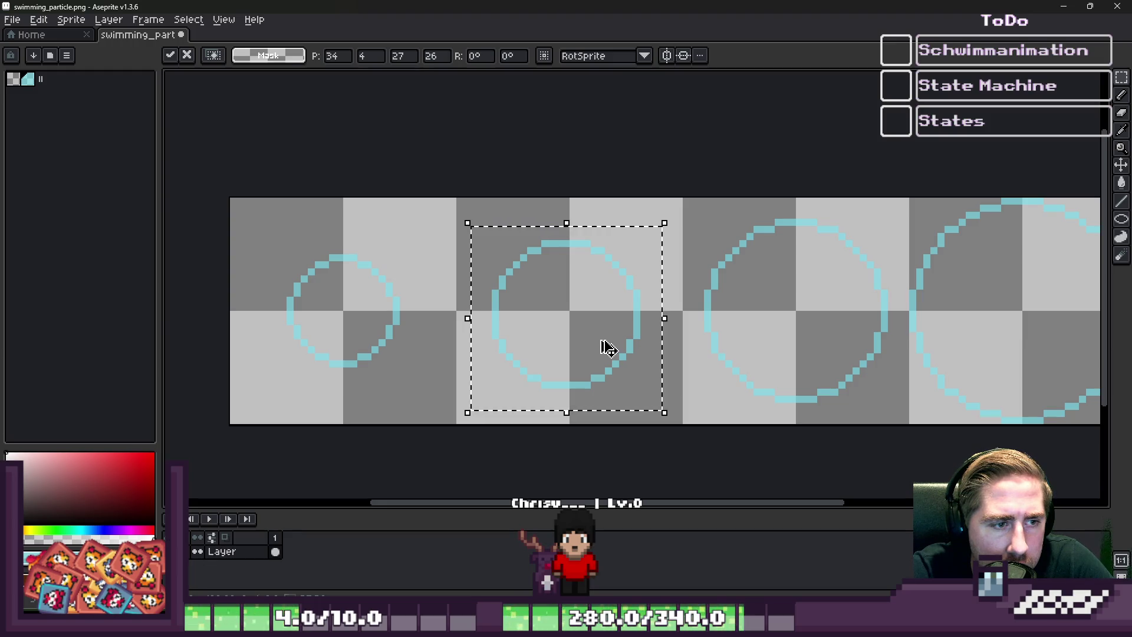
mouse_move(470, 215)
left_mouse_down()
mouse_move(861, 442)
mouse_move(885, 416)
left_mouse_up()
key("Delete")
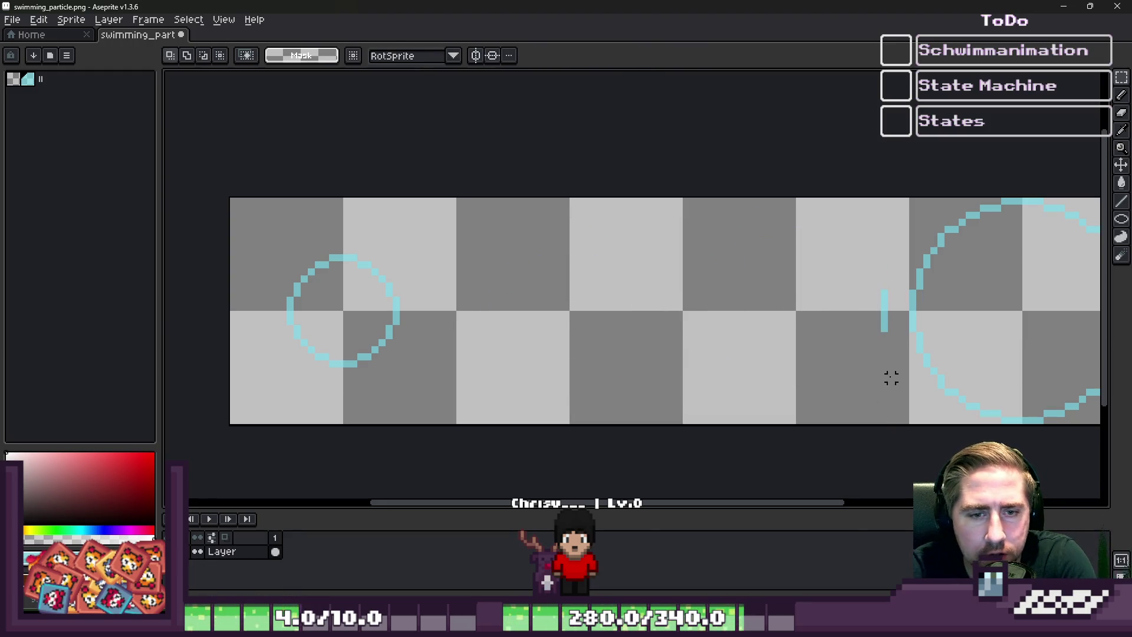
scroll(695, 246, "down", 1)
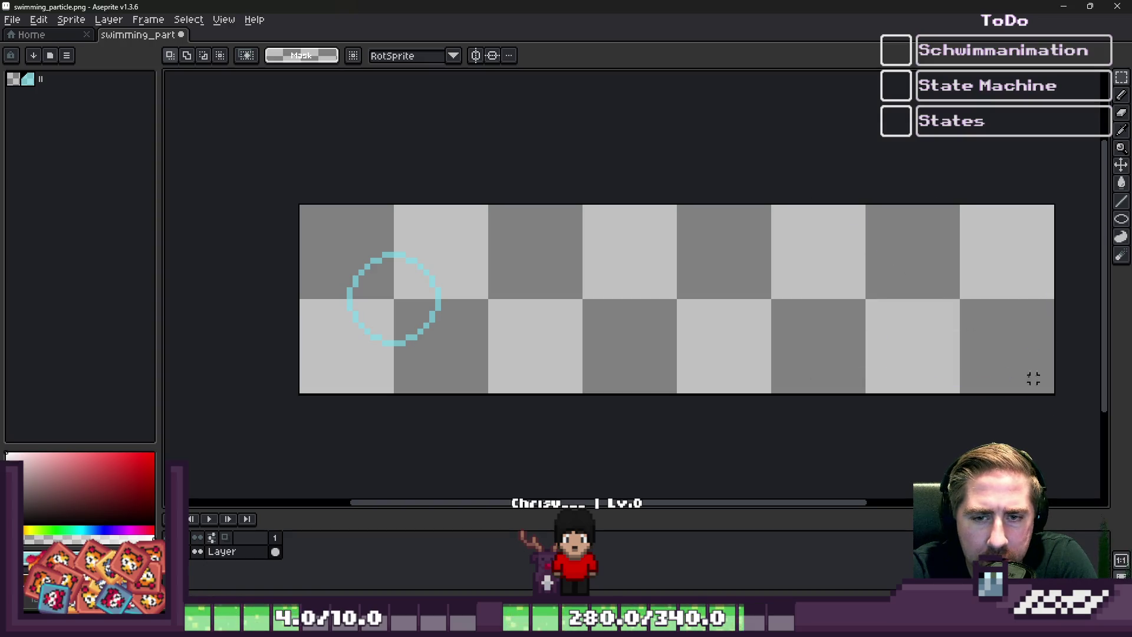
Try copying the left ring into the right frames, then discard the copies
left_click_drag(310, 221, 486, 378)
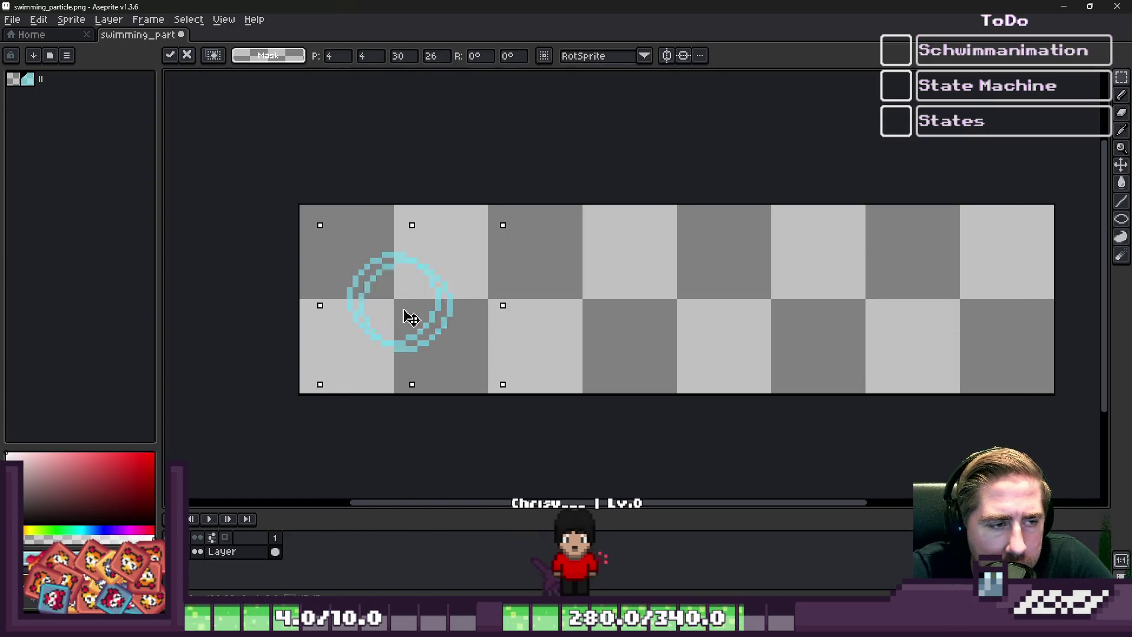
mouse_move(409, 316)
left_mouse_down()
mouse_move(1001, 321)
mouse_move(940, 323)
left_mouse_up()
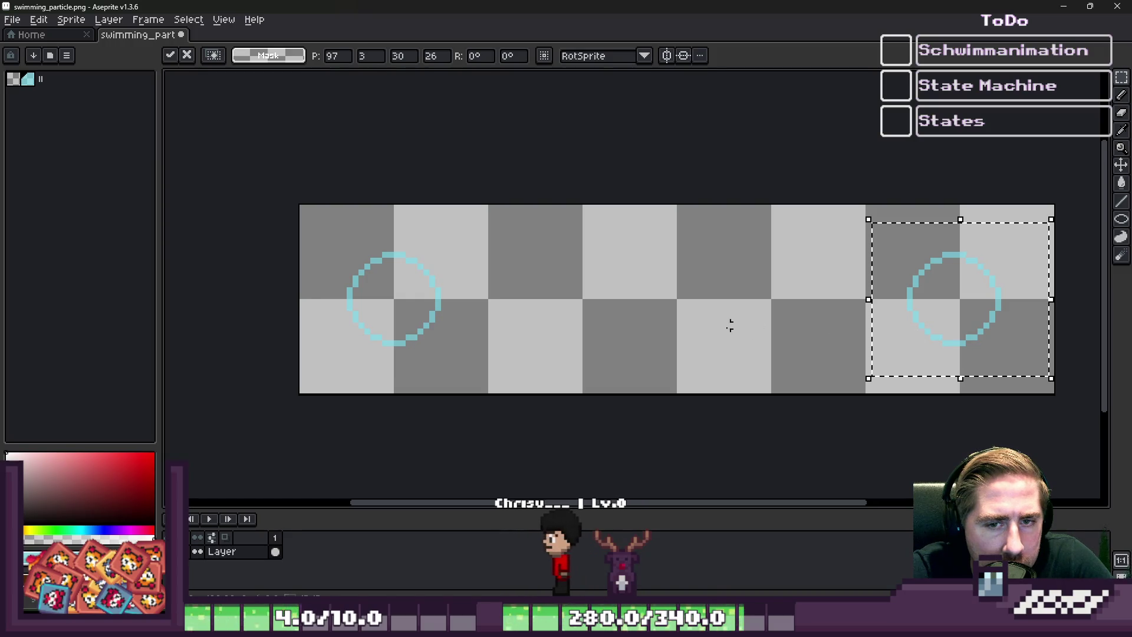
key("Escape")
left_click_drag(392, 293, 586, 314)
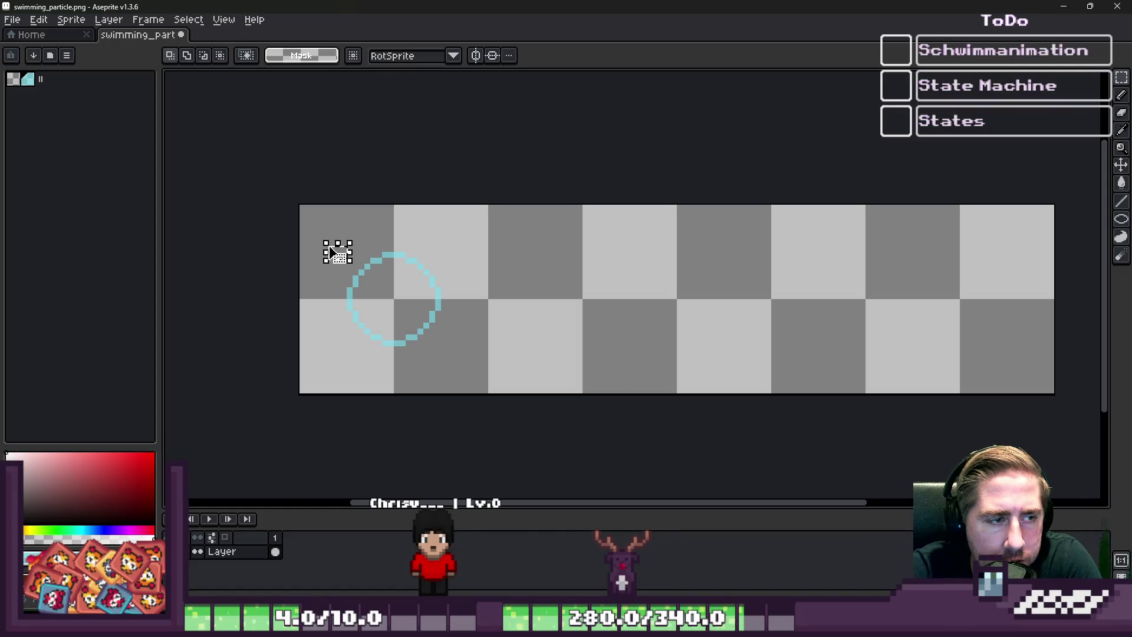
key("ctrl+d")
Draw progressively larger rings in the second, third and fourth frames, redoing the fourth round
key("b")
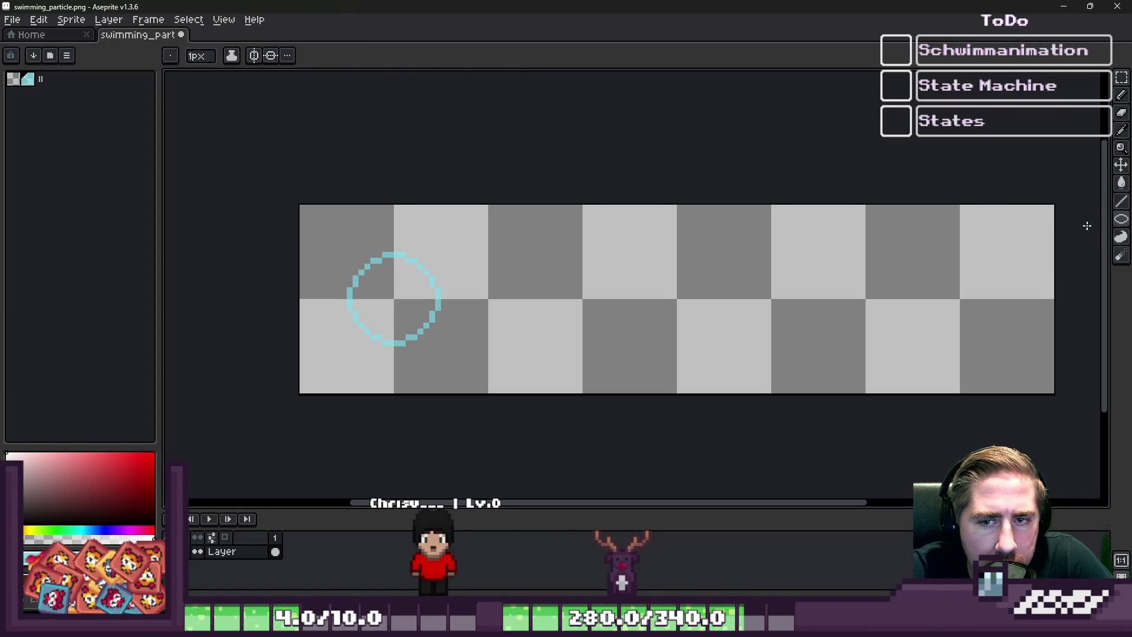
left_click_drag(527, 230, 638, 371)
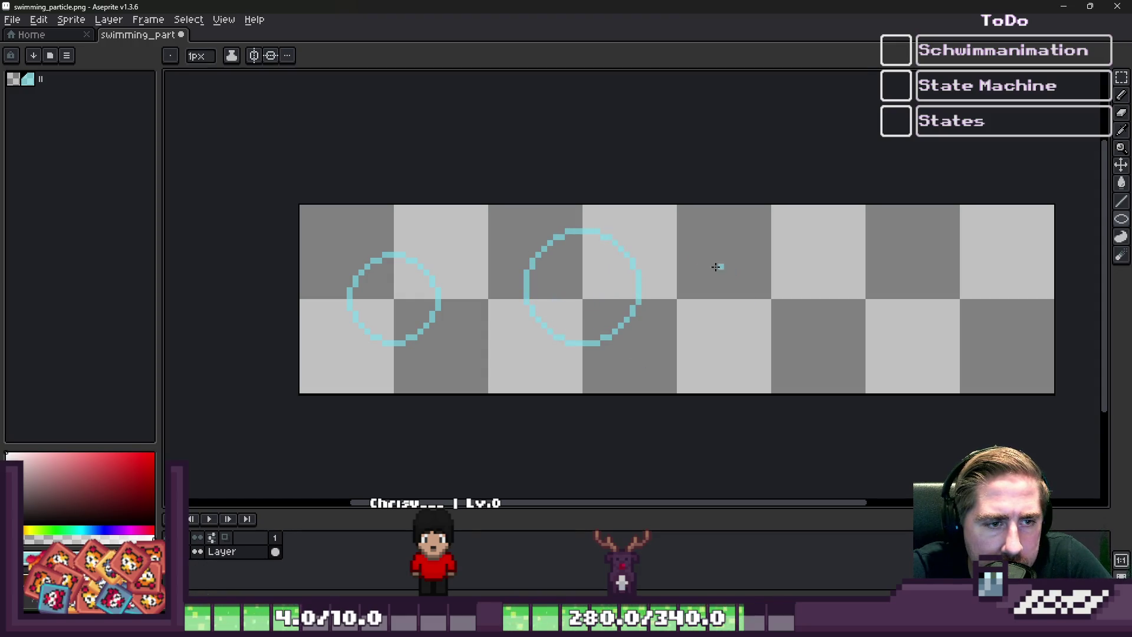
left_click_drag(708, 217, 844, 362)
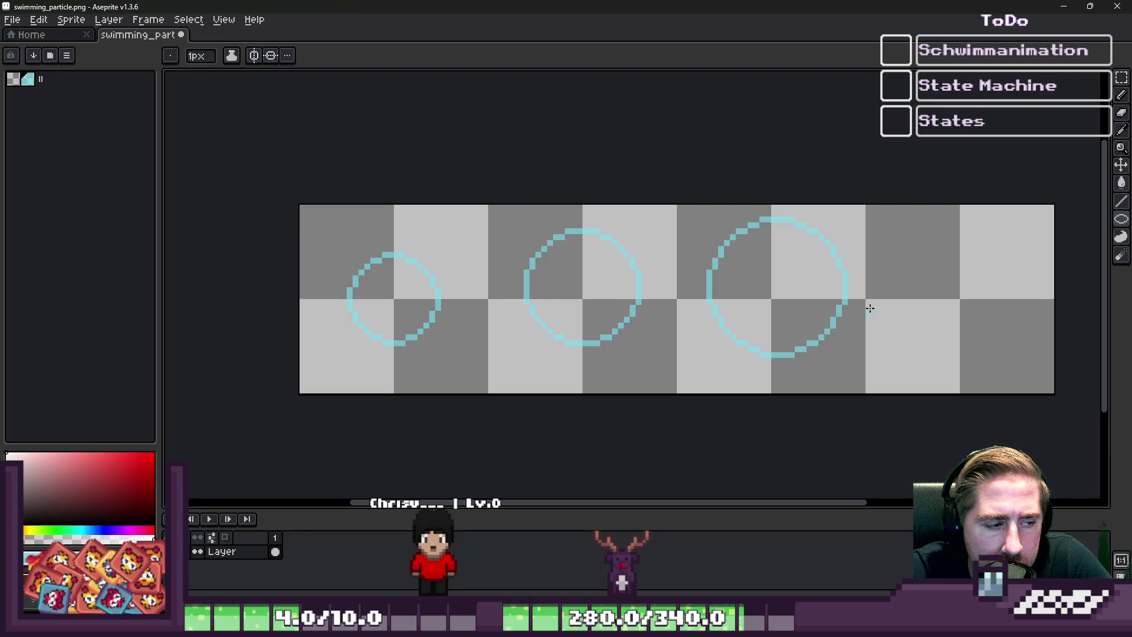
left_click_drag(938, 277, 1054, 409)
key("ctrl+z")
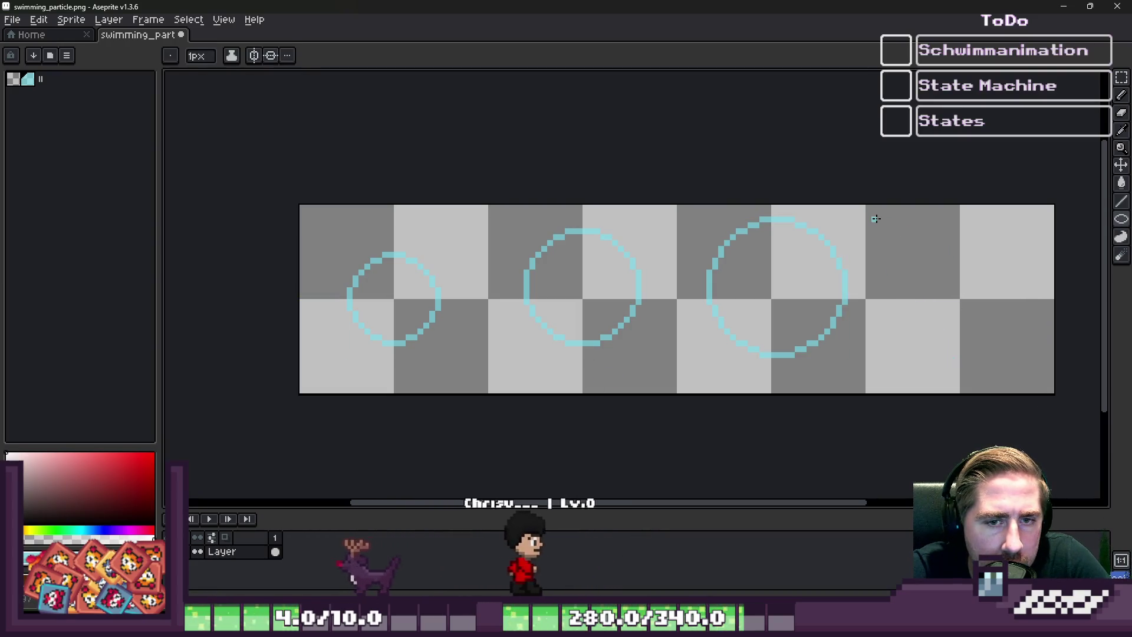
left_click_drag(872, 218, 1036, 399)
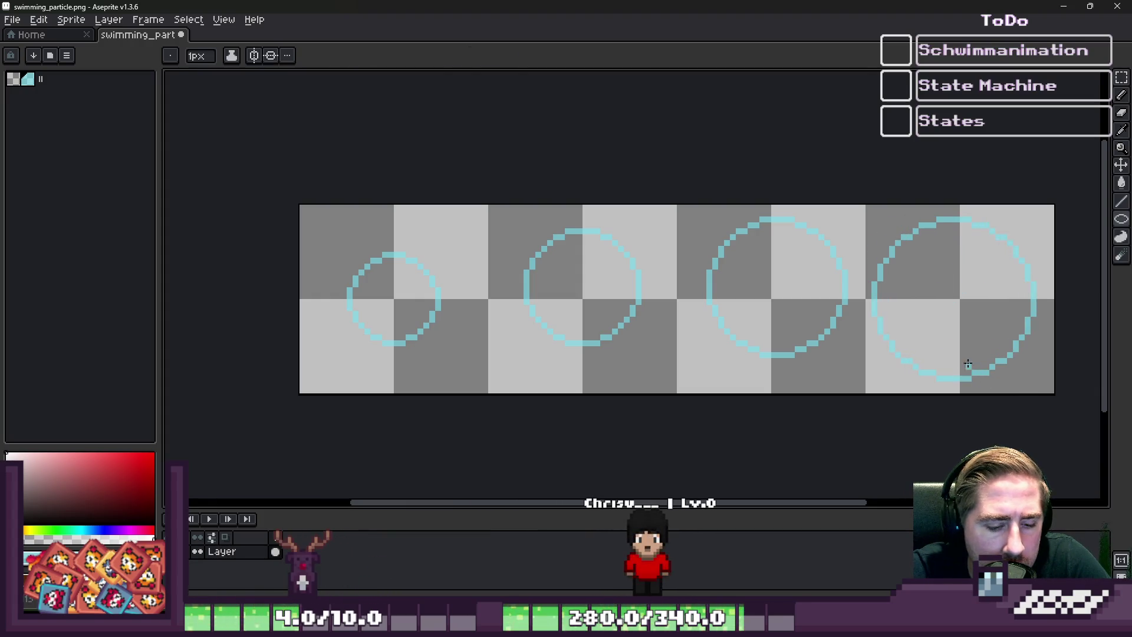
Nudge the fourth, third and second rings into position within their frames
key("m")
left_click_drag(857, 178, 1059, 401)
left_click_drag(975, 329, 981, 328)
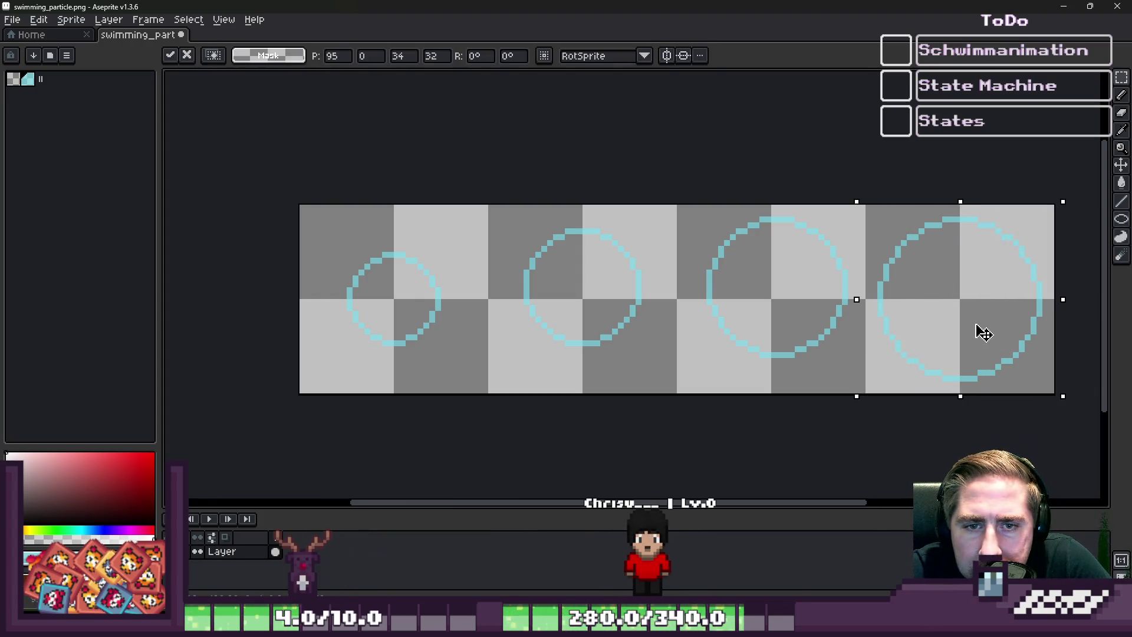
left_click(851, 184)
left_click_drag(687, 203, 867, 392)
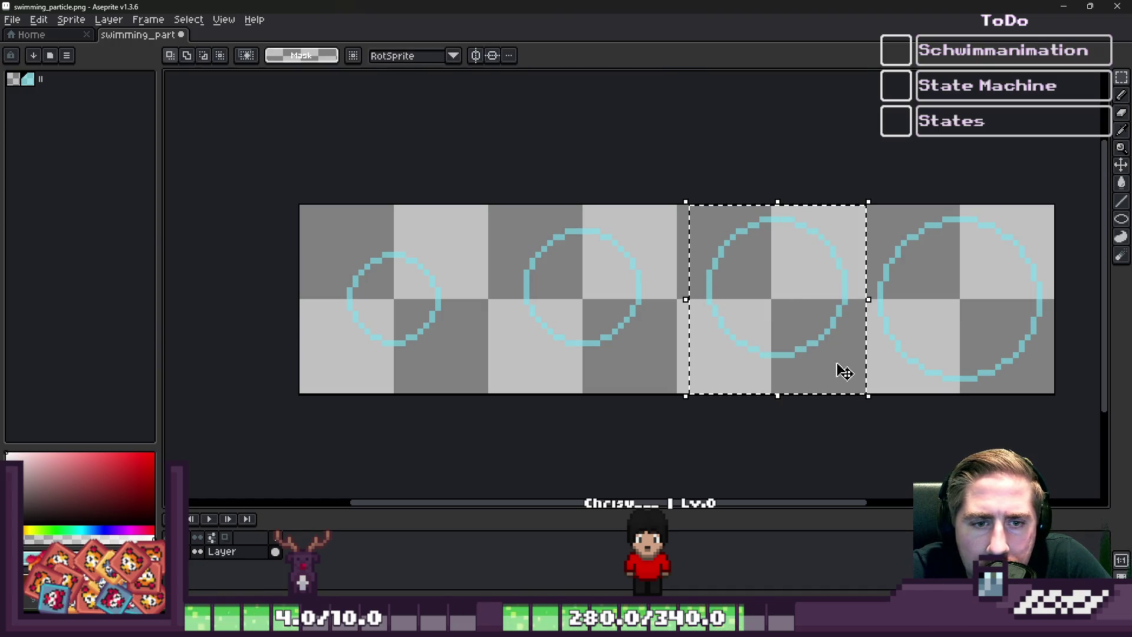
left_click_drag(807, 311, 801, 324)
left_click(567, 224)
mouse_move(510, 204)
left_mouse_down()
mouse_move(551, 273)
mouse_move(670, 390)
left_mouse_up()
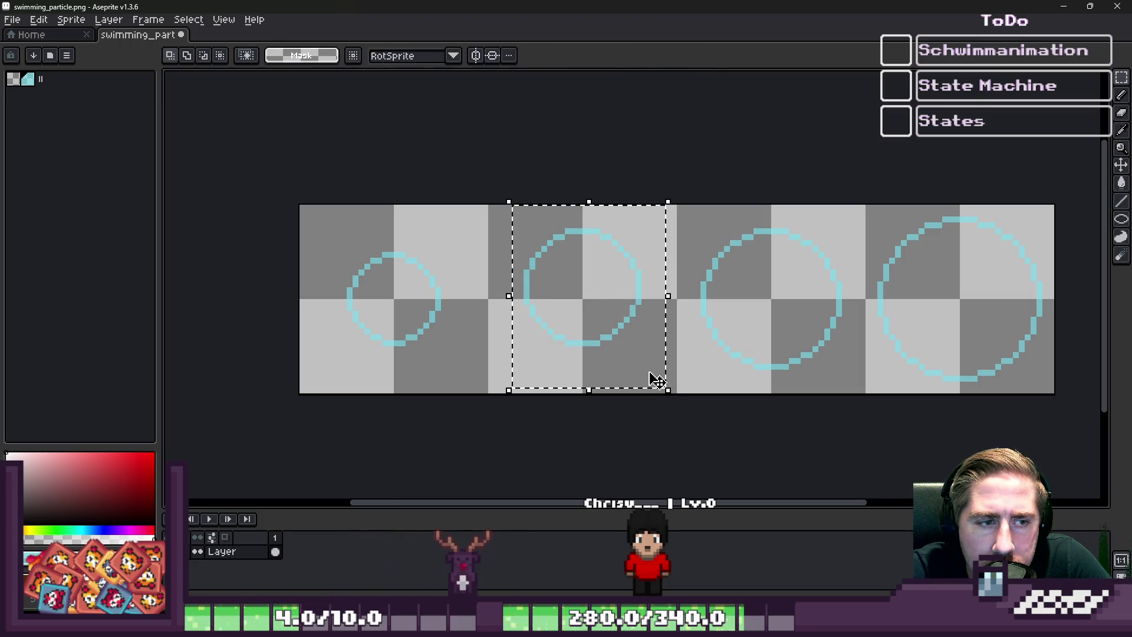
mouse_move(620, 309)
left_mouse_down()
mouse_move(625, 317)
mouse_move(616, 306)
left_mouse_up()
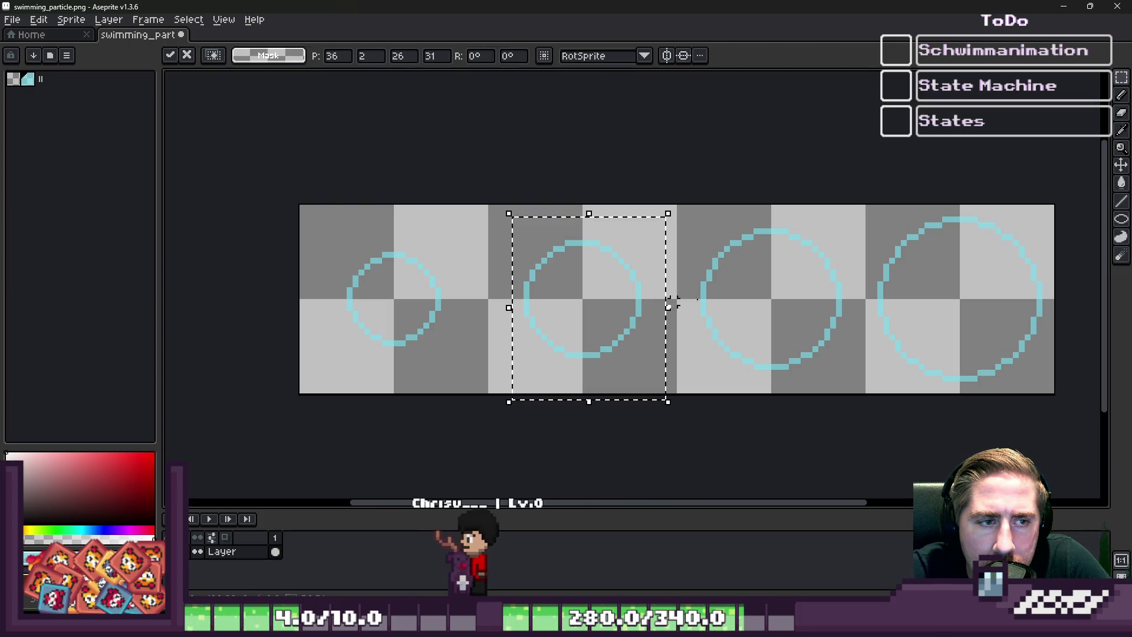
Switch to the eraser with a smaller brush size
key("e")
scroll(967, 325, "up", 1)
key("minus")
key("minus")
key("minus")
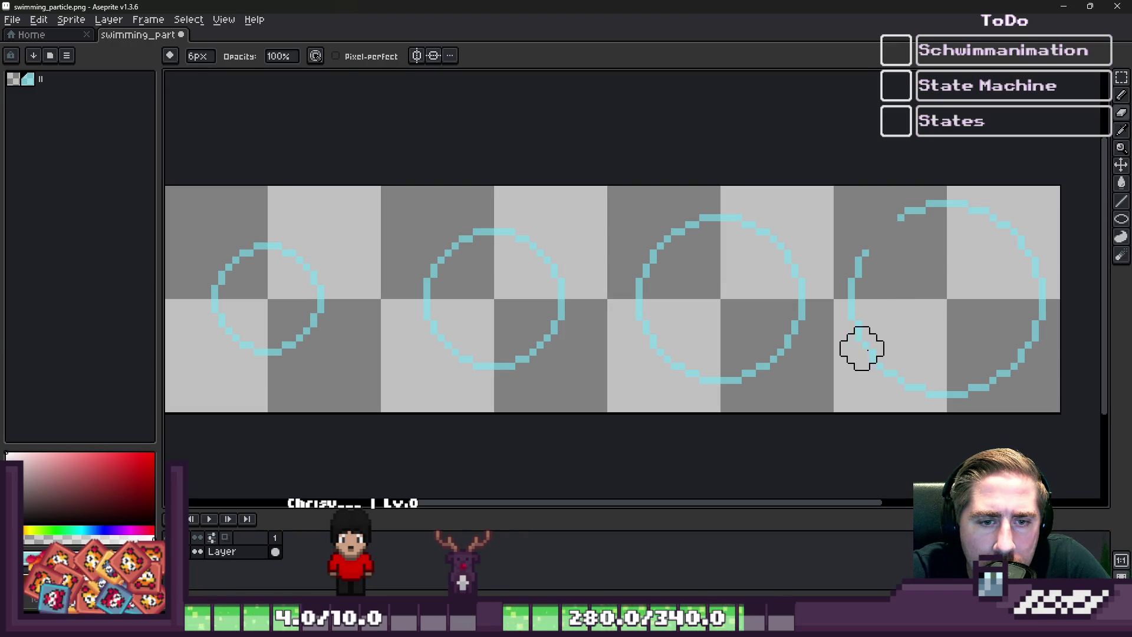
Erase gaps in the fourth ring's lower-left, lower-right and upper-right arcs
scroll(858, 350, "up", 4)
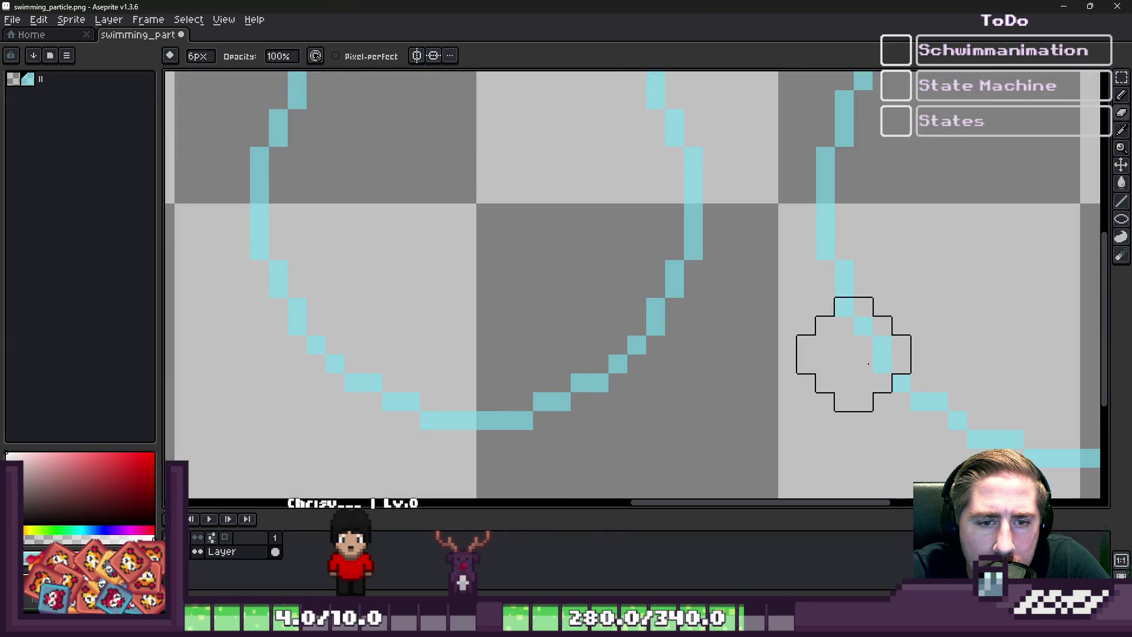
left_click_drag(855, 354, 890, 392)
scroll(890, 392, "down", 5)
scroll(893, 289, "up", 2)
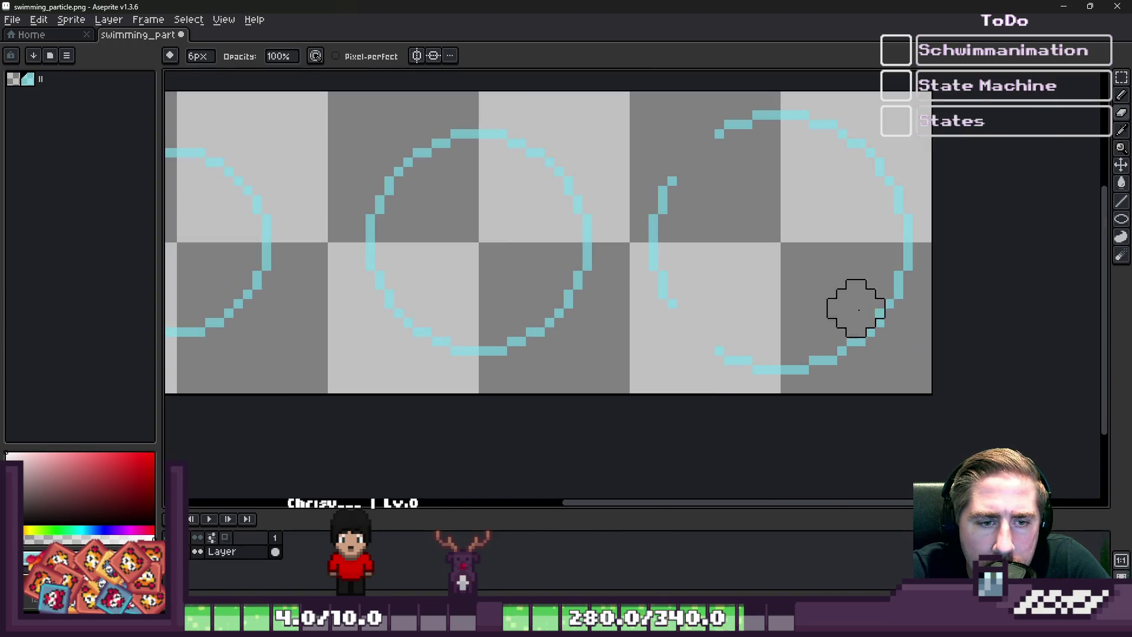
scroll(865, 360, "up", 1)
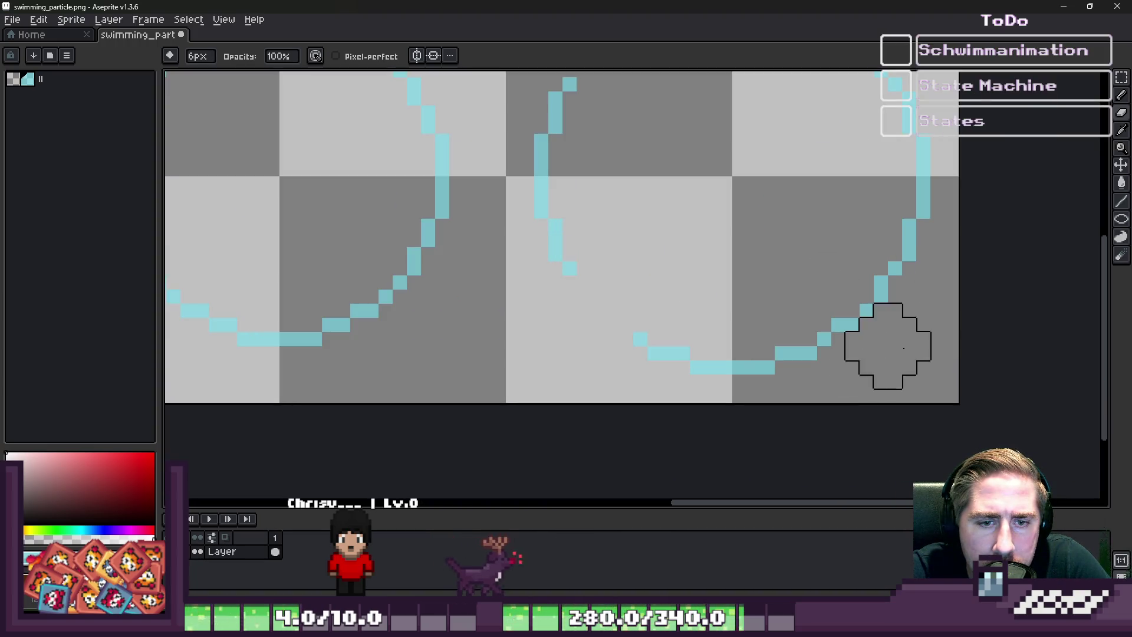
left_click(859, 298)
scroll(834, 346, "down", 2)
scroll(852, 254, "up", 1)
left_click(824, 211)
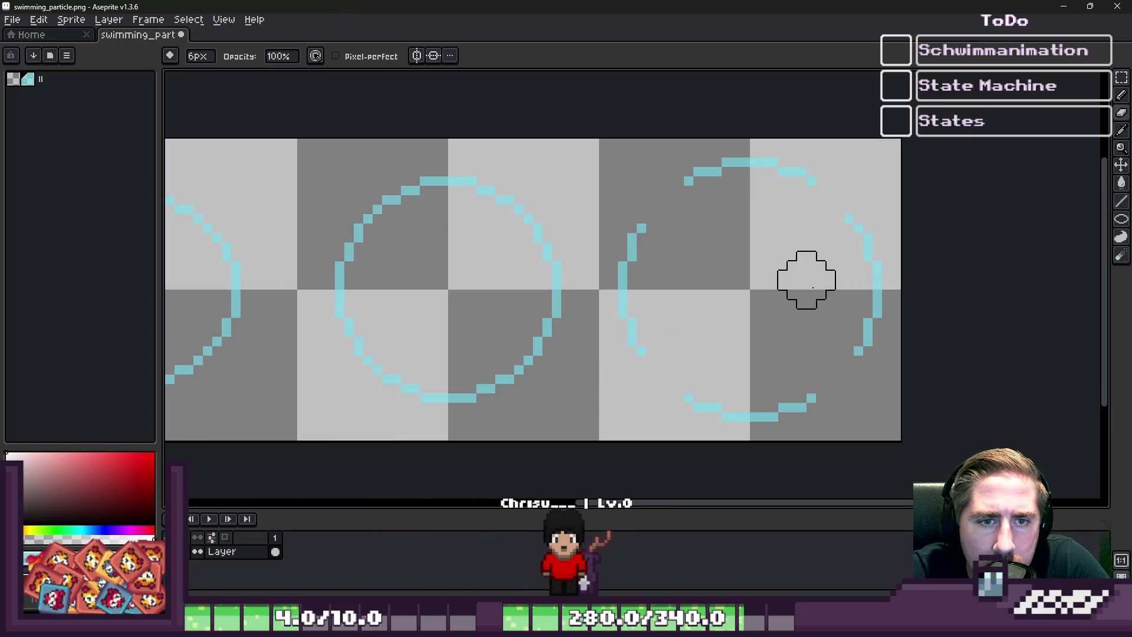
scroll(822, 210, "up", 1)
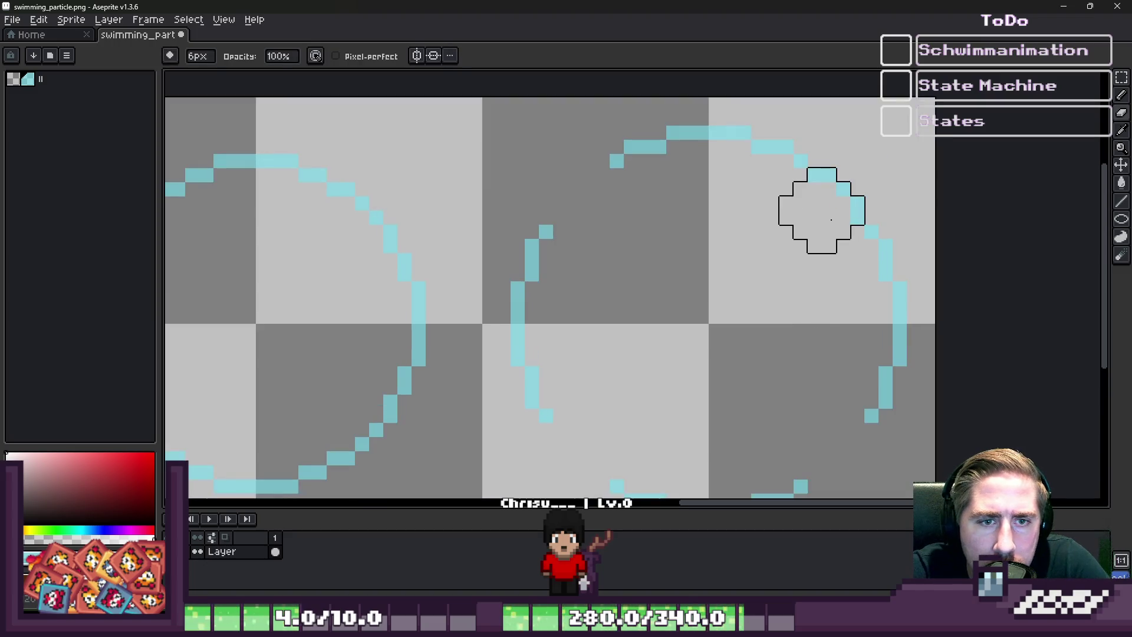
scroll(771, 253, "down", 2)
Erase a gap in the second ring's upper-left arc and save swimming_particle.png
key("b")
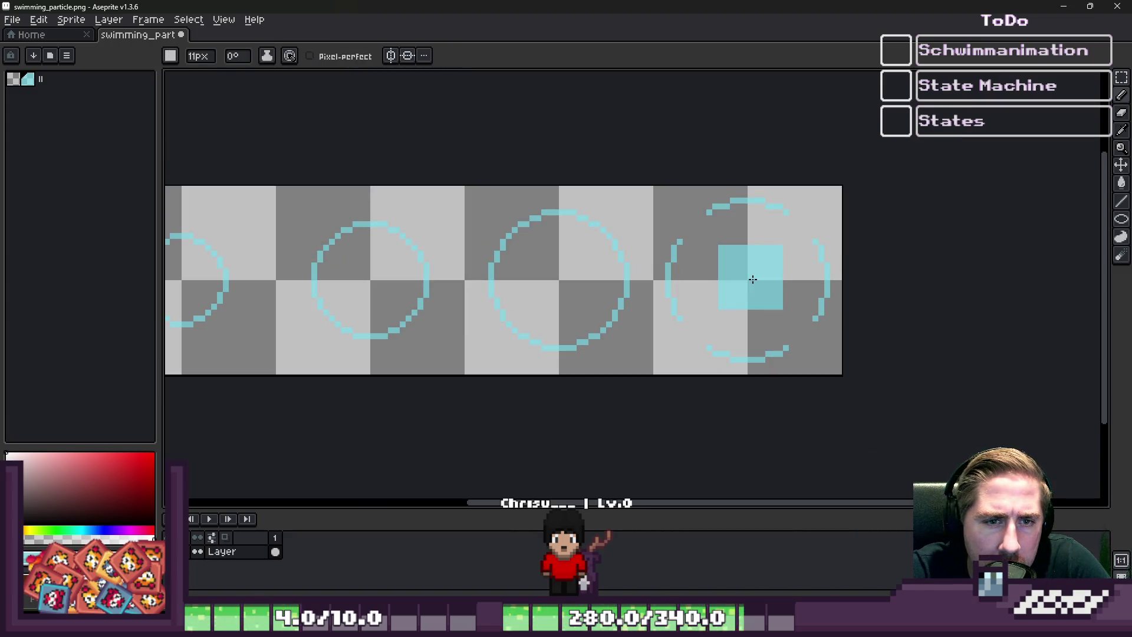
scroll(455, 292, "up", 1)
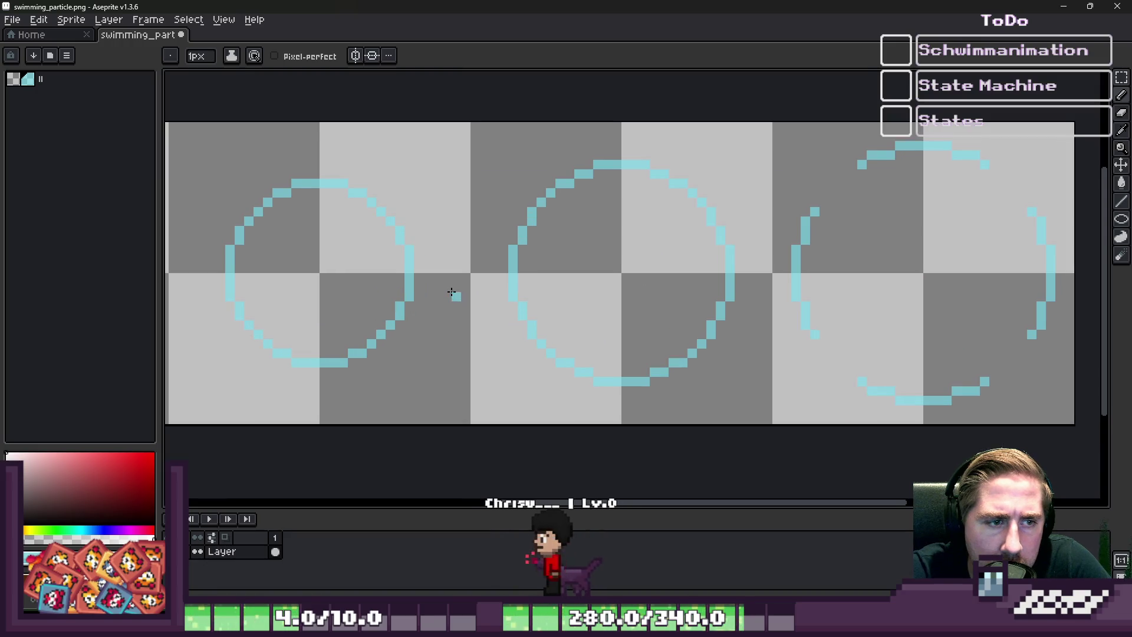
key("e")
left_click(544, 198)
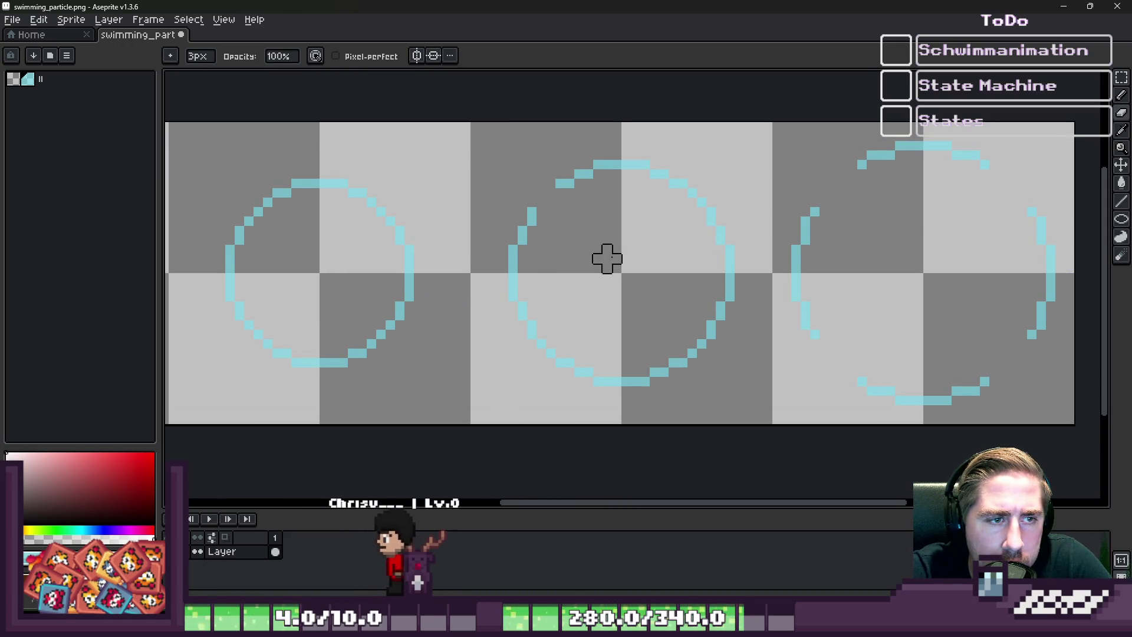
key("minus")
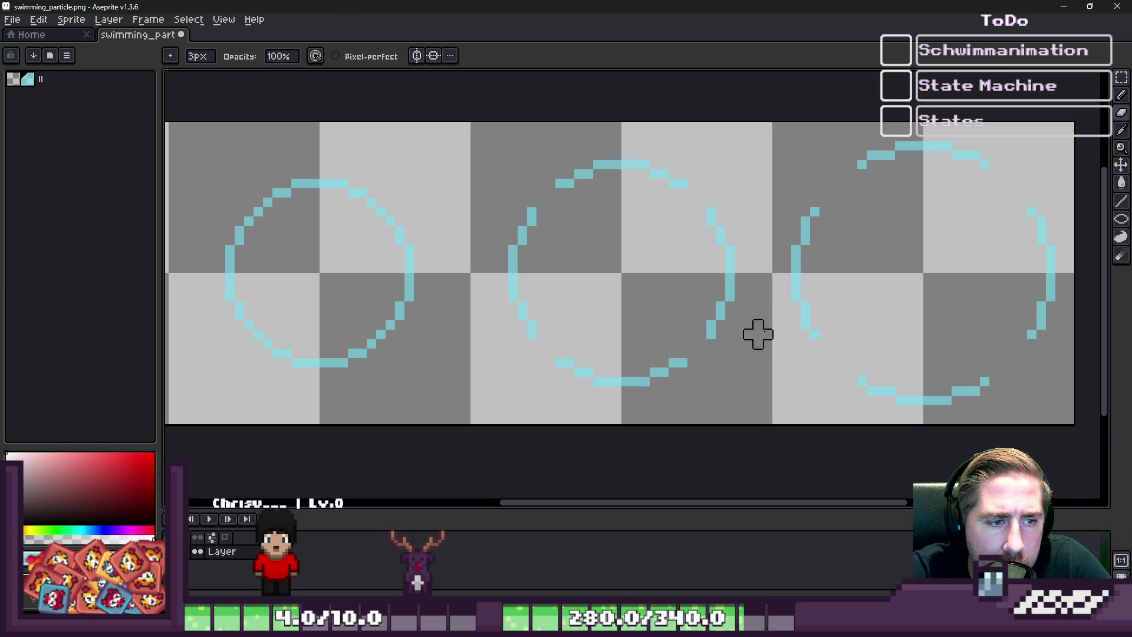
scroll(758, 335, "down", 1)
scroll(531, 289, "up", 1)
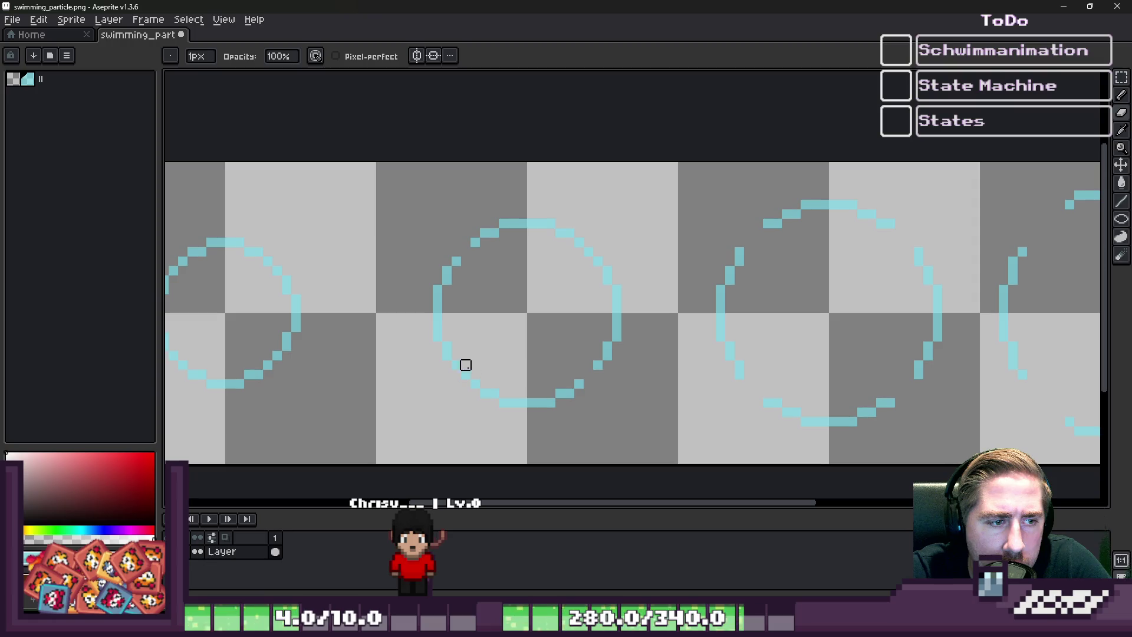
scroll(624, 235, "down", 3)
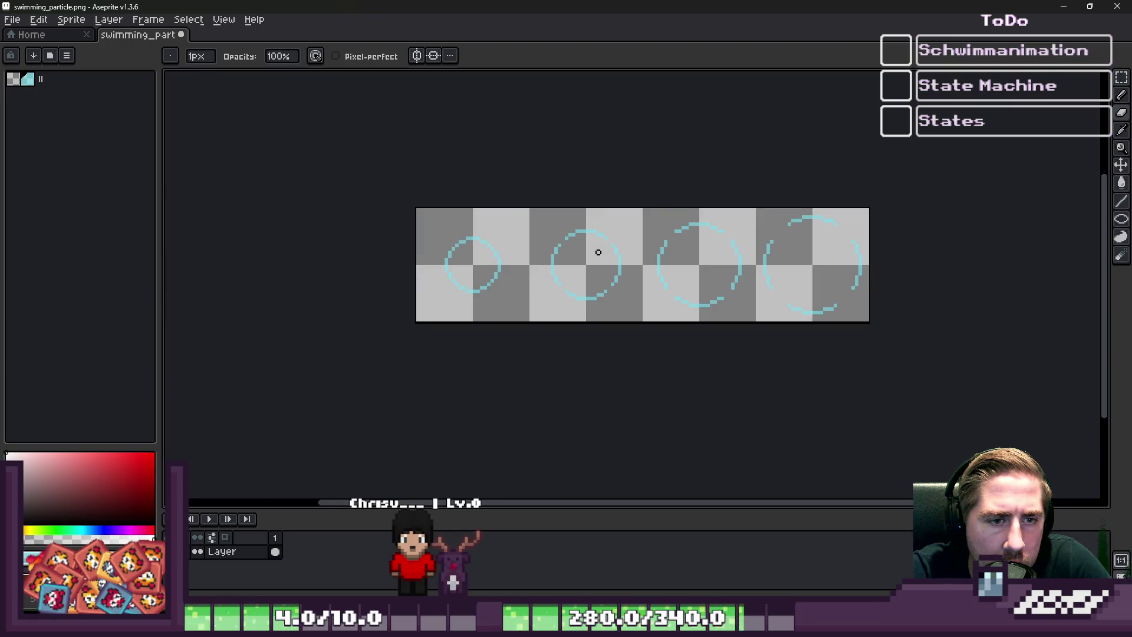
scroll(454, 255, "up", 1)
key("ctrl+s")
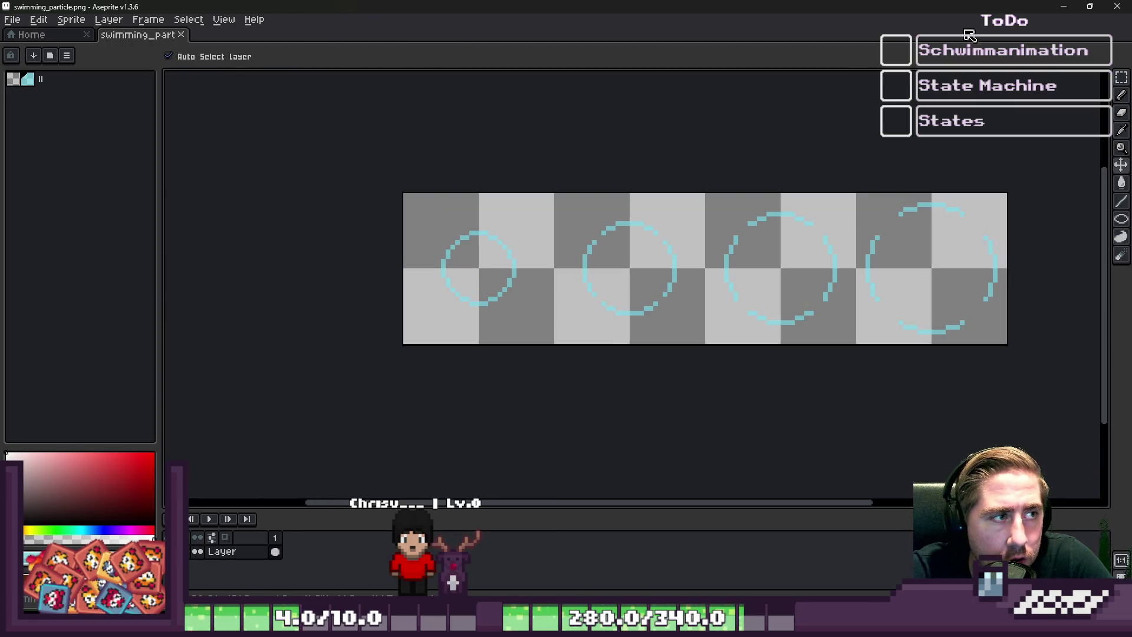
Leave Aseprite, run the Godot game, and start a new game with a character
left_click(1061, 6)
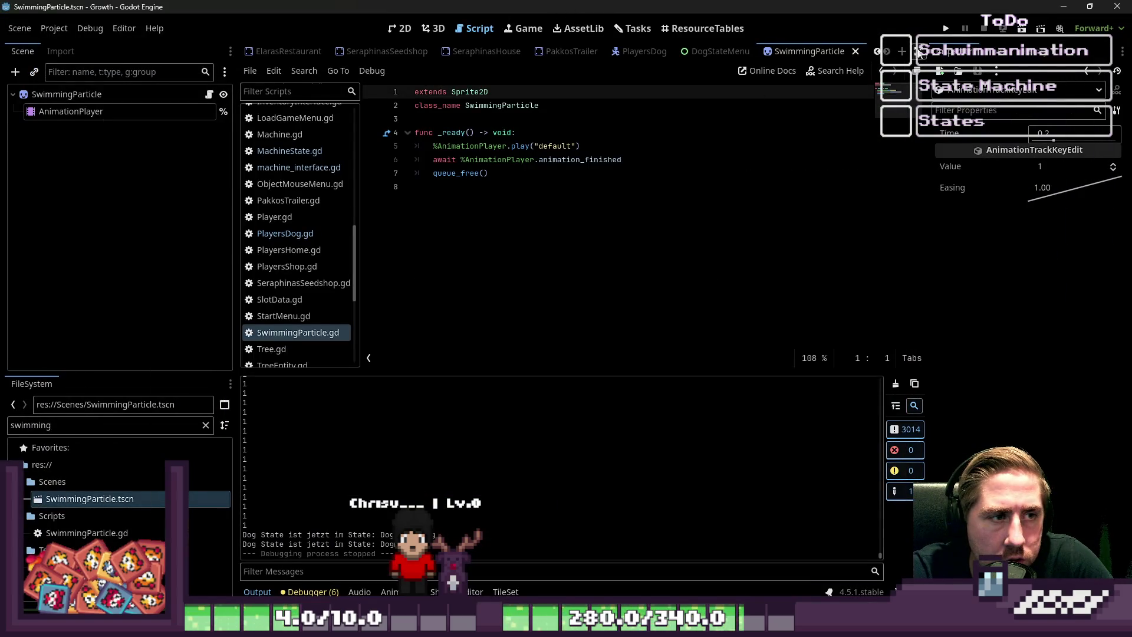
left_click(946, 28)
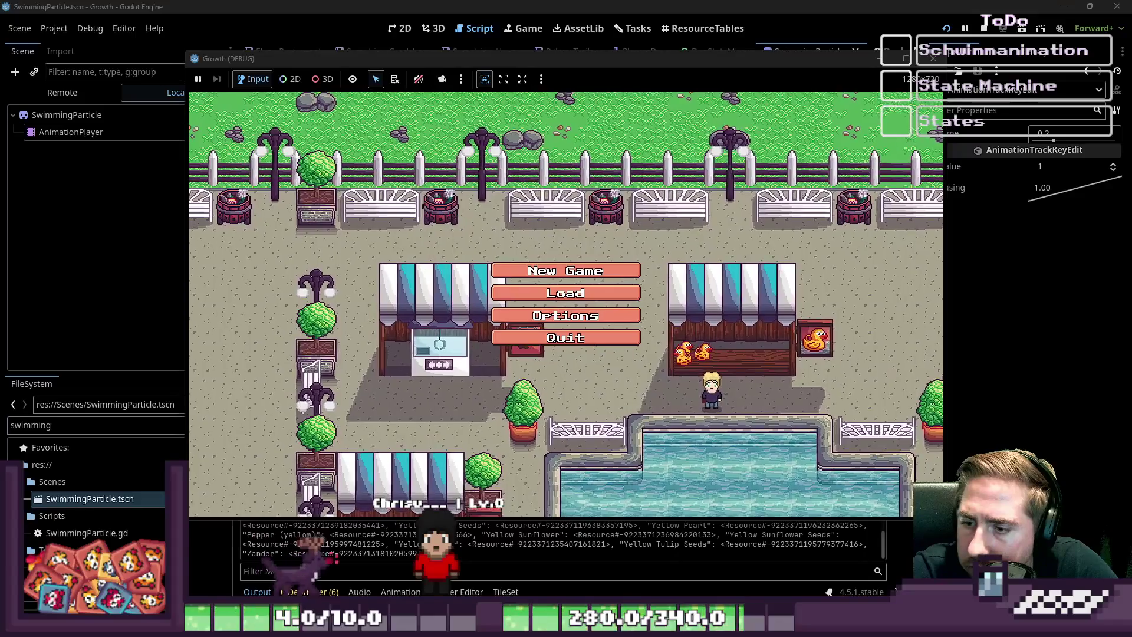
left_click(598, 272)
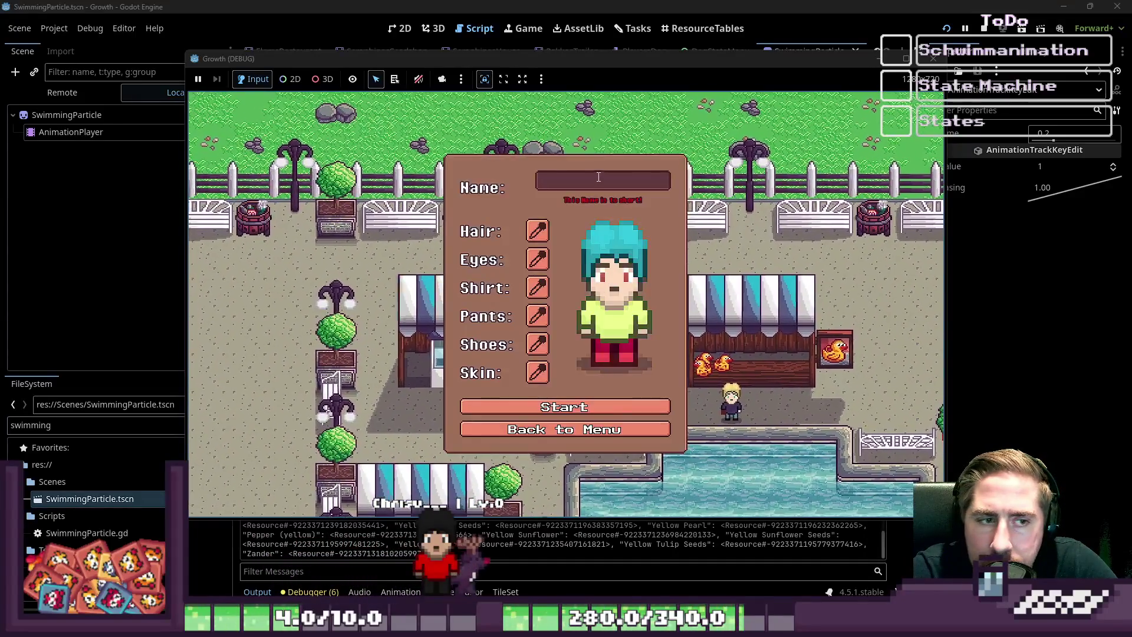
type("dsad")
left_click(560, 400)
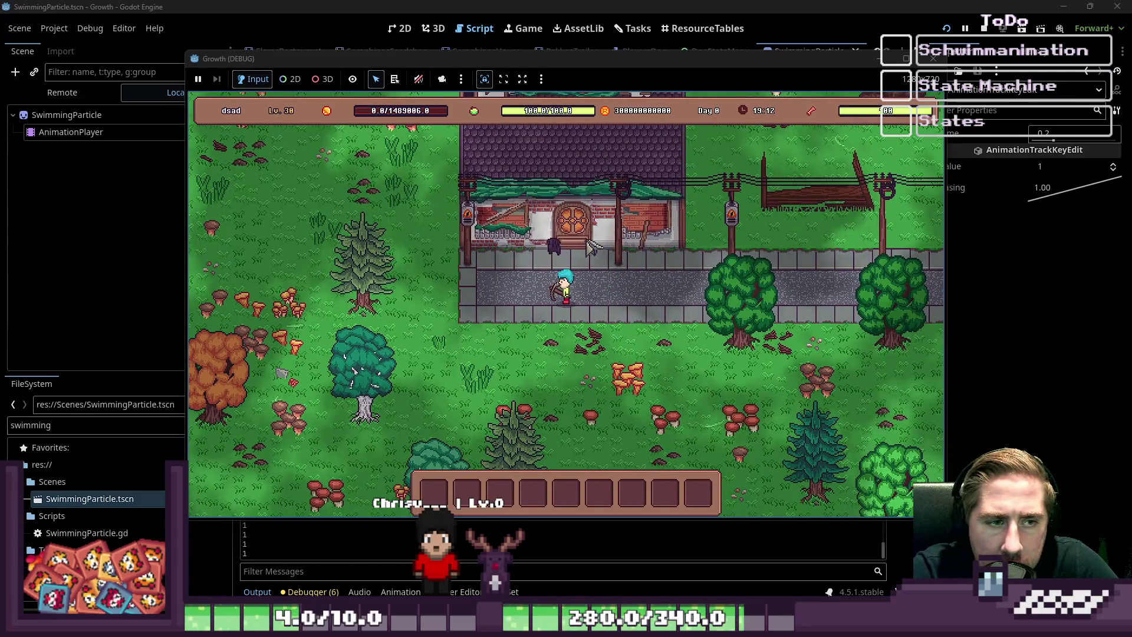
Walk the player left to the lake, stop the game, and select SwimmingParticle
key("a")
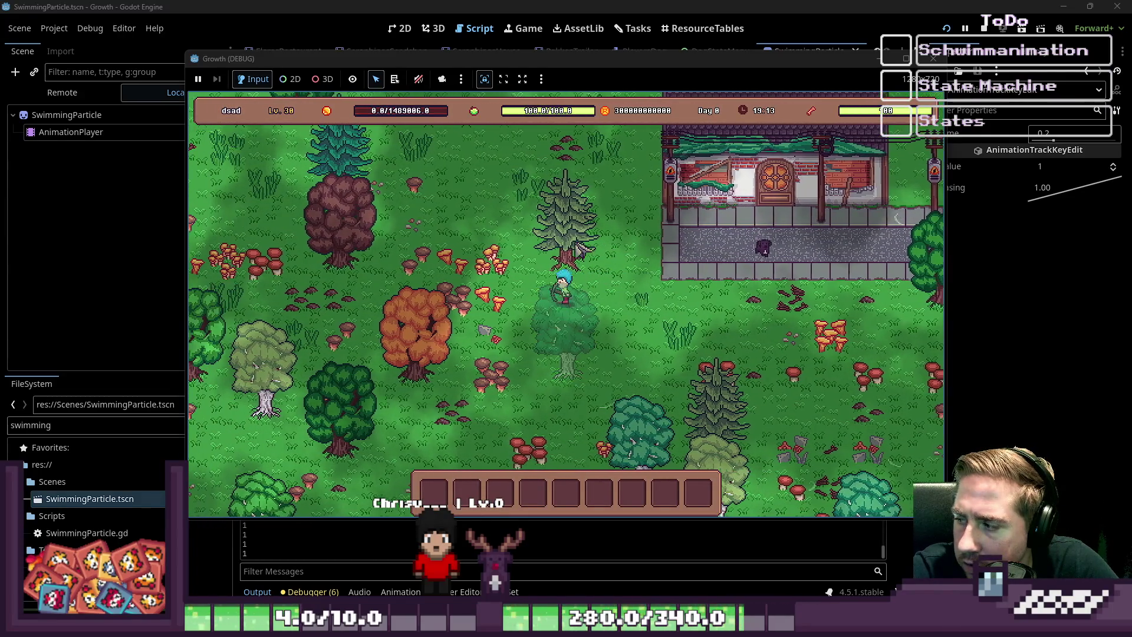
key("a")
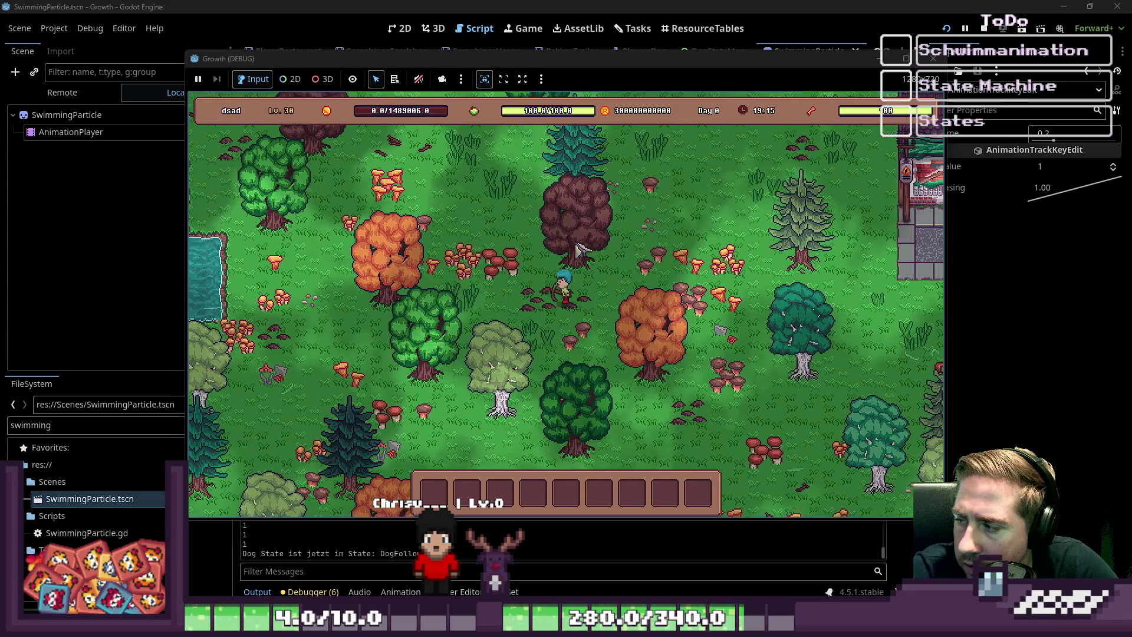
key("a")
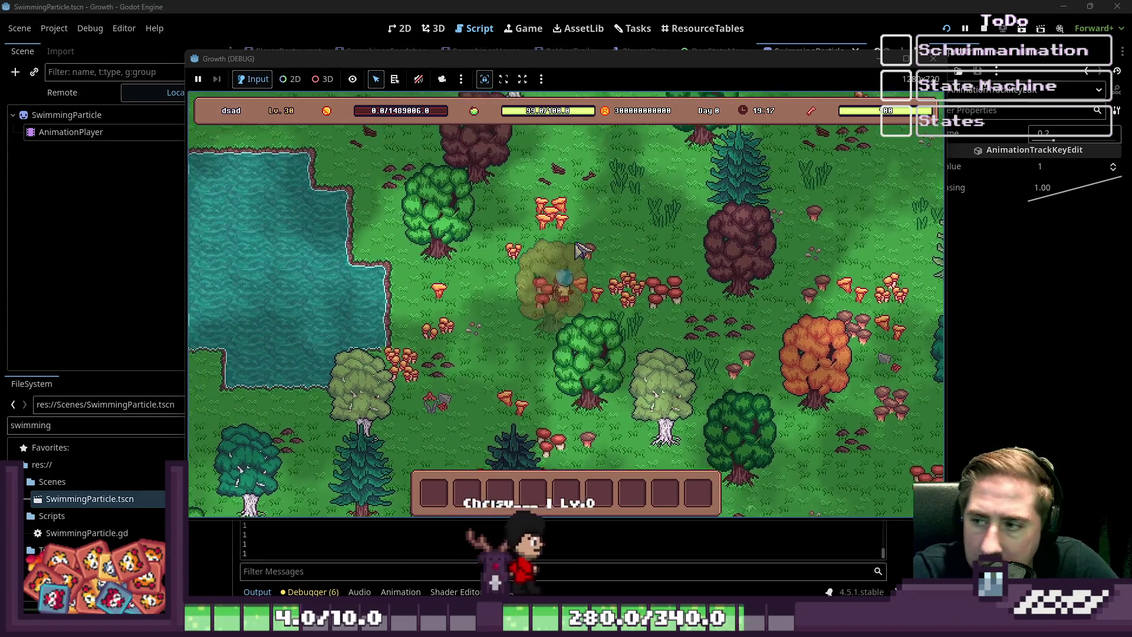
key("a")
key("s")
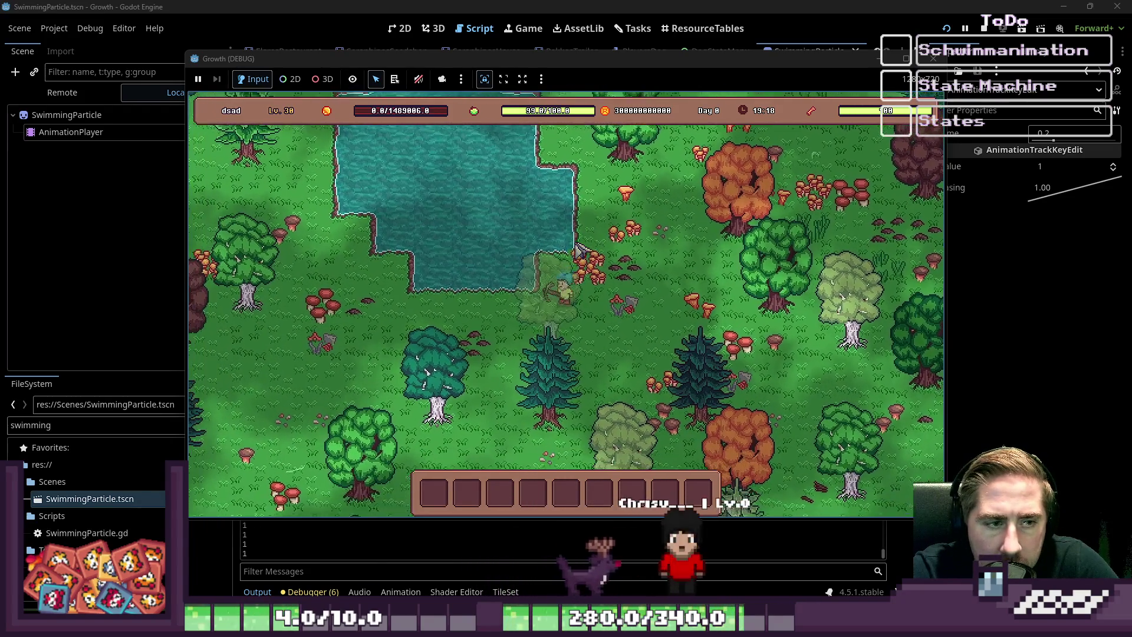
key("a")
key("w")
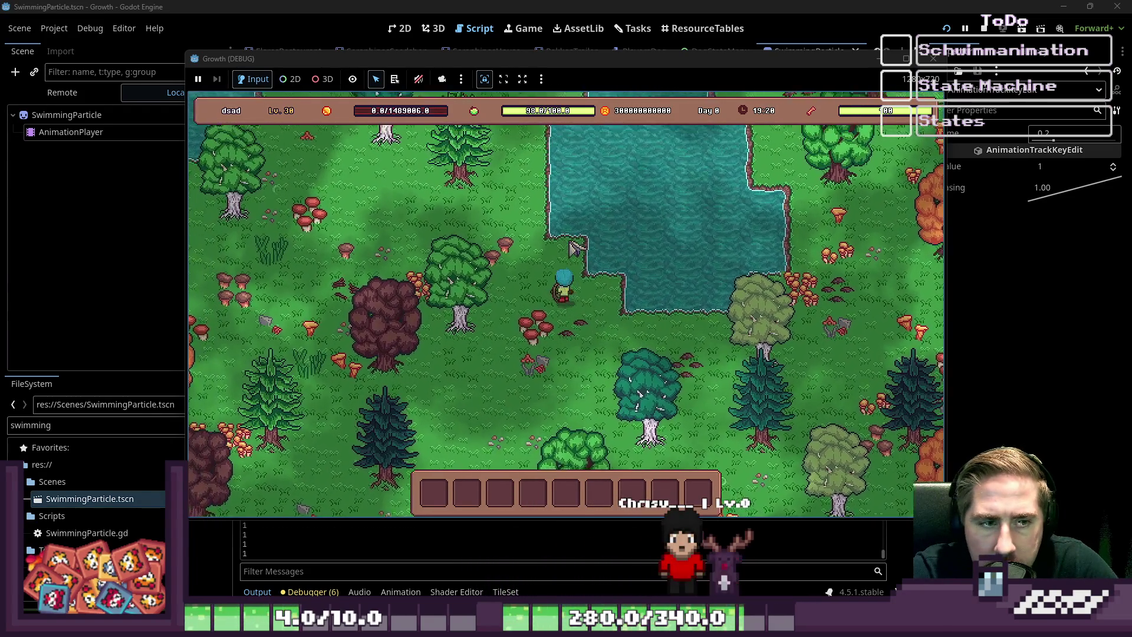
key("a")
key("w")
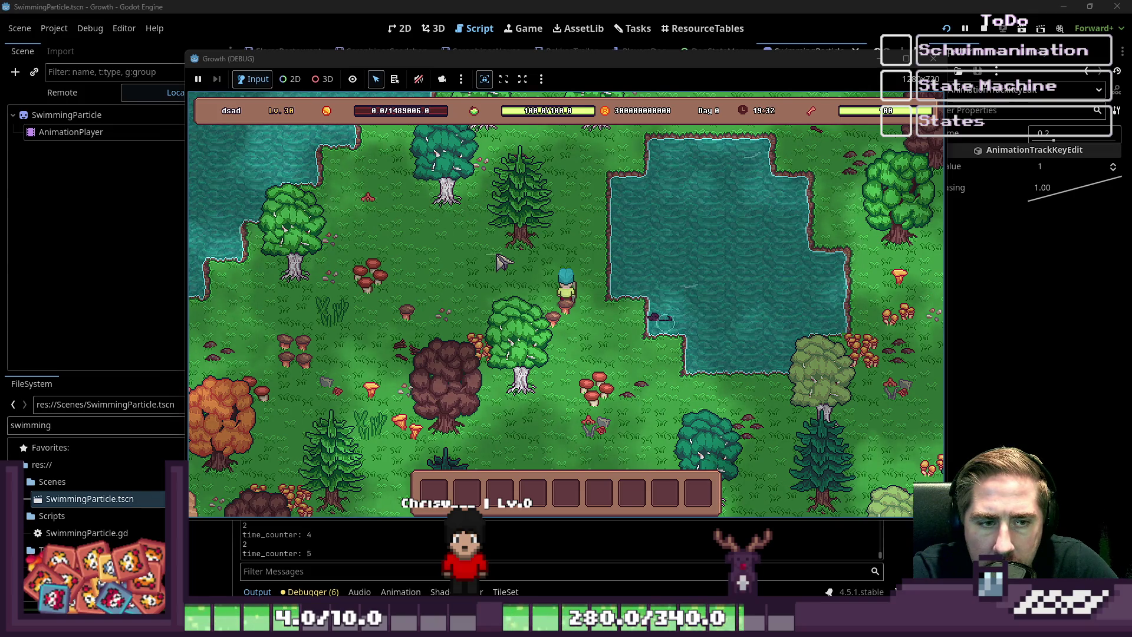
key("w")
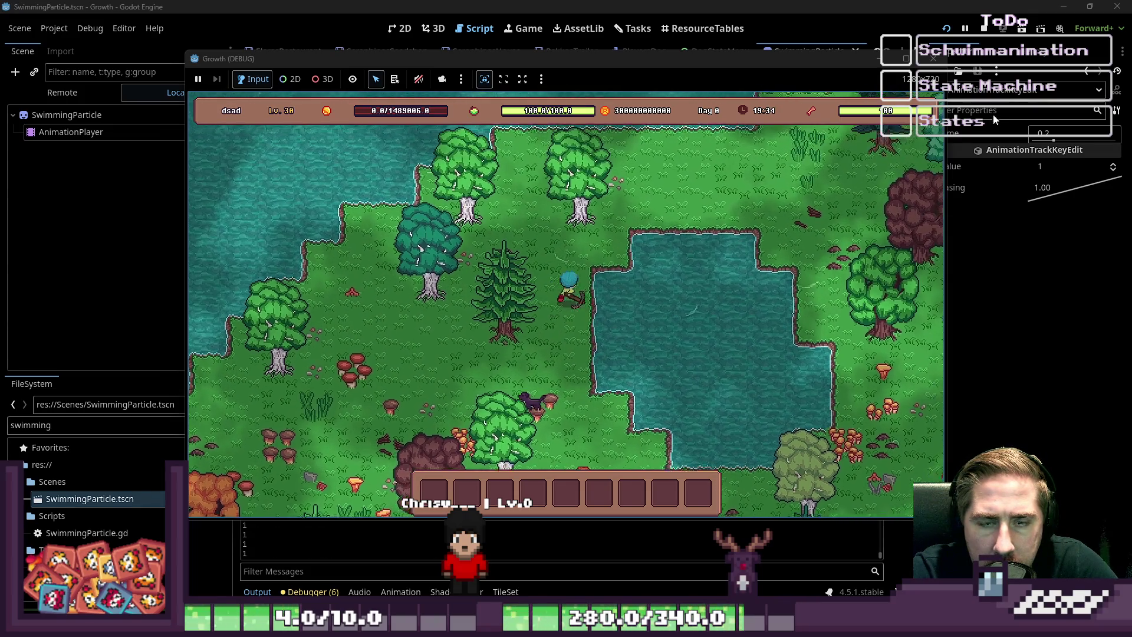
key("F8")
left_click(112, 95)
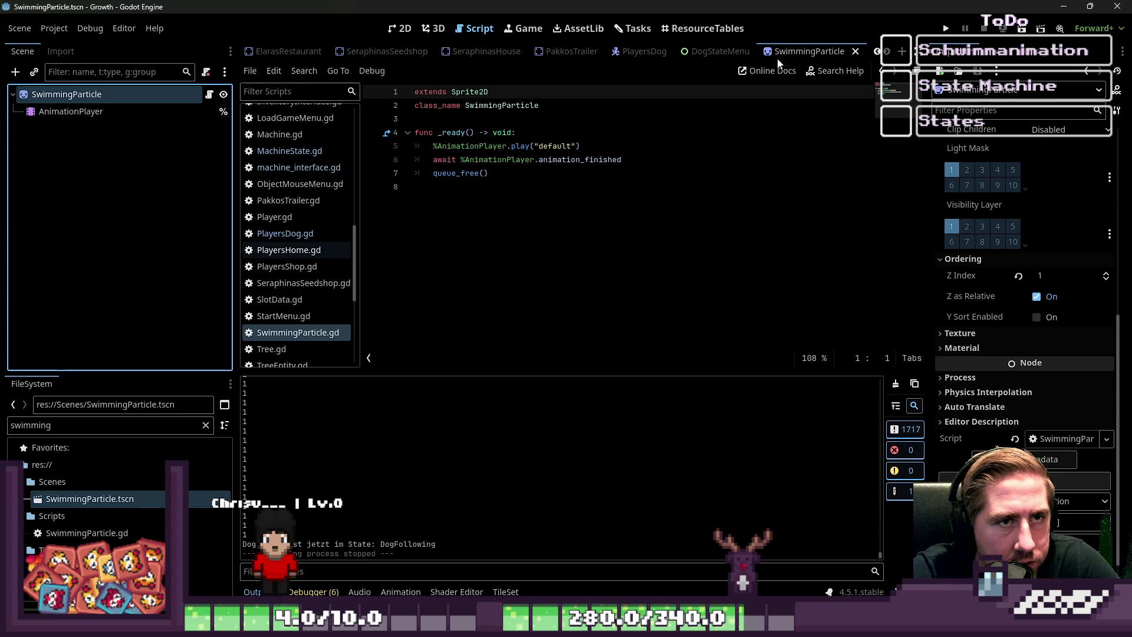
Tick Y Sort Enabled under Ordering for the particle sprite and rerun the game
left_click(1043, 319)
left_click(1041, 319)
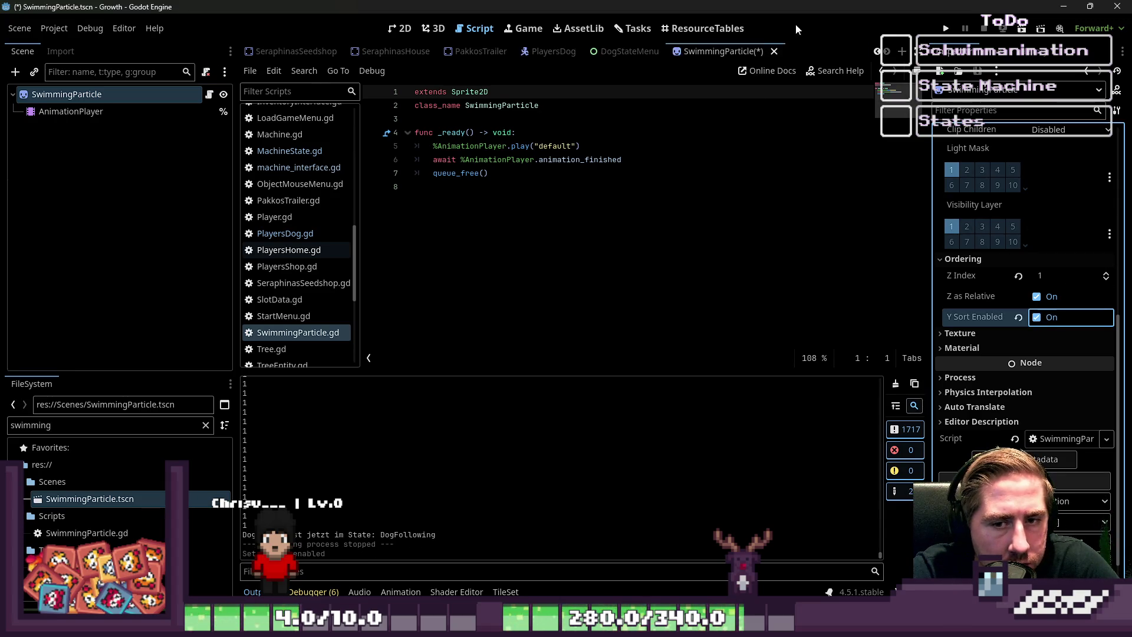
left_click(945, 29)
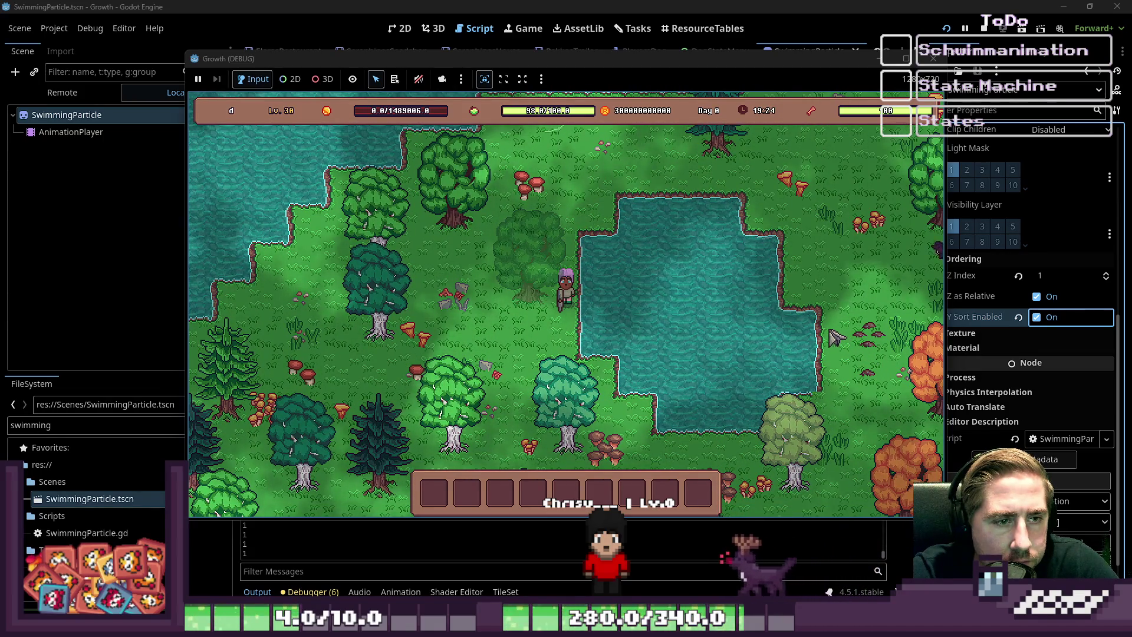
Stop the test run, set the particle's Z Index to 0, and run again
key("s")
key("a")
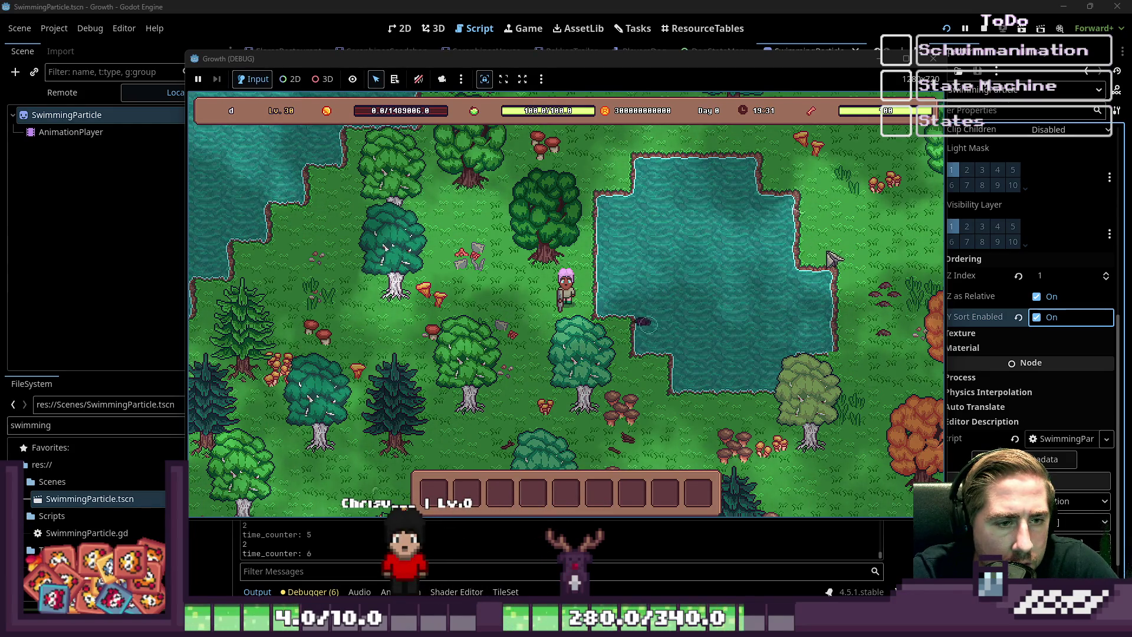
left_click(927, 57)
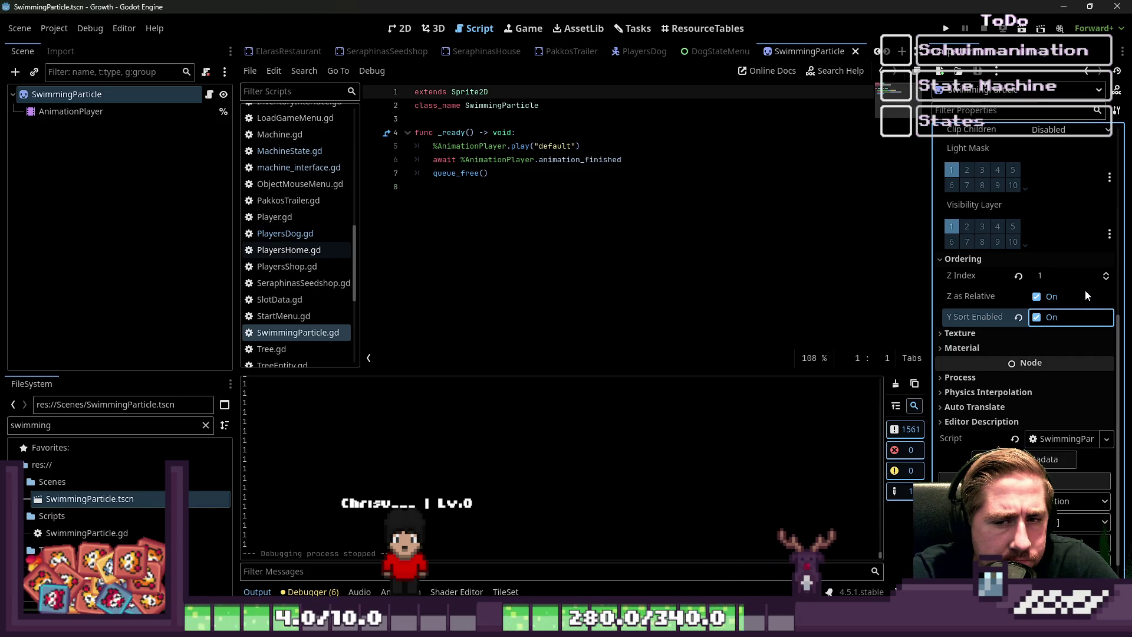
left_click(1107, 281)
key("F5")
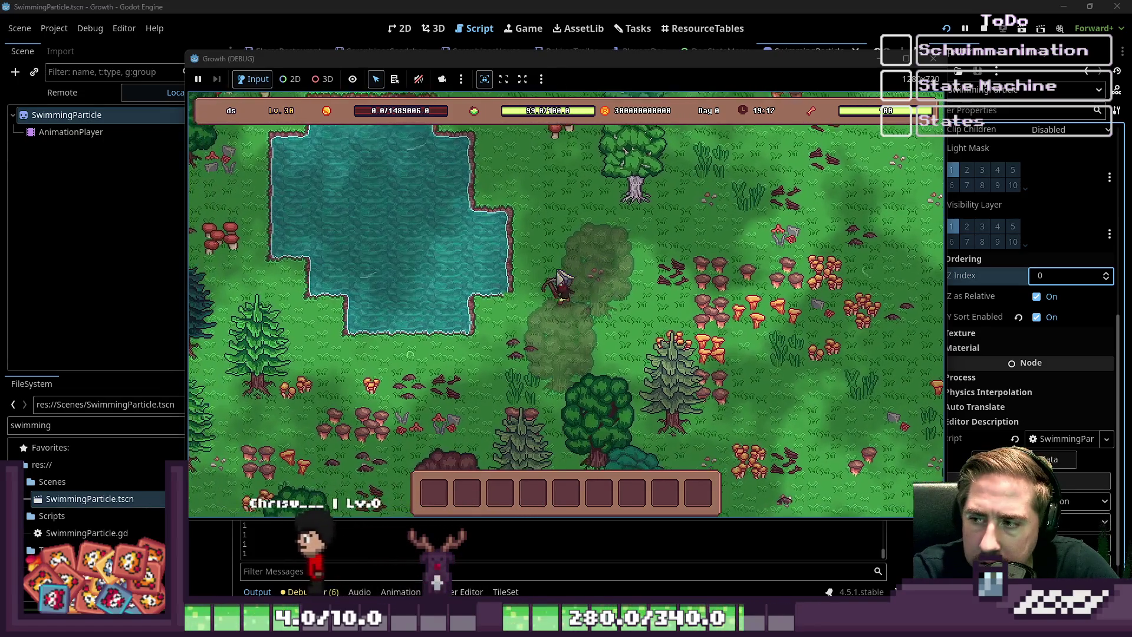
Walk the player along the lake, stop the game, and switch to the reference browser
key("a")
key("w")
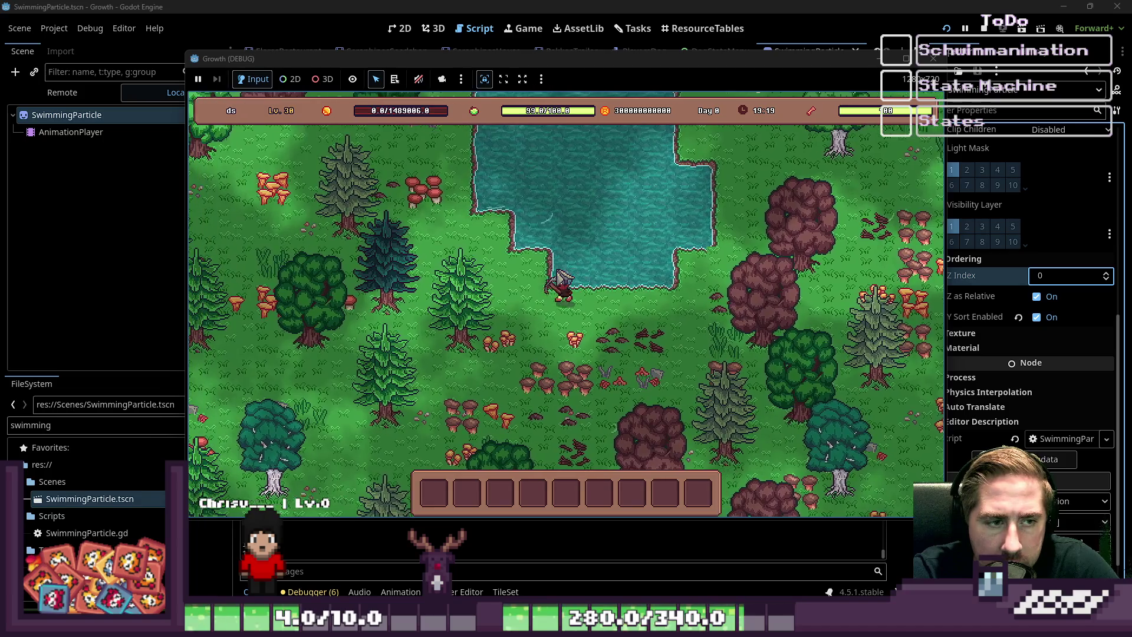
key("a")
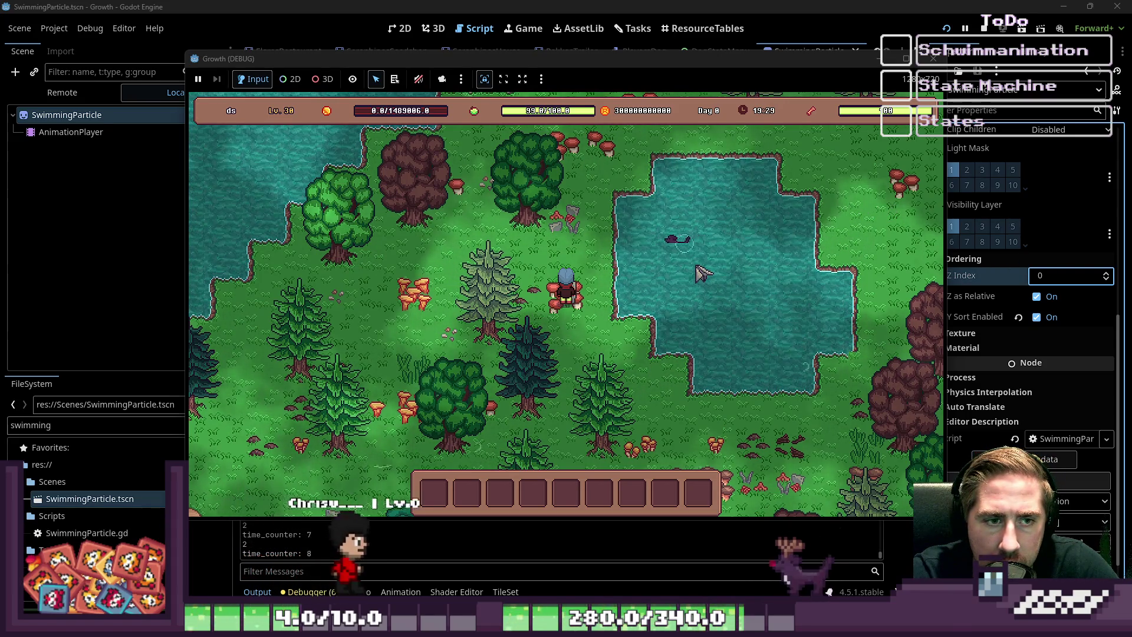
left_click(933, 58)
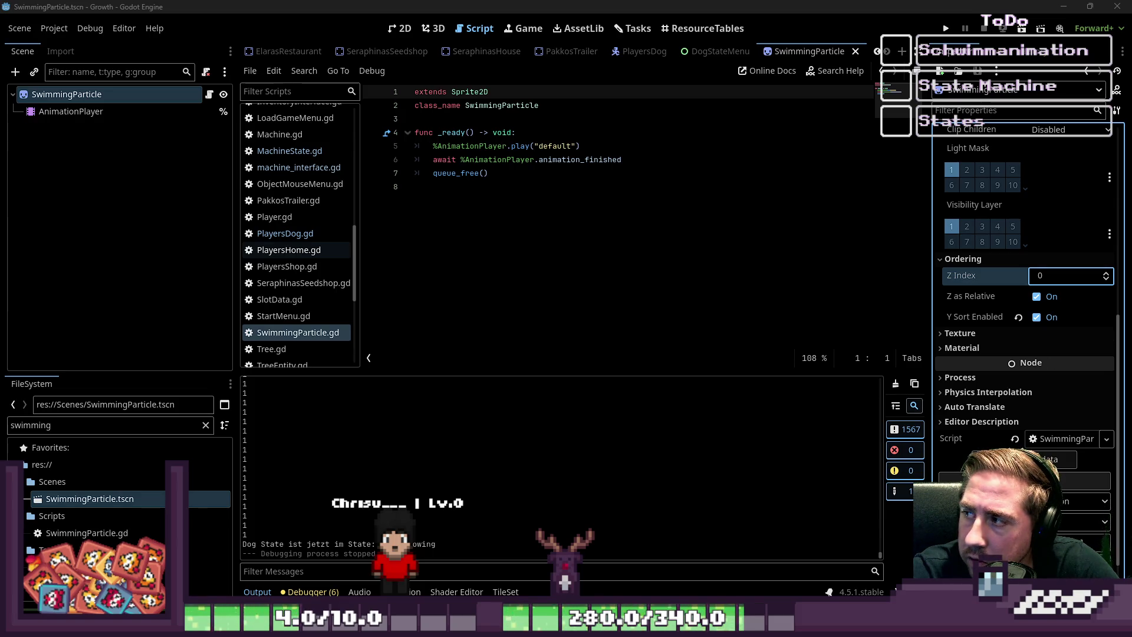
key("alt+Tab")
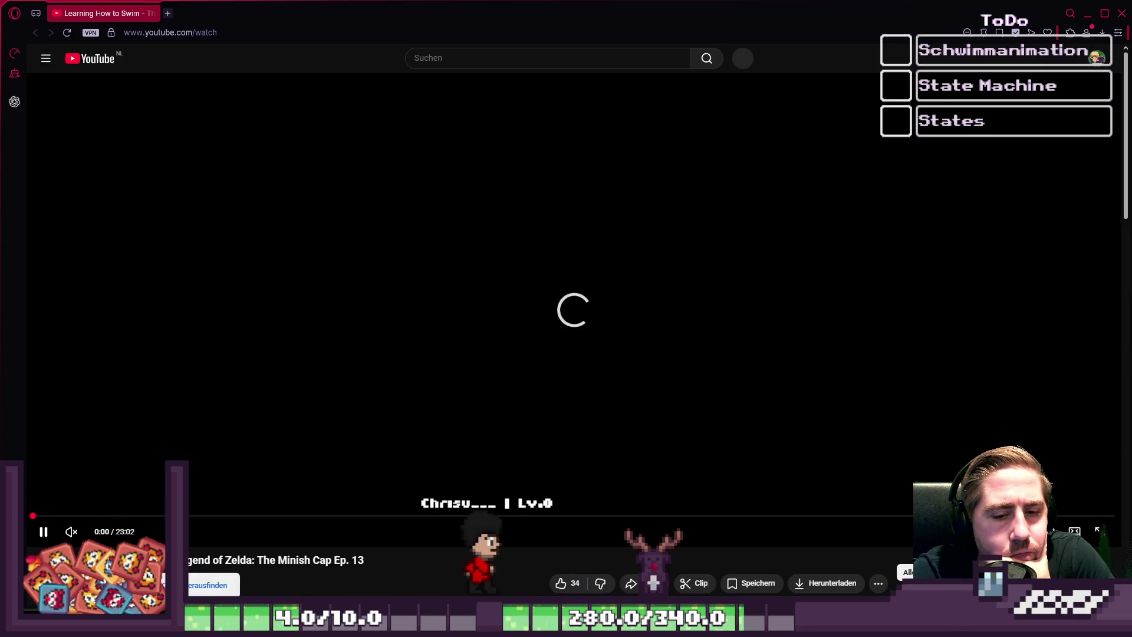
Scrub the Minish Cap video to the swimming scene near 22:45, then close the browser
left_click(1047, 515)
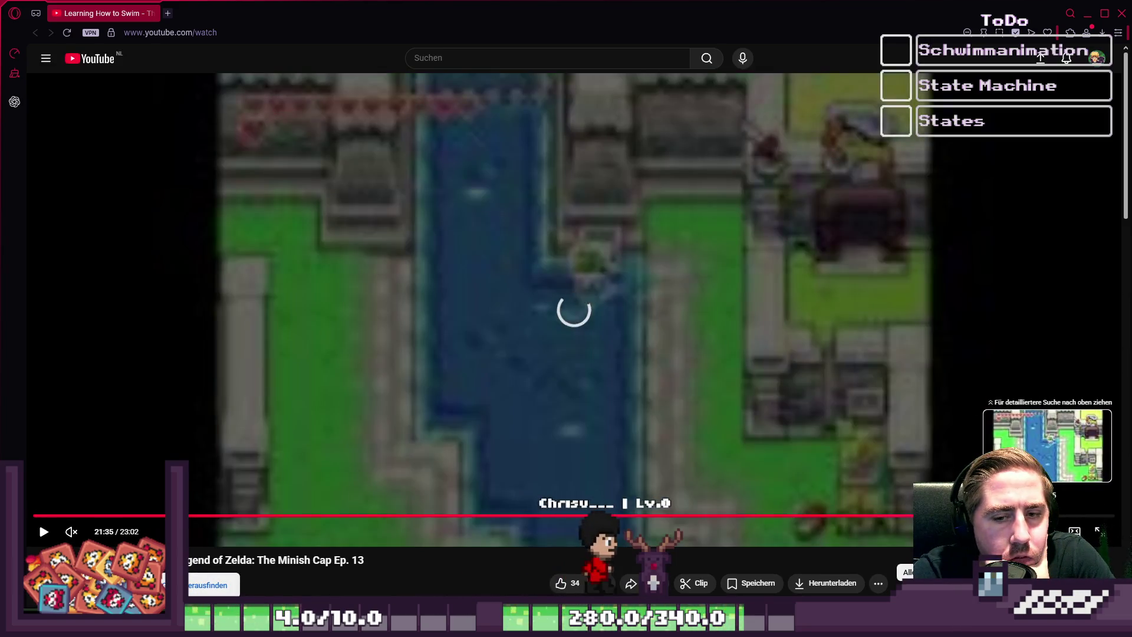
mouse_move(1047, 516)
left_mouse_down()
mouse_move(1104, 515)
mouse_move(1039, 516)
left_mouse_up()
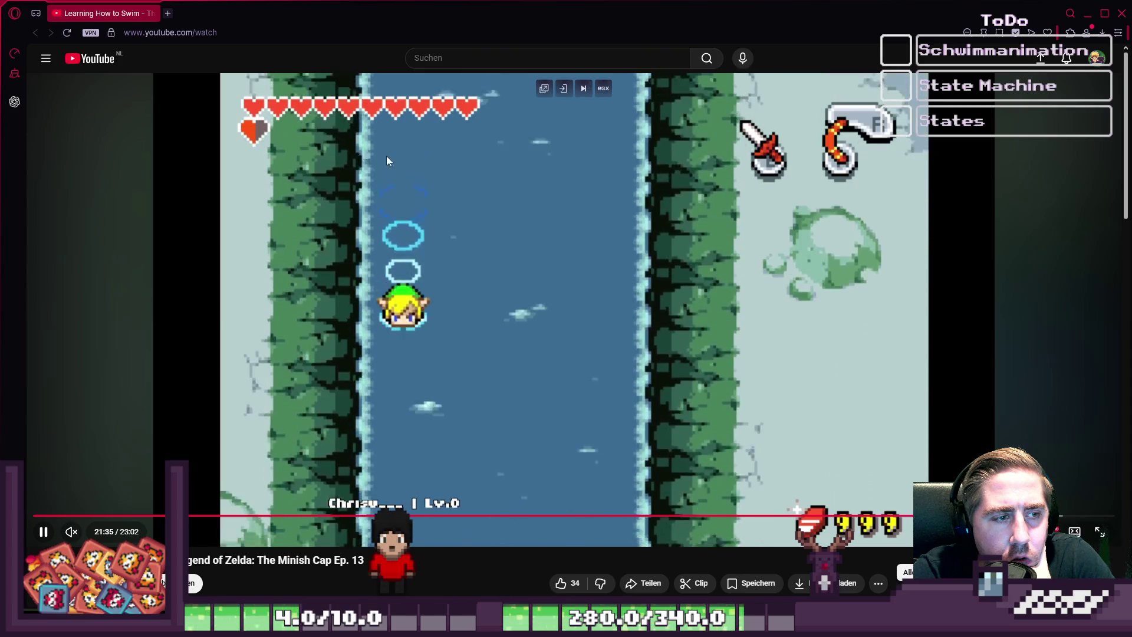
left_click(1123, 13)
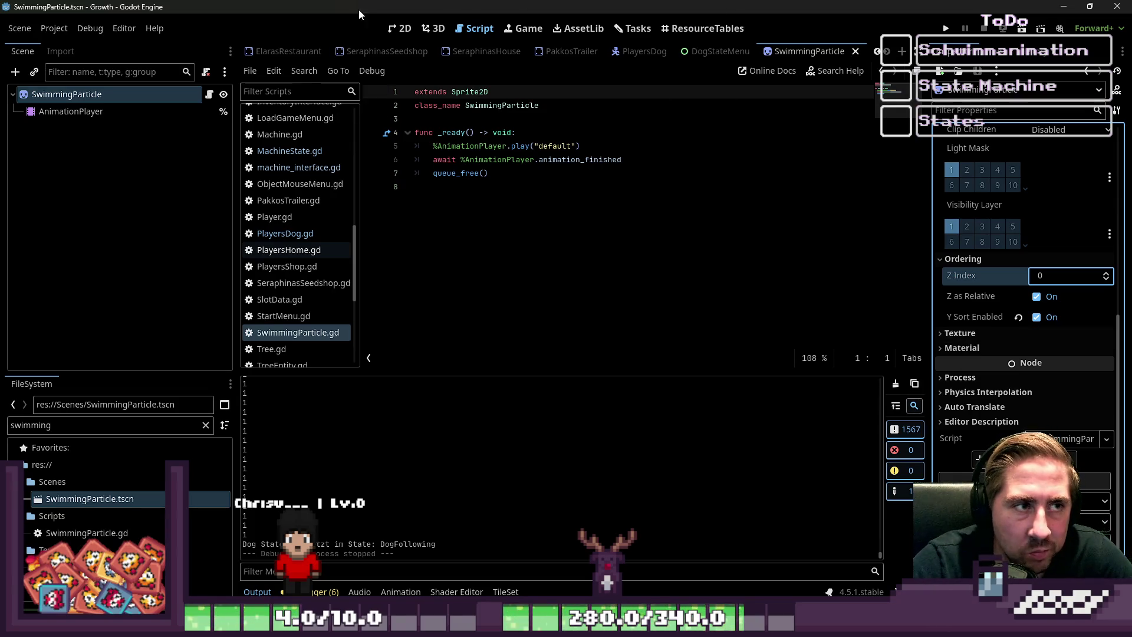
Switch to the 2D view and zoom out on the cyan ring sprite
left_click(399, 29)
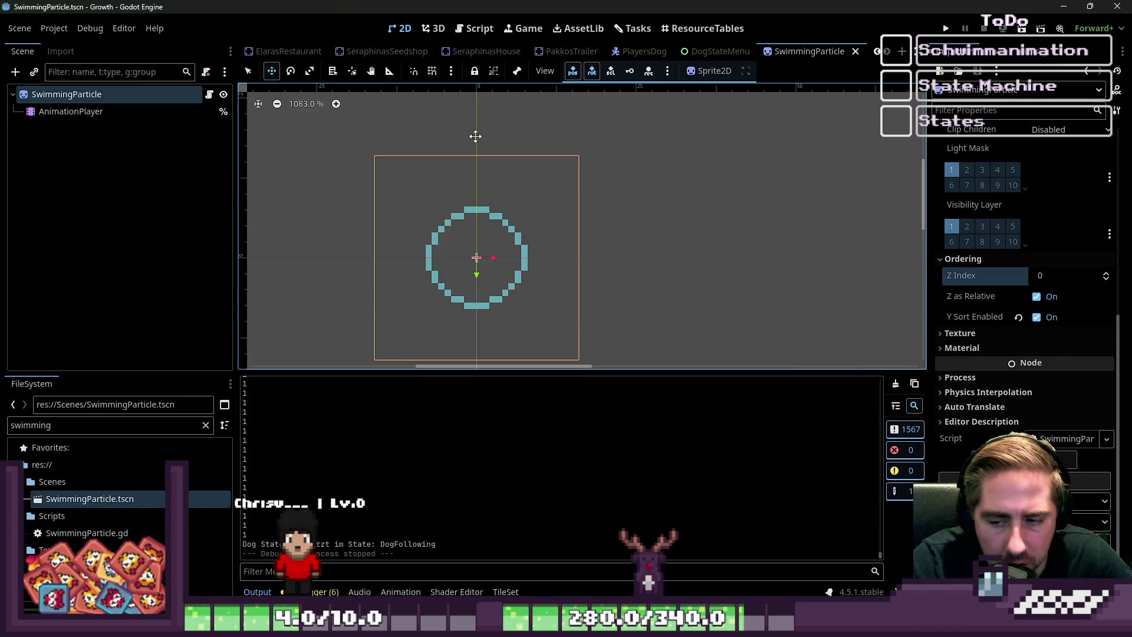
scroll(511, 186, "down", 2)
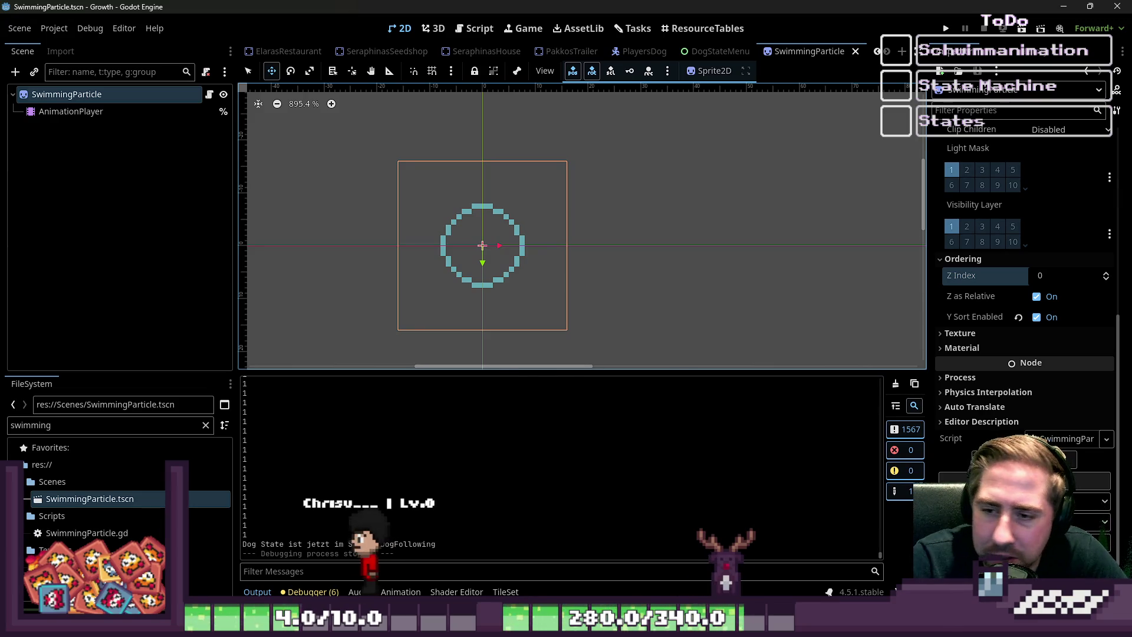
scroll(674, 292, "down", 1)
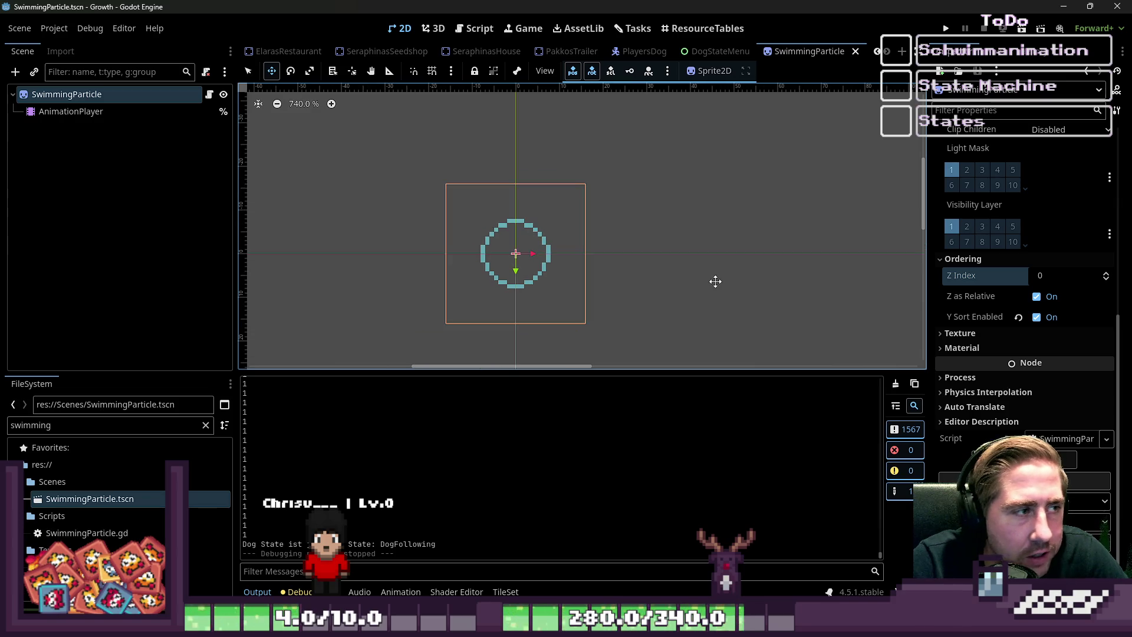
Space the AnimationPlayer frame keys 0.1 s apart, set length 0.6, and run
left_click(136, 108)
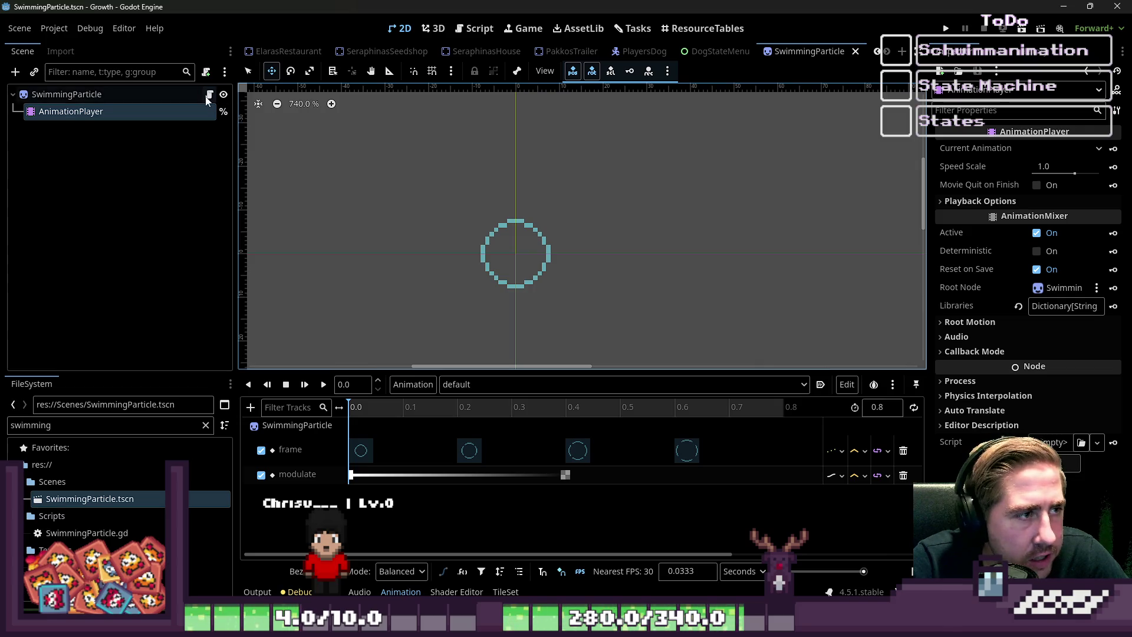
left_click_drag(469, 461, 413, 452)
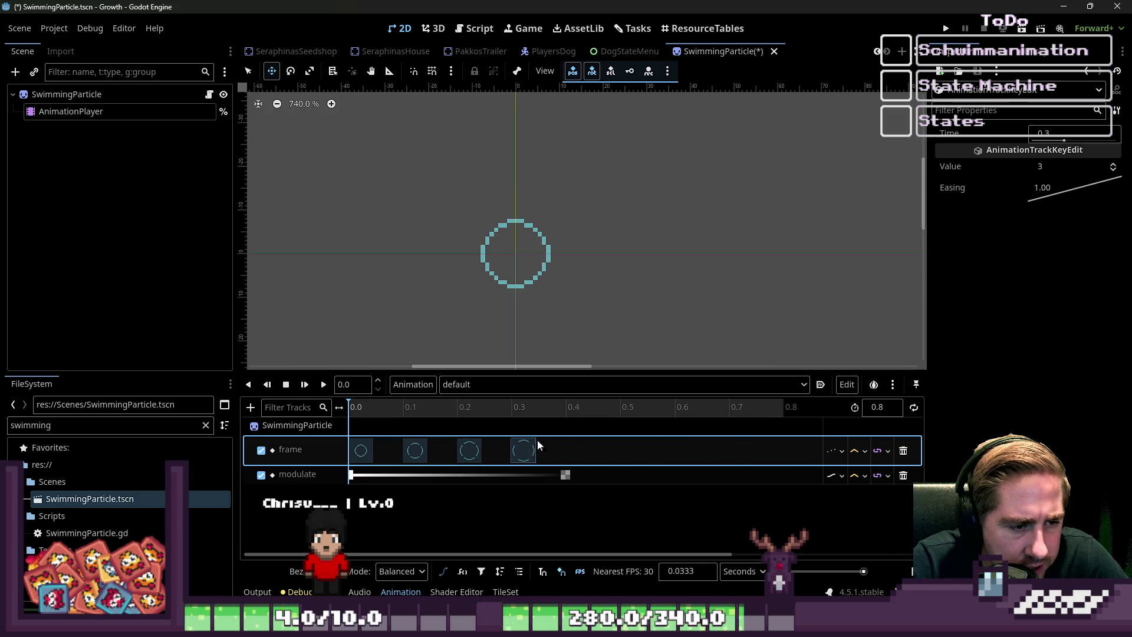
left_click(878, 407)
type("0,")
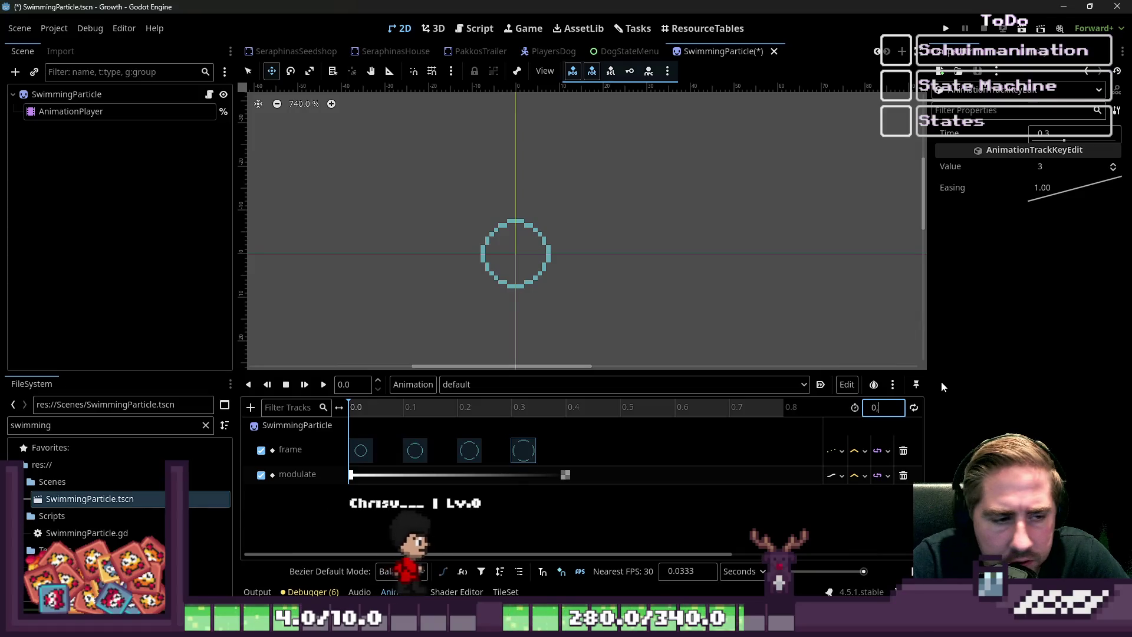
type("6")
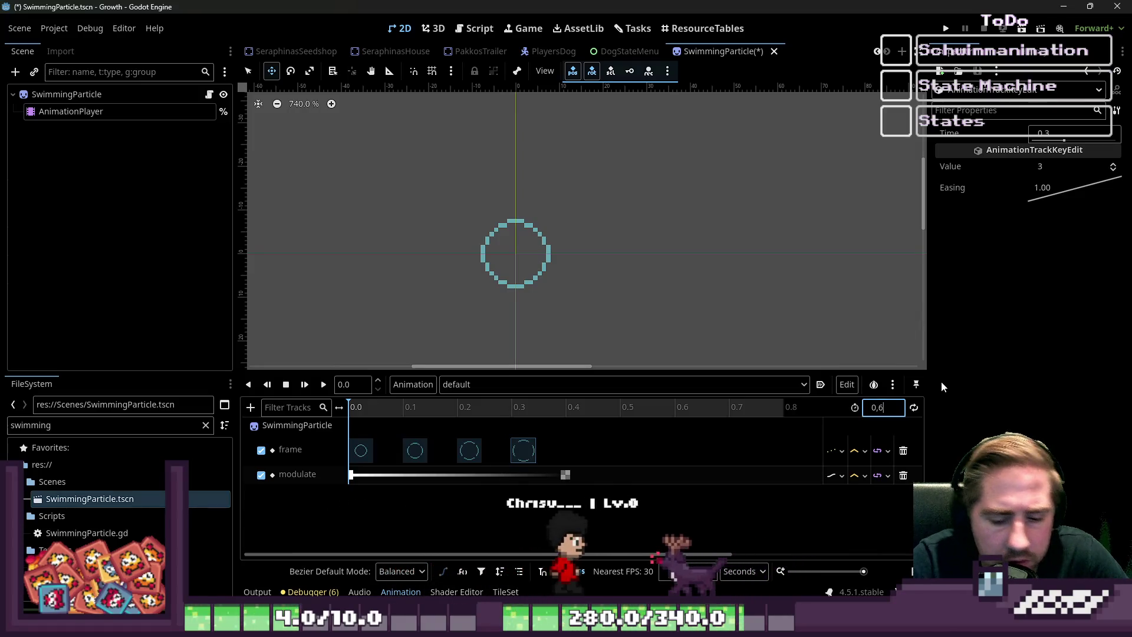
key("Return")
key("F6")
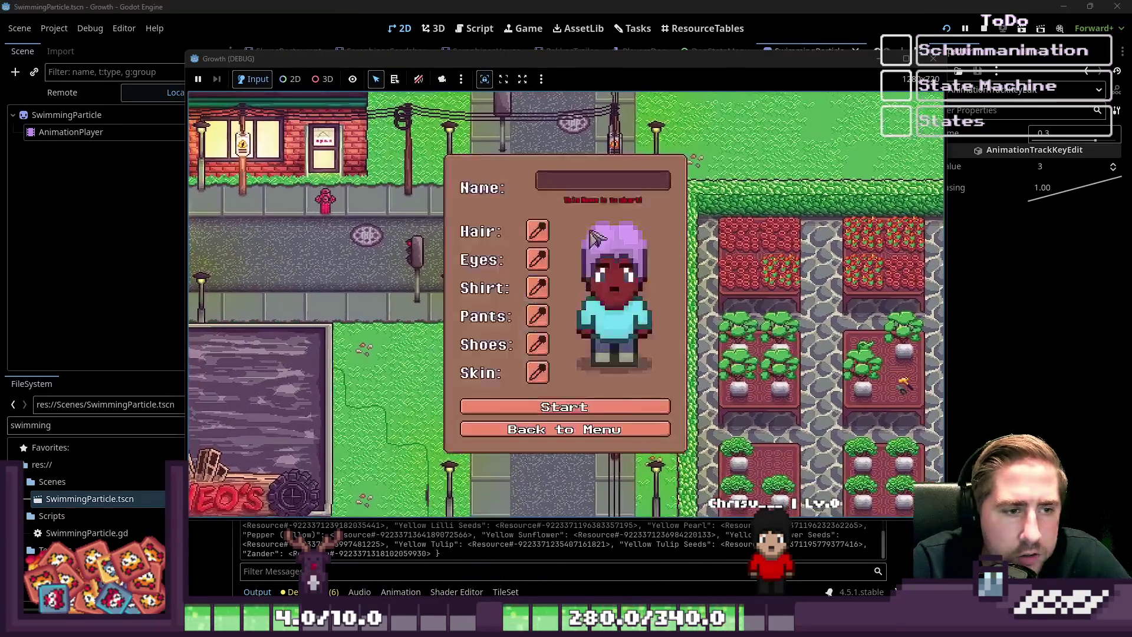
Start a new game with a typed character name and walk west and south through the forest
type("cxysd")
left_click(578, 401)
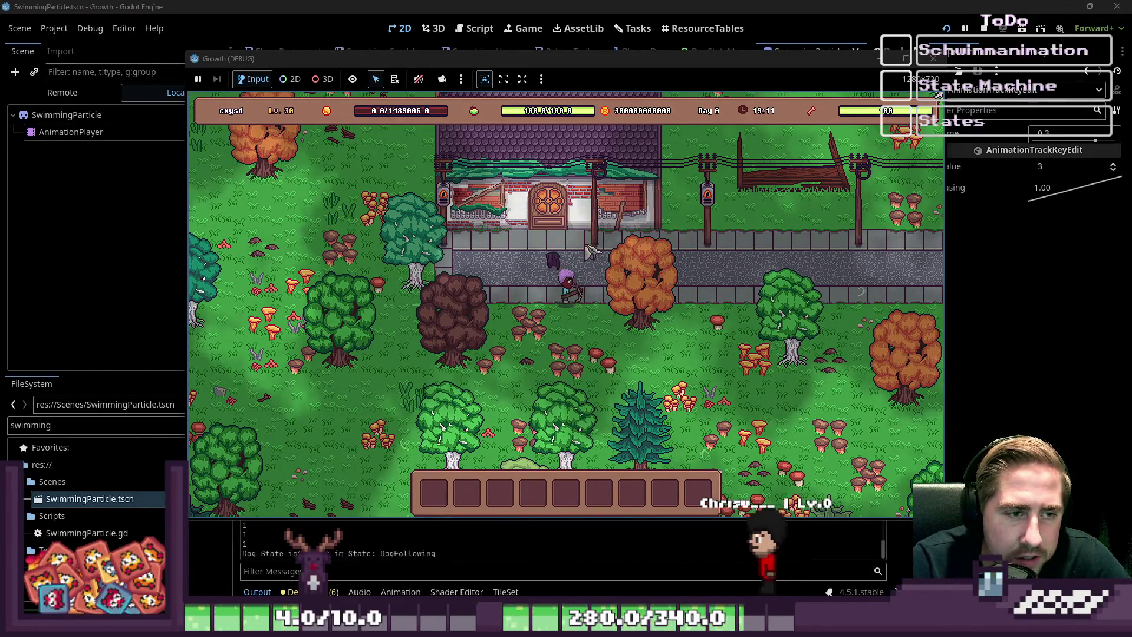
key("a")
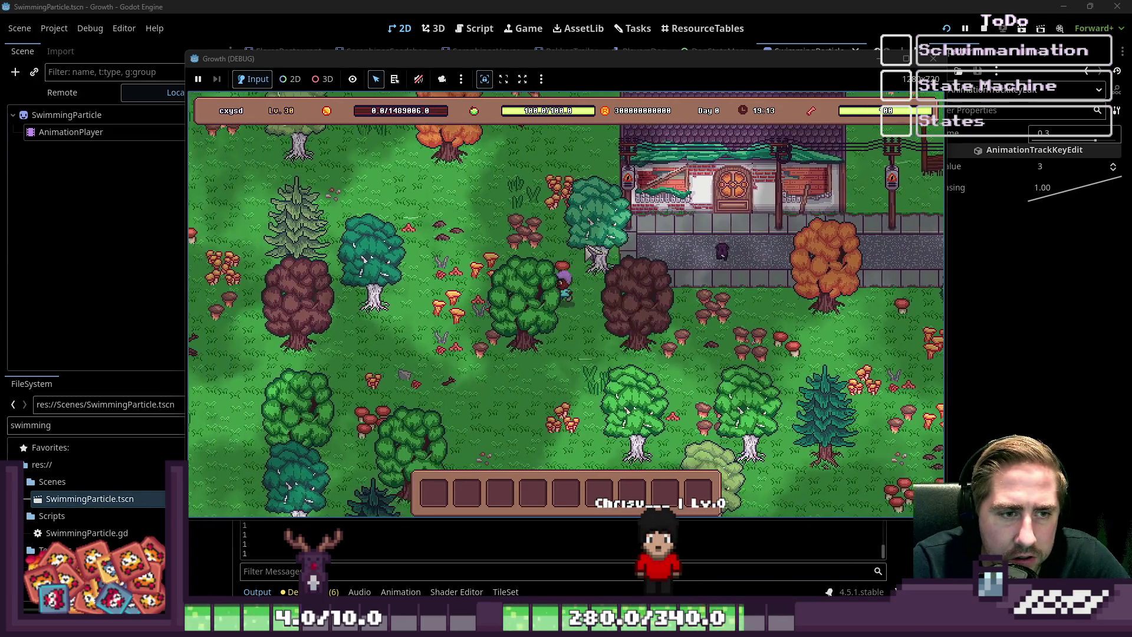
key("a")
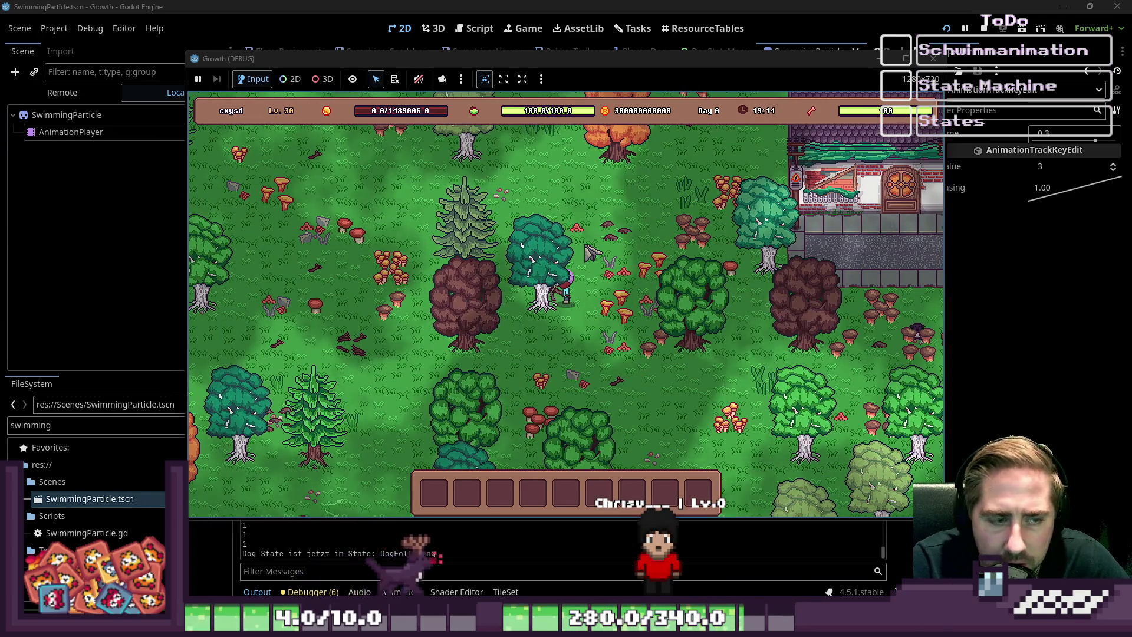
key("s")
key("a")
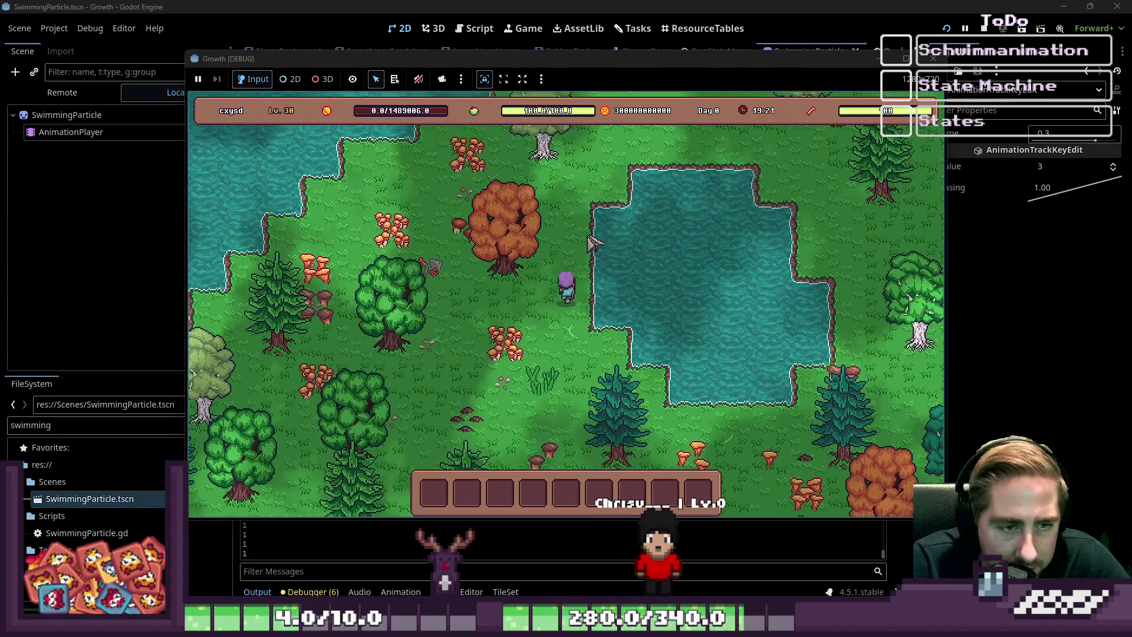
Walk north to the lake's edge to see the swim ripples, then stop the game
key("w")
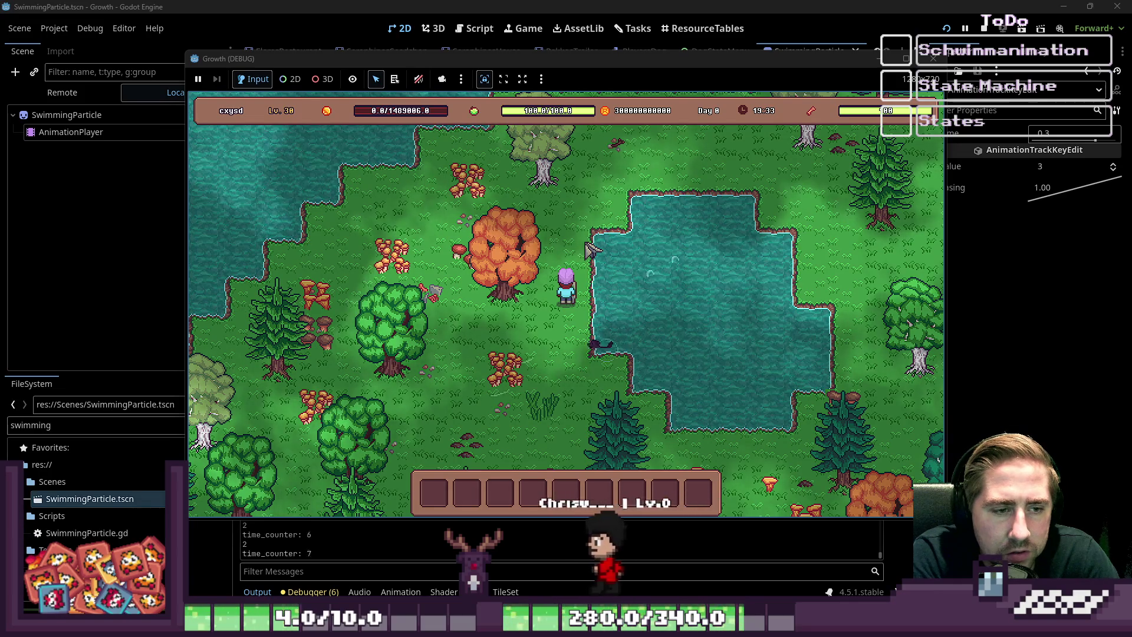
left_click(934, 58)
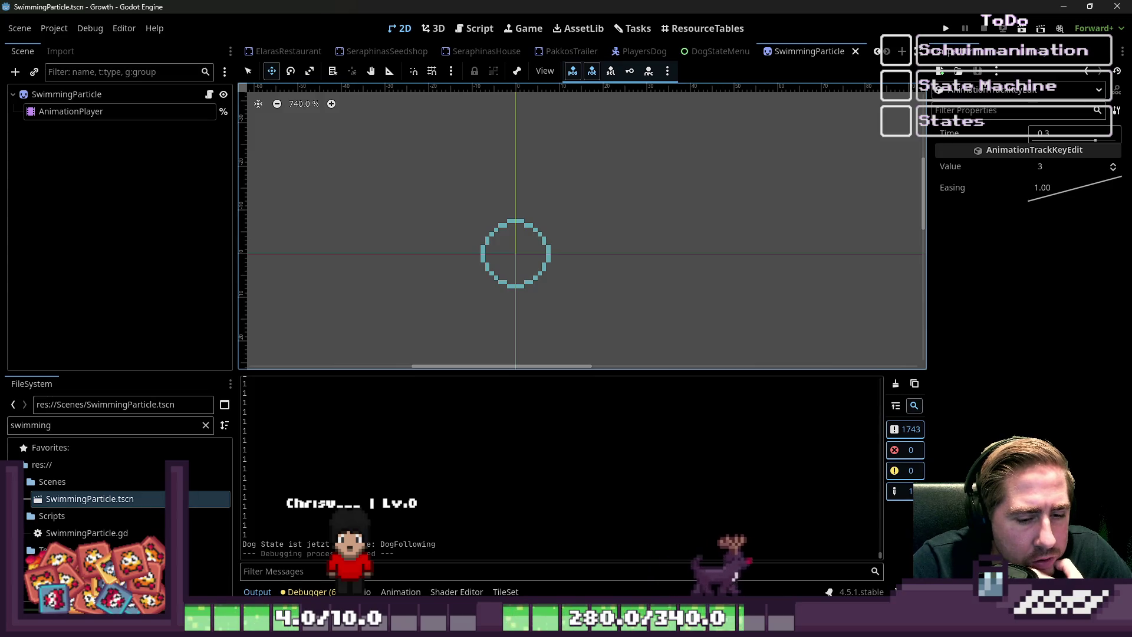
mouse_move(820, 619)
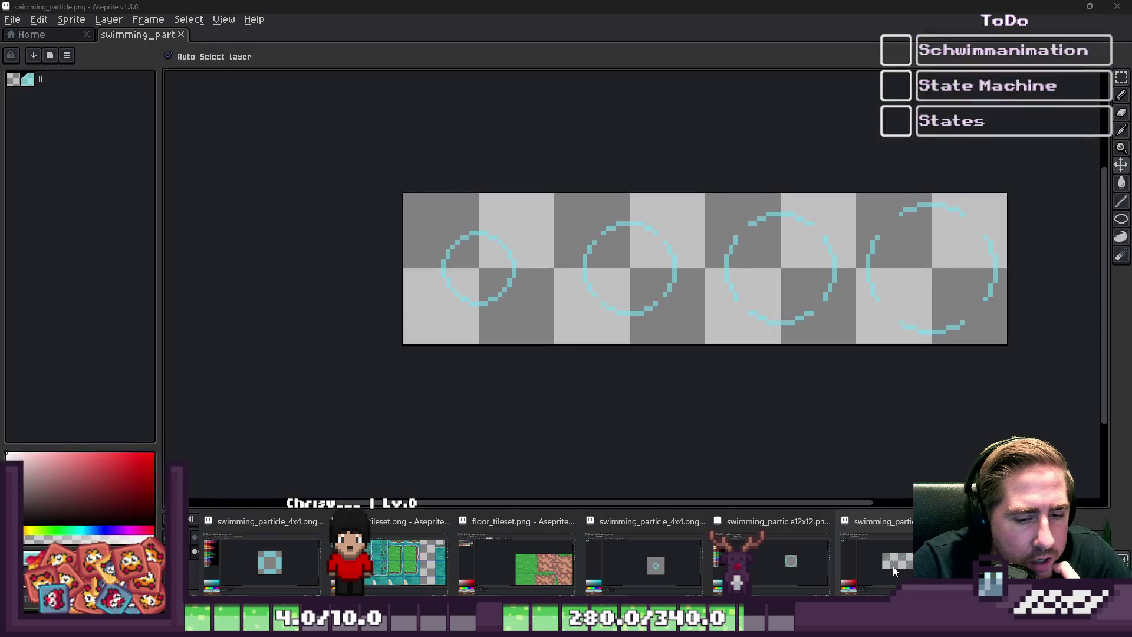
In Aseprite's particle sprite sheet, delete the two larger right-hand rings
left_click(892, 566)
key("m")
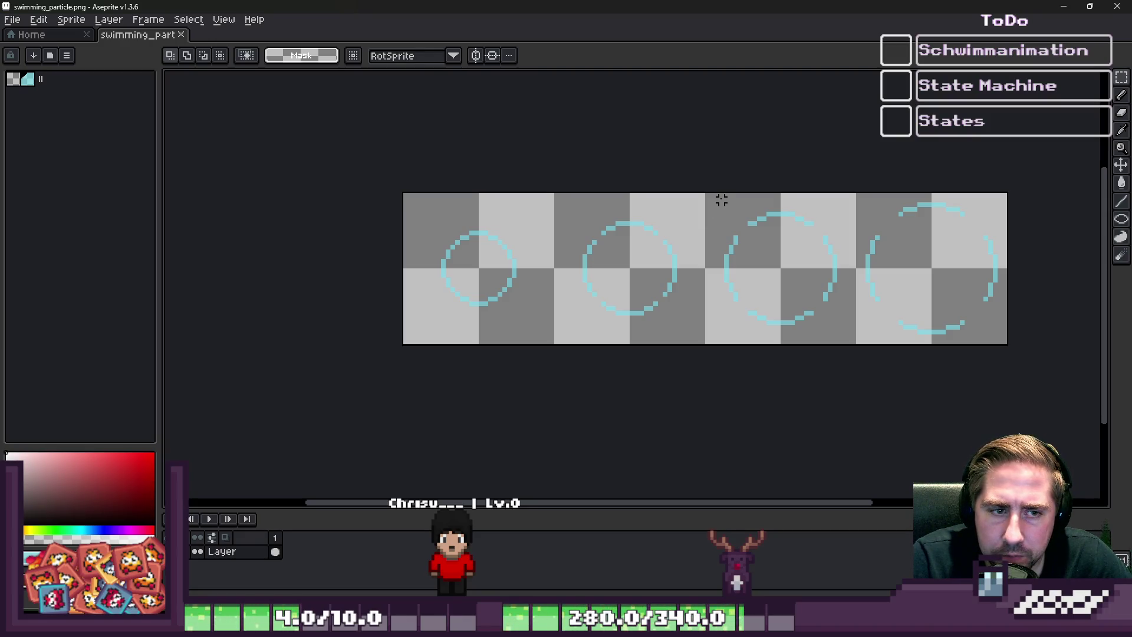
left_click_drag(570, 218, 688, 334)
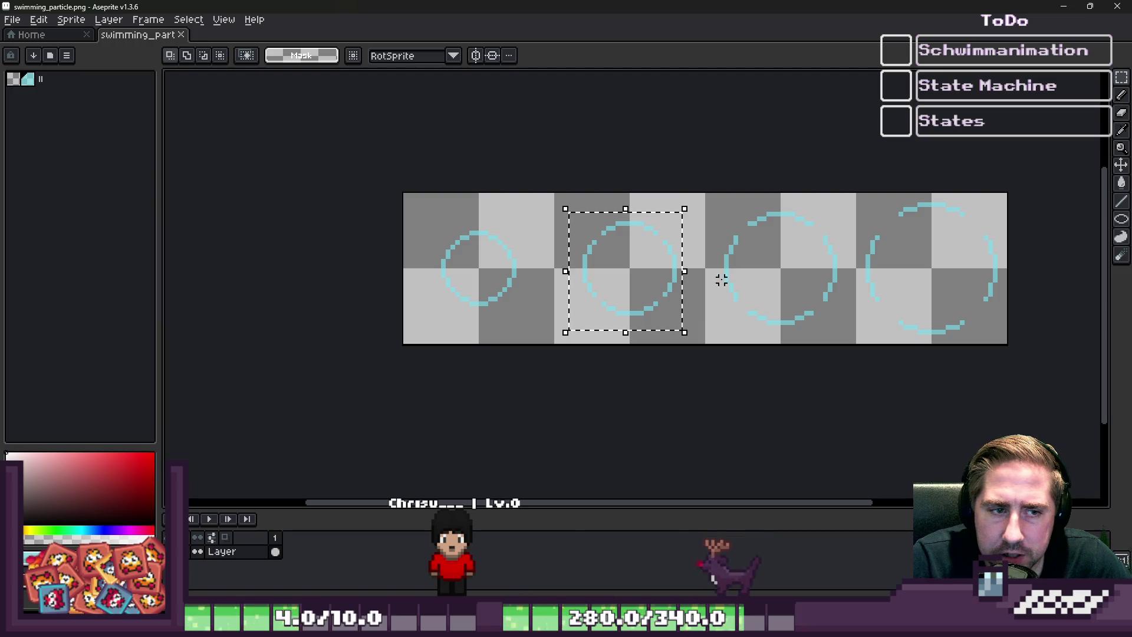
mouse_move(713, 195)
left_mouse_down()
mouse_move(1096, 347)
mouse_move(1021, 347)
left_mouse_up()
key("Delete")
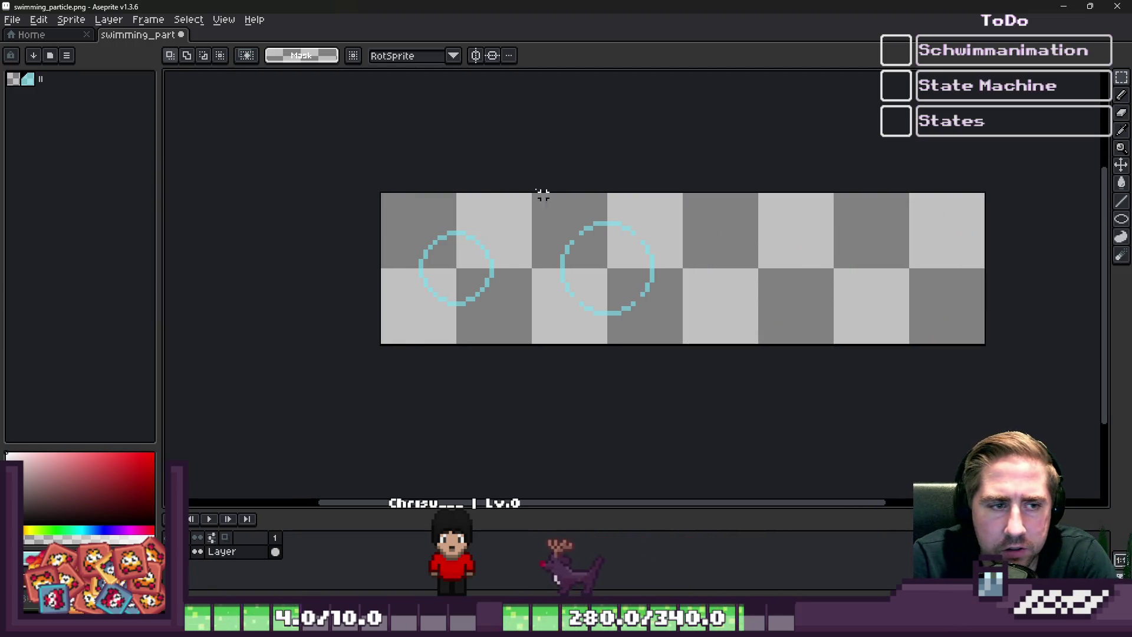
Copy the second ring to the right end of the strip
mouse_move(515, 190)
left_mouse_down()
mouse_move(692, 353)
mouse_move(700, 346)
left_mouse_up()
left_click_drag(590, 278, 897, 278)
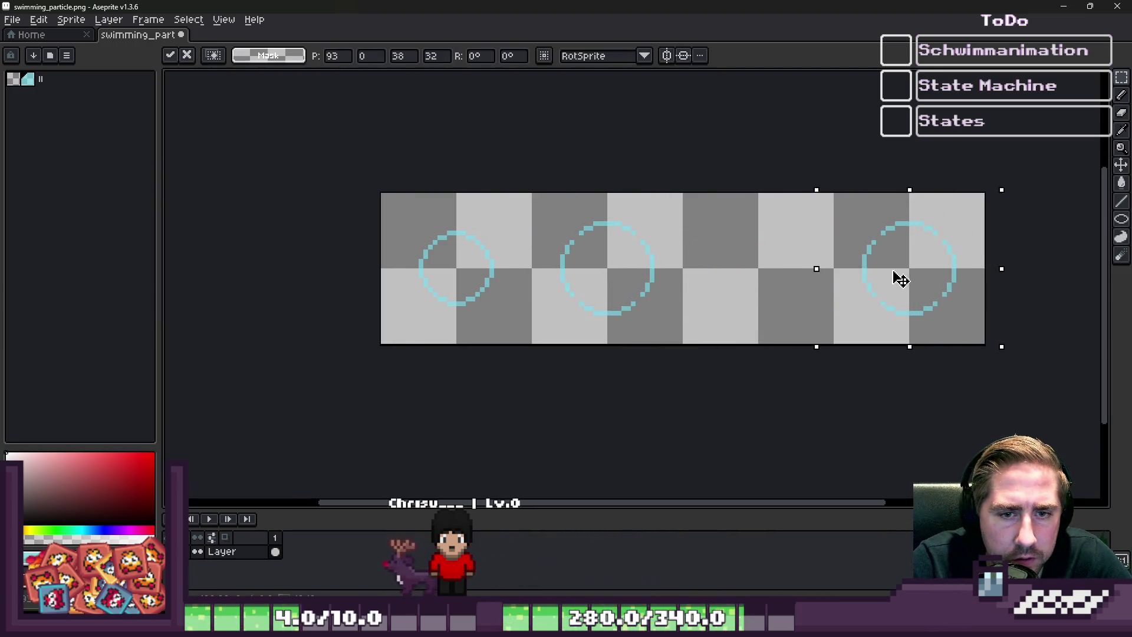
left_click(702, 252)
Delete the middle ring from the strip
left_click_drag(550, 204, 684, 333)
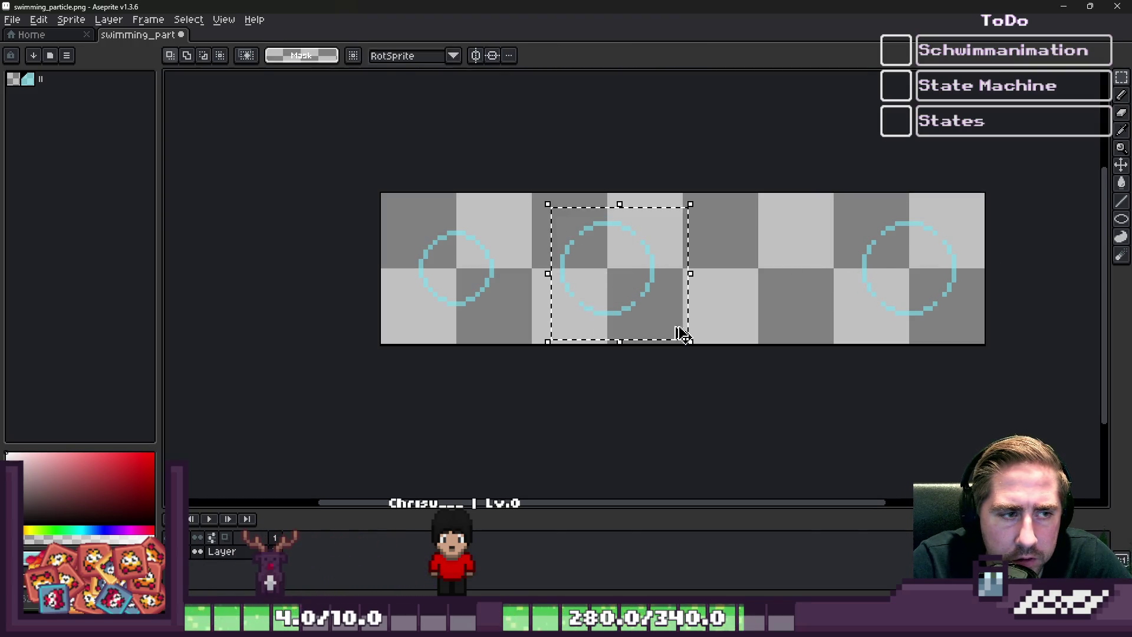
left_click(609, 271)
left_click_drag(529, 195, 705, 374)
key("Delete")
Mark the left and right rings' heights with guide rectangles
scroll(493, 263, "up", 2)
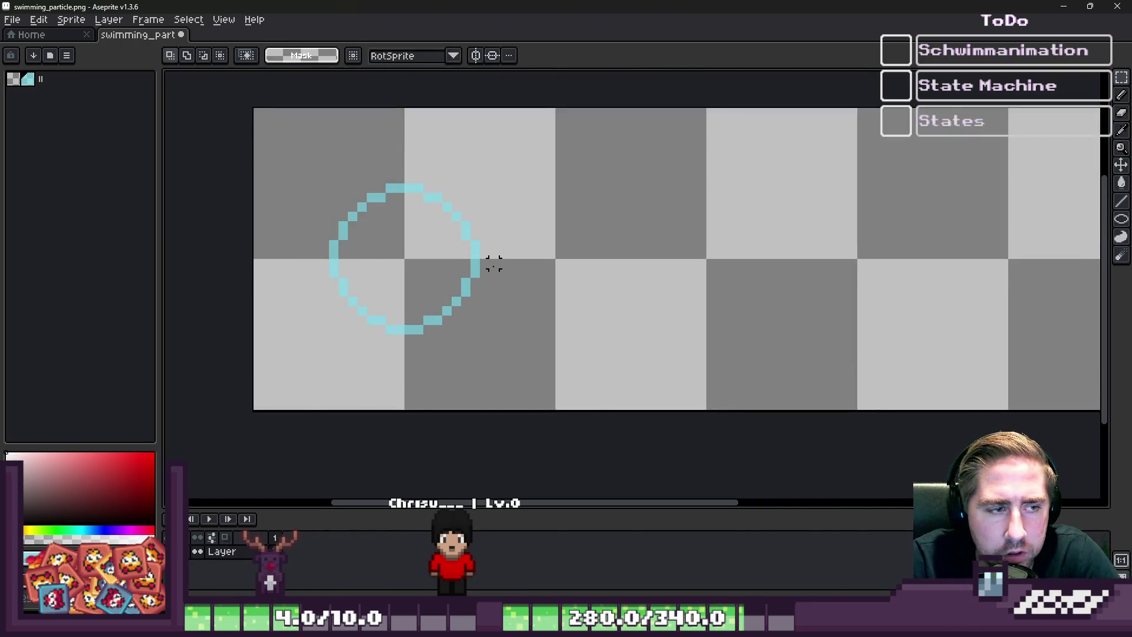
scroll(455, 248, "down", 1)
left_click_drag(420, 205, 436, 316)
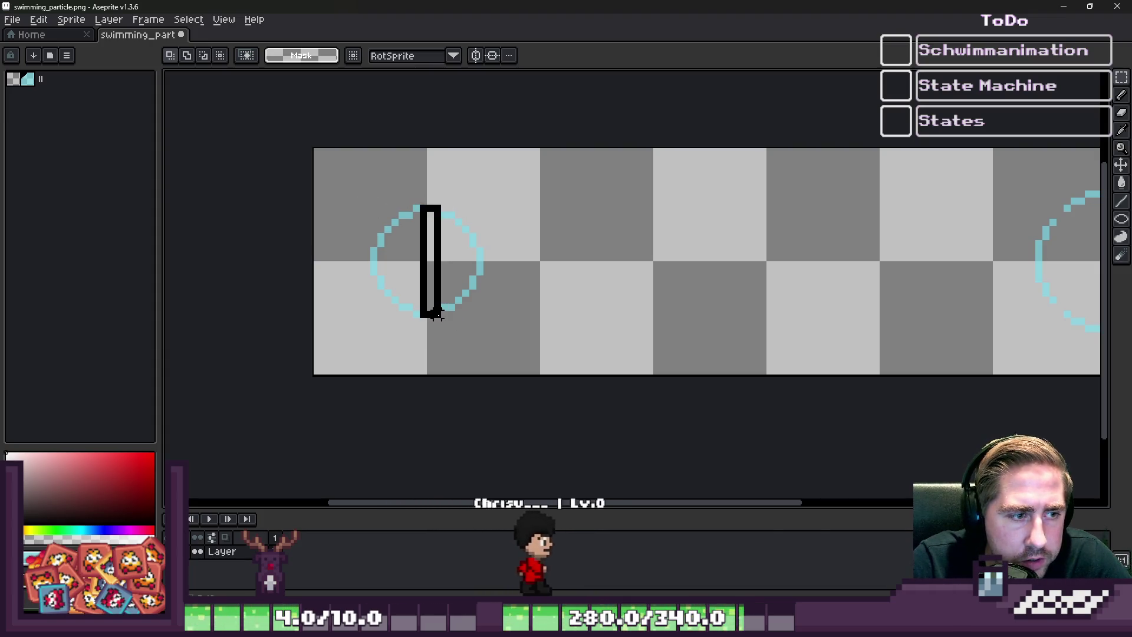
key("ctrl+z")
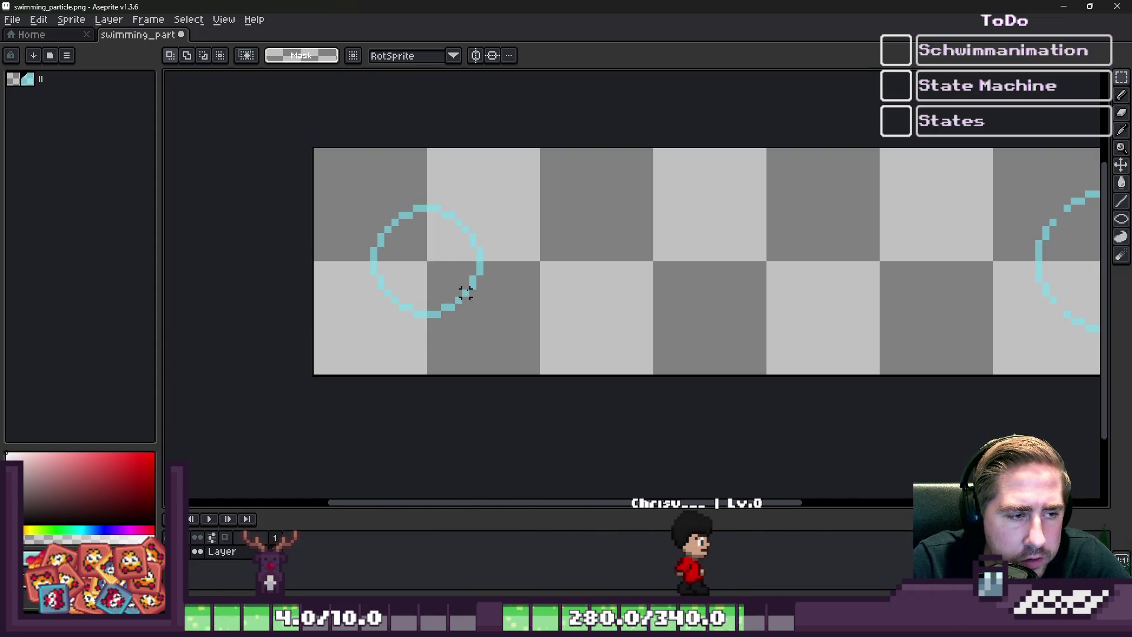
scroll(472, 289, "down", 1)
scroll(787, 243, "up", 1)
mouse_move(971, 206)
left_mouse_down()
mouse_move(991, 360)
mouse_move(987, 345)
left_mouse_up()
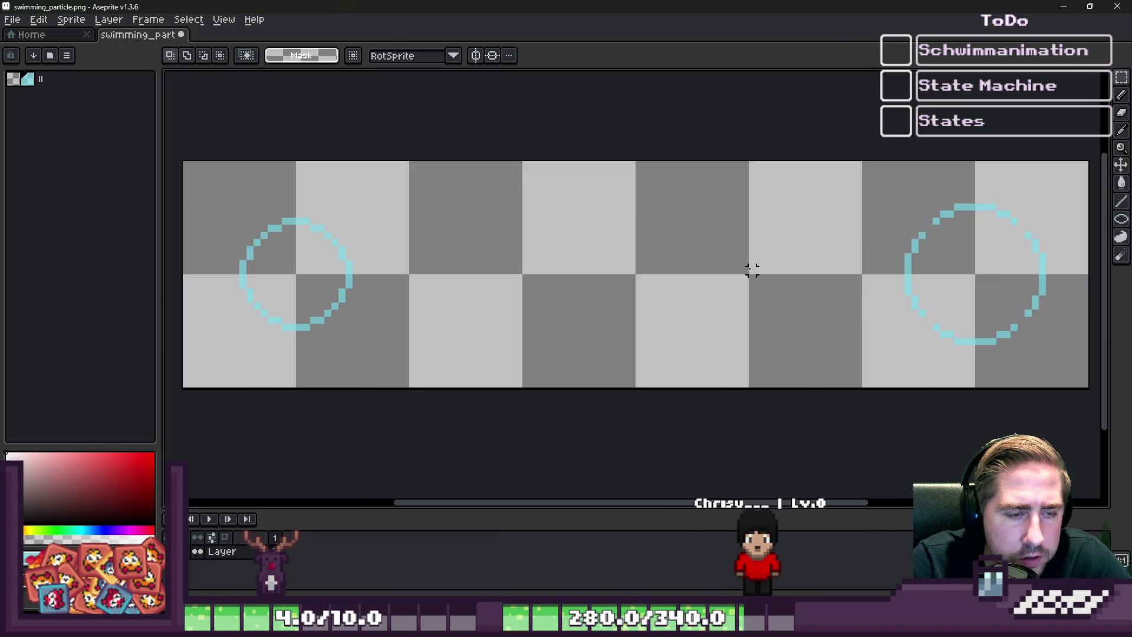
Draw a new cyan ring in the centre with the Ellipse tool
key("b")
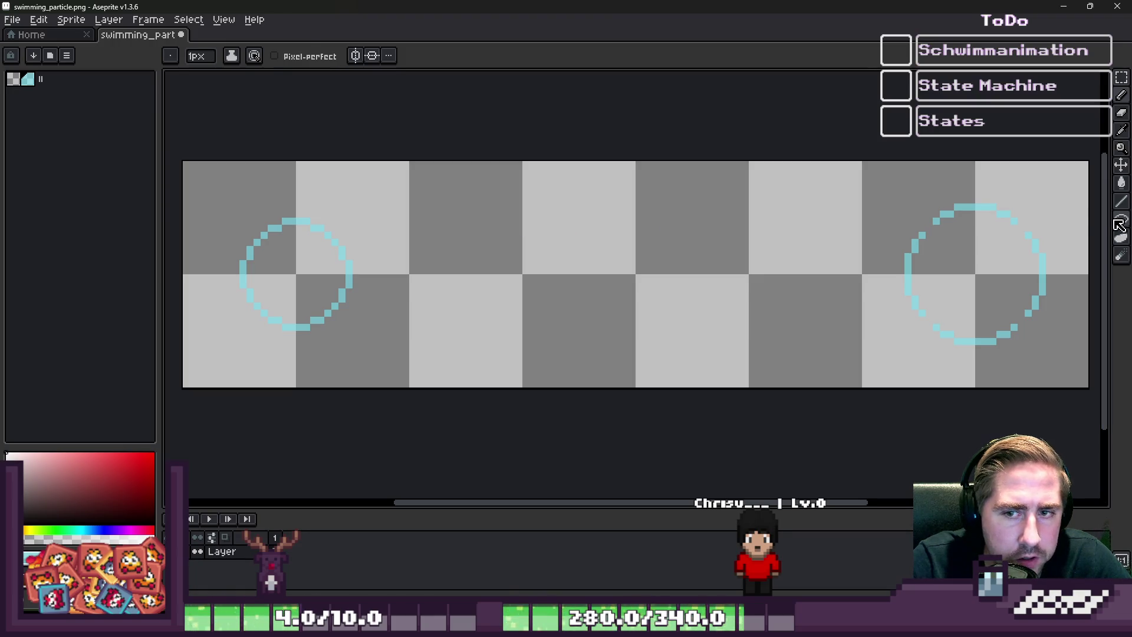
left_click(1122, 219)
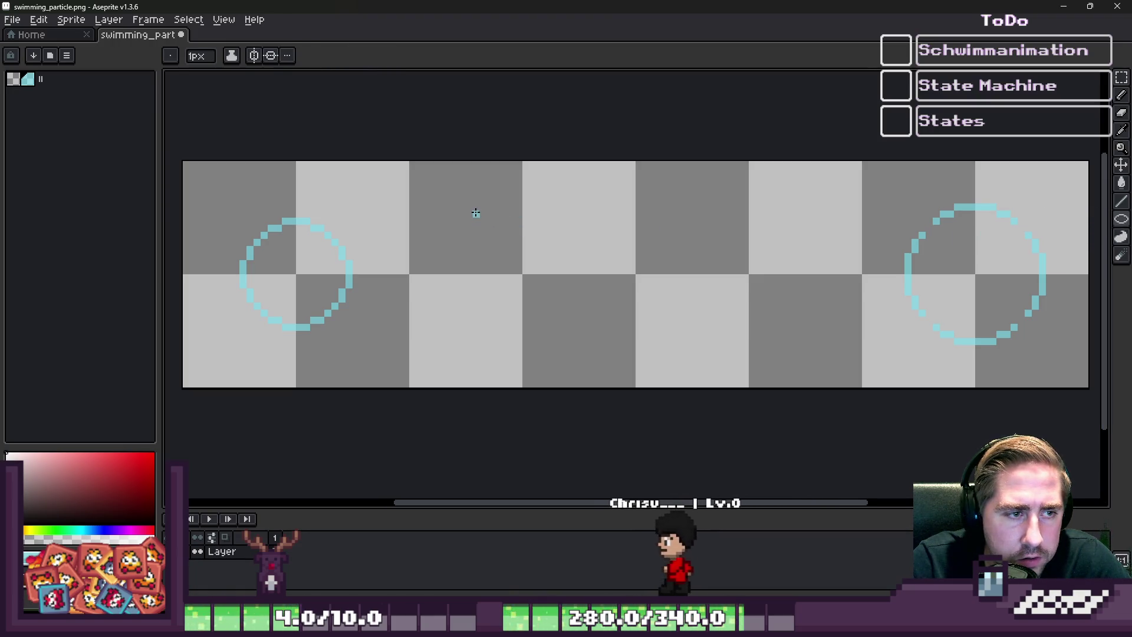
left_click_drag(475, 210, 597, 331)
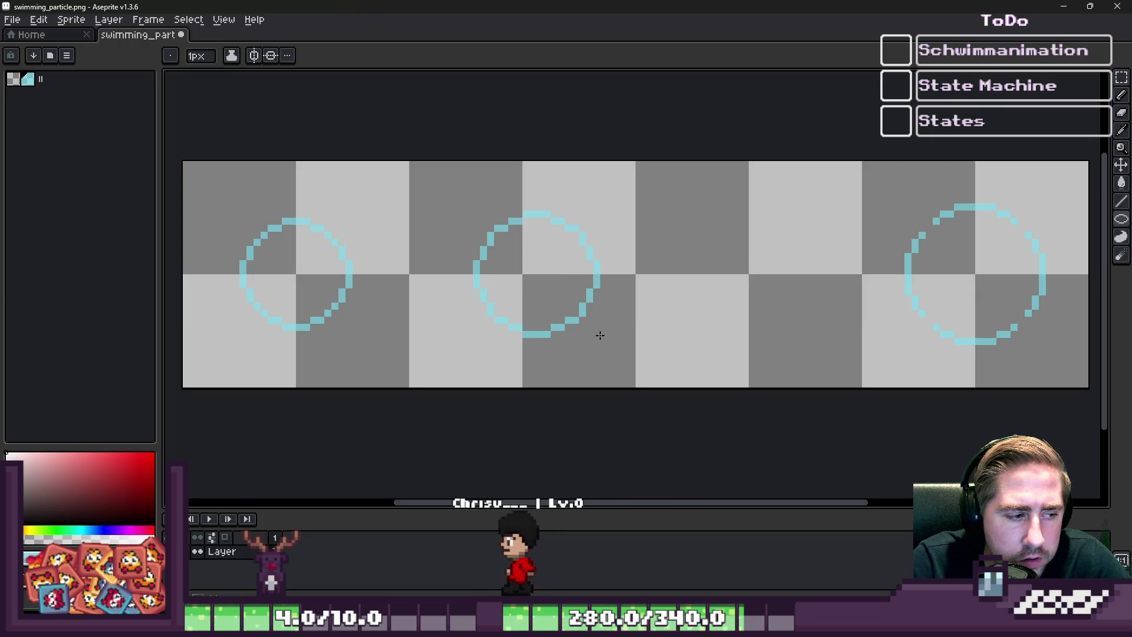
scroll(508, 306, "up", 1)
scroll(508, 306, "up", 1)
Erase strips of pixels across the middle ring's centre and middle rows
key("m")
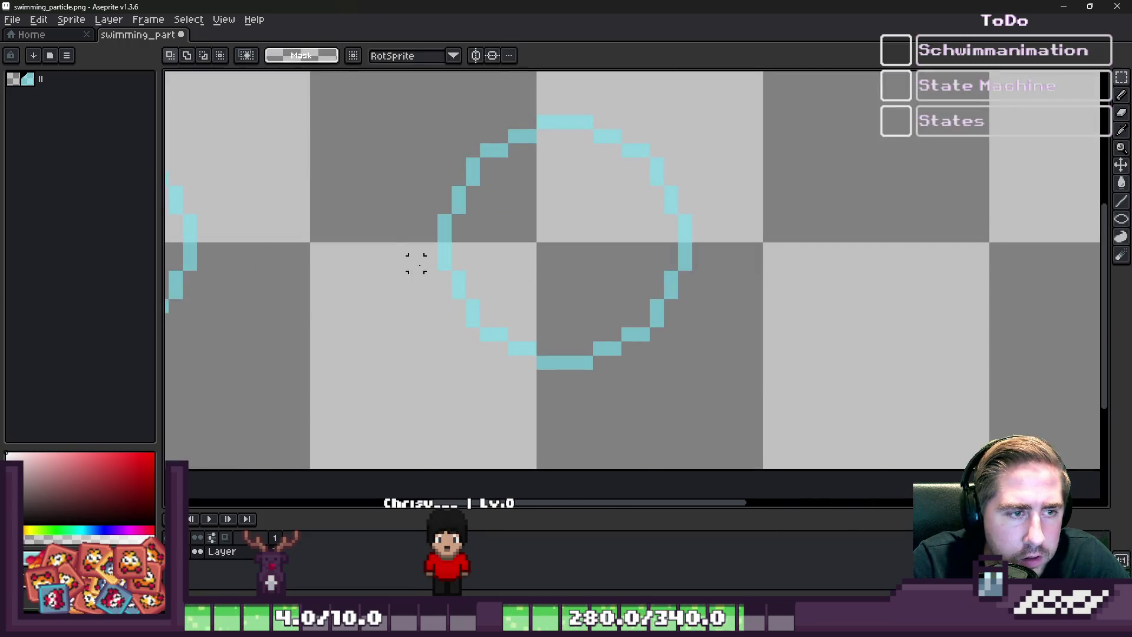
left_click_drag(407, 253, 712, 375)
mouse_move(407, 225)
left_mouse_down()
mouse_move(789, 263)
mouse_move(771, 248)
mouse_move(780, 259)
left_mouse_up()
key("Delete")
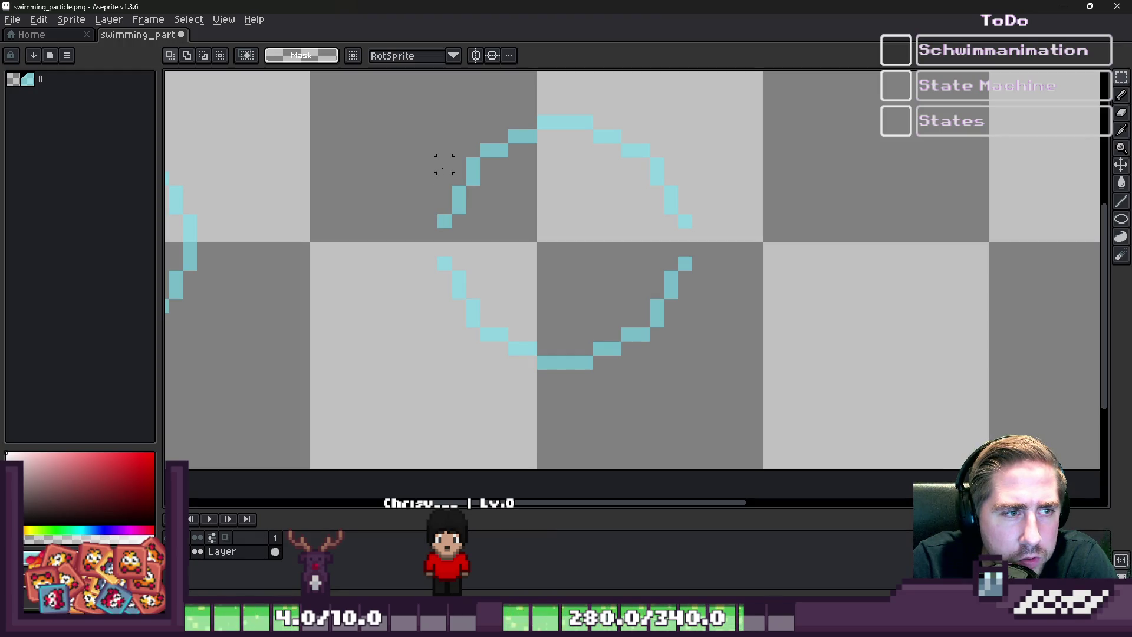
left_click_drag(445, 163, 705, 165)
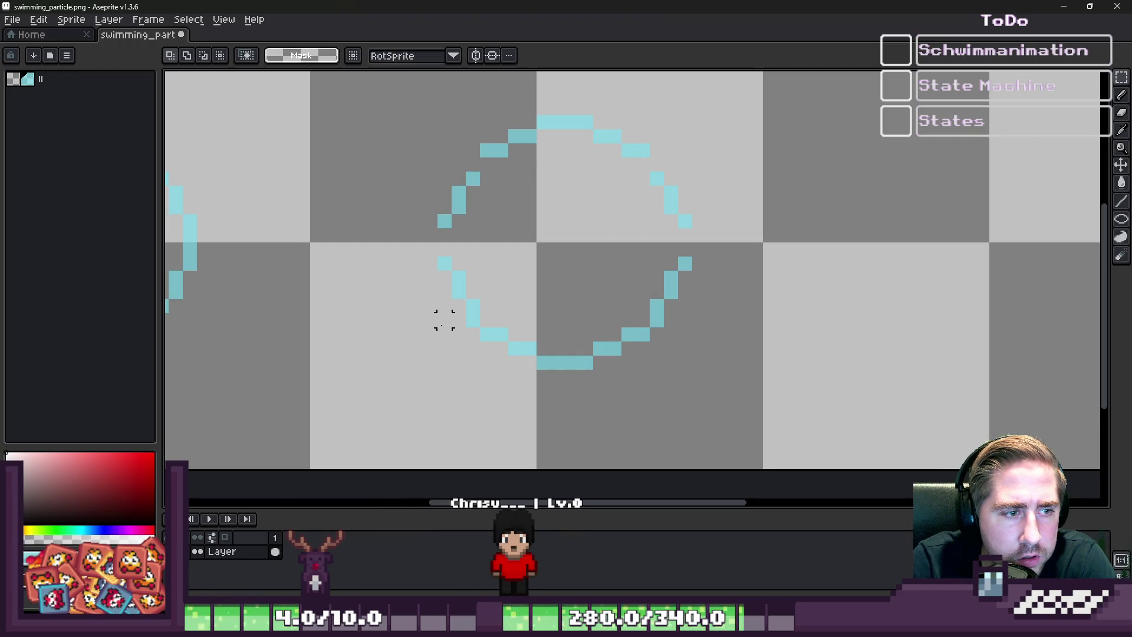
left_click_drag(442, 320, 731, 319)
Raise the ring's lower half and middle band to close the gap, then commit
left_click_drag(372, 246, 811, 401)
left_click_drag(584, 378, 571, 327)
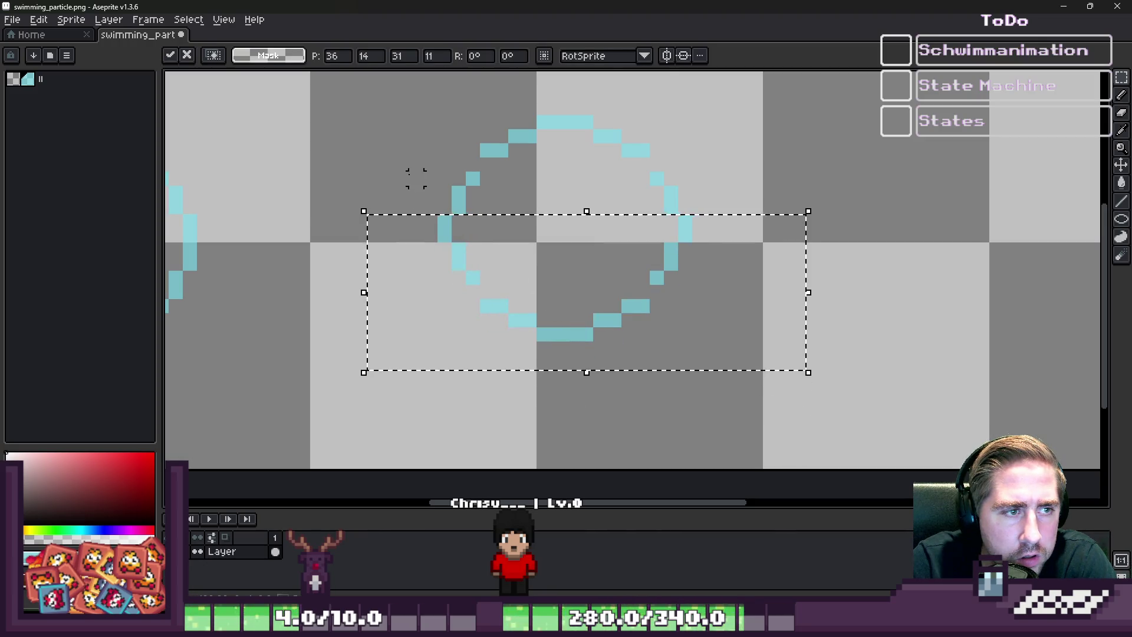
left_click_drag(413, 177, 770, 362)
mouse_move(516, 307)
left_mouse_down()
mouse_move(530, 293)
mouse_move(507, 287)
mouse_move(525, 270)
left_mouse_up()
left_click_drag(421, 284, 851, 372)
left_click_drag(670, 356, 670, 342)
left_click(387, 221)
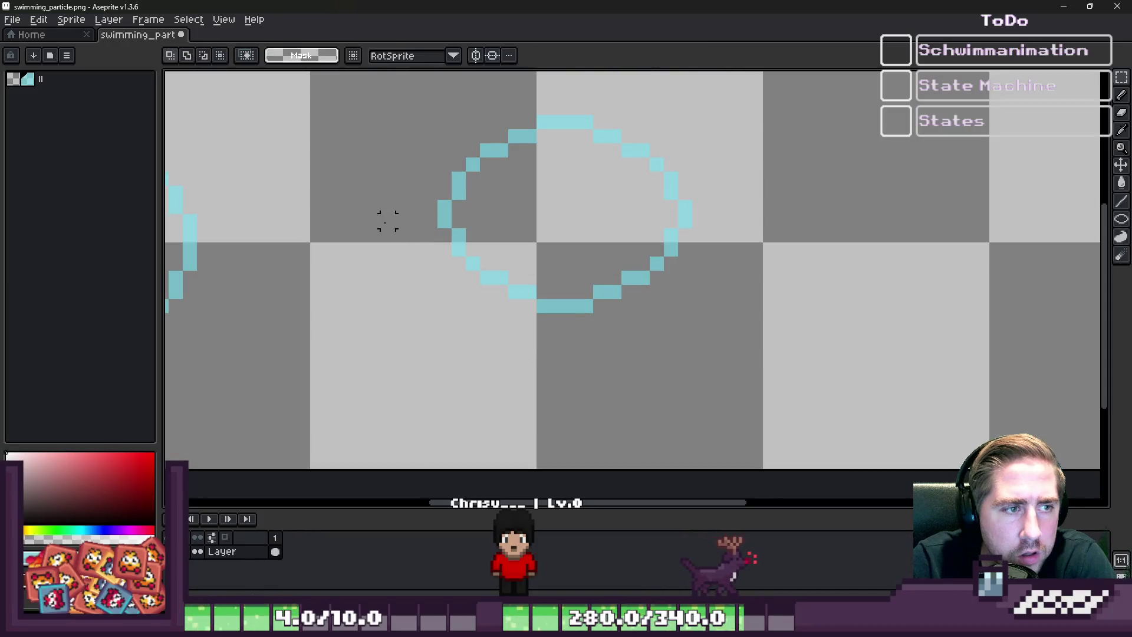
Clear the middle-row pixels and shift the lower rows up one pixel
mouse_move(394, 202)
left_mouse_down()
mouse_move(748, 224)
mouse_move(761, 206)
left_mouse_up()
key("Delete")
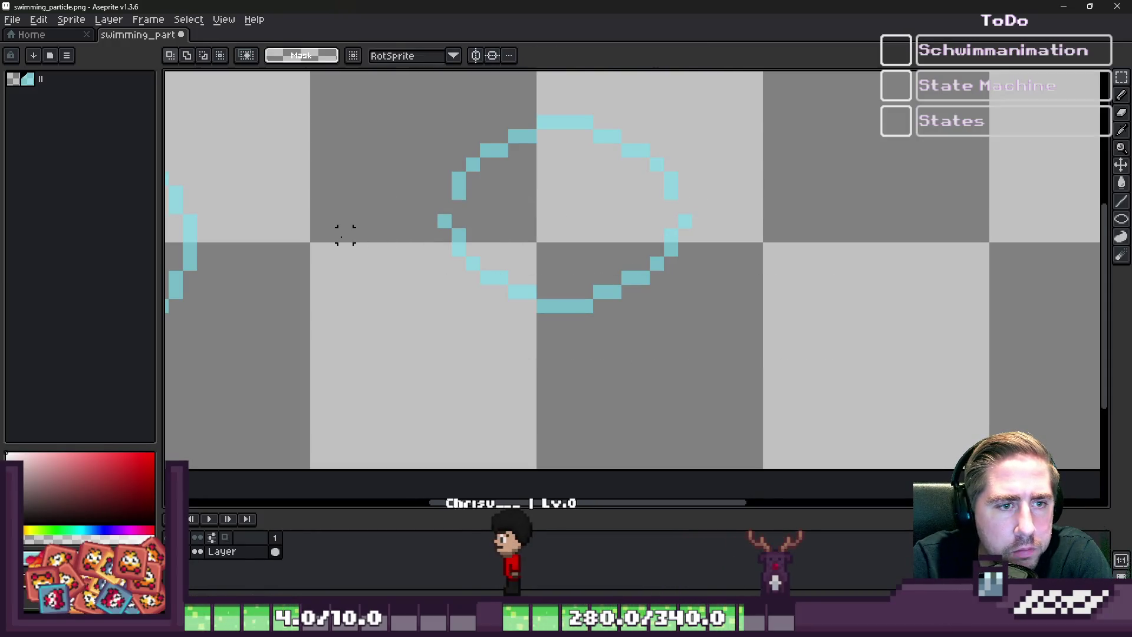
left_click_drag(359, 221, 790, 354)
key("Up")
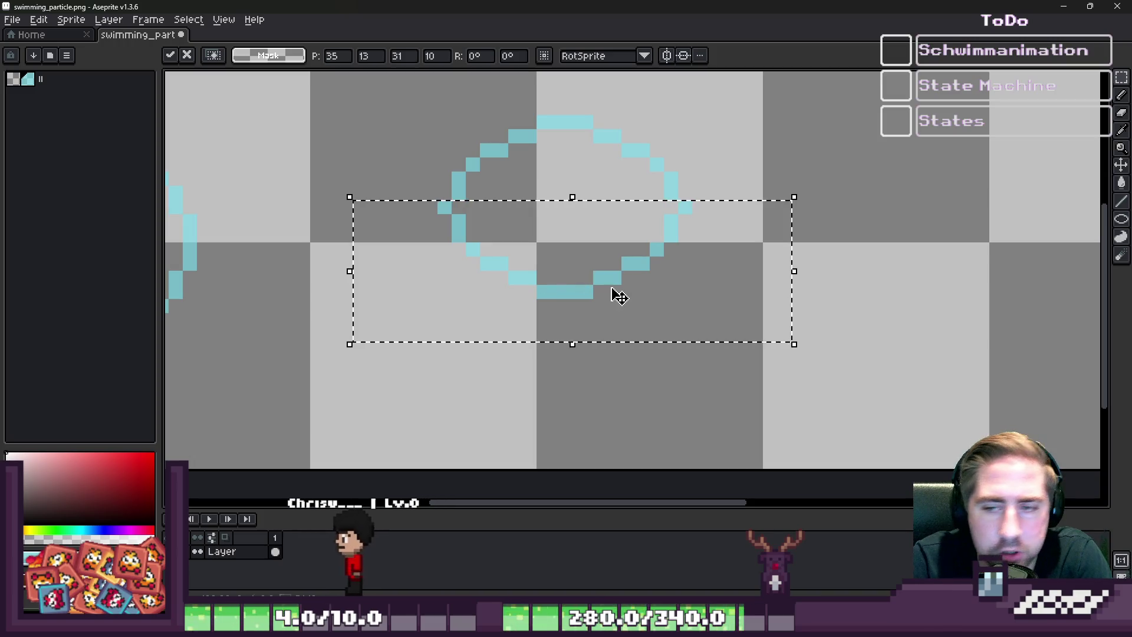
left_click(374, 136)
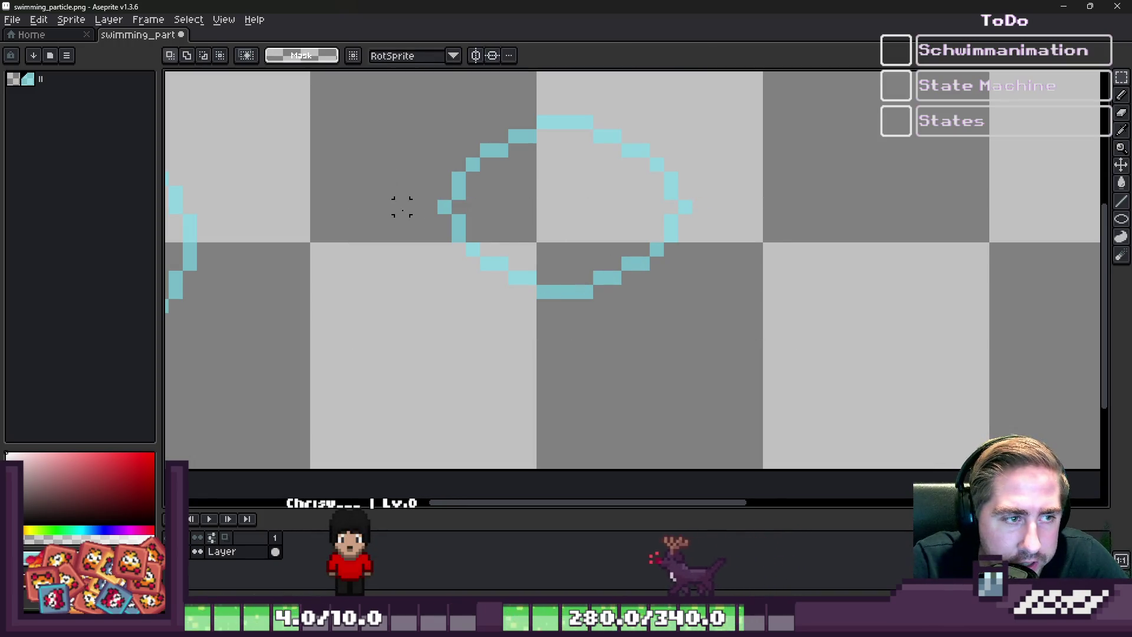
left_click_drag(392, 201, 696, 212)
key("Delete")
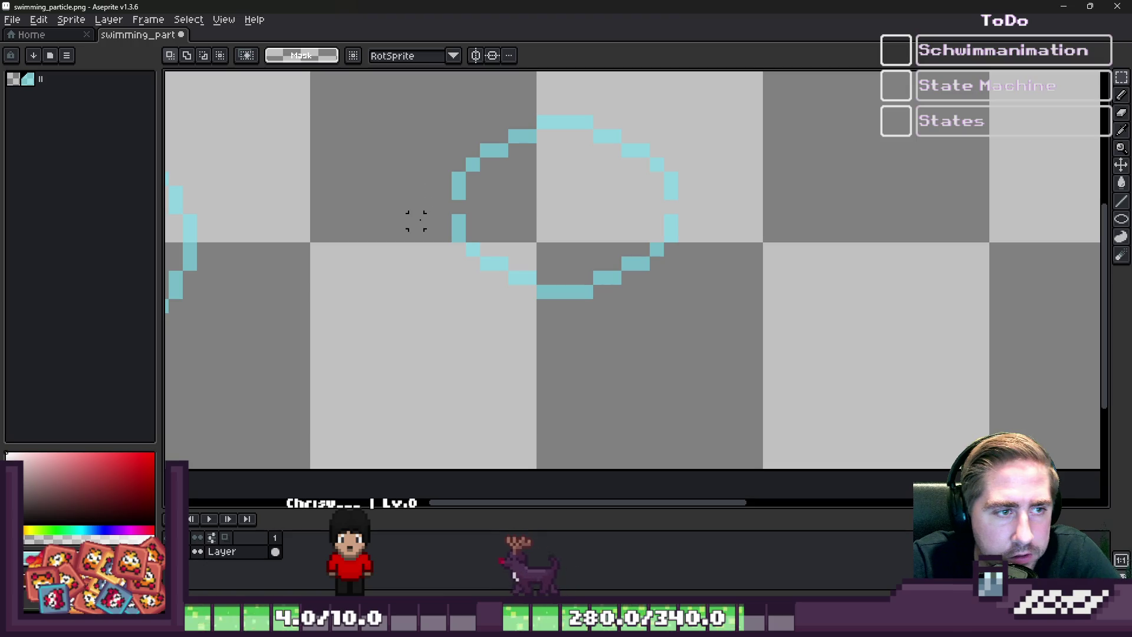
Shift the ring pixels down one pixel and reposition the flattened ring down and left
left_click_drag(417, 219, 763, 344)
key("ctrl+z")
key("ctrl+z")
key("ctrl+z")
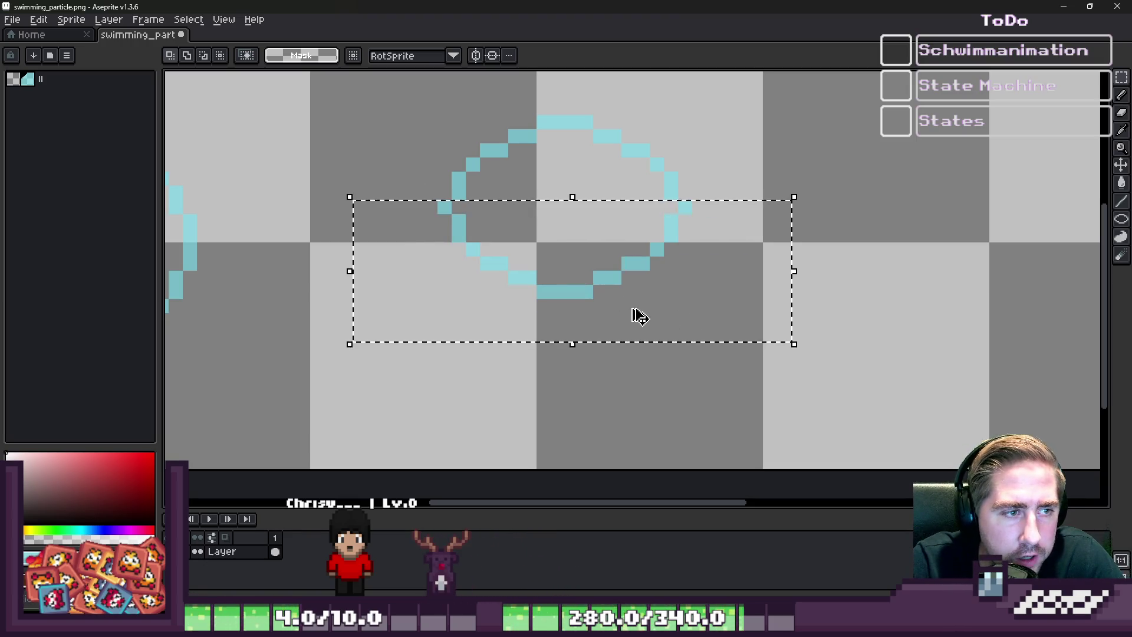
key("Down")
key("ctrl+d")
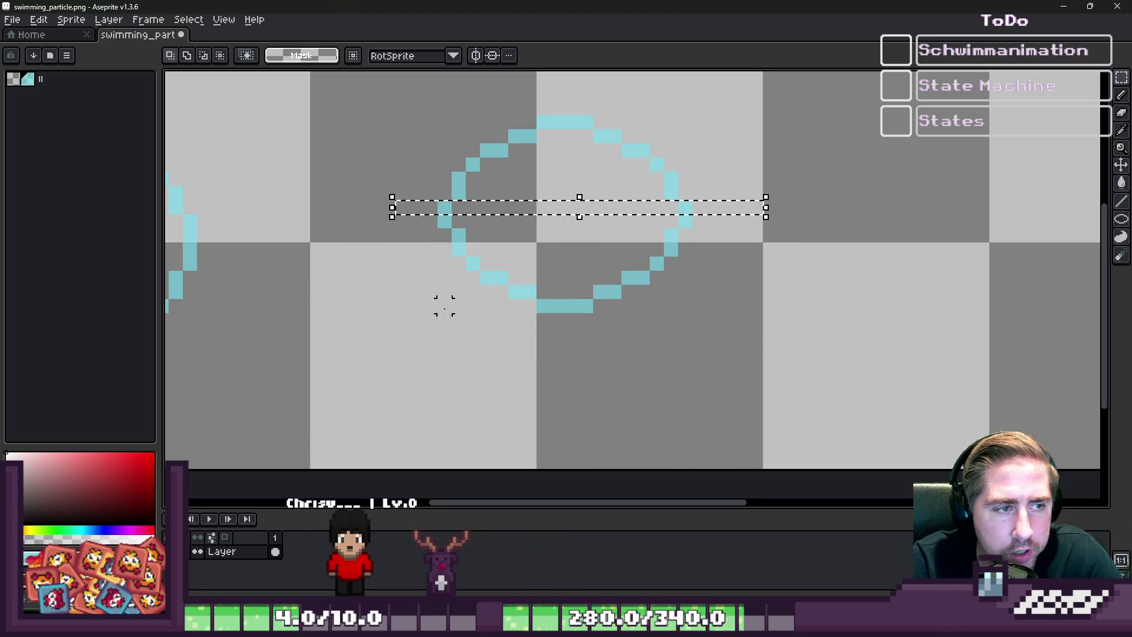
left_click_drag(373, 107, 794, 328)
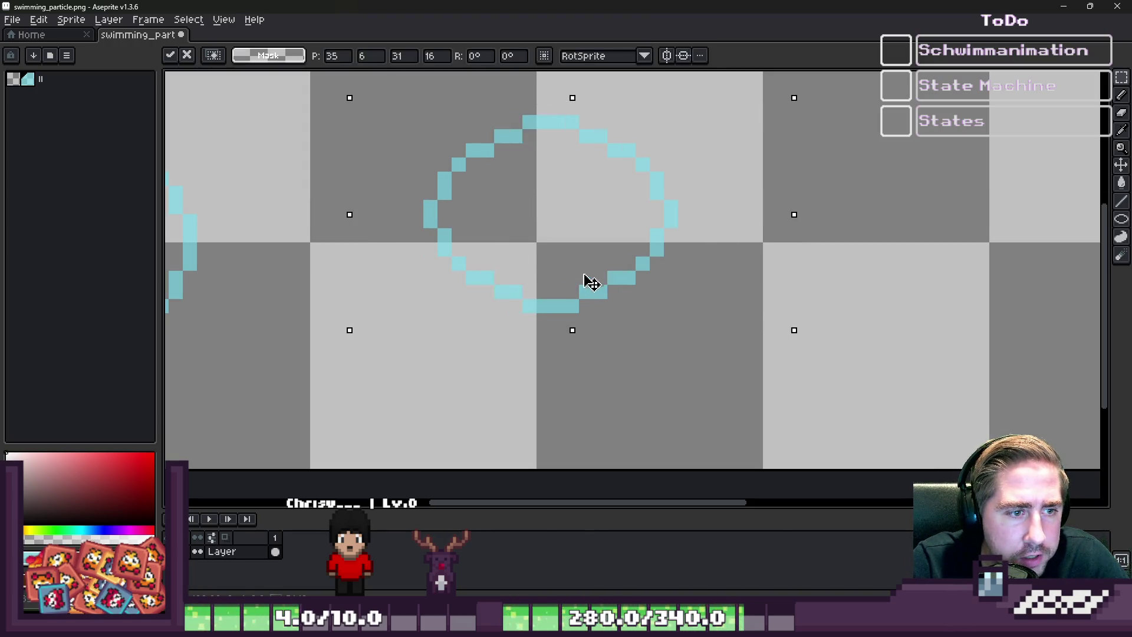
mouse_move(590, 286)
left_mouse_down()
mouse_move(561, 316)
mouse_move(574, 325)
left_mouse_up()
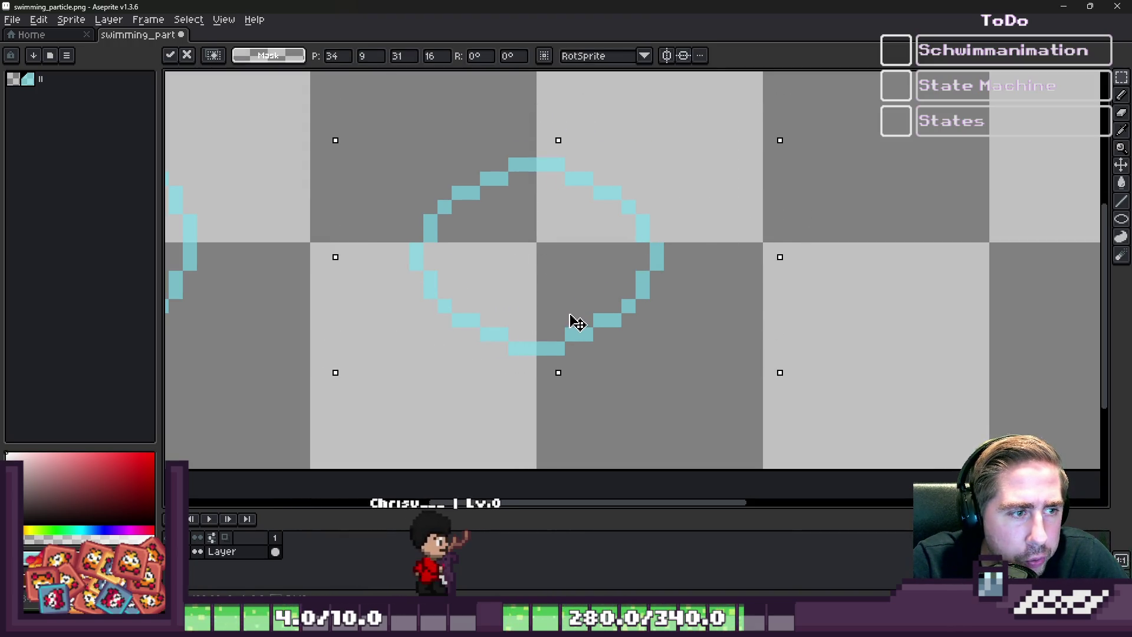
key("Return")
Erase rows across the ring's upper and lower parts and raise its lower arc one pixel
scroll(699, 290, "down", 2)
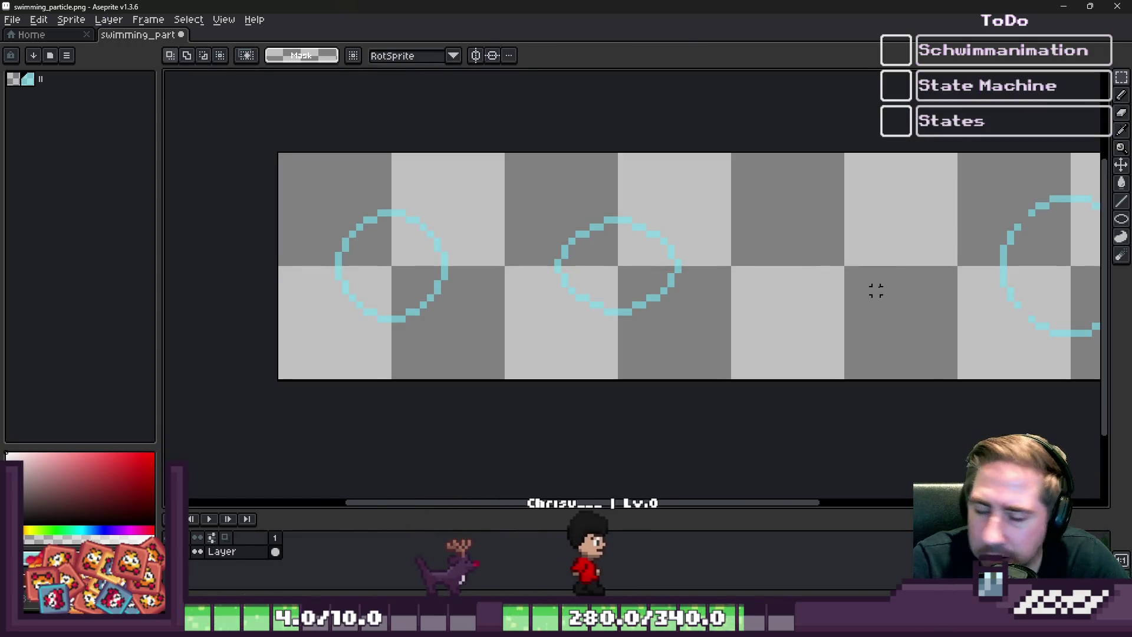
scroll(790, 253, "down", 1)
scroll(554, 285, "up", 4)
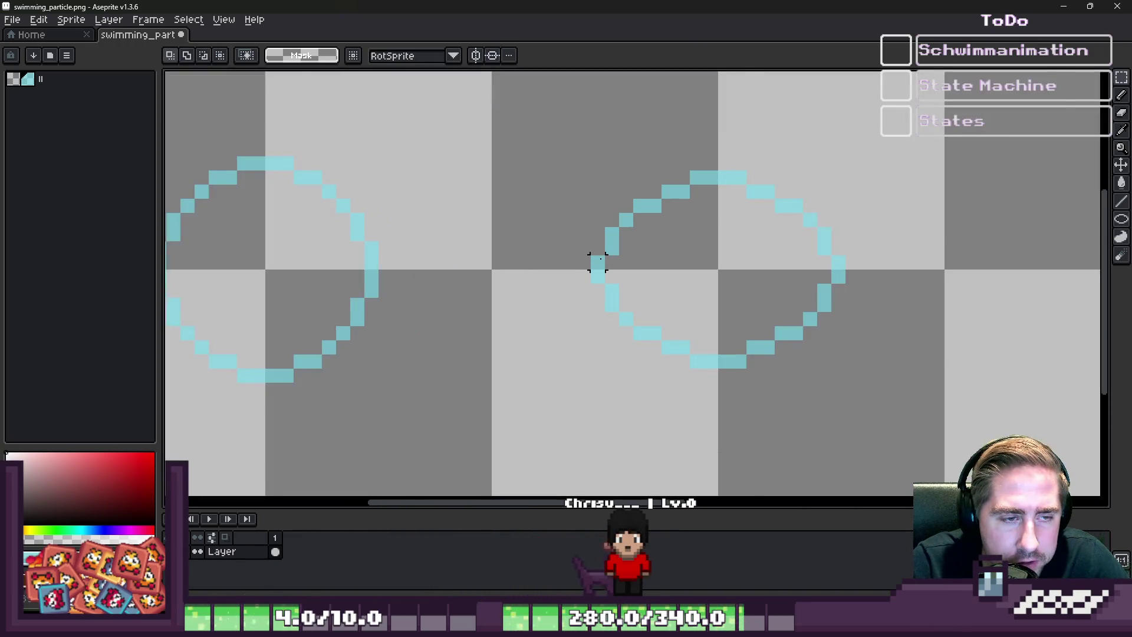
mouse_move(597, 230)
left_mouse_down()
mouse_move(855, 202)
mouse_move(884, 231)
left_mouse_up()
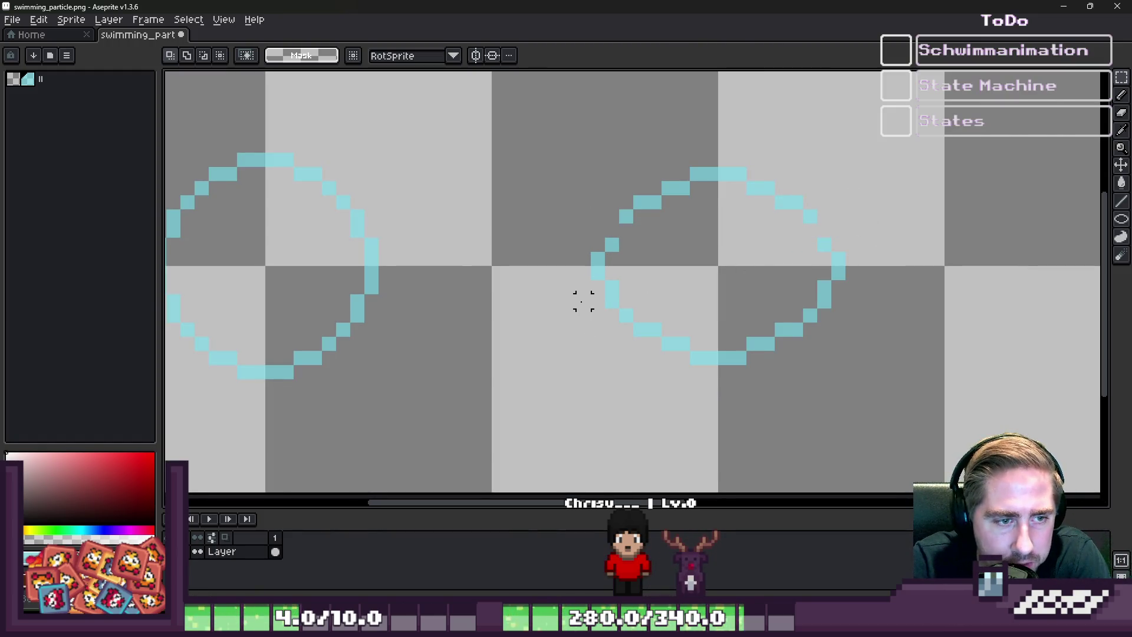
left_click_drag(661, 300, 886, 313)
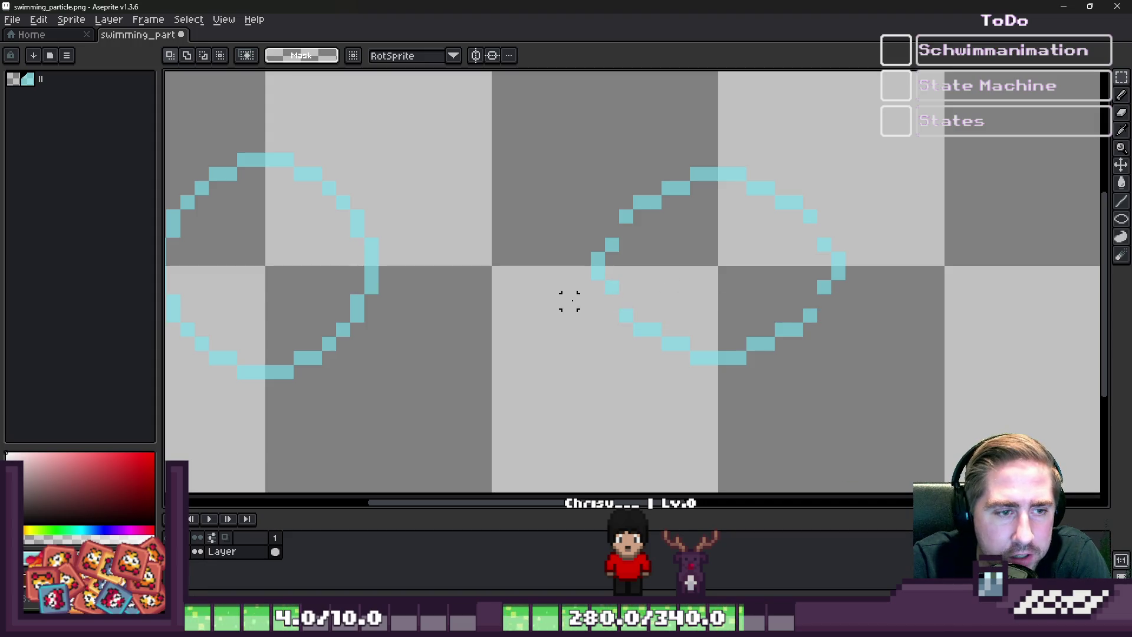
left_click_drag(560, 306, 861, 381)
left_click_drag(684, 354, 684, 341)
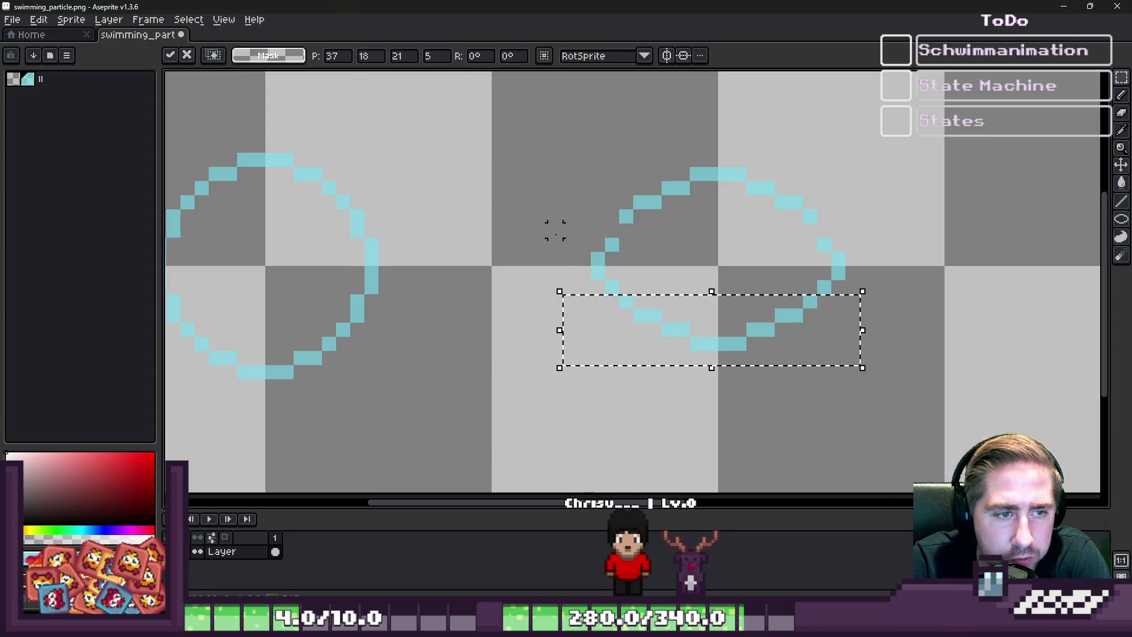
mouse_move(554, 230)
left_mouse_down()
mouse_move(999, 399)
mouse_move(554, 385)
mouse_move(372, 400)
mouse_move(557, 394)
left_mouse_up()
left_click_drag(324, 316, 320, 307)
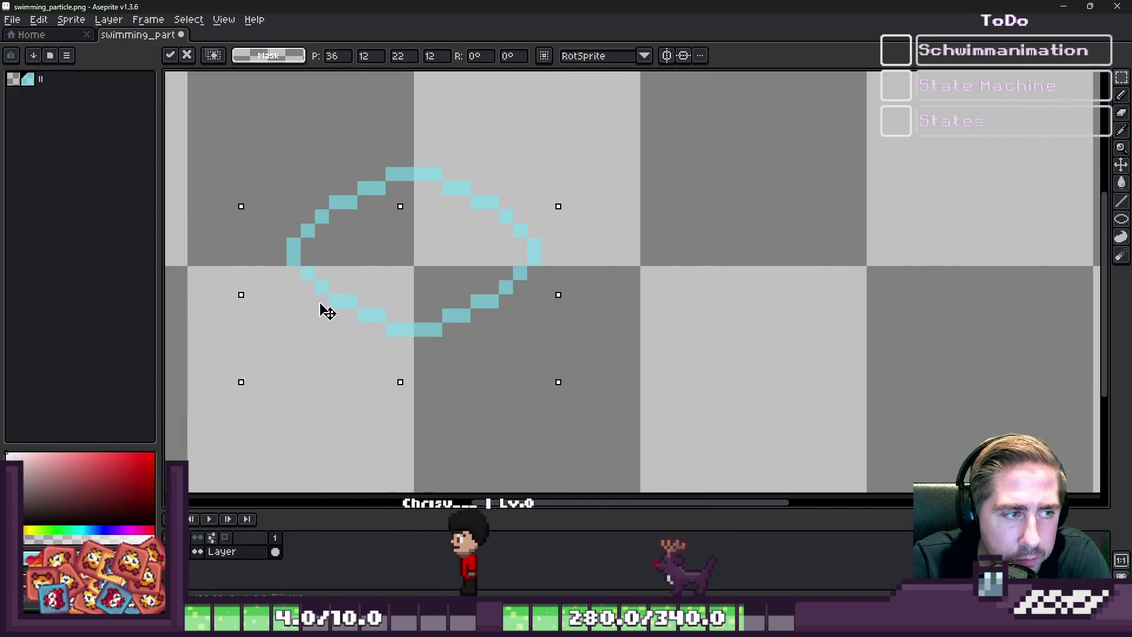
key("Return")
Deselect and patch a gap in the ellipse outline with the Pencil
scroll(702, 341, "down", 2)
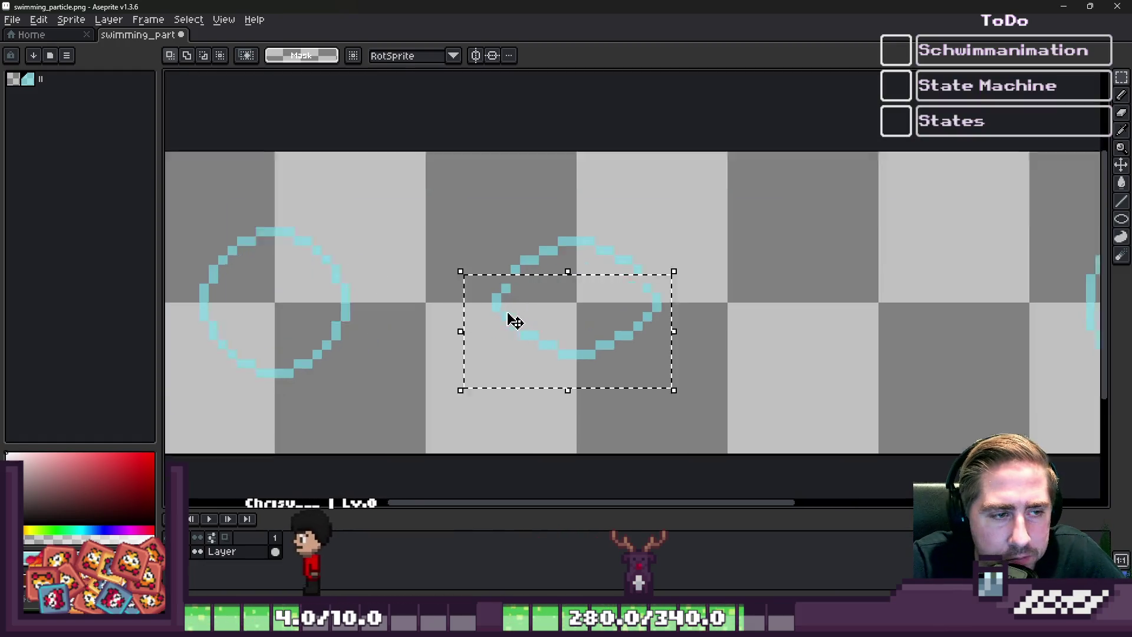
scroll(548, 322, "up", 1)
key("ctrl+d")
scroll(649, 313, "down", 2)
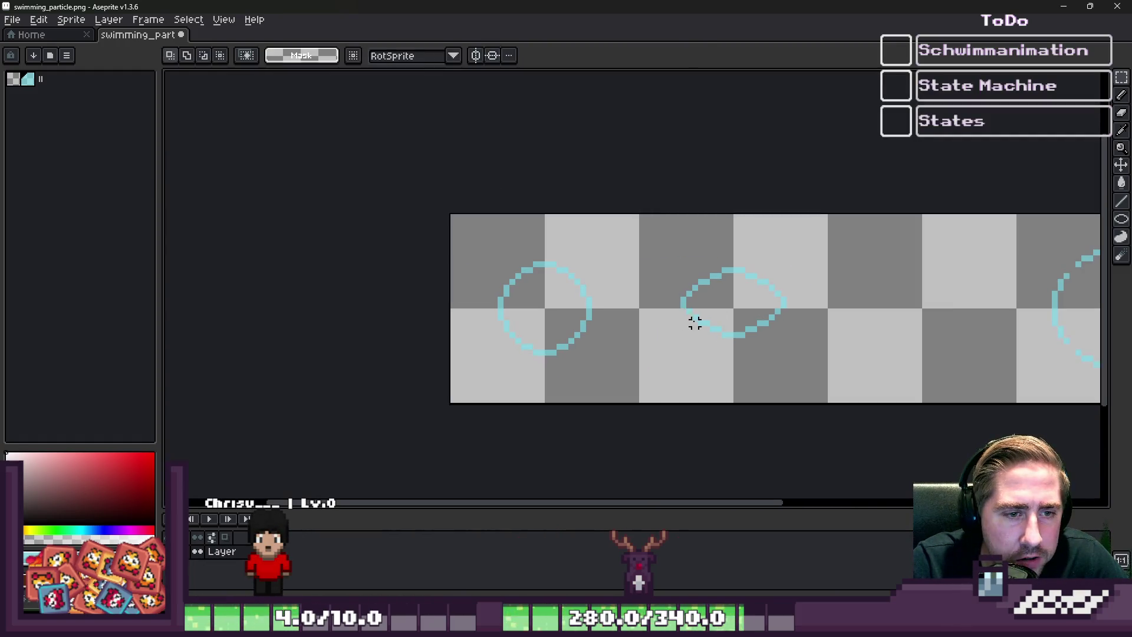
scroll(707, 353, "up", 3)
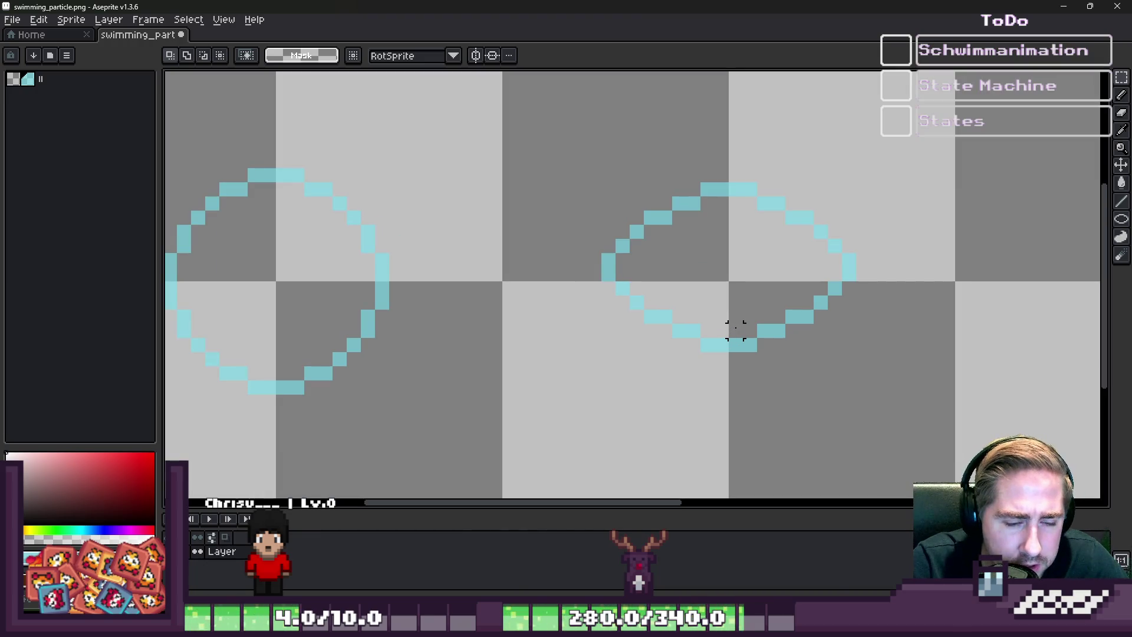
scroll(636, 316, "up", 2)
key("b")
left_click(607, 299)
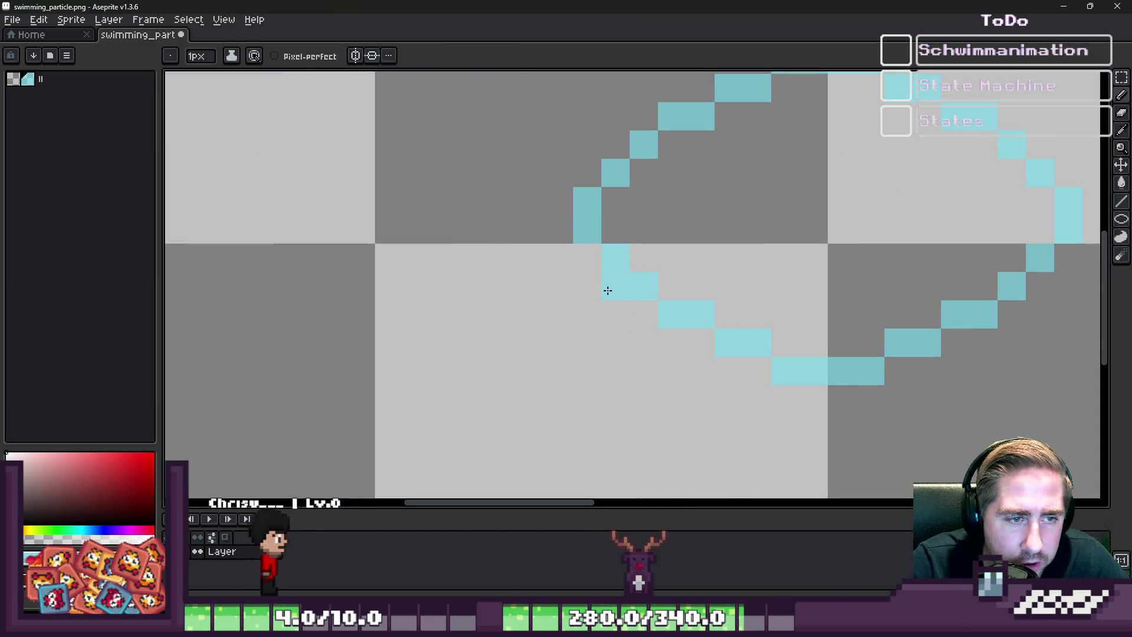
Fill the gap in the ellipse's bottom row and touch up pixels with the Eraser
scroll(614, 292, "down", 3)
scroll(622, 297, "up", 2)
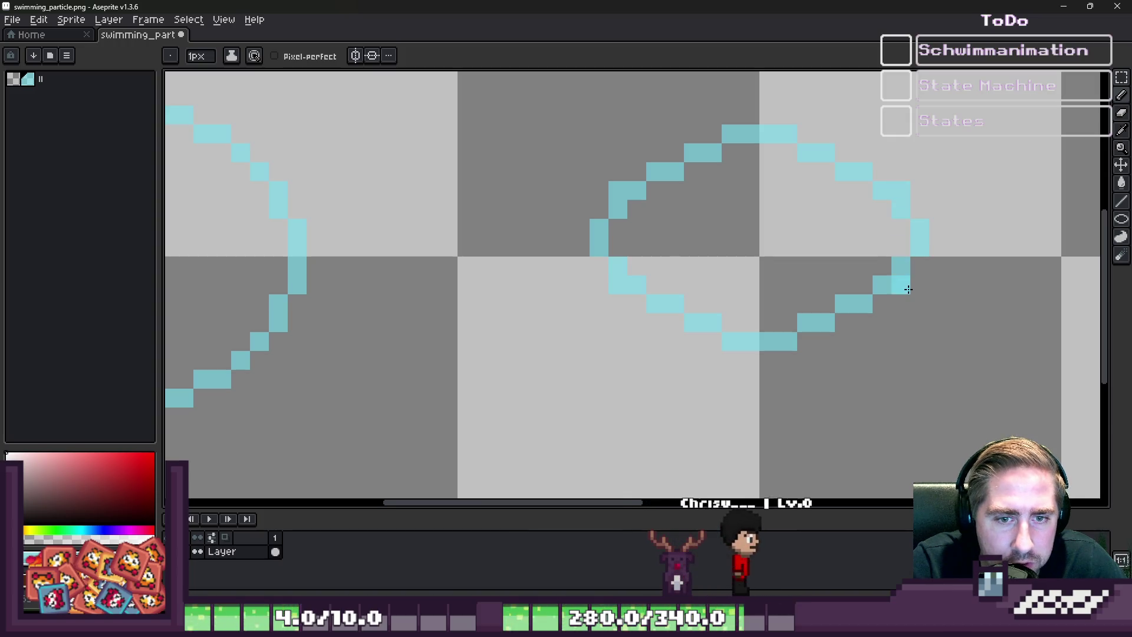
scroll(727, 305, "down", 3)
key("v")
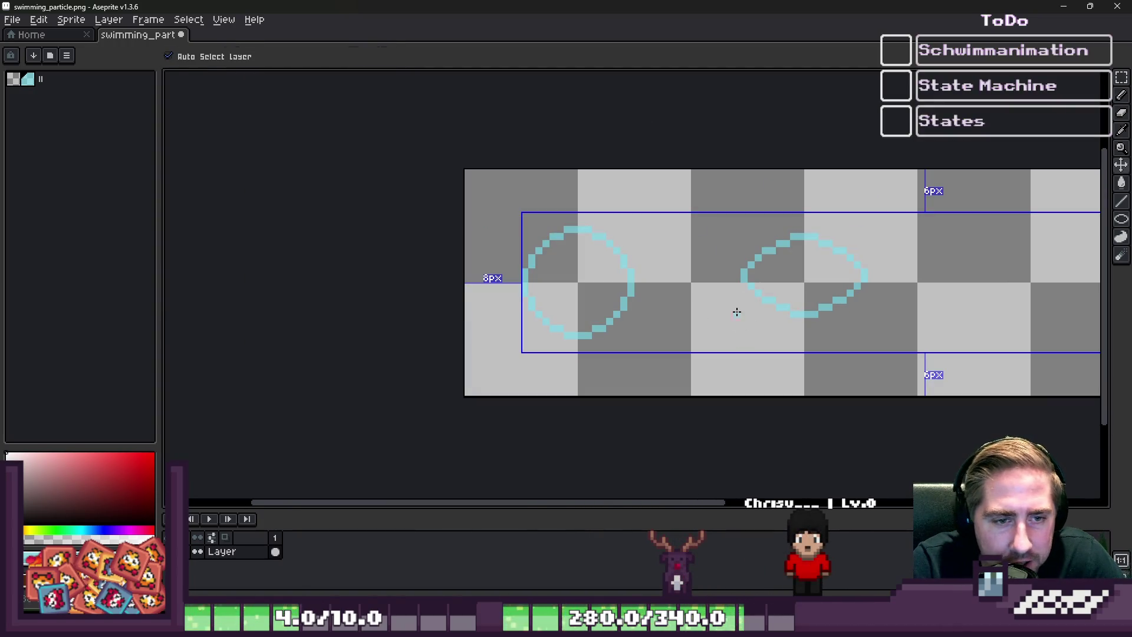
key("m")
scroll(733, 309, "down", 3)
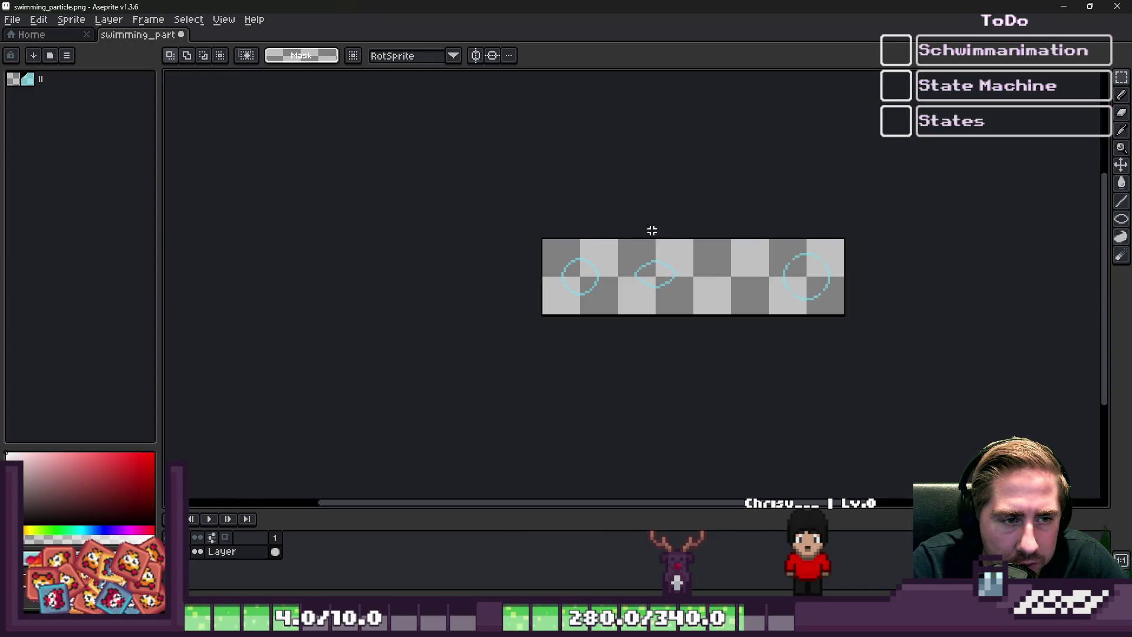
scroll(649, 278, "up", 5)
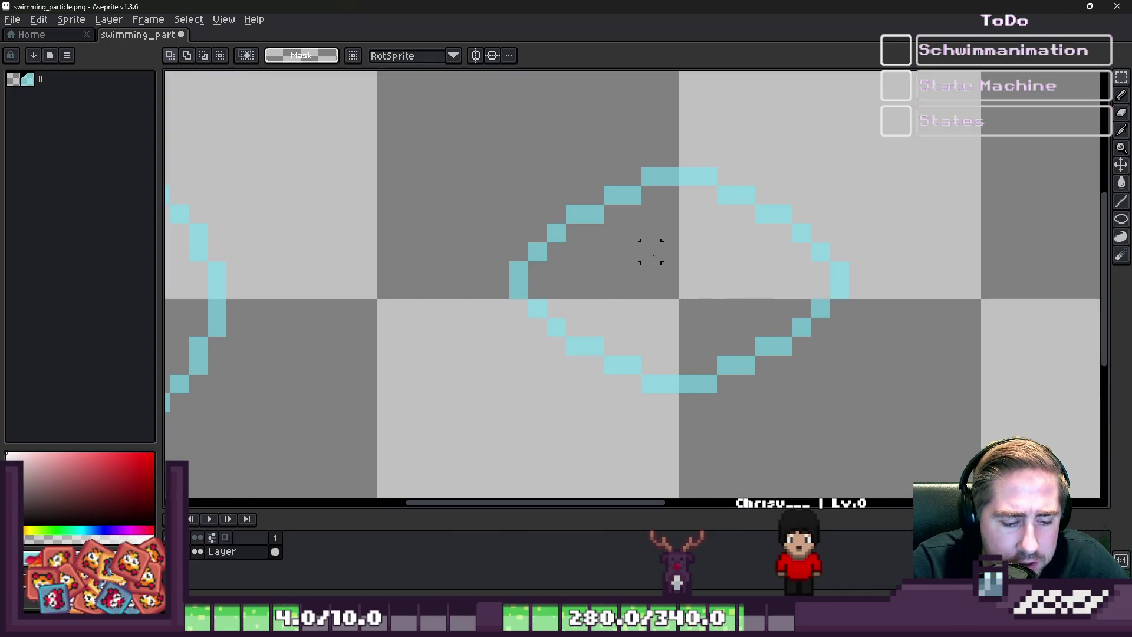
key("b")
left_click(695, 367)
key("e")
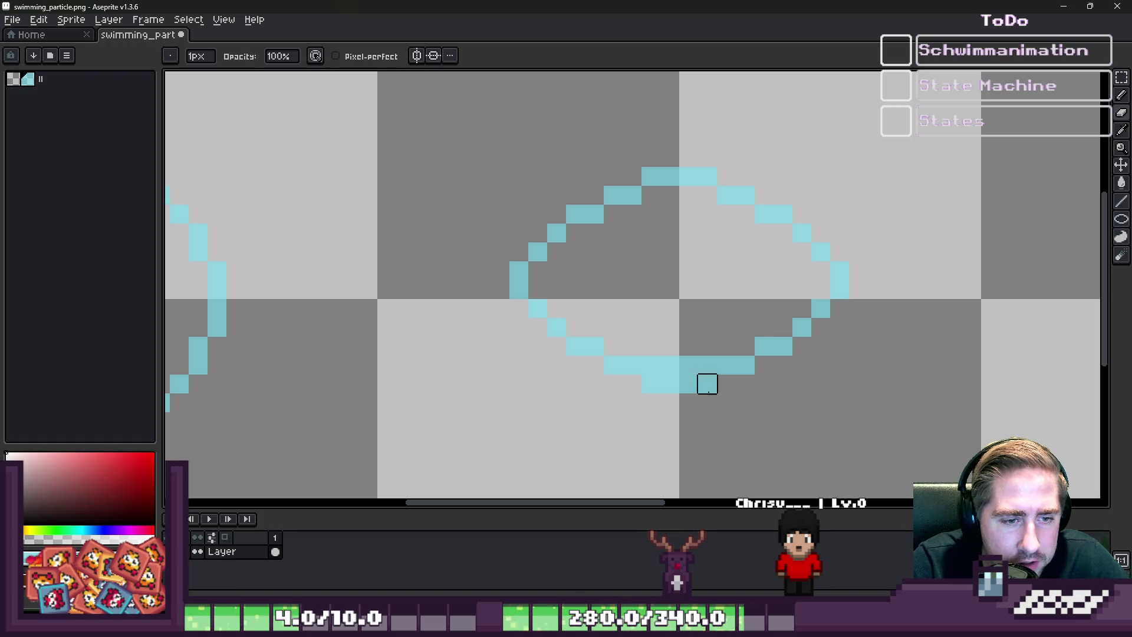
key("b")
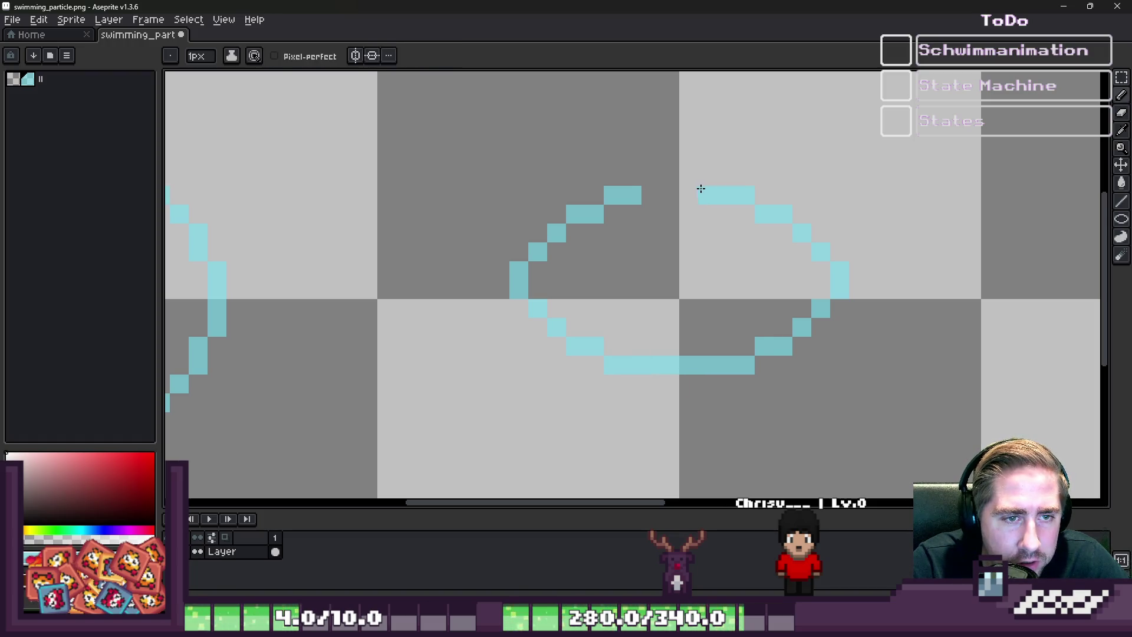
scroll(650, 194, "down", 4)
scroll(624, 198, "up", 2)
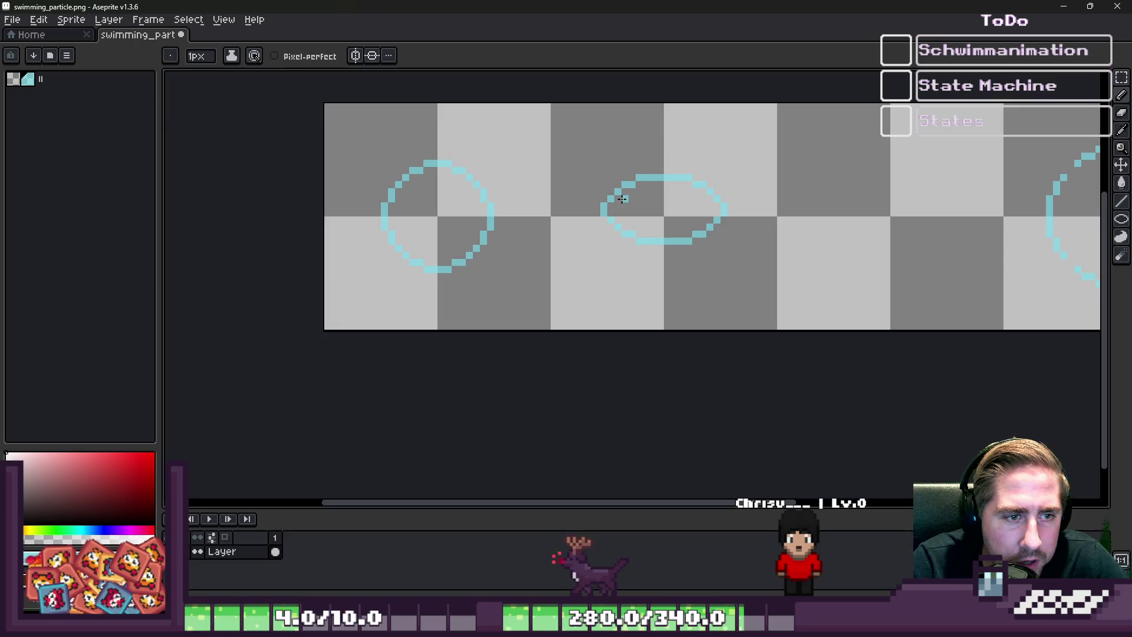
scroll(590, 186, "down", 1)
scroll(546, 171, "up", 2)
Move the flattened ellipse down one pixel and deselect
key("m")
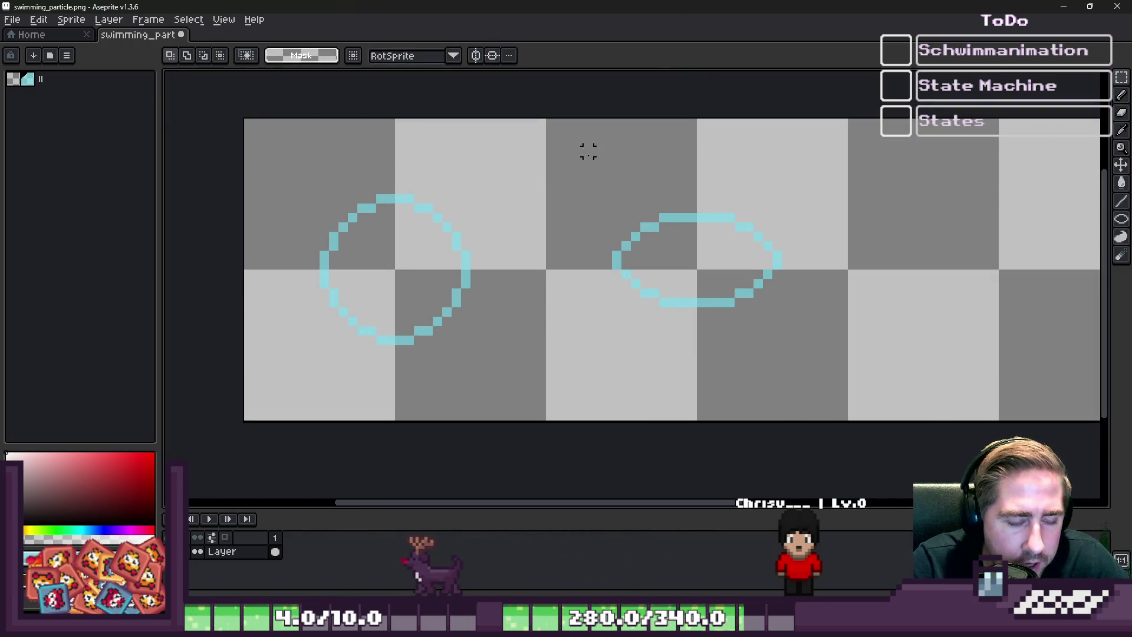
left_click_drag(572, 171, 927, 394)
left_click_drag(674, 271, 674, 281)
key("Return")
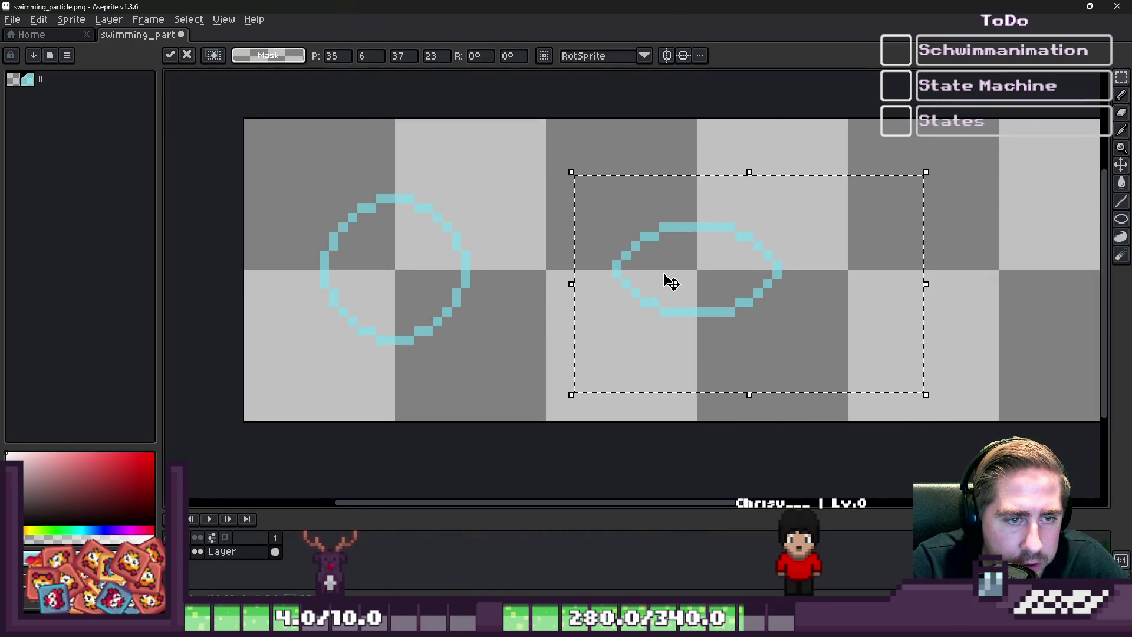
key("ctrl+d")
Delete the round ring from the first slot
scroll(671, 278, "down", 2)
scroll(620, 305, "up", 1)
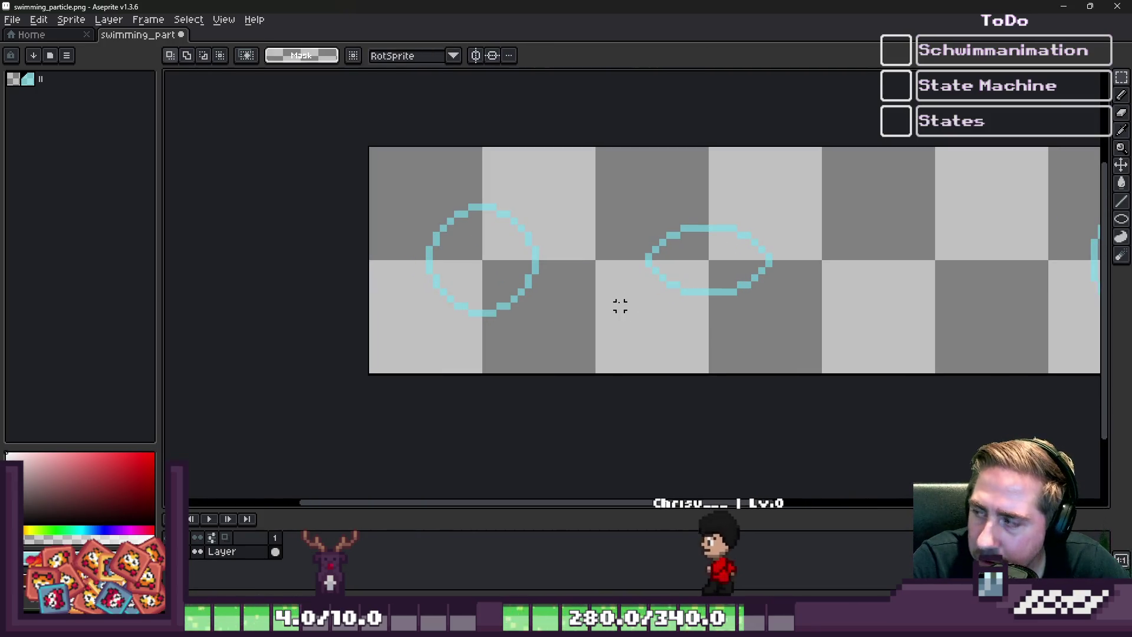
scroll(422, 242, "up", 3)
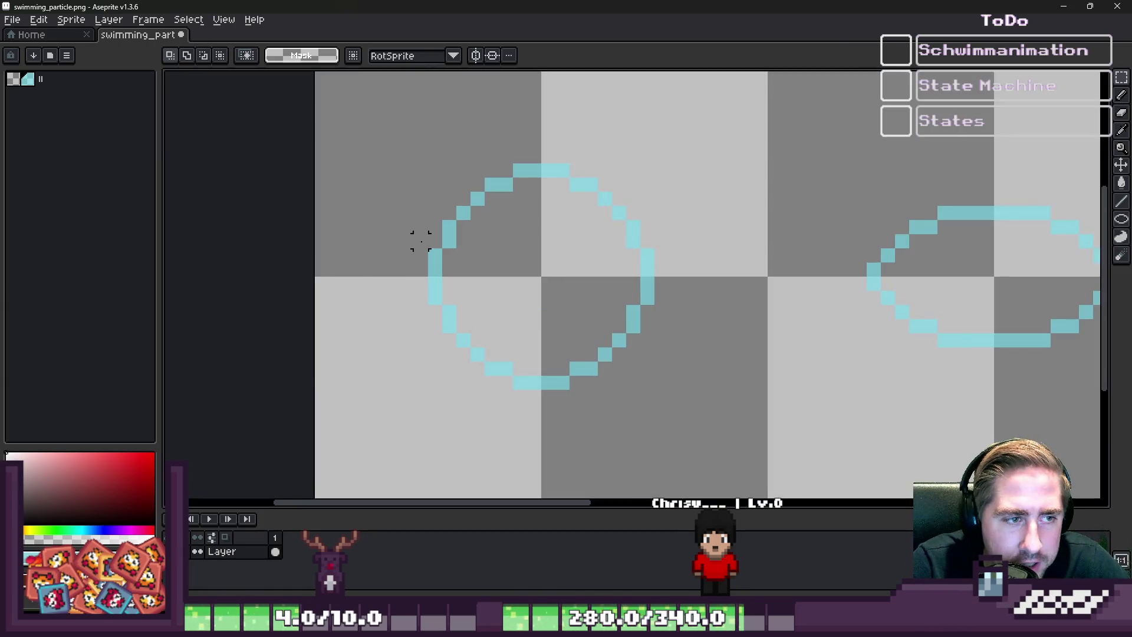
scroll(435, 227, "down", 1)
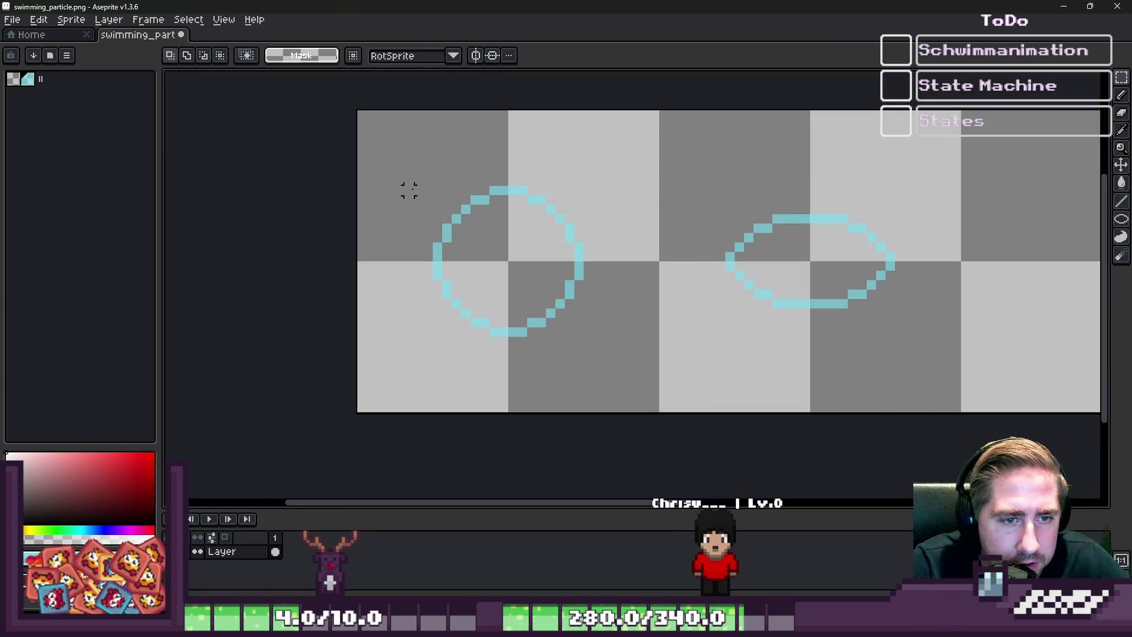
left_click_drag(409, 162, 675, 404)
key("Delete")
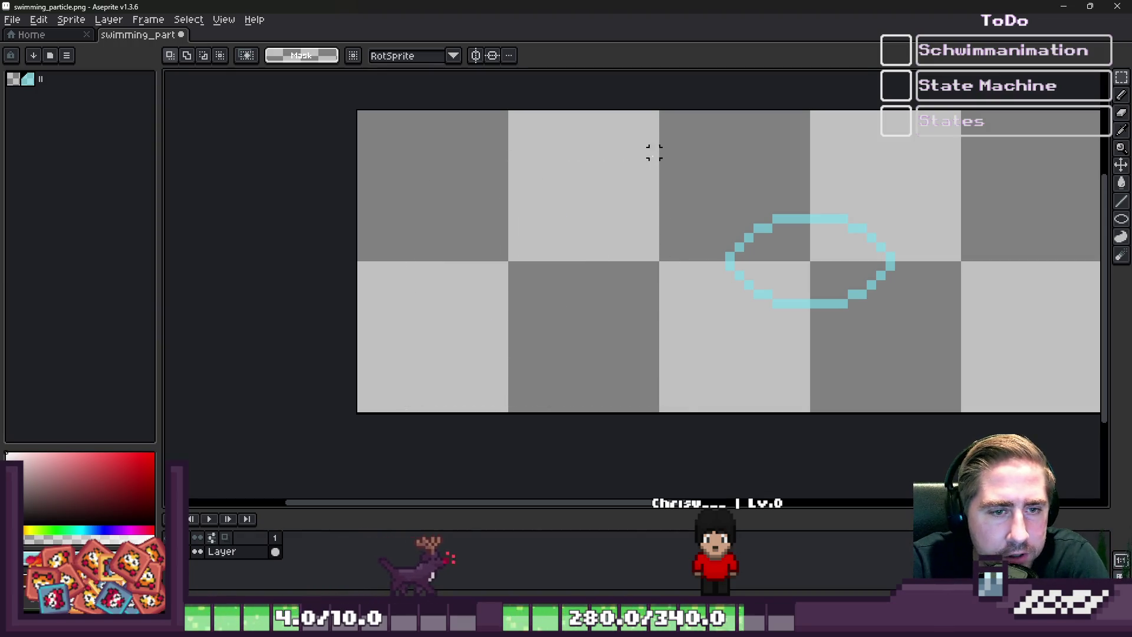
Copy the flattened ellipse into the empty first slot
left_click_drag(647, 145, 1021, 368)
left_click_drag(753, 291, 491, 286, "ctrl")
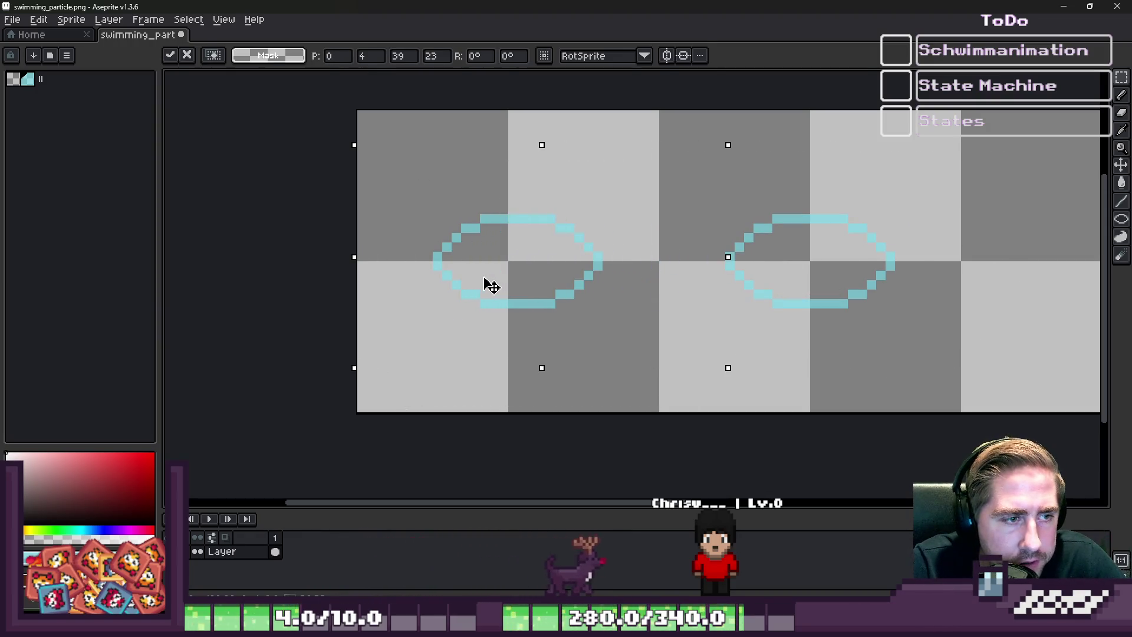
key("Return")
scroll(733, 253, "down", 1)
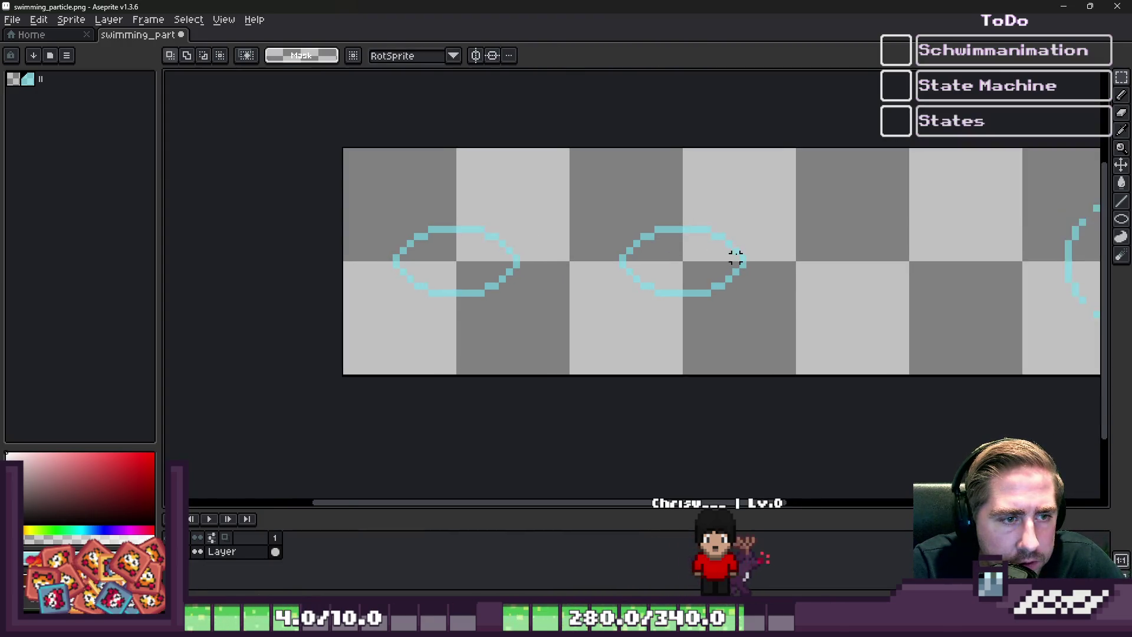
scroll(537, 202, "up", 1)
scroll(537, 201, "up", 2)
scroll(569, 185, "down", 2)
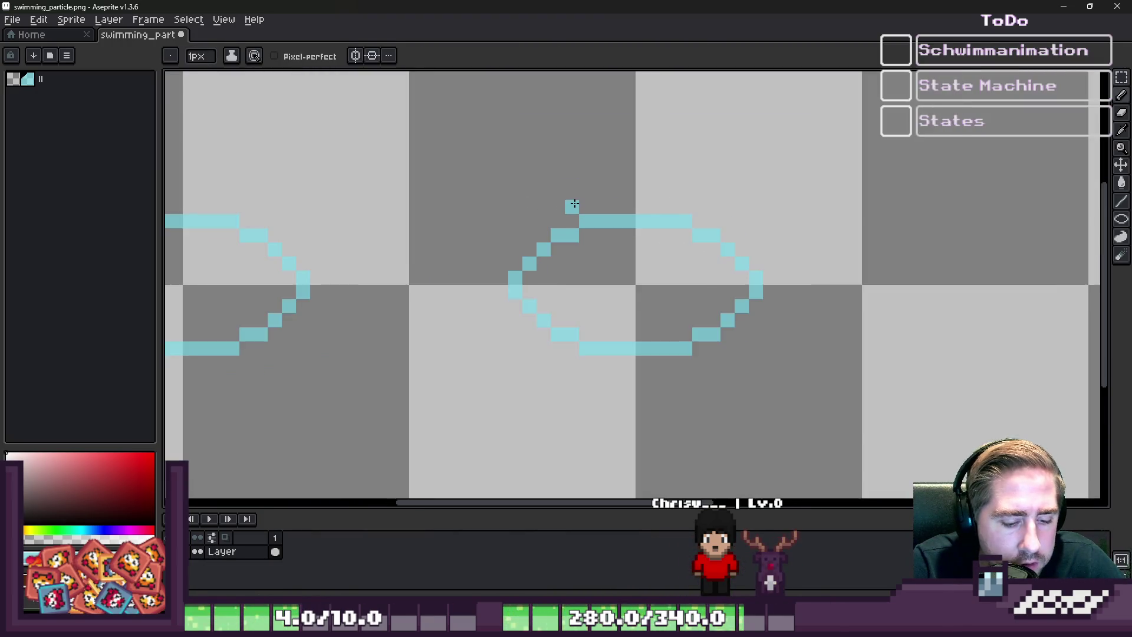
scroll(572, 206, "up", 1)
scroll(561, 185, "down", 2)
Thicken the copied ellipse's top edge with an extra row of pixels
key("b")
scroll(523, 240, "up", 1)
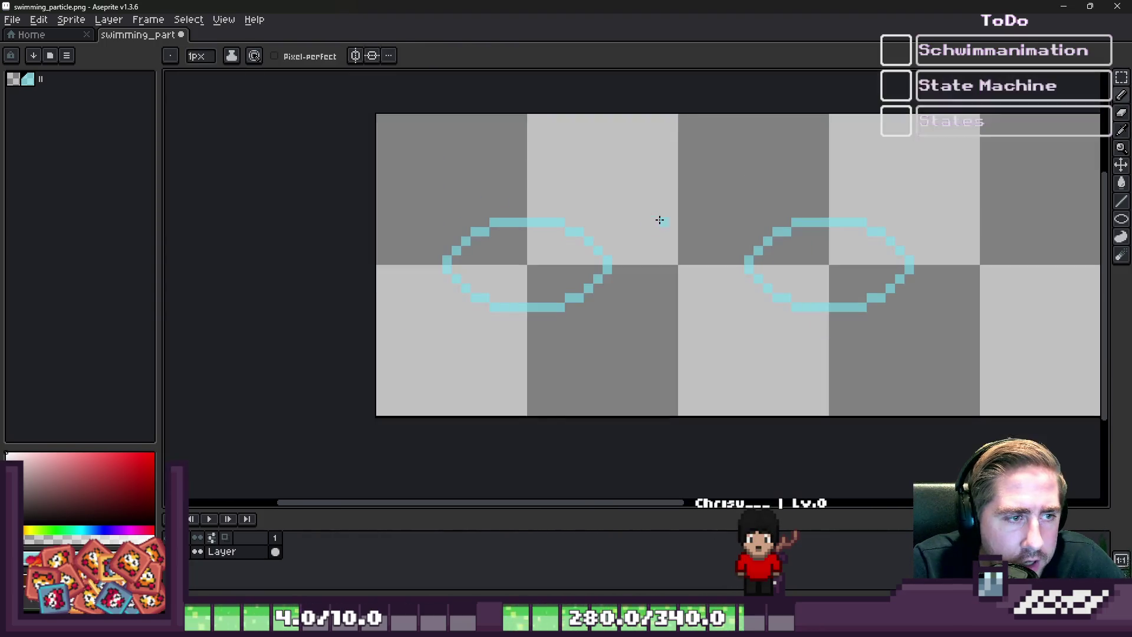
left_click(659, 219)
scroll(560, 214, "up", 1)
key("ctrl+z")
scroll(460, 220, "up", 1)
left_click_drag(482, 198, 684, 201)
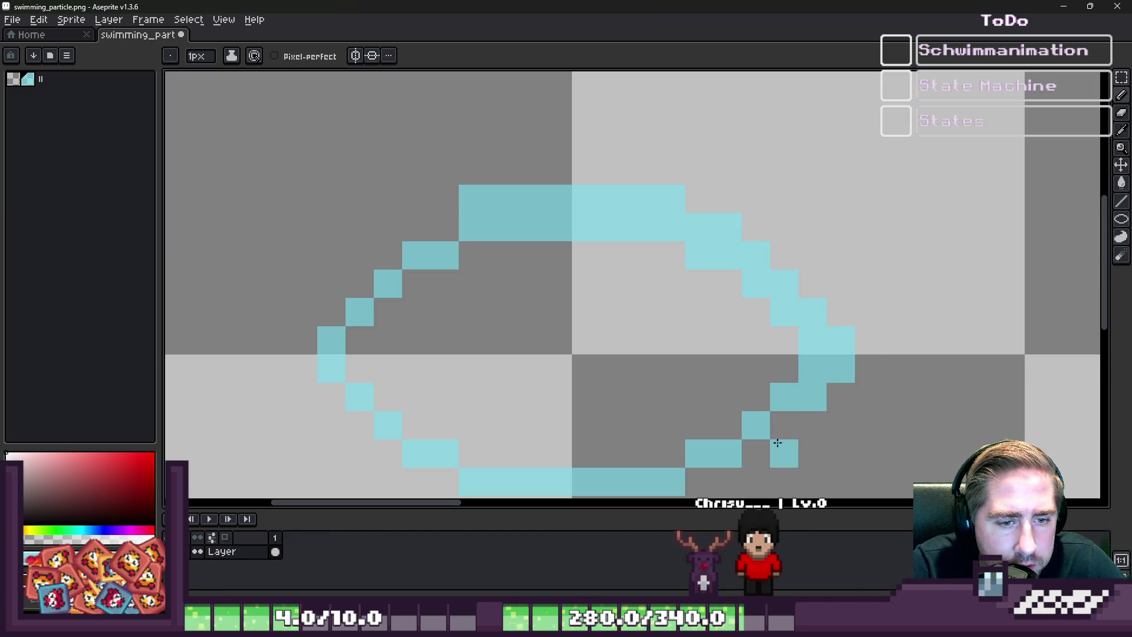
scroll(835, 259, "down", 1)
scroll(766, 398, "up", 1)
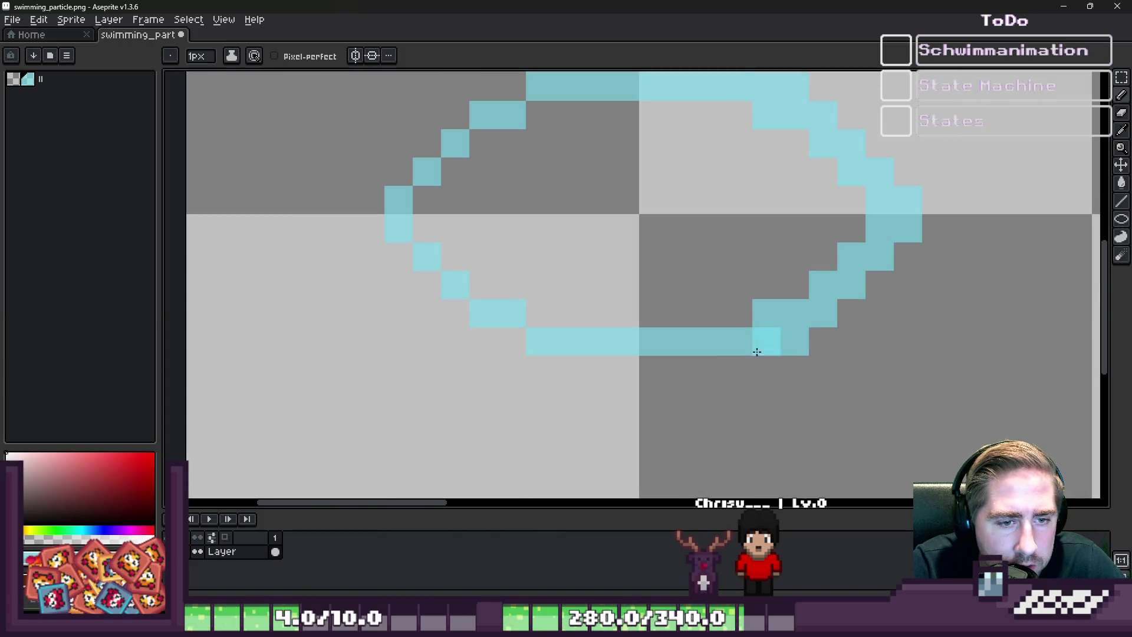
Thicken the copied ellipse's bottom edge with an extra row of pixels
left_click_drag(757, 352, 639, 373)
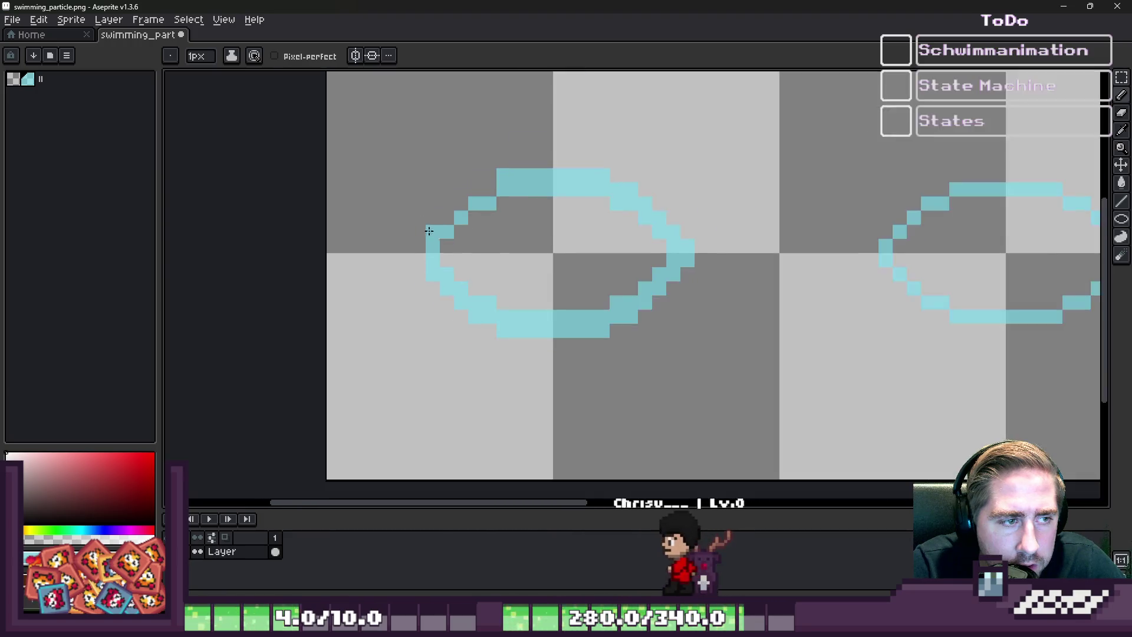
scroll(421, 276, "down", 1)
scroll(425, 271, "up", 1)
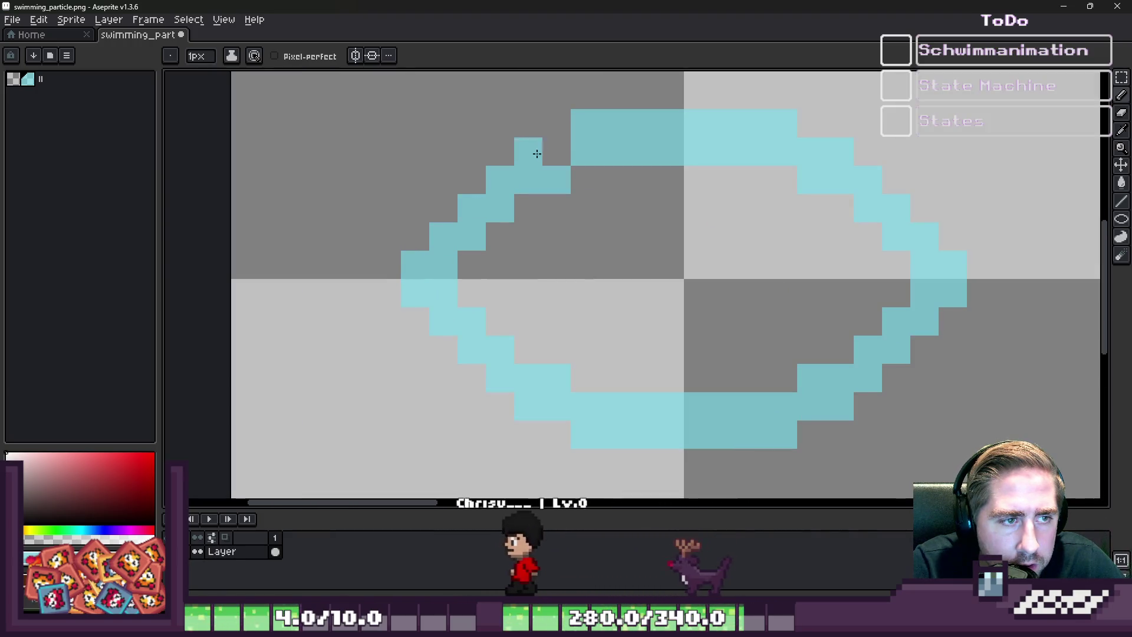
scroll(649, 211, "down", 2)
scroll(654, 211, "down", 2)
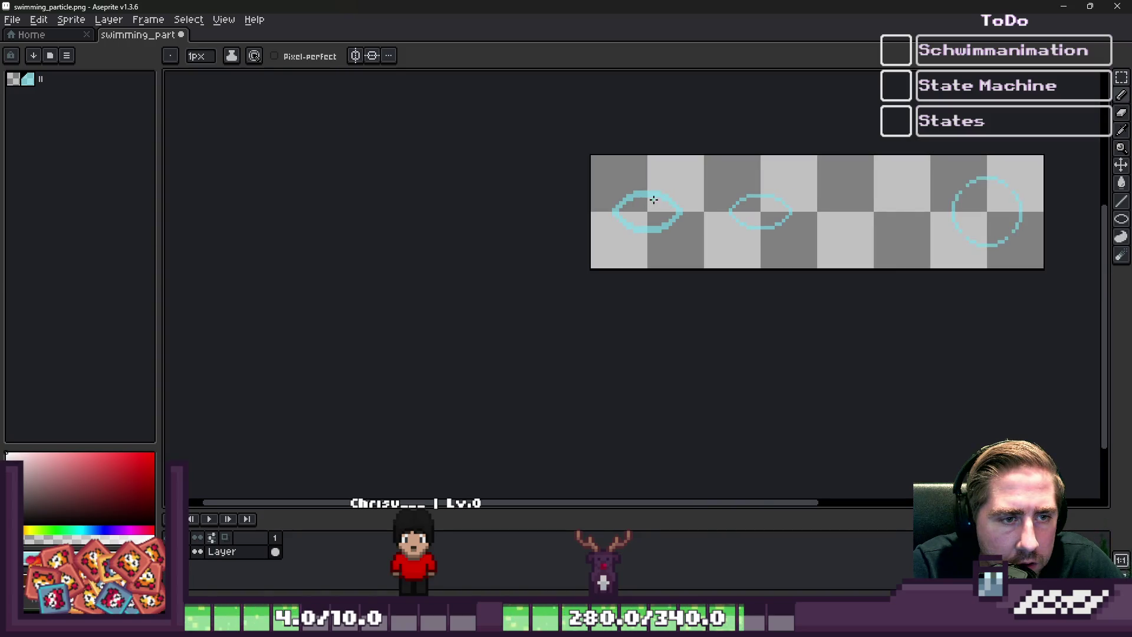
scroll(560, 241, "up", 4)
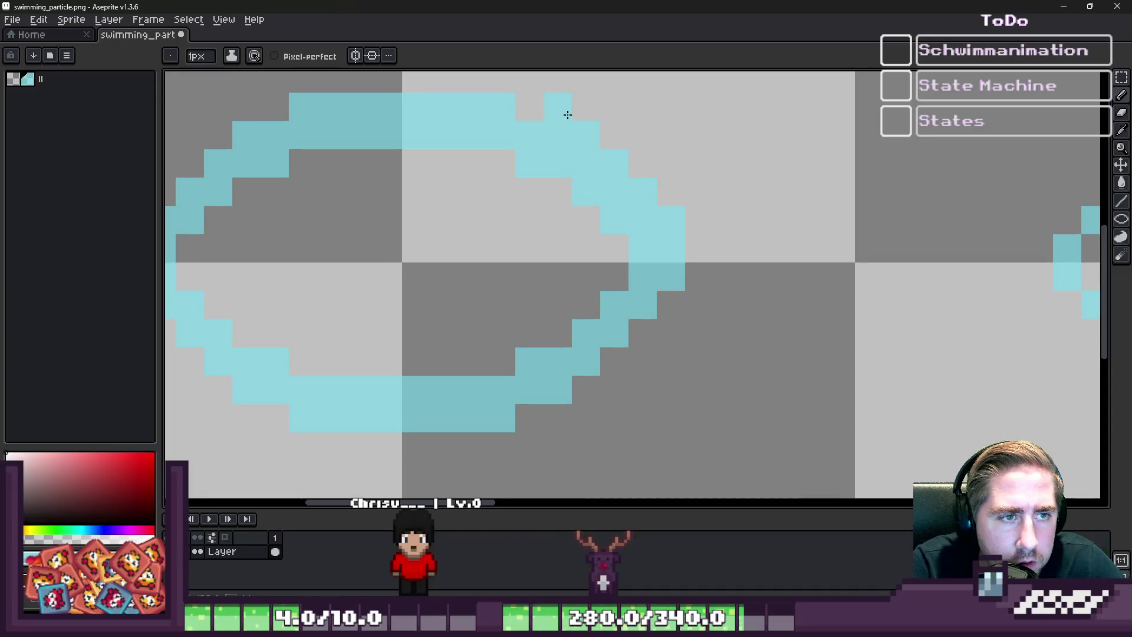
scroll(749, 189, "down", 4)
key("v")
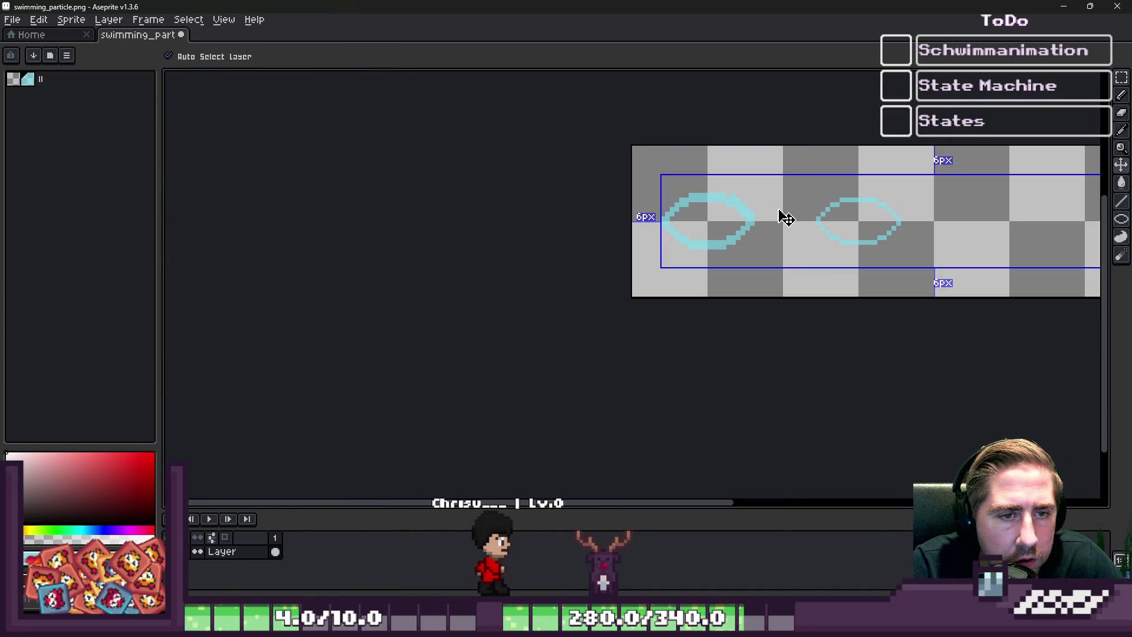
key("b")
scroll(740, 203, "up", 4)
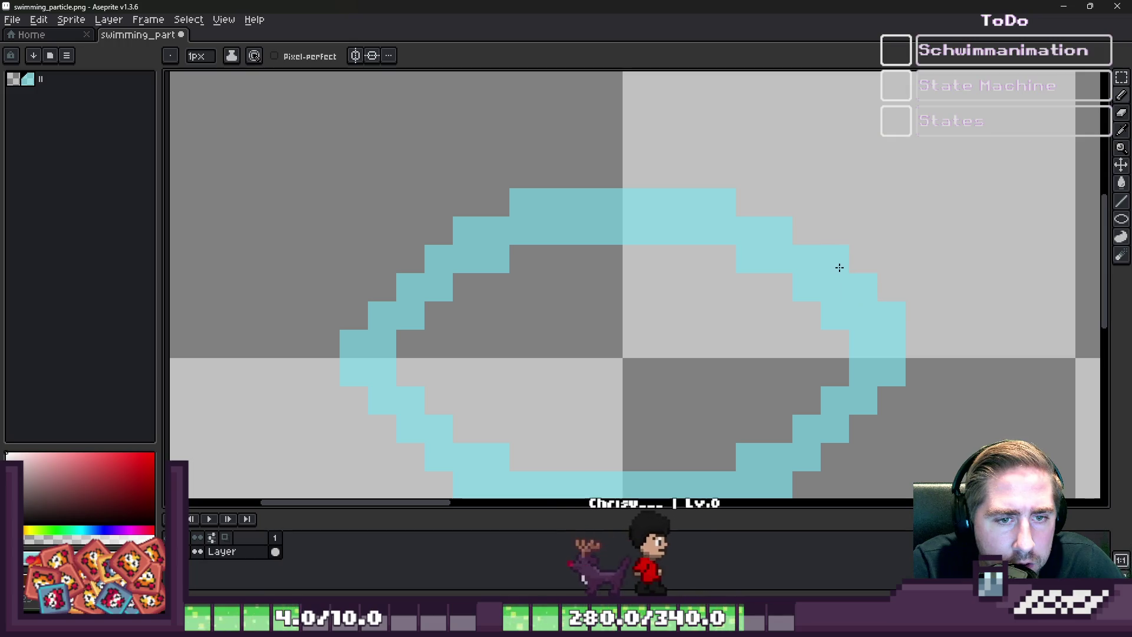
scroll(727, 182, "down", 2)
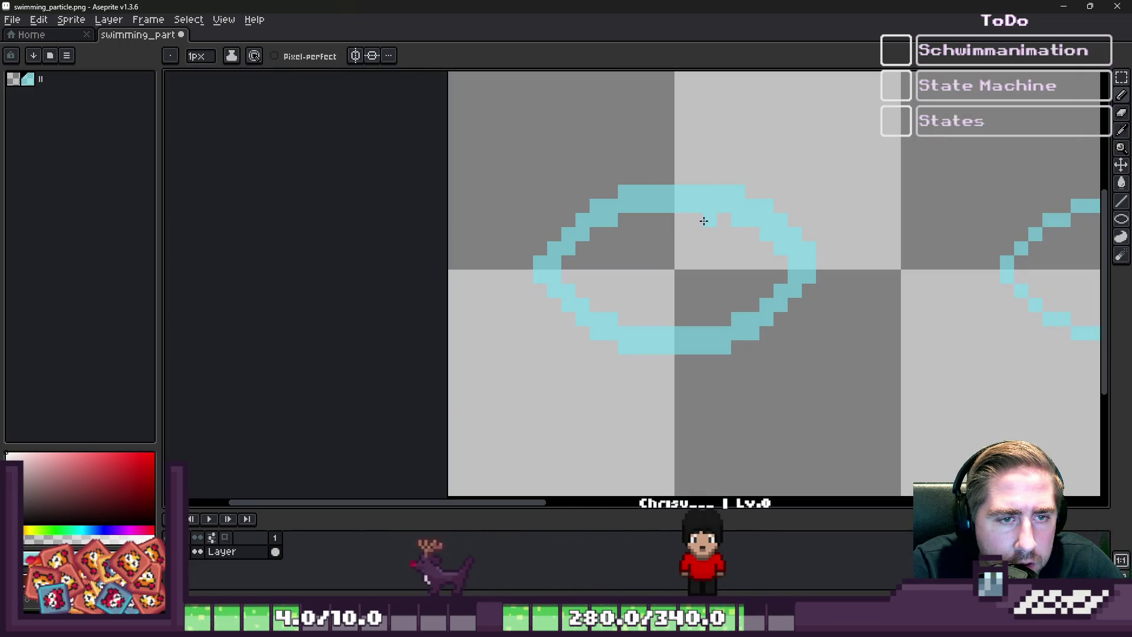
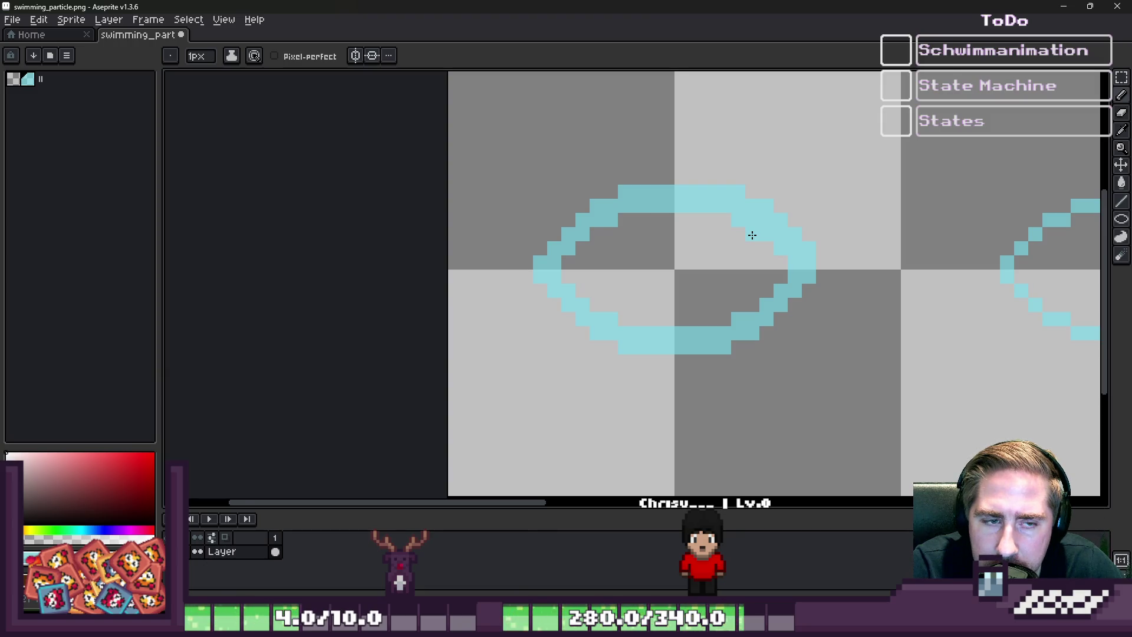
Undo a stray cyan pixel inside the ring and place one near its right side
left_click(724, 247)
scroll(729, 246, "up", 3)
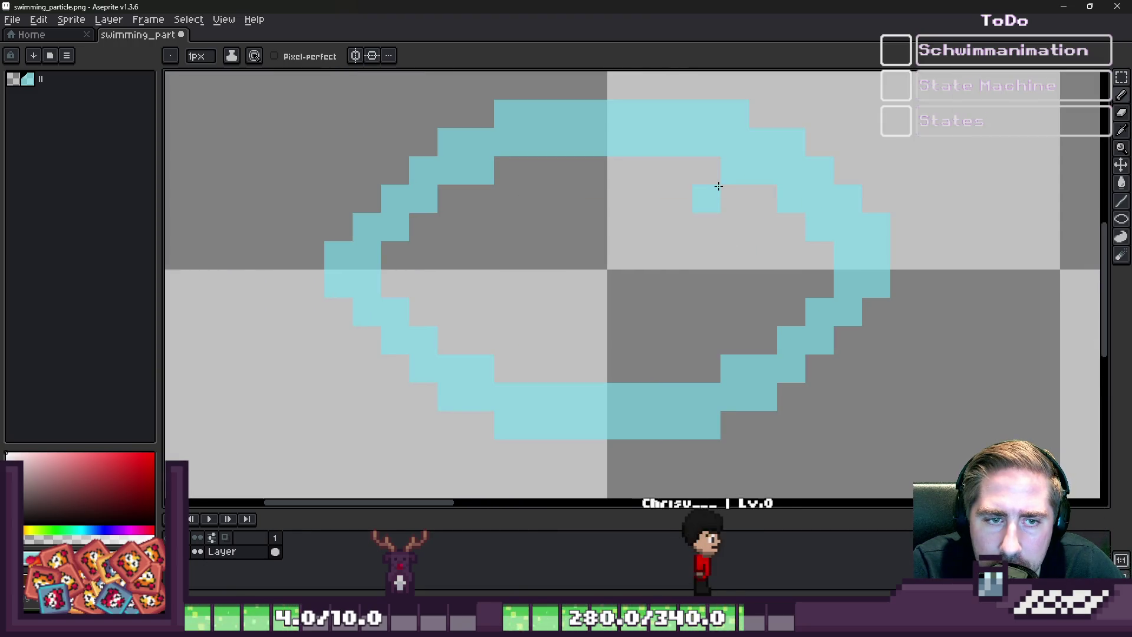
key("ctrl+z")
left_click(791, 284)
scroll(794, 284, "down", 1)
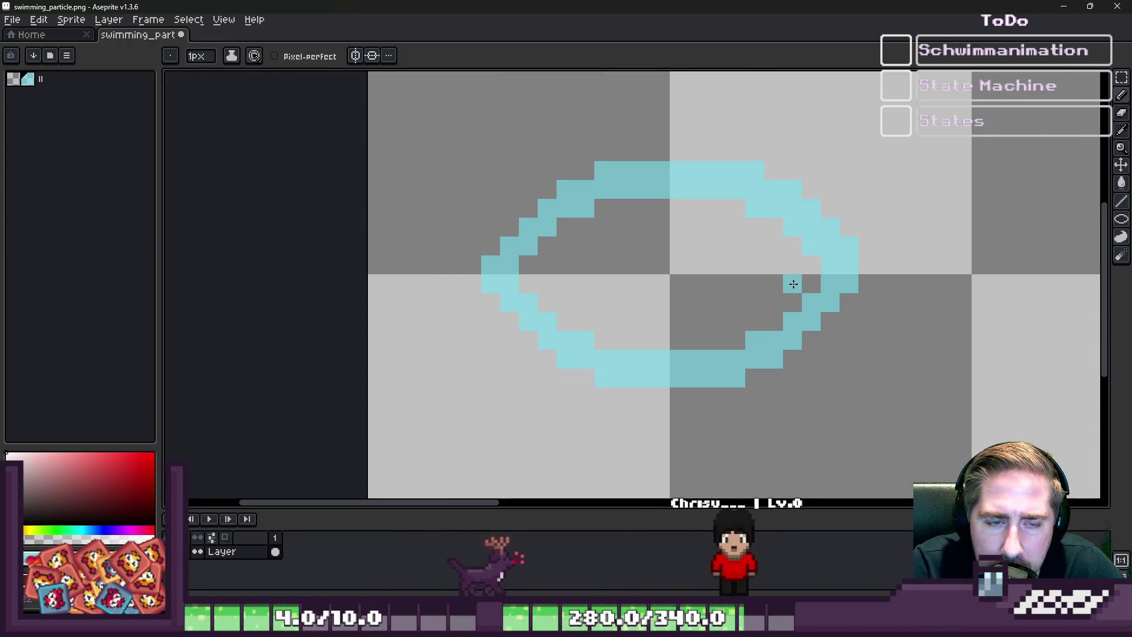
scroll(794, 284, "up", 1)
Delete the ring's lower-right, lower-left and upper-left quarters with the rectangular marquee
key("m")
mouse_move(914, 273)
left_mouse_down()
mouse_move(581, 462)
mouse_move(608, 468)
left_mouse_up()
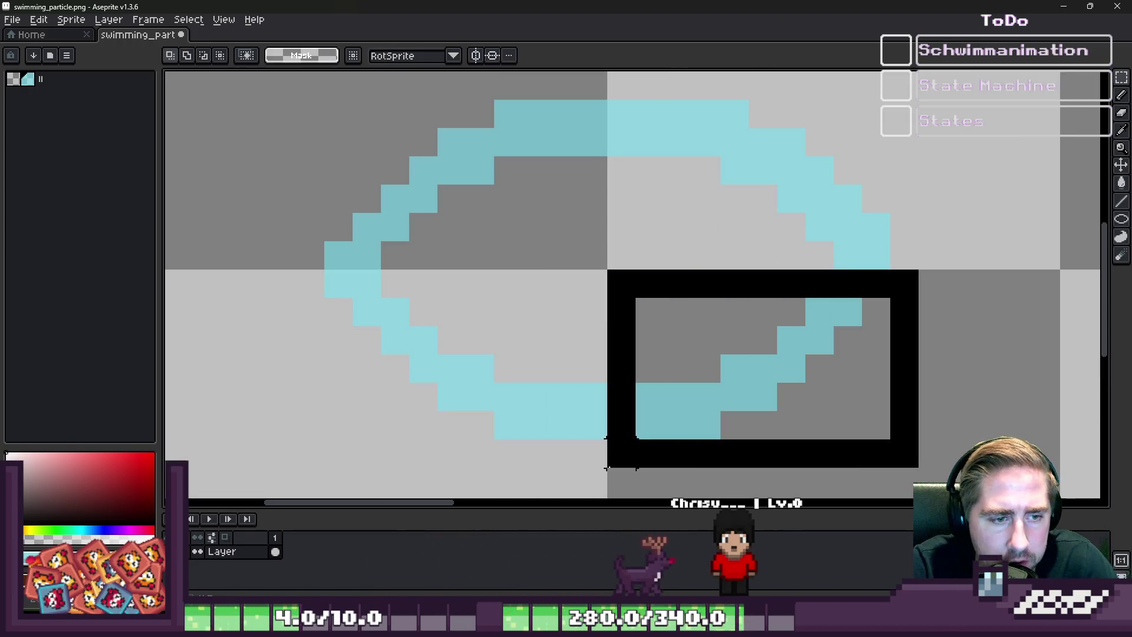
key("Delete")
left_click_drag(637, 269, 320, 472)
key("Delete")
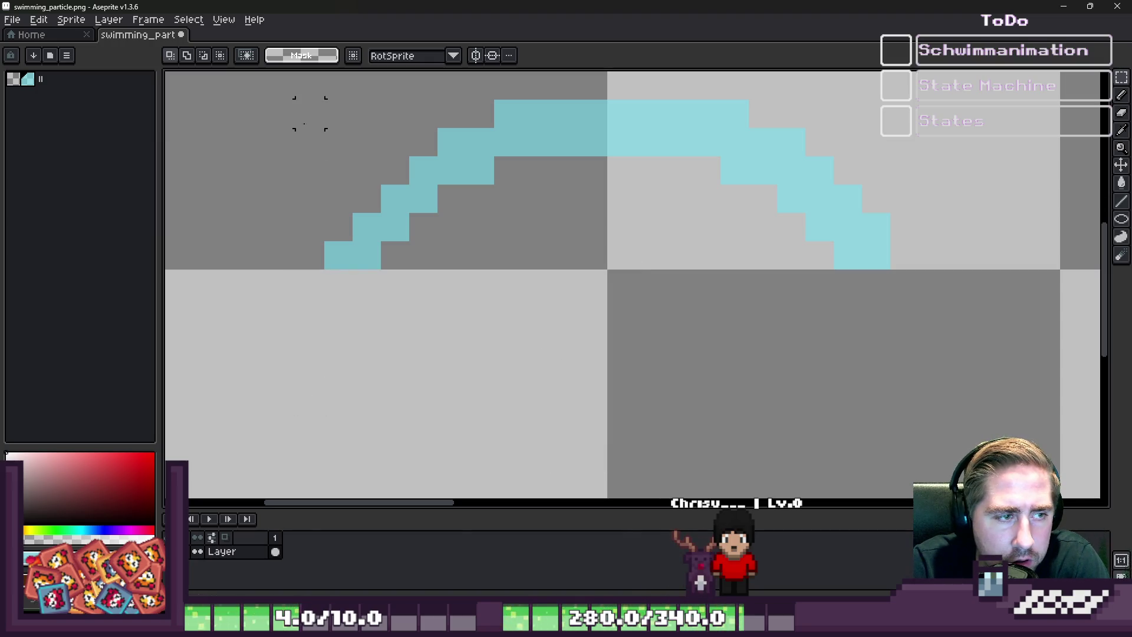
mouse_move(311, 112)
left_mouse_down()
mouse_move(577, 289)
mouse_move(590, 269)
left_mouse_up()
key("Delete")
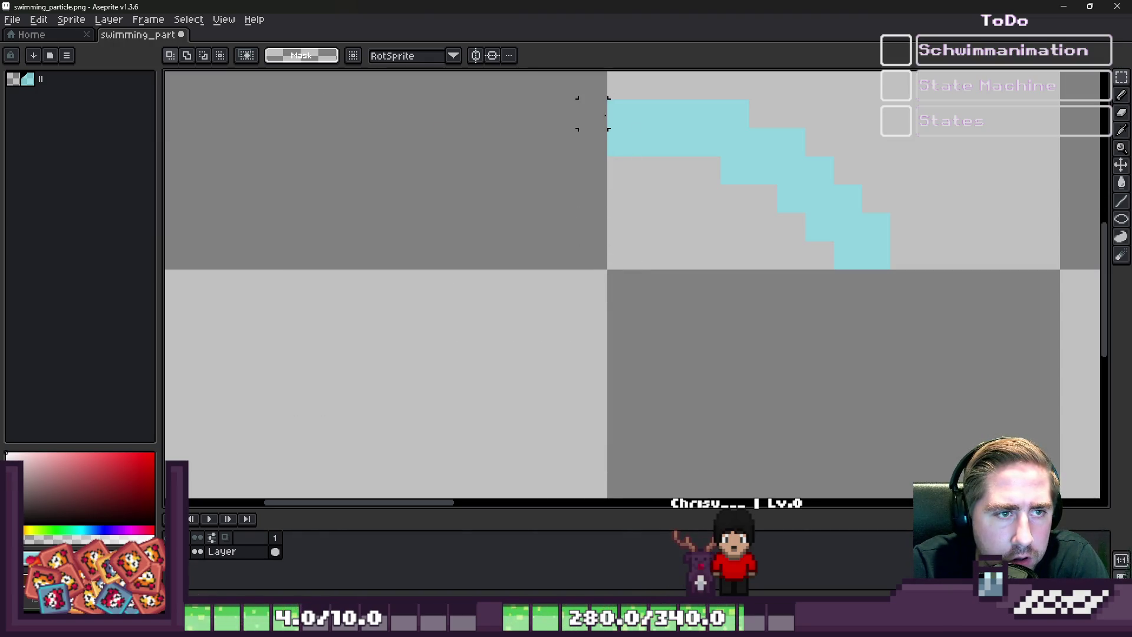
Move the remaining arc of the ring downward and drop it in place
left_click_drag(622, 113, 879, 263)
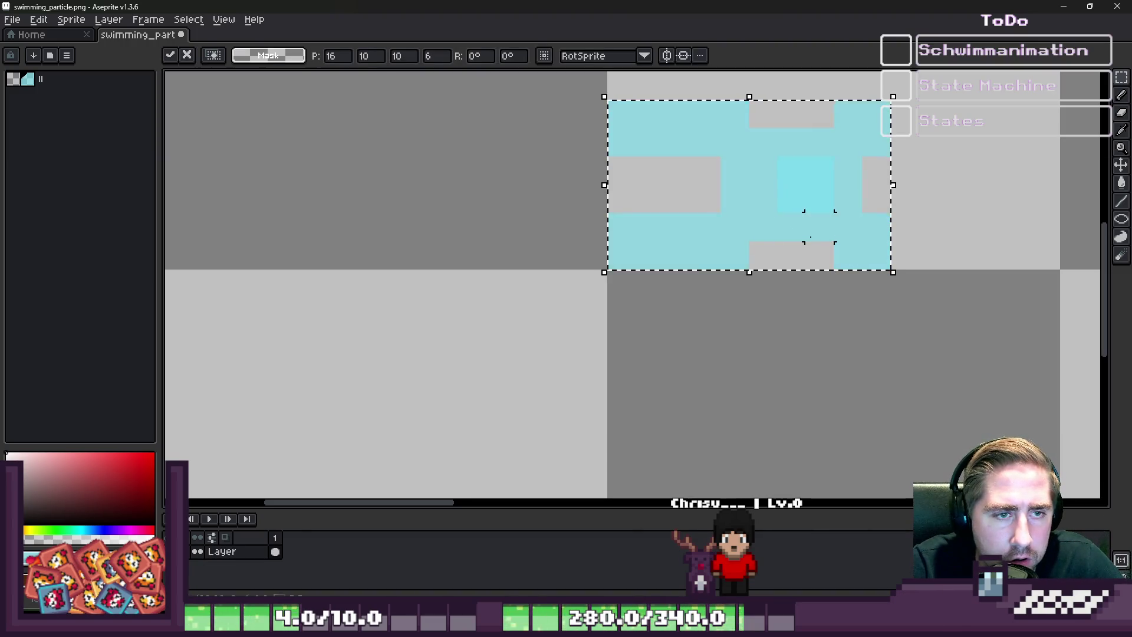
left_click_drag(819, 226, 751, 361)
left_click(733, 252)
scroll(646, 168, "down", 2)
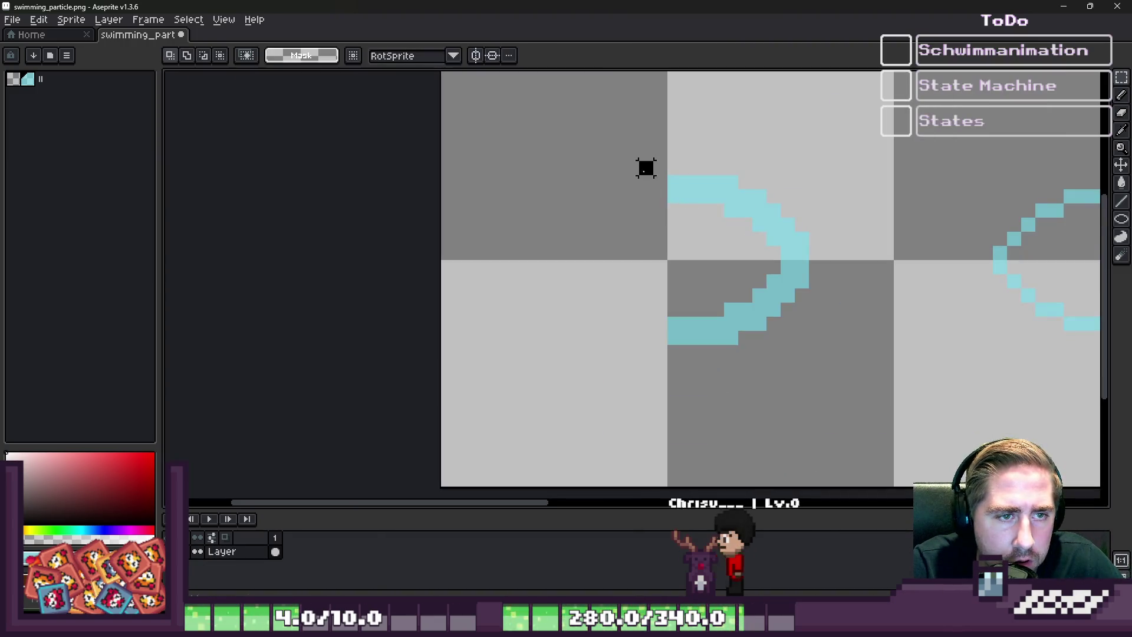
Copy the ring's right half, paste it flipped horizontally, and move it left to close the ellipse
left_click_drag(645, 168, 851, 366)
key("ctrl+c")
key("ctrl+v")
key("shift+h")
left_click_drag(746, 285, 590, 286)
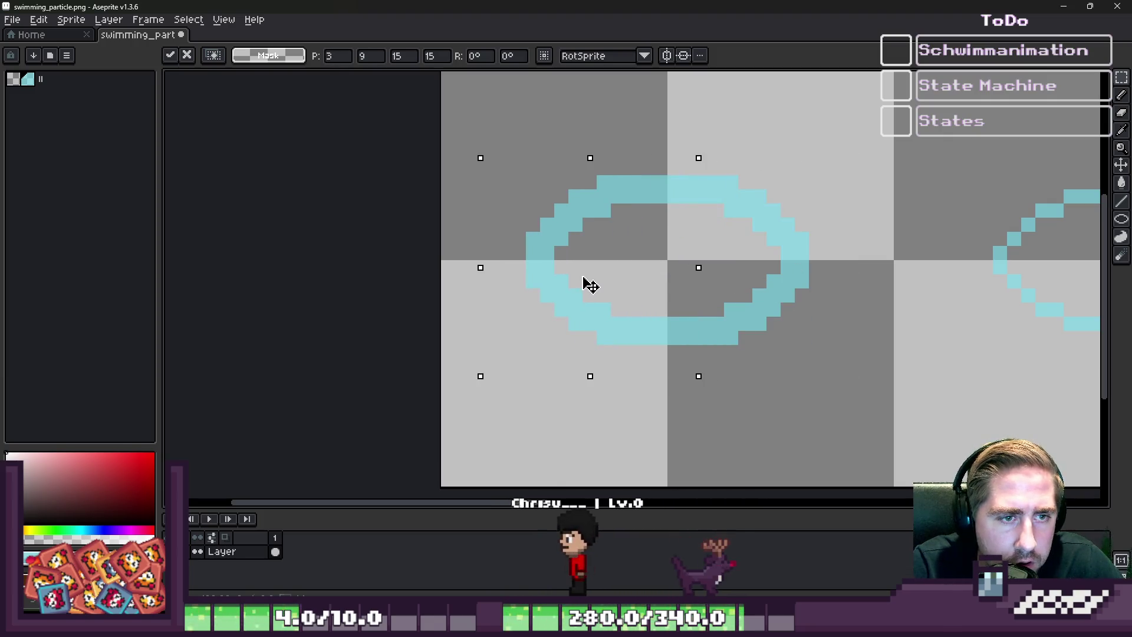
key("Return")
scroll(503, 193, "down", 2)
left_click_drag(488, 184, 697, 313)
left_click(709, 267)
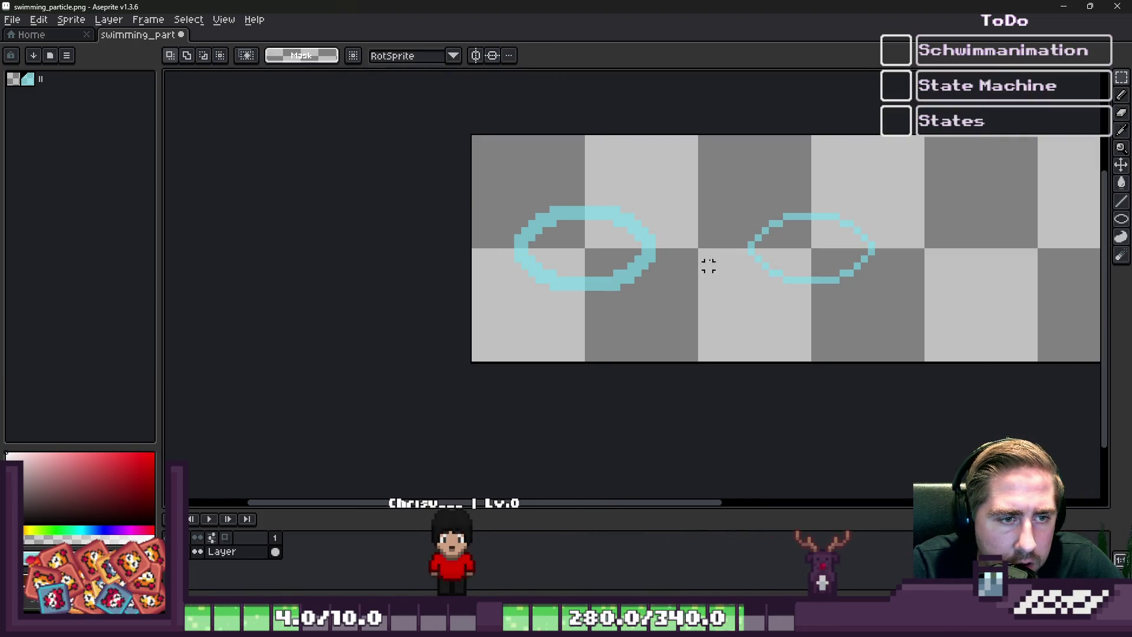
Delete the thin right ring, then select the thicker left ring
mouse_move(724, 196)
left_mouse_down()
mouse_move(908, 319)
mouse_move(877, 308)
left_mouse_up()
key("Delete")
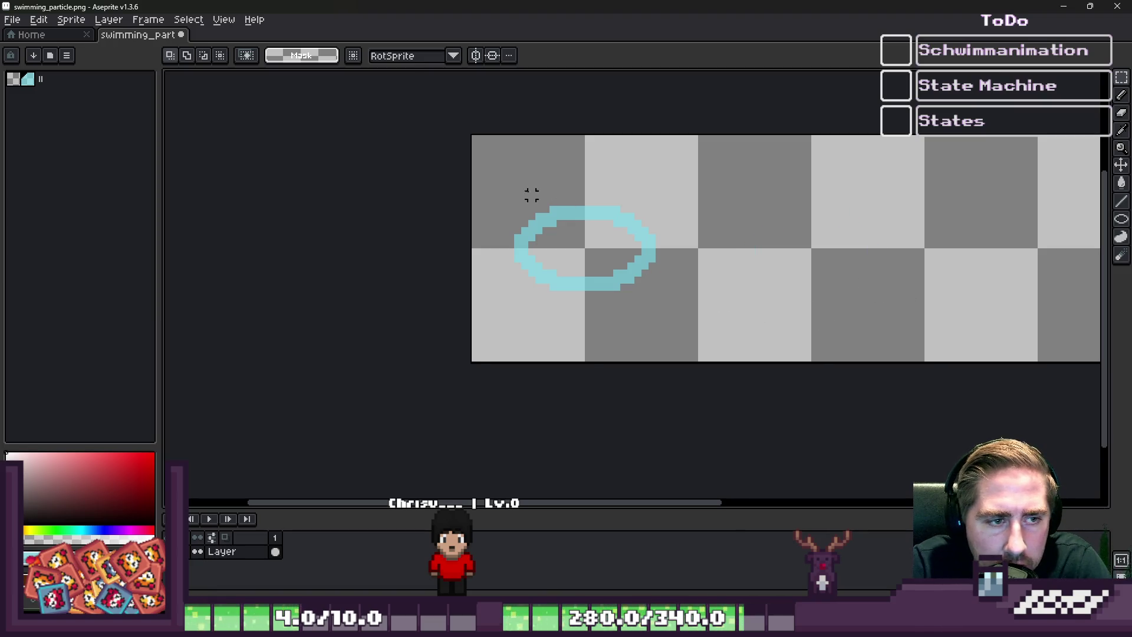
left_click_drag(488, 187, 779, 300)
left_click(778, 300)
left_click(1123, 221)
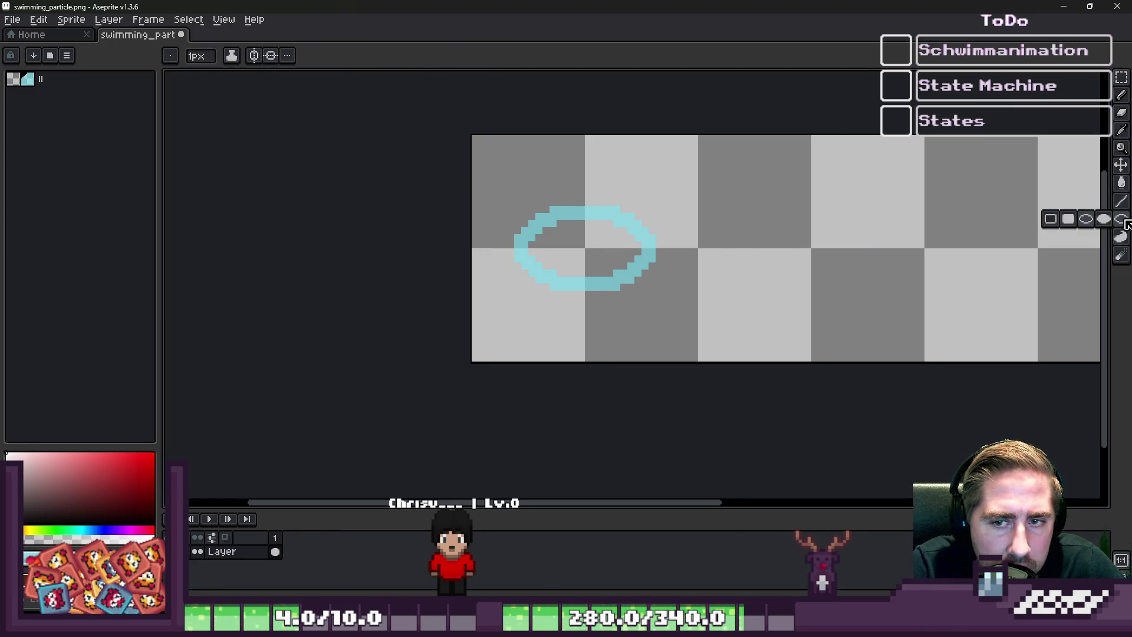
Undo back through the edits until only the thin right ellipse remains, then deselect
key("ctrl+z")
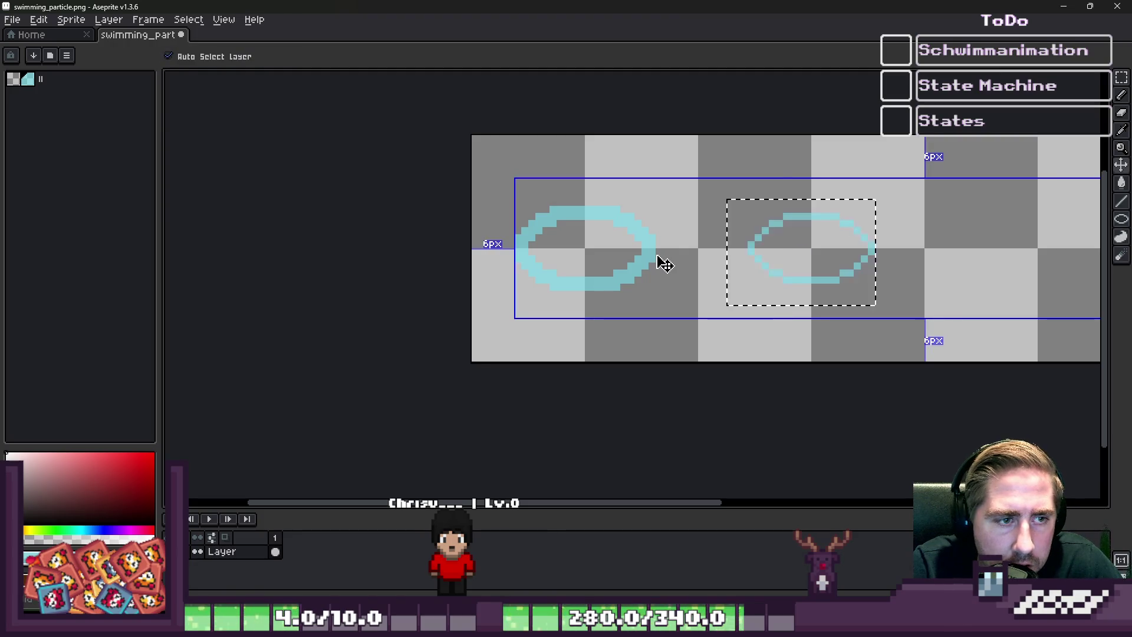
key("ctrl+z")
key("ctrl+z")
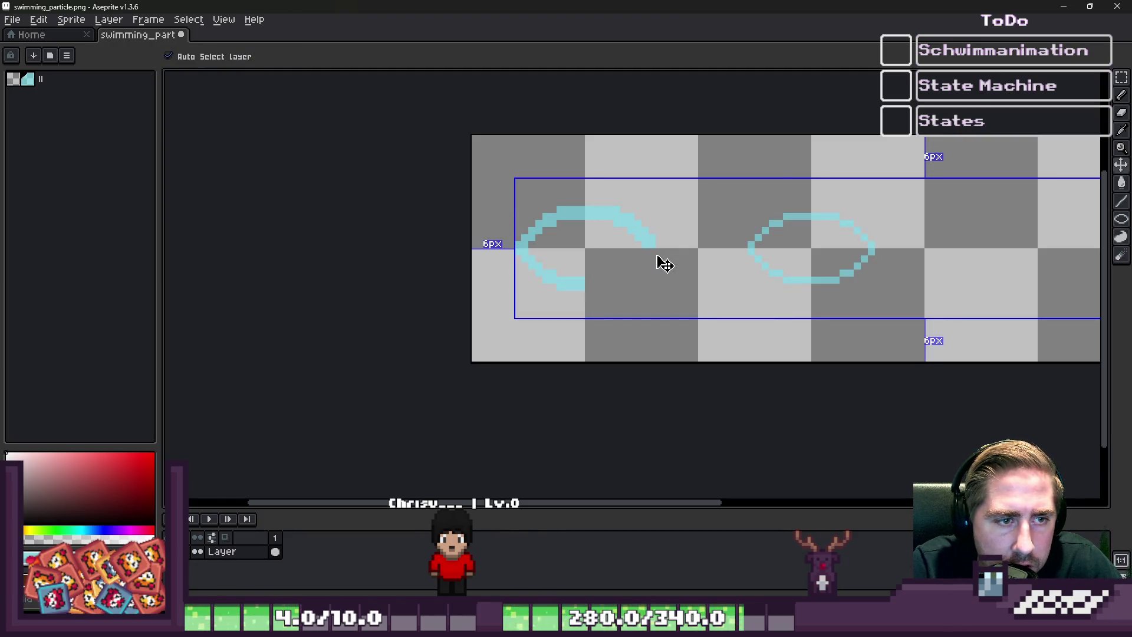
key("Right")
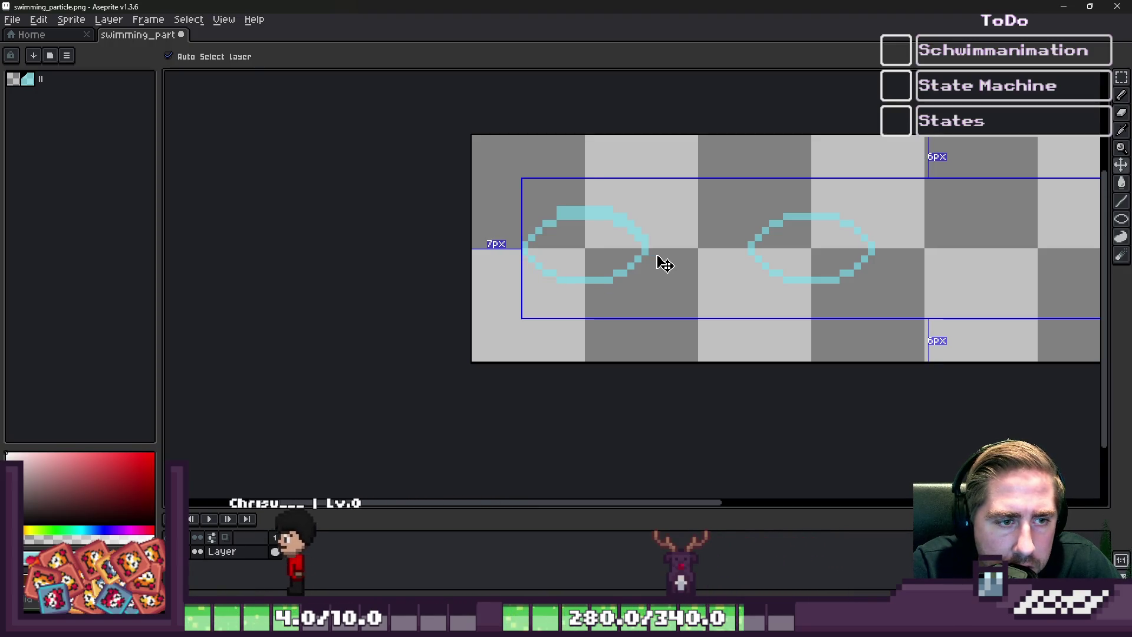
key("ctrl+z")
key("ctrl+z")
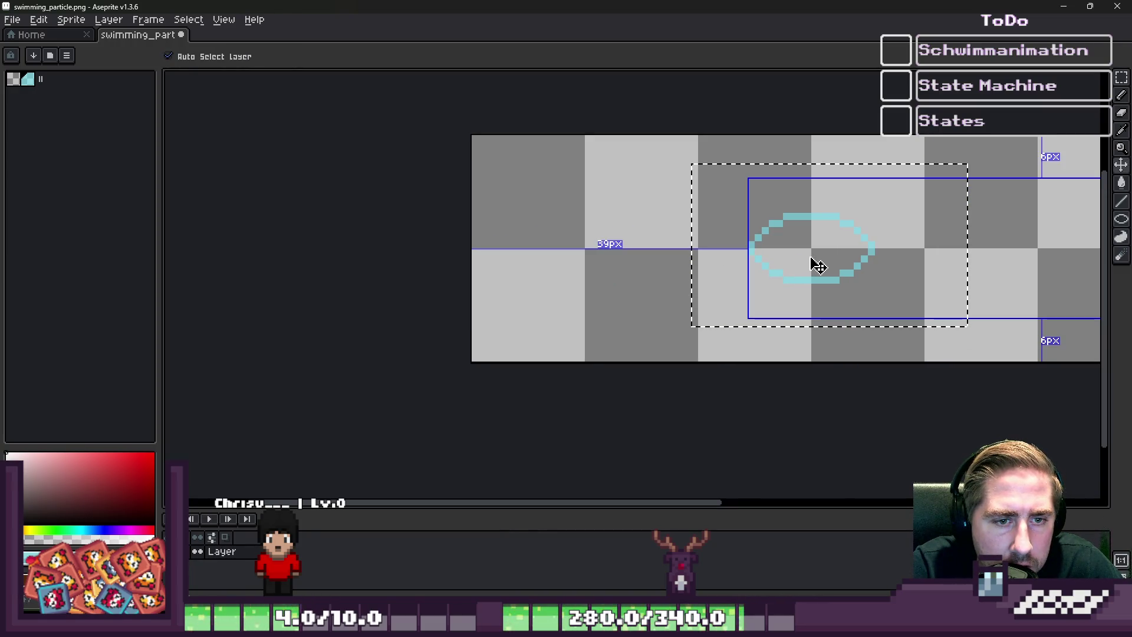
left_click_drag(819, 266, 611, 268)
key("ctrl+z")
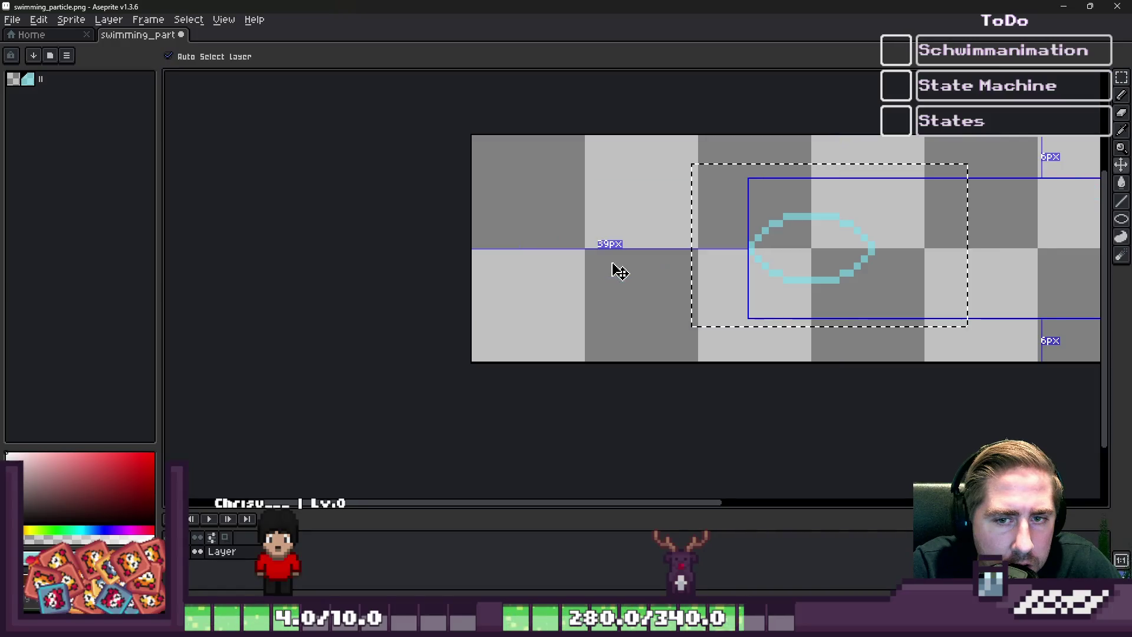
key("ctrl+d")
Move the thin cyan ring to the canvas's left part and keep it there after comparing with undo
key("m")
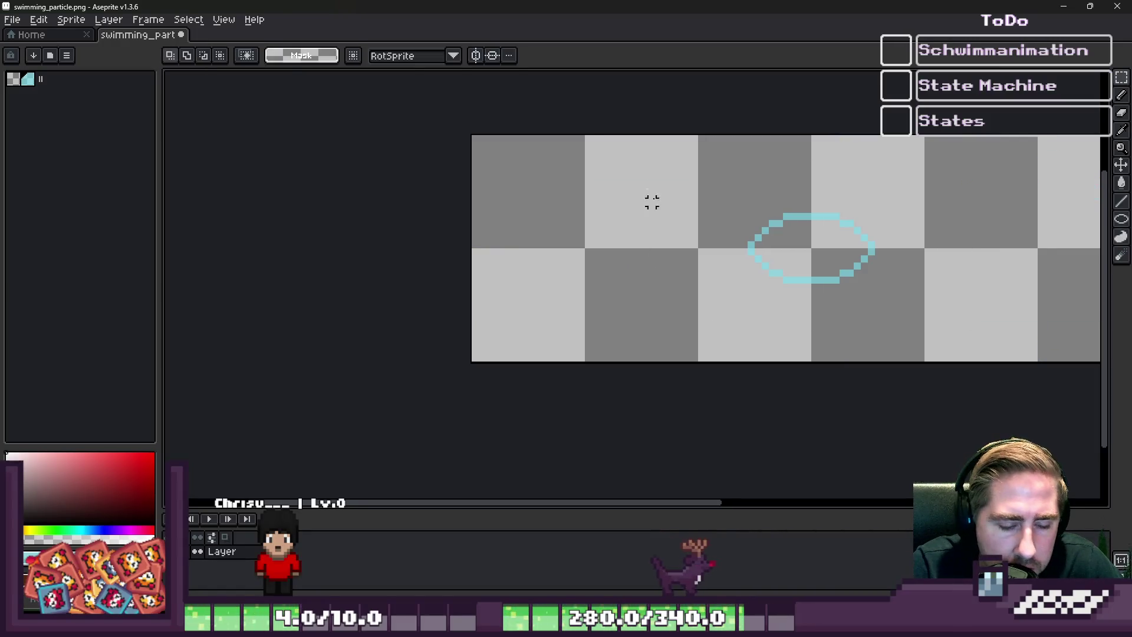
left_click_drag(668, 161, 1061, 363)
left_click_drag(877, 286, 671, 300)
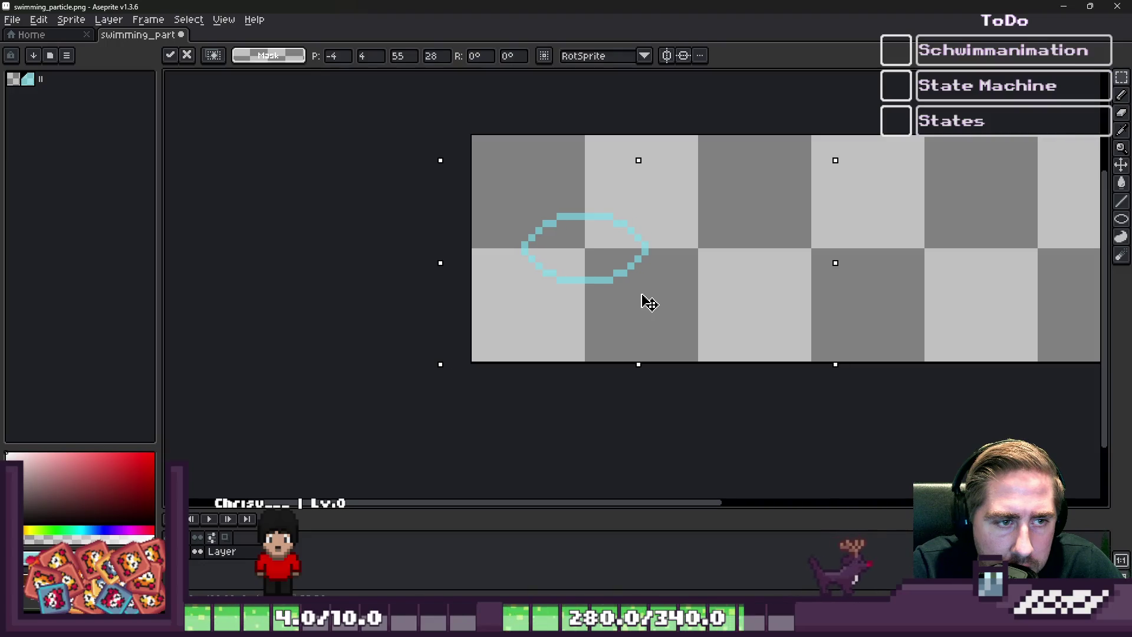
key("Return")
key("ctrl+d")
scroll(834, 256, "up", 1)
key("ctrl+z")
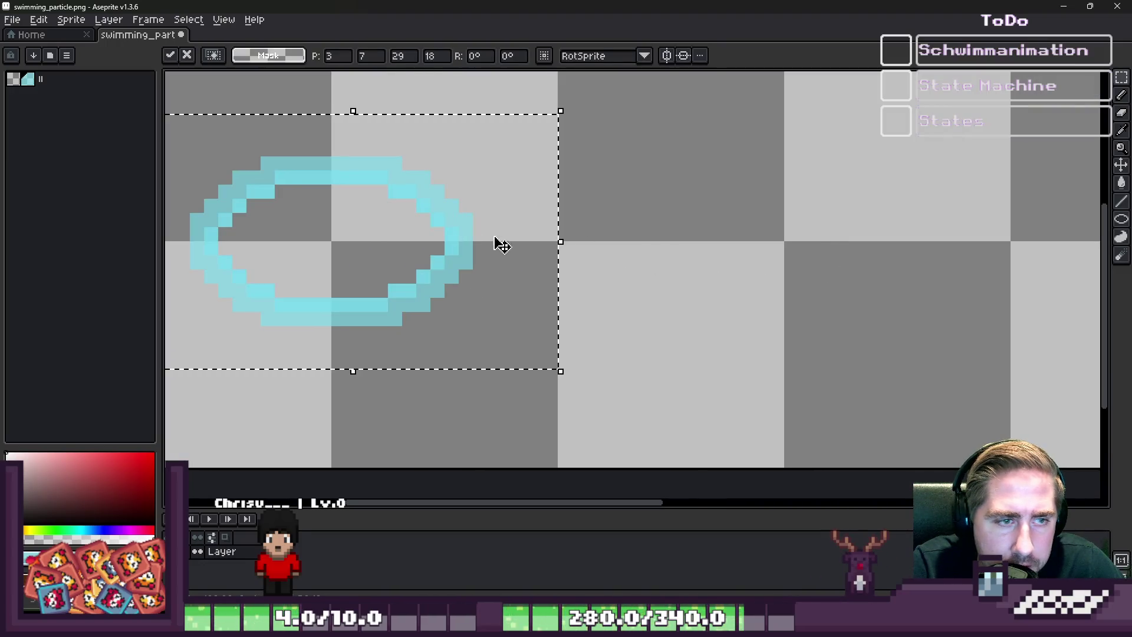
key("ctrl+z")
key("ctrl+y")
key("ctrl+y")
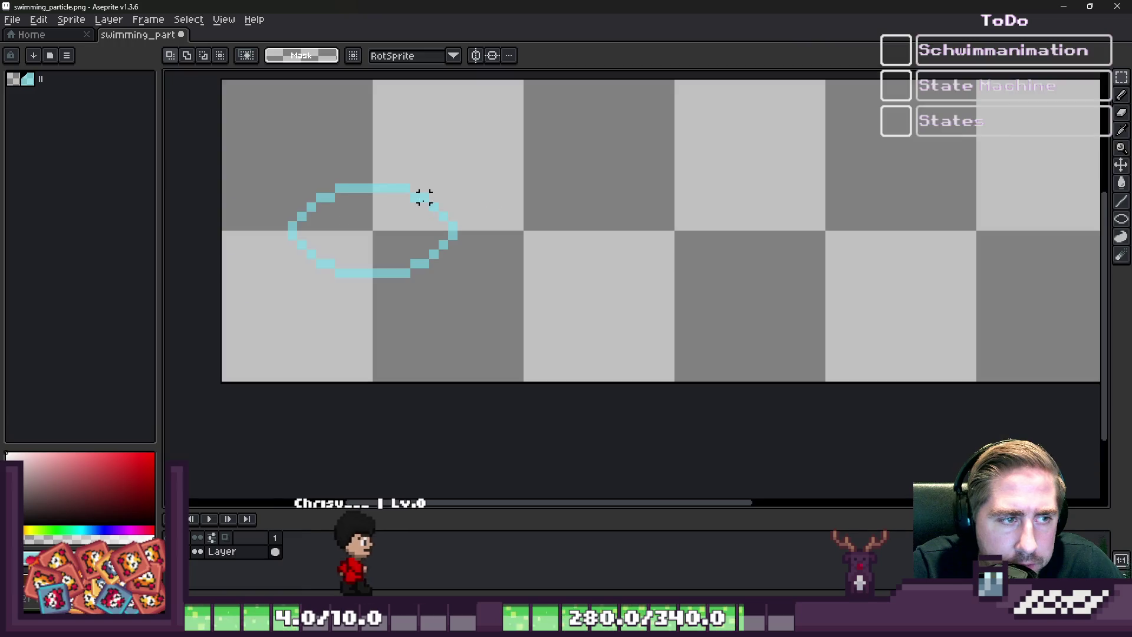
Measure the moved ring with a vertical strip and a horizontal band selection, then deselect
scroll(453, 210, "down", 1)
left_click(1123, 218)
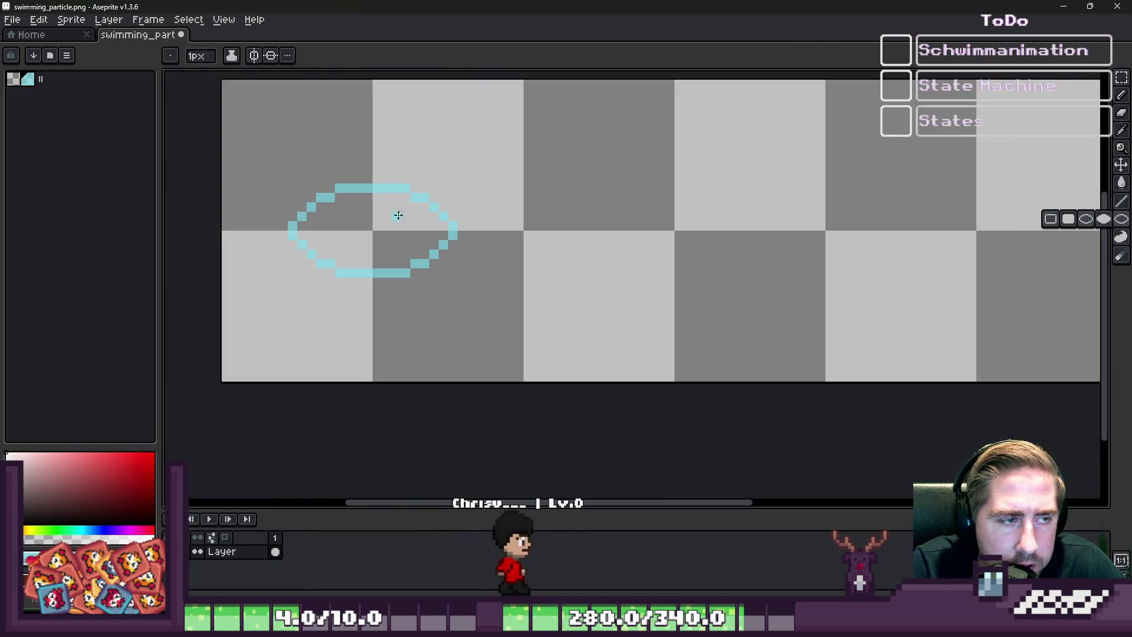
scroll(395, 202, "up", 1)
key("m")
left_click_drag(360, 159, 362, 345)
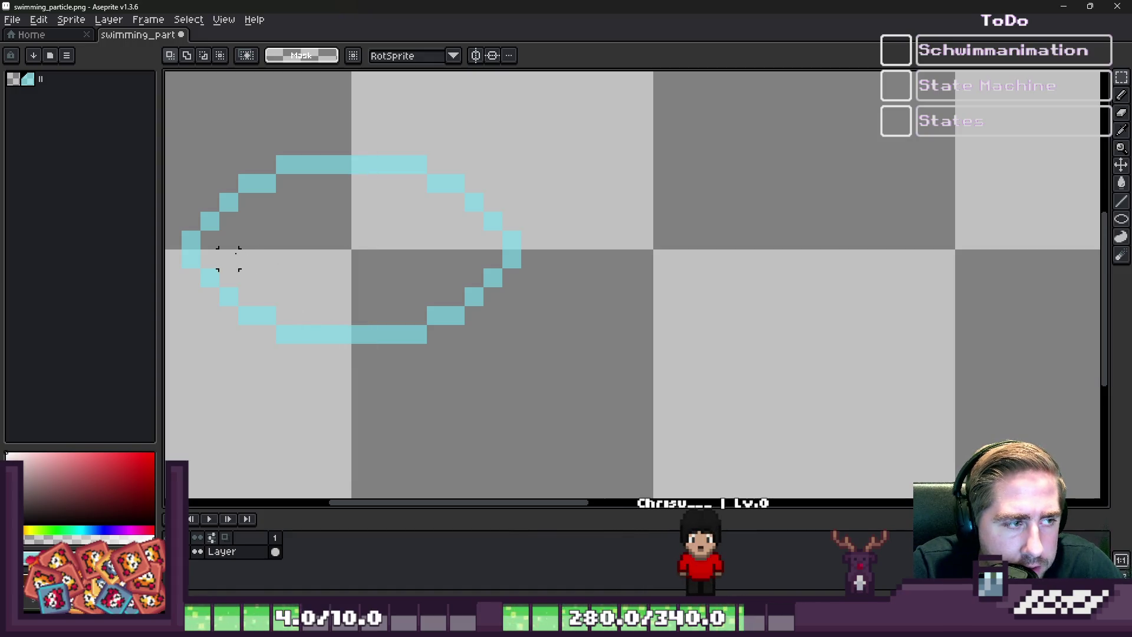
left_click_drag(203, 240, 521, 240)
scroll(678, 283, "down", 2)
key("ctrl+d")
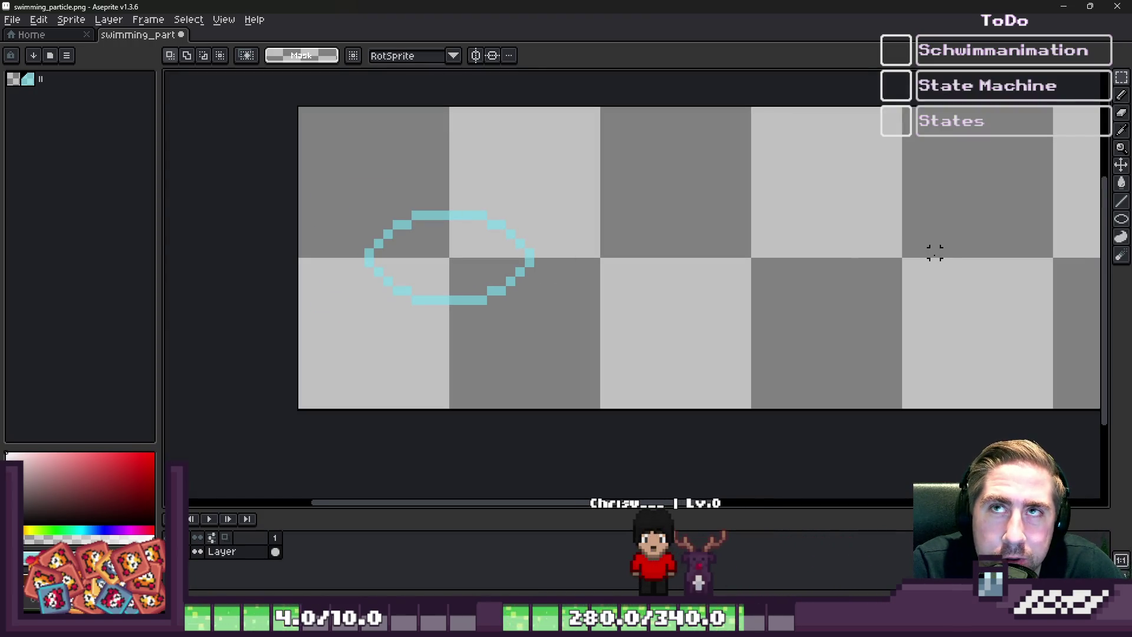
Draw a test cyan pixel right of the ring and switch to the Ellipse tool
key("b")
left_click(727, 242)
scroll(723, 240, "up", 1)
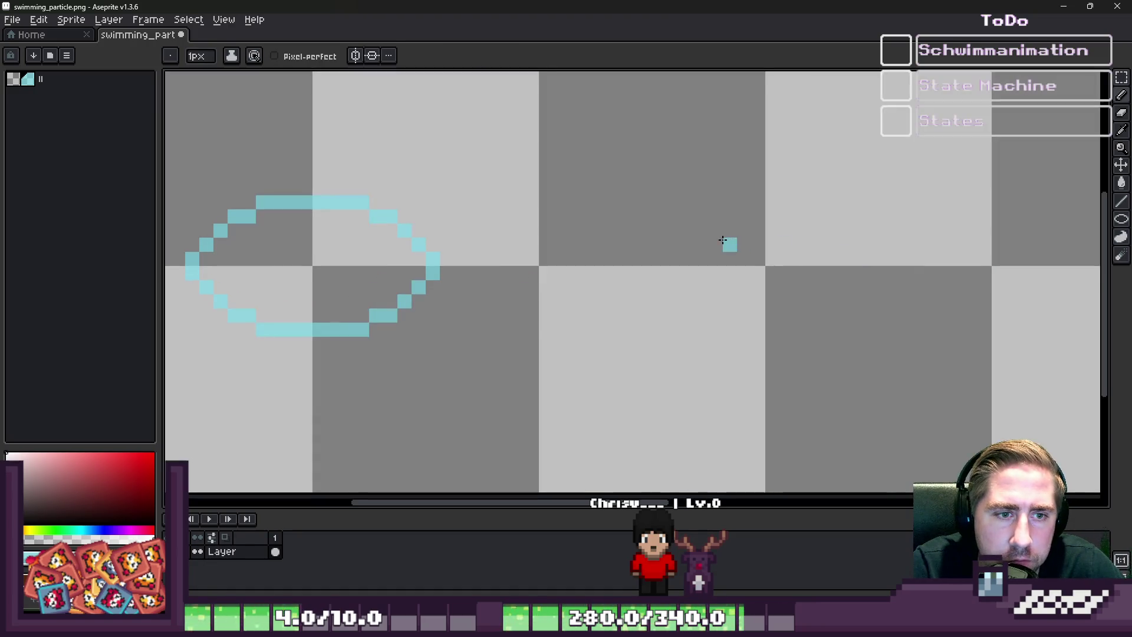
left_click(1119, 228)
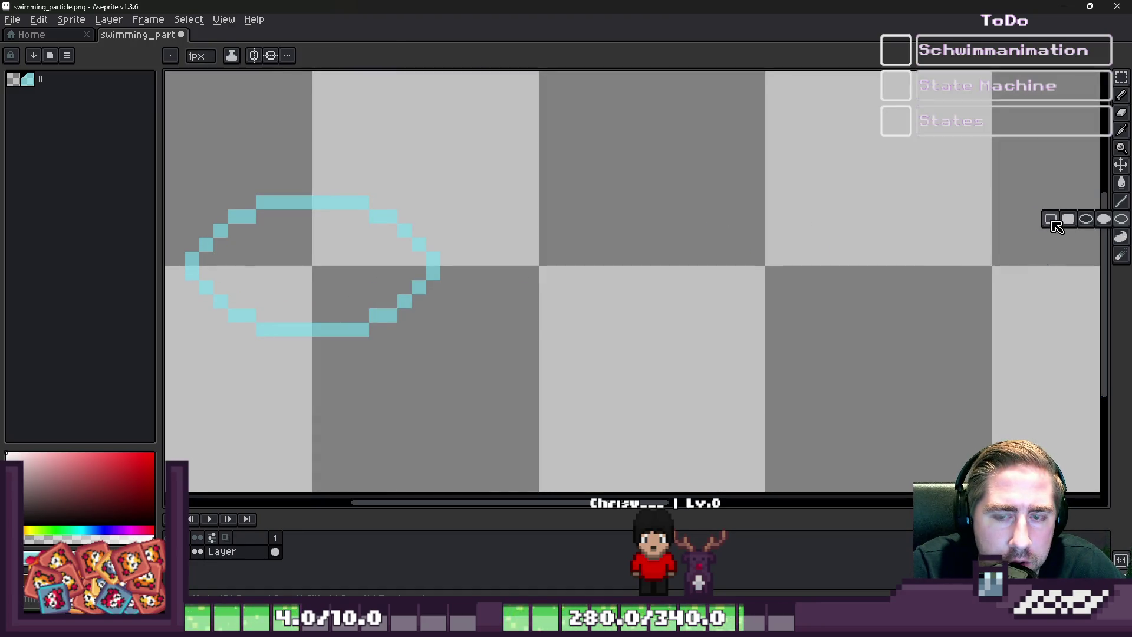
left_click(1051, 218)
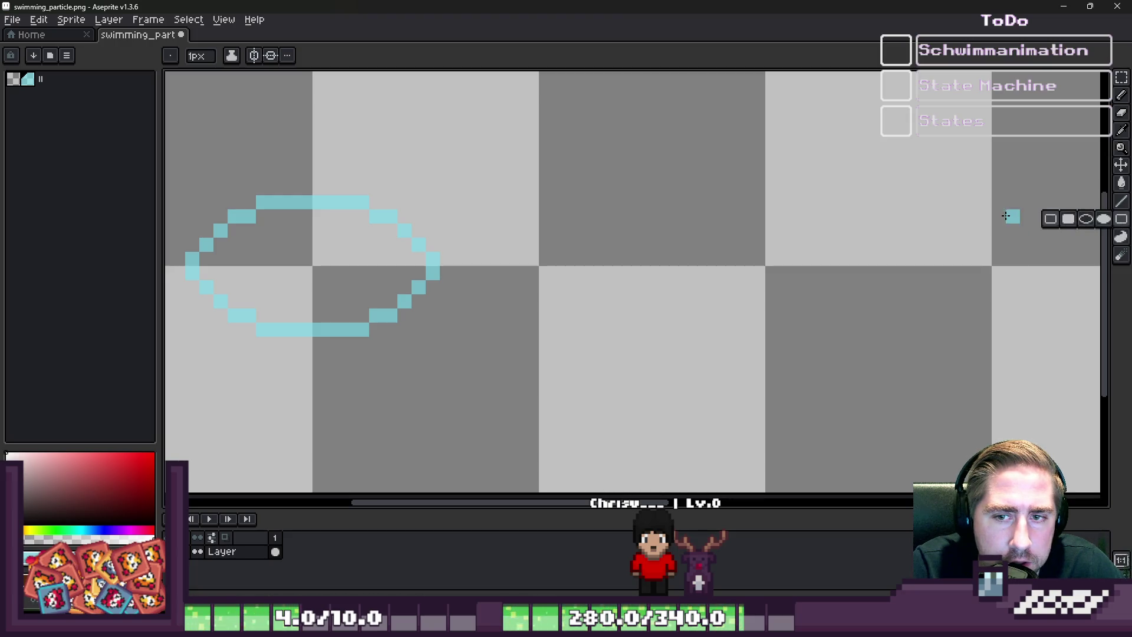
left_click(1087, 220)
scroll(632, 248, "down", 2)
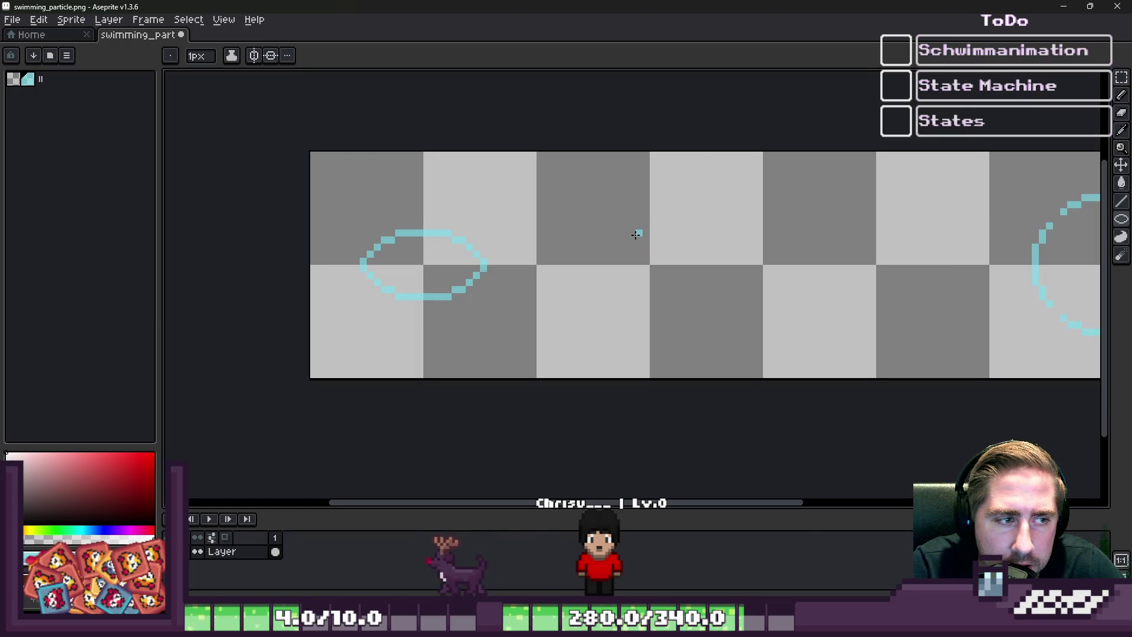
Measure the ring's width and middle, then shift its right half one pixel right
scroll(297, 290, "up", 2)
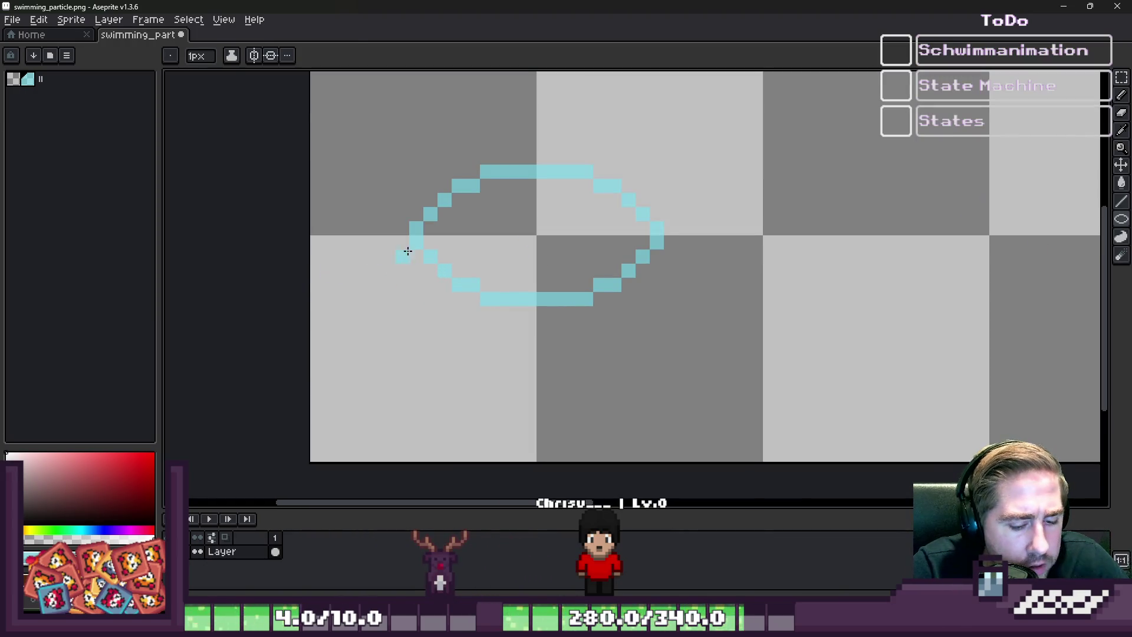
key("m")
left_click_drag(416, 242, 665, 242)
left_click_drag(529, 171, 530, 302)
scroll(543, 271, "up", 1)
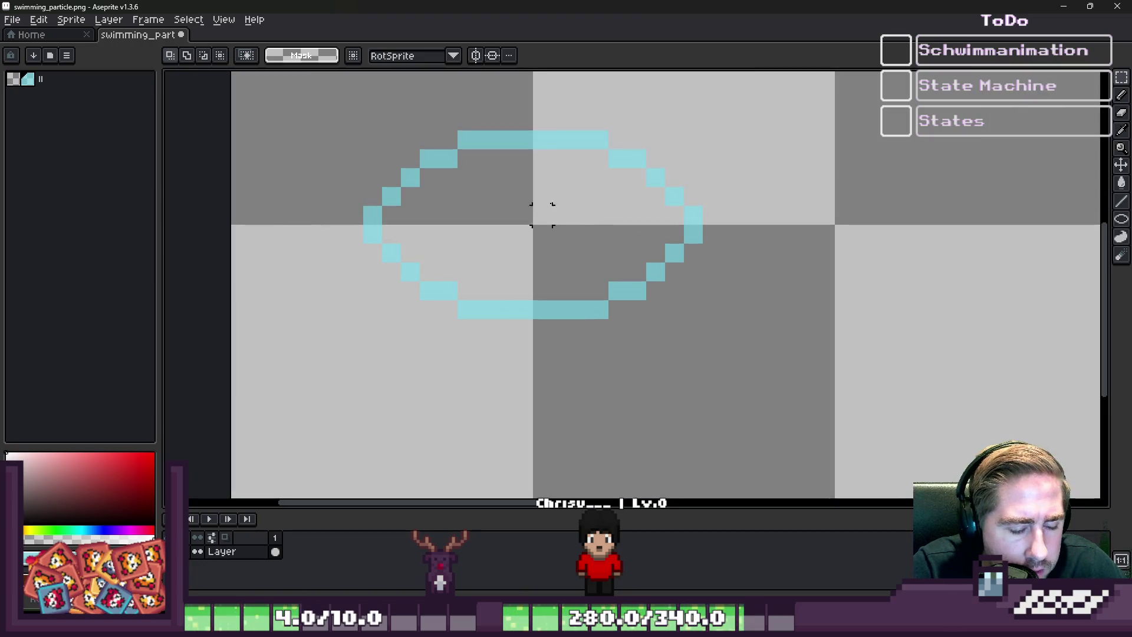
left_click_drag(537, 124, 696, 328)
key("Right")
key("ctrl+d")
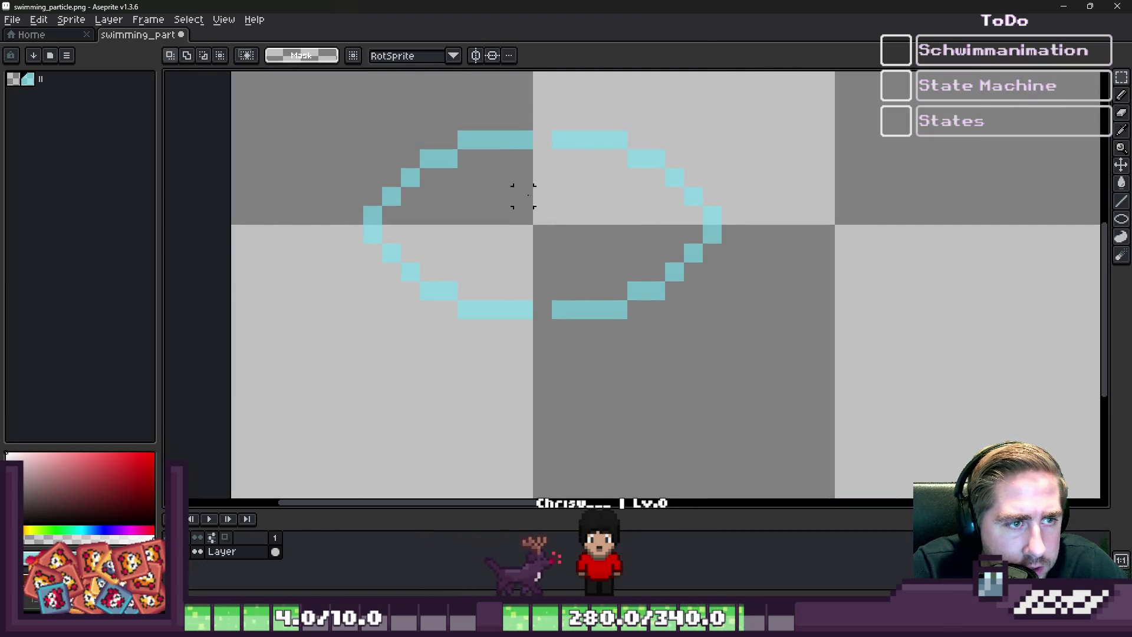
Pencil the gaps in the ellipse's top and bottom rows and nudge its right half one pixel right
key("i")
key("b")
left_click(541, 139)
left_click(544, 309)
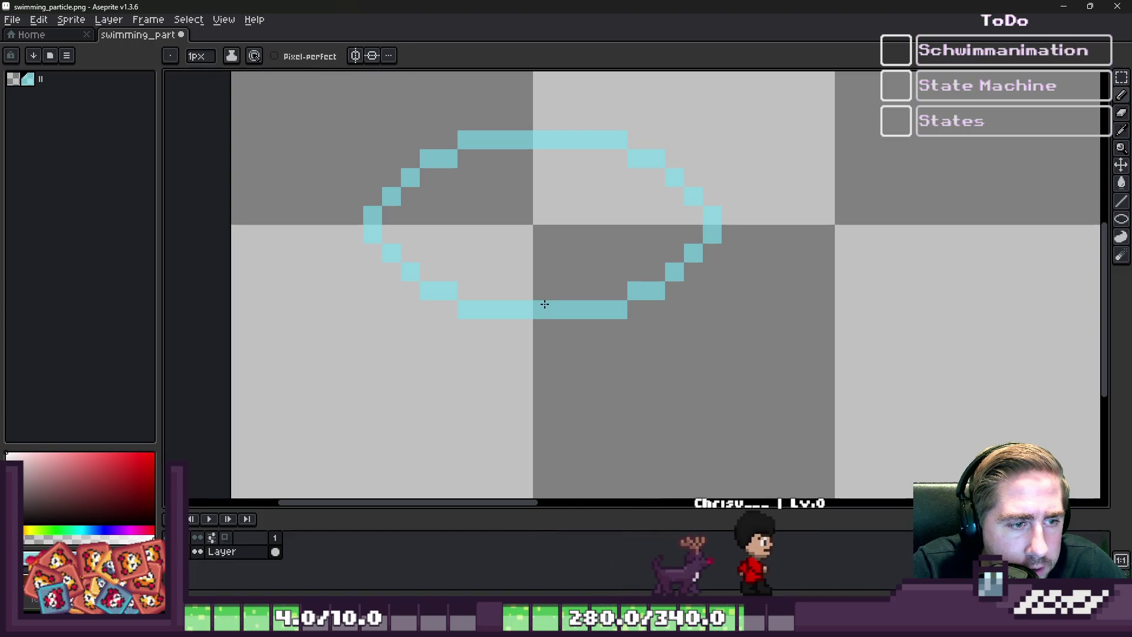
key("m")
left_click_drag(532, 92, 723, 340)
key("Right")
key("ctrl+d")
key("b")
left_click(541, 142)
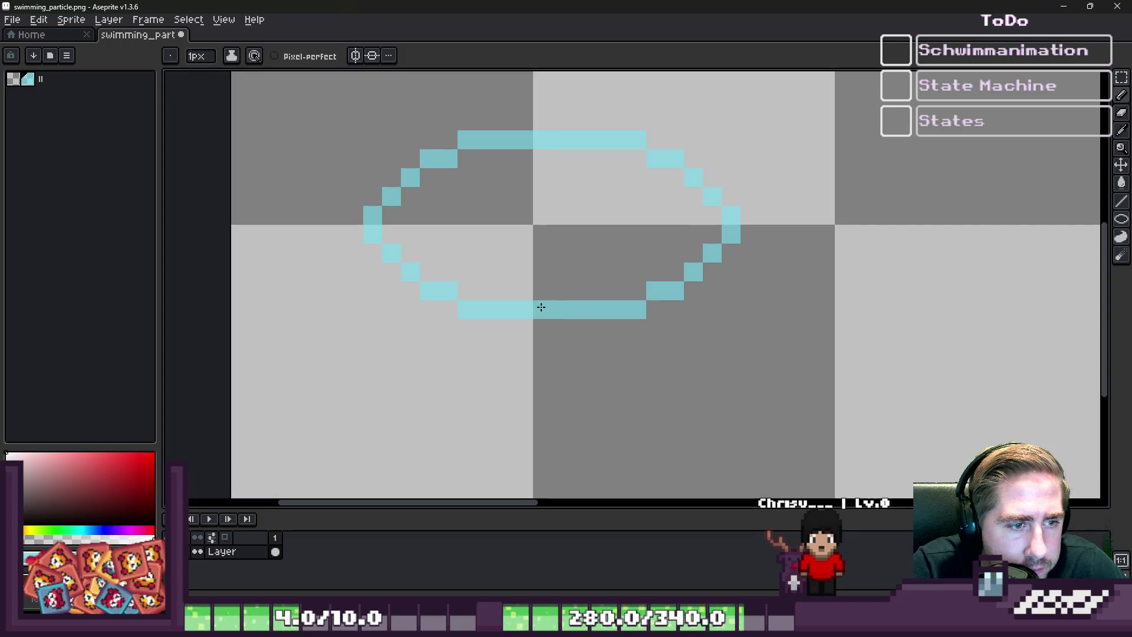
Move the whole ellipse one pixel left, then switch to the Ellipse tool (U)
key("m")
left_click_drag(373, 213, 733, 222)
key("ctrl+d")
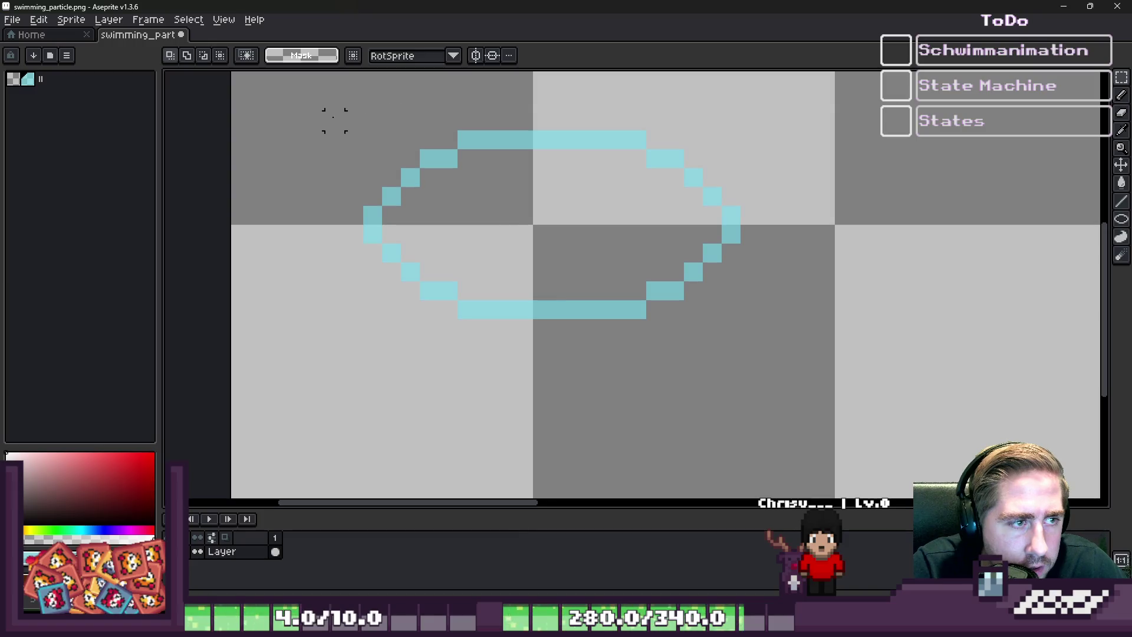
left_click_drag(333, 117, 770, 351)
left_click_drag(672, 306, 635, 300)
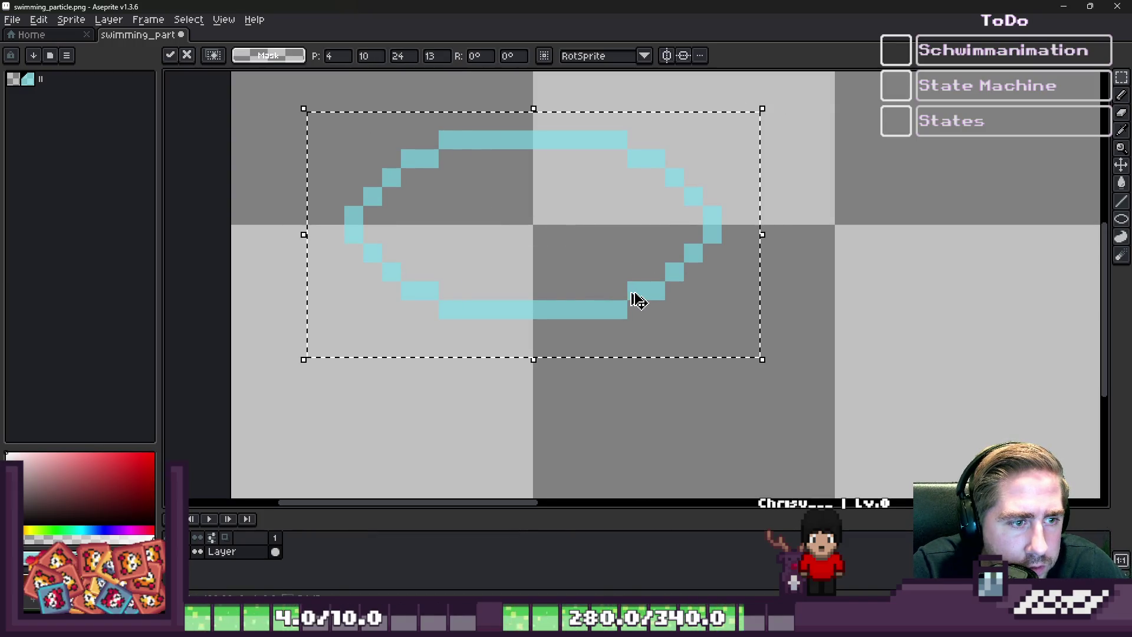
scroll(639, 301, "down", 3)
scroll(549, 255, "up", 1)
key("b")
scroll(1026, 273, "down", 1)
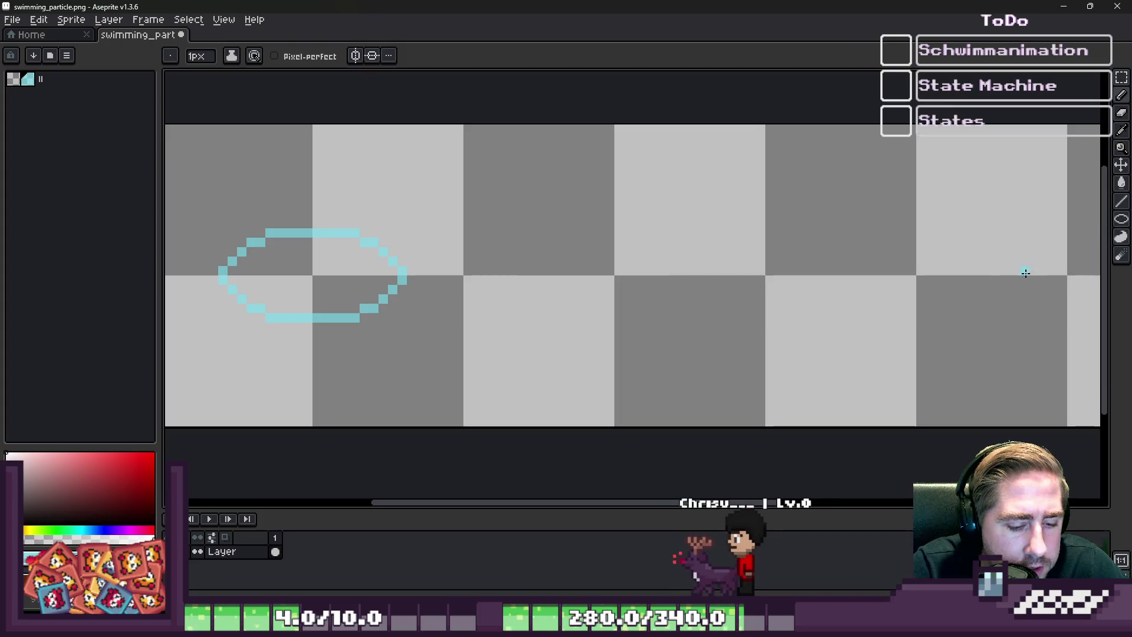
key("u")
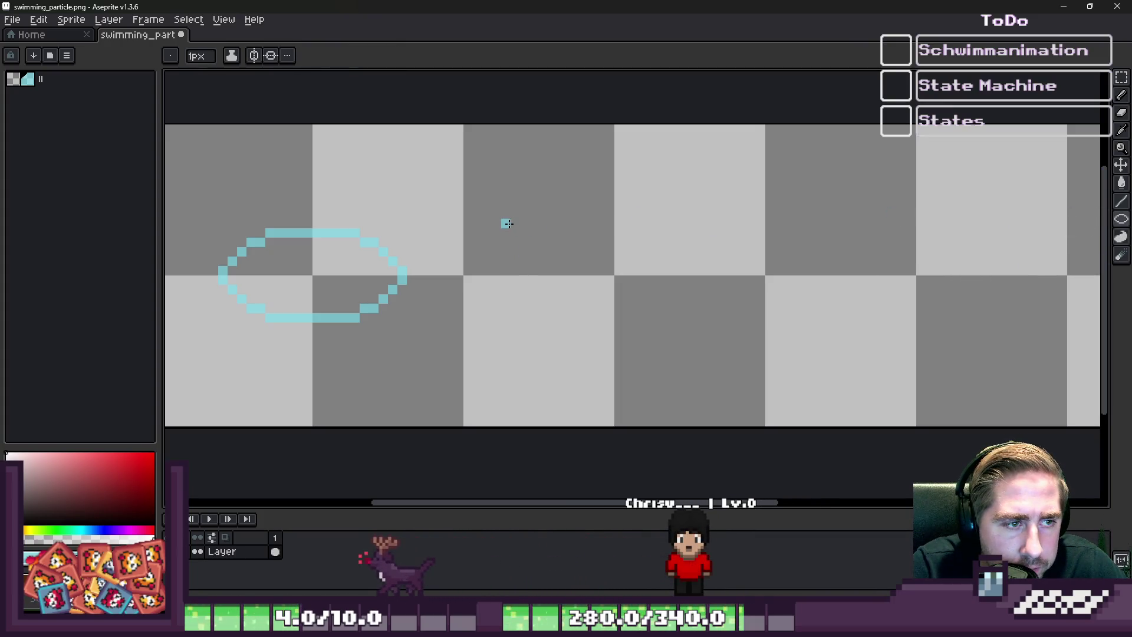
Draw a larger ellipse beside the first and raise its lower half by one pixel
mouse_move(496, 206)
left_mouse_down()
mouse_move(653, 273)
mouse_move(719, 345)
mouse_move(734, 345)
left_mouse_up()
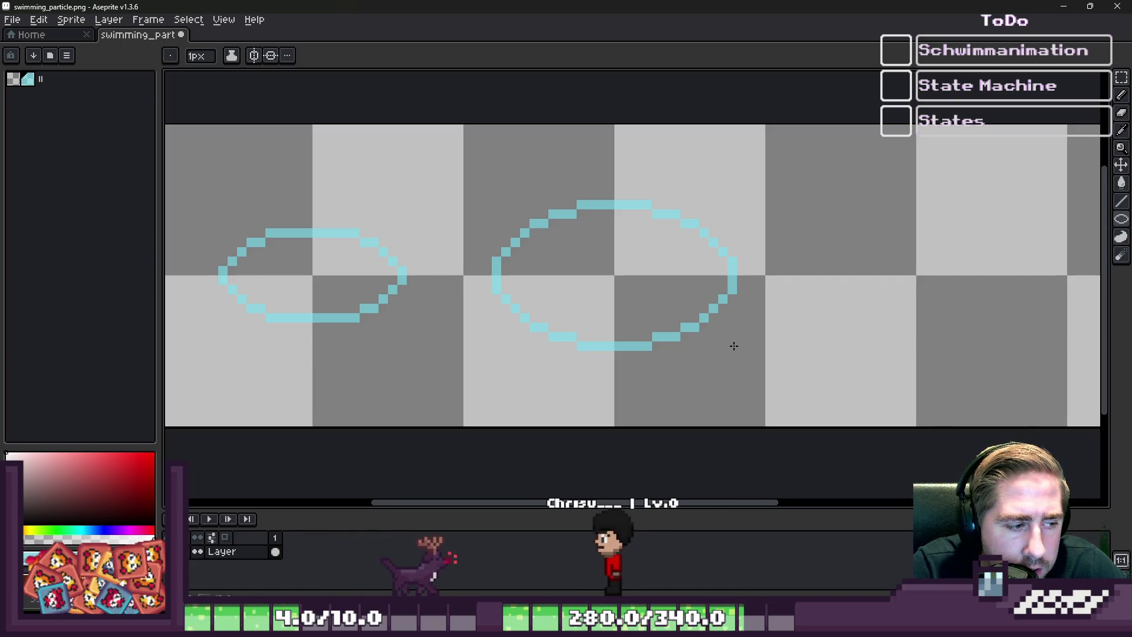
mouse_move(734, 346)
left_mouse_down()
mouse_move(729, 384)
mouse_move(721, 374)
mouse_move(751, 377)
mouse_move(745, 366)
mouse_move(748, 387)
mouse_move(733, 386)
left_mouse_up()
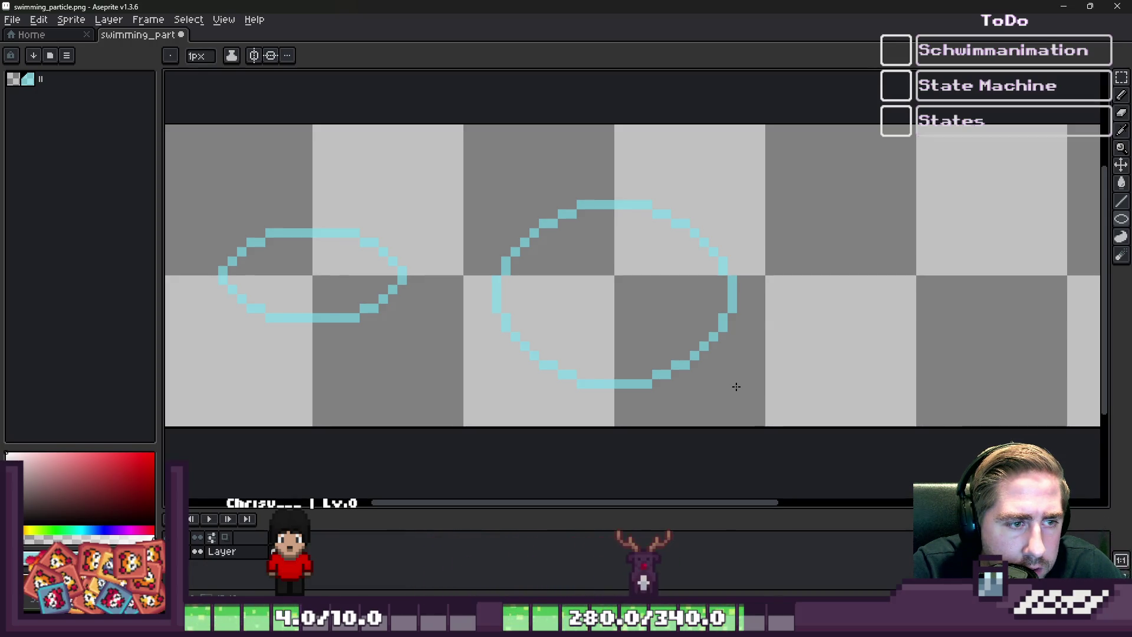
mouse_move(736, 385)
left_mouse_down()
mouse_move(727, 320)
mouse_move(731, 334)
left_mouse_up()
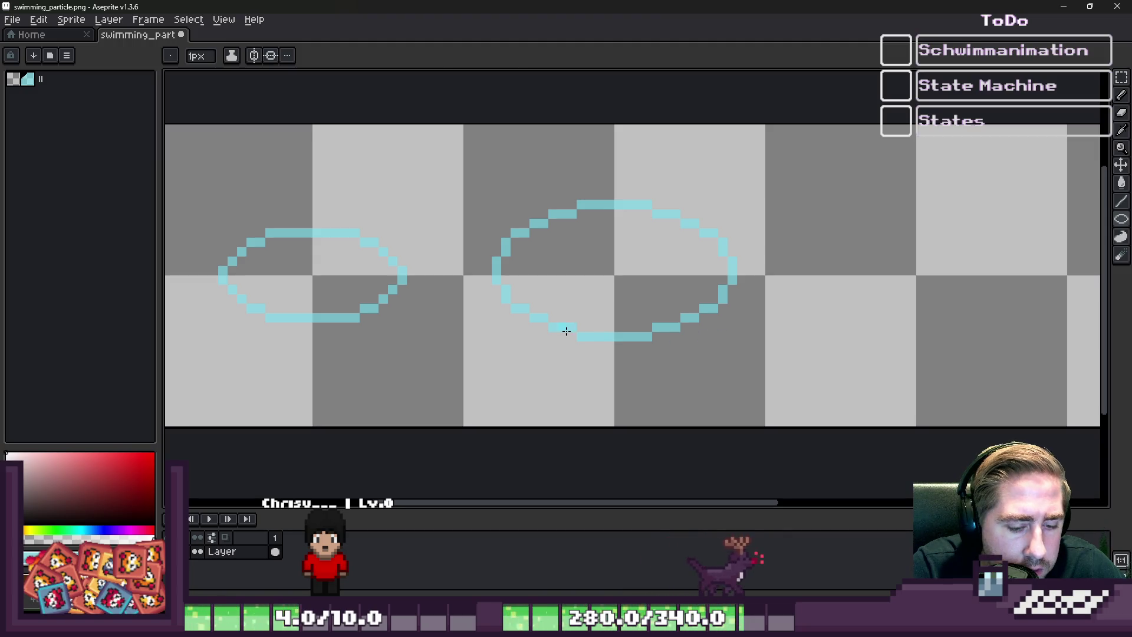
key("m")
scroll(470, 278, "up", 2)
mouse_move(480, 252)
left_mouse_down()
mouse_move(910, 252)
mouse_move(910, 281)
mouse_move(526, 361)
mouse_move(450, 417)
left_mouse_up()
left_click_drag(543, 354, 560, 329)
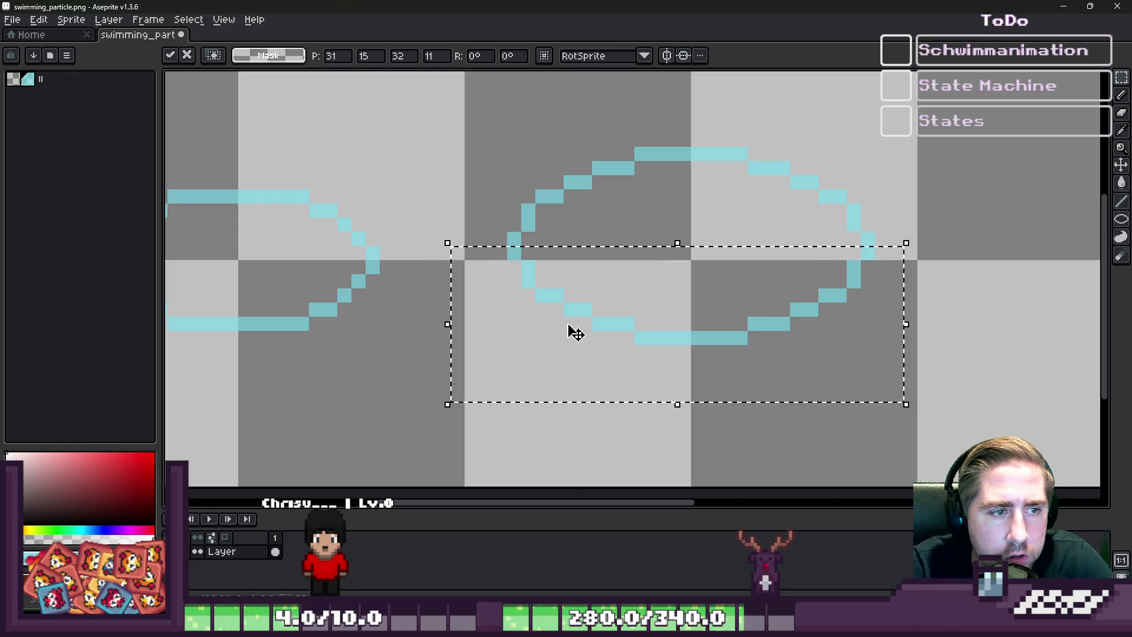
key("ctrl+d")
Erase the stray right-hand ellipse
left_click_drag(450, 119, 906, 404)
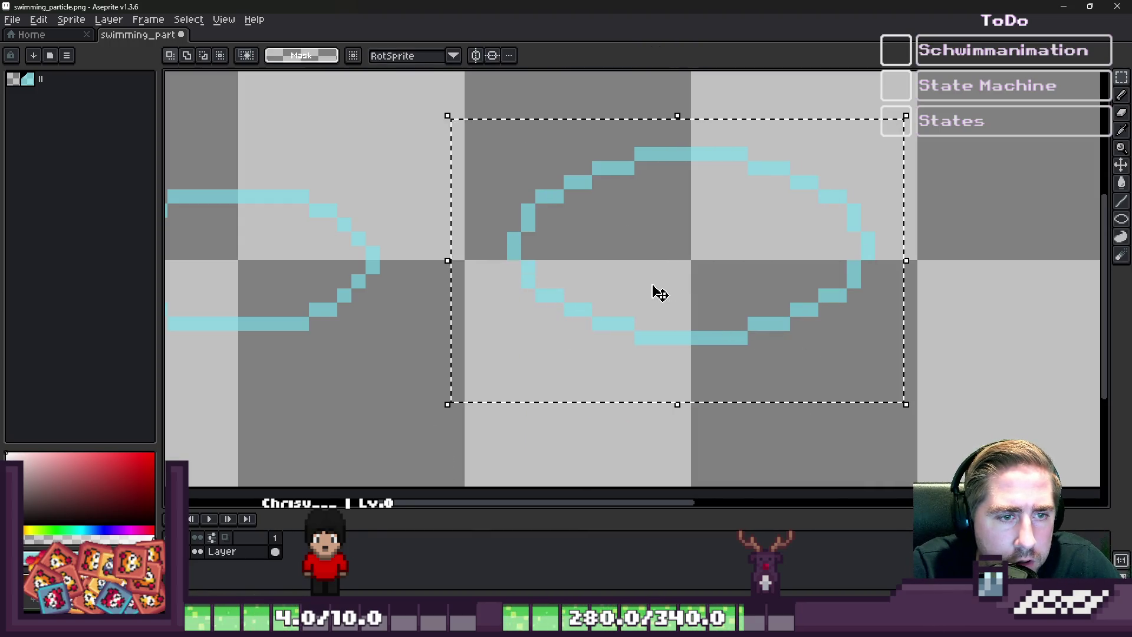
scroll(653, 302, "down", 4)
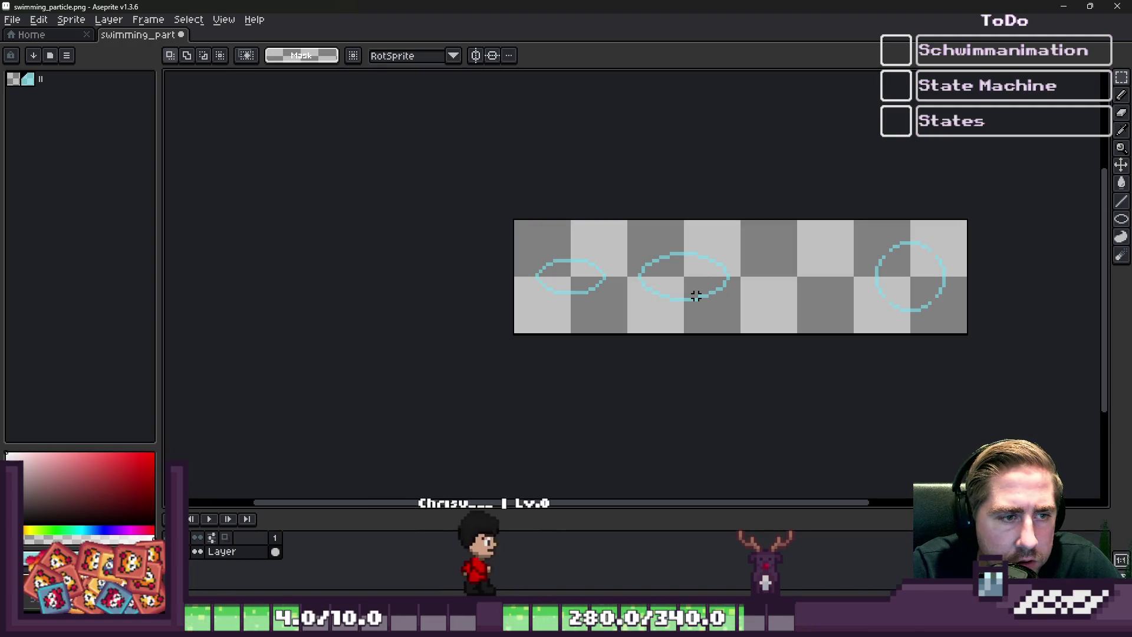
scroll(785, 268, "up", 2)
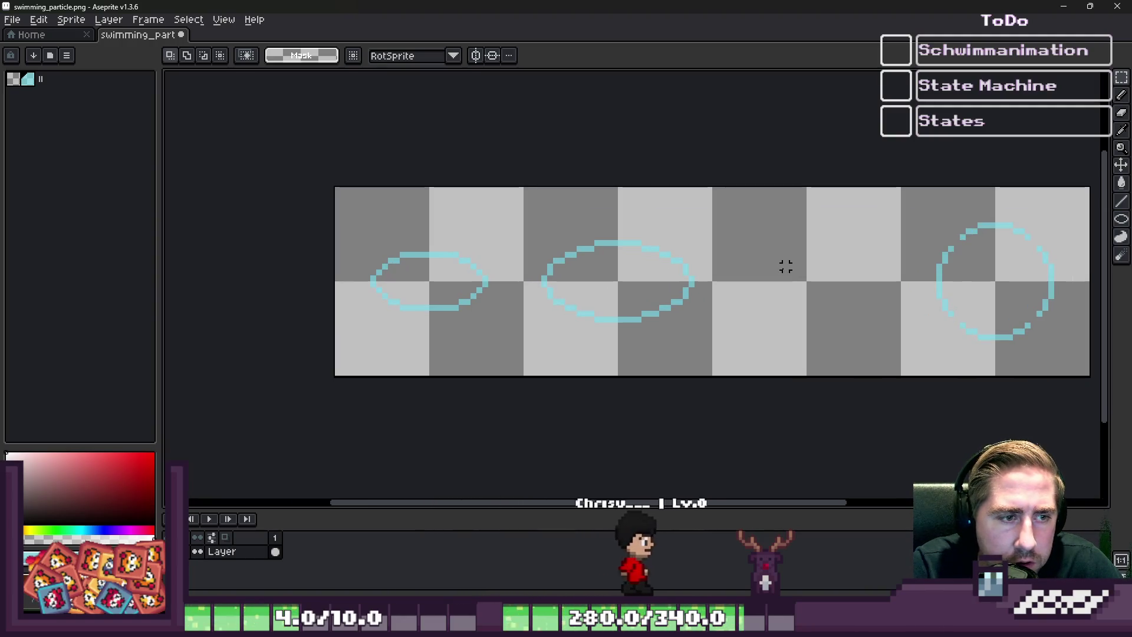
scroll(502, 260, "up", 1)
scroll(378, 189, "down", 1)
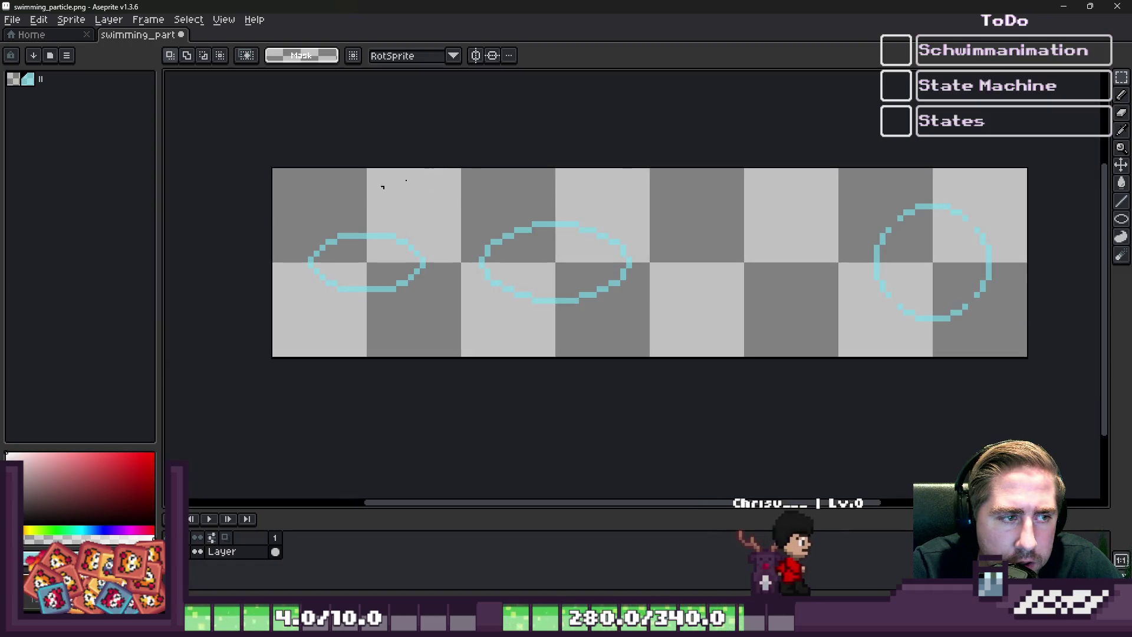
mouse_move(792, 168)
left_mouse_down()
mouse_move(955, 349)
mouse_move(1030, 358)
left_mouse_up()
key("Delete")
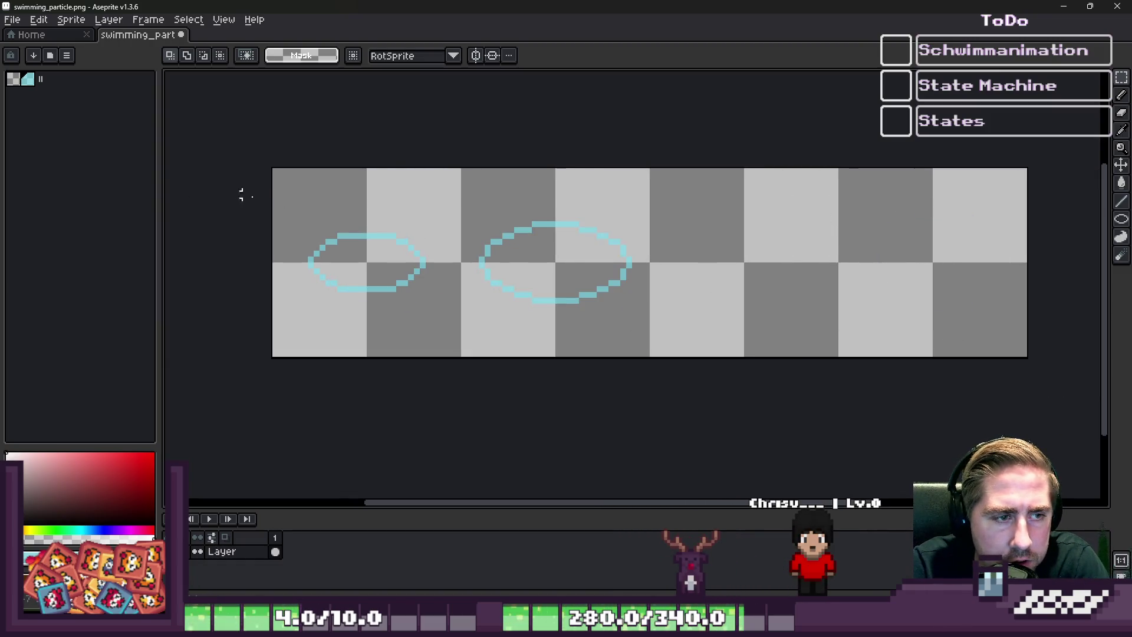
Shift both remaining ellipses right and drag out a third ellipse beside them
left_click_drag(241, 195, 780, 352)
left_click_drag(505, 296, 696, 288)
left_click(859, 259)
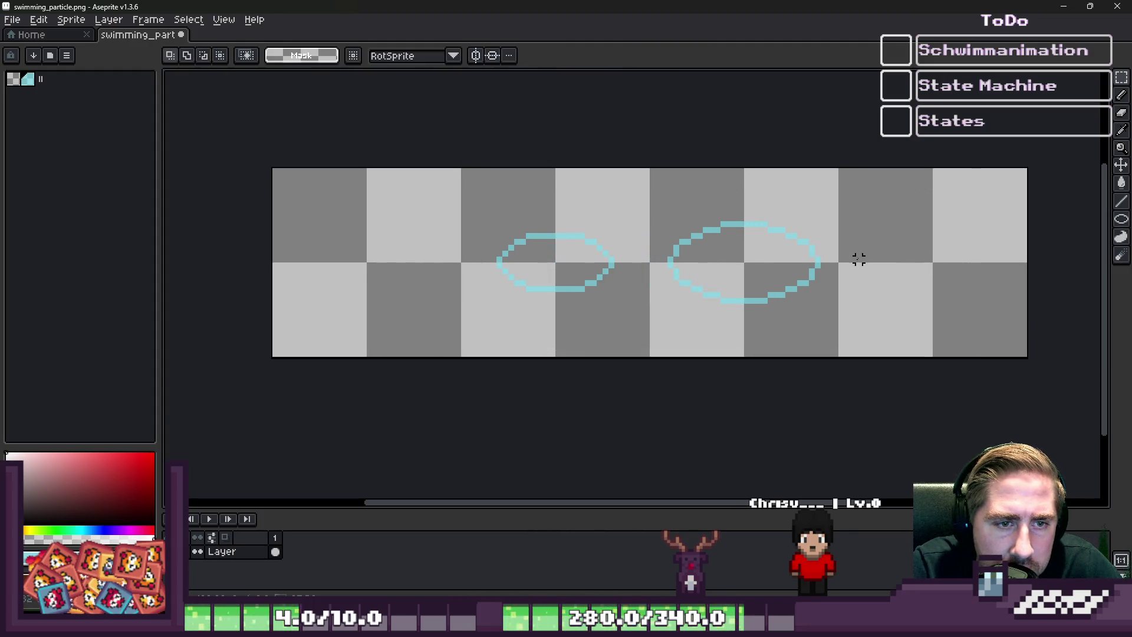
scroll(607, 257, "up", 2)
scroll(529, 223, "down", 1)
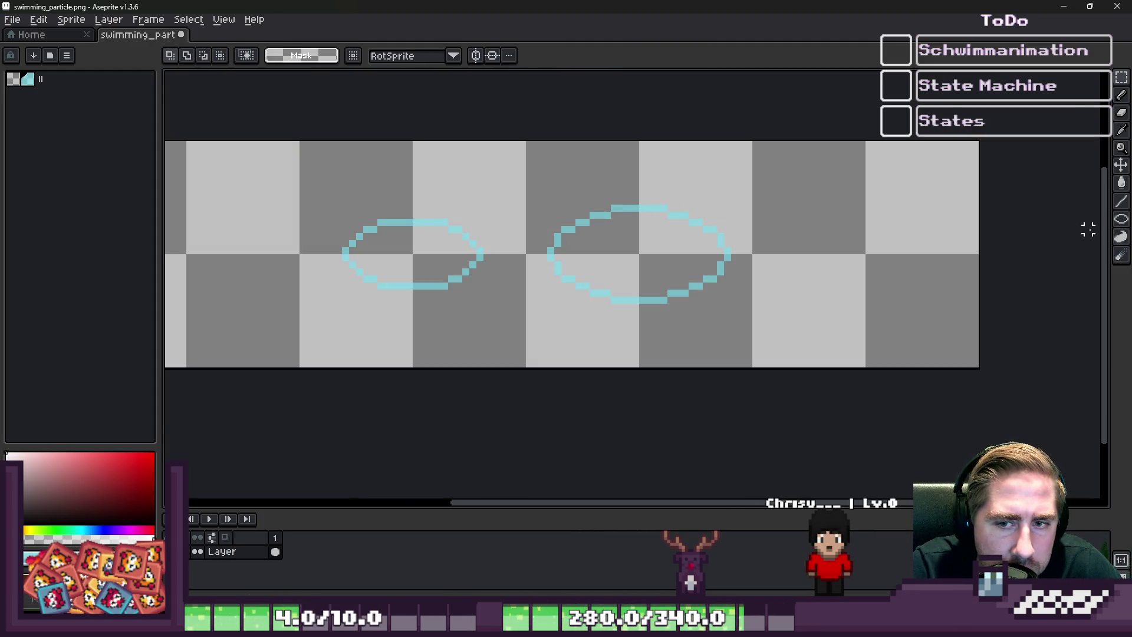
left_click(1121, 222)
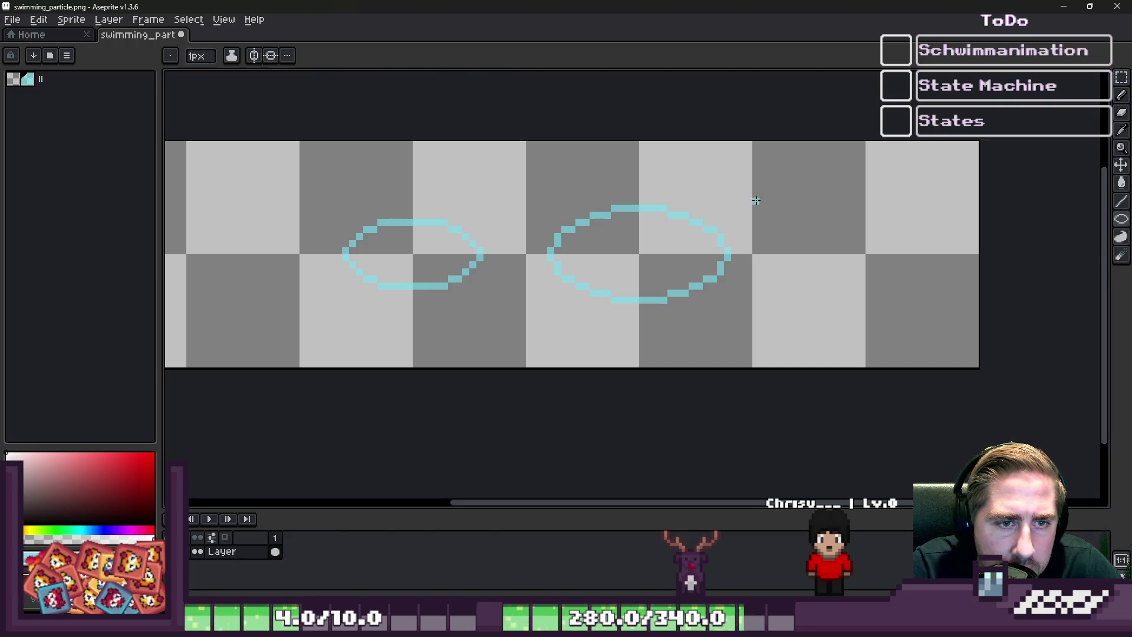
left_click_drag(757, 193, 975, 307)
Replace the oversized third ellipse with a slightly smaller one right of the second
key("ctrl")
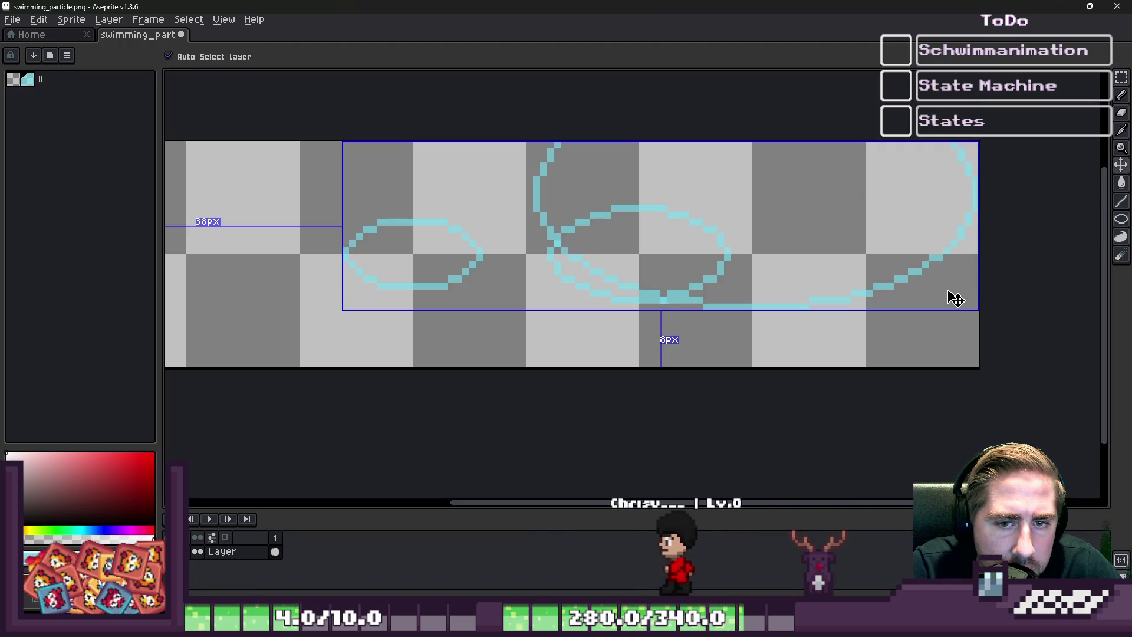
key("ctrl+z")
mouse_move(754, 192)
left_mouse_down()
mouse_move(979, 322)
mouse_move(977, 308)
left_mouse_up()
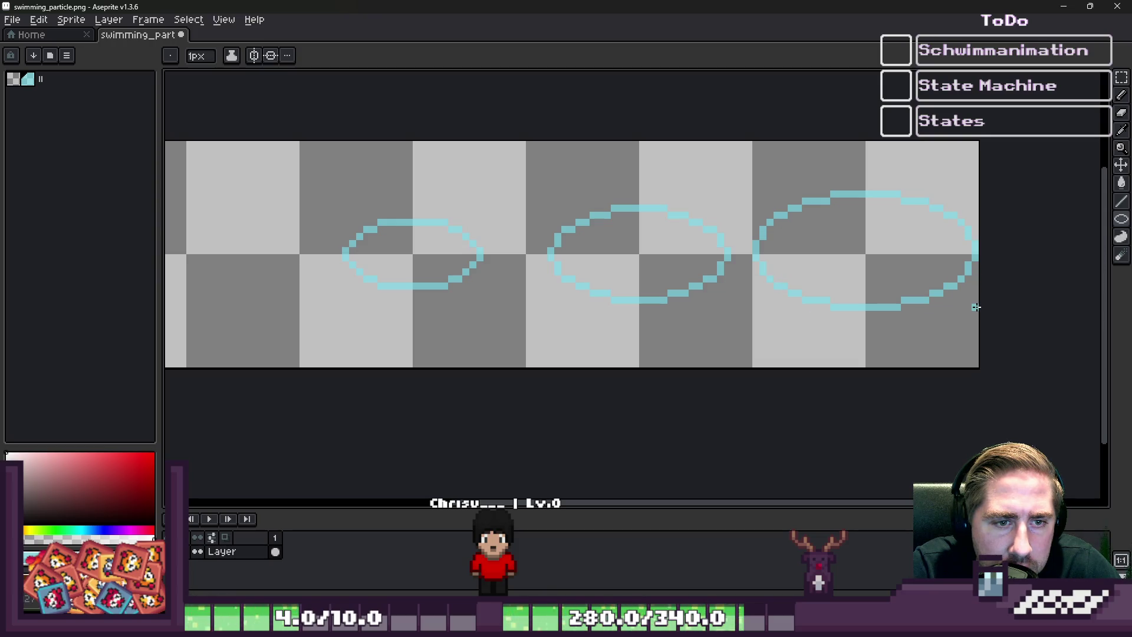
Delete a one-pixel row across the third ellipse and select its lower part
scroll(981, 268, "up", 1)
key("m")
left_click_drag(530, 228, 1032, 229)
key("Delete")
key("ctrl+d")
left_click_drag(504, 232, 980, 382)
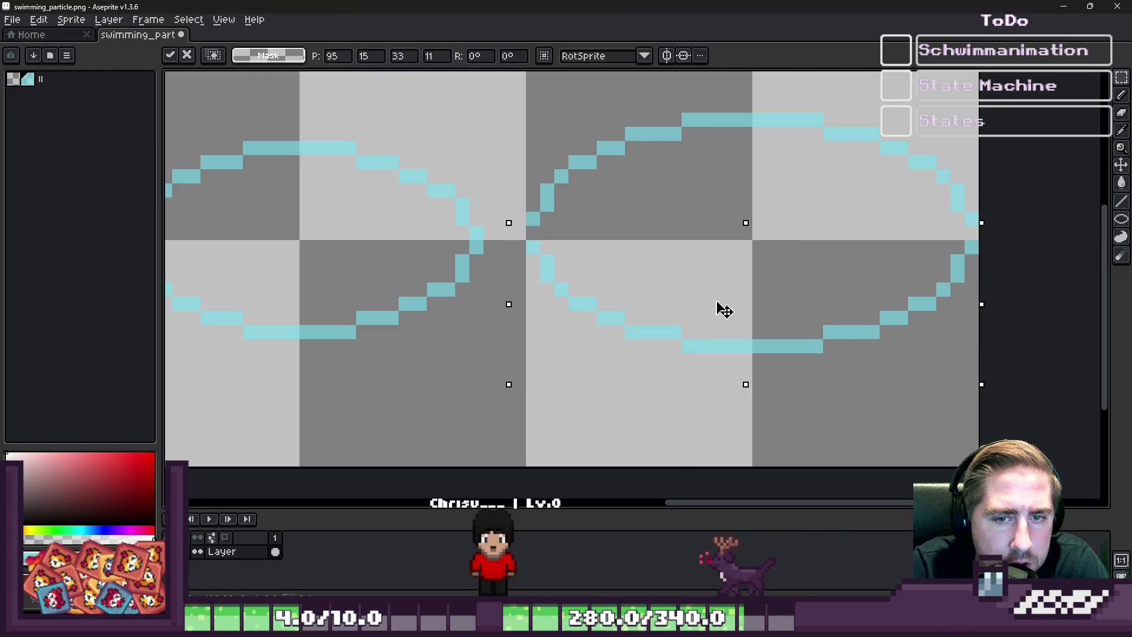
Raise the third ellipse's lower part one pixel and shift the whole ellipse slightly
left_click_drag(720, 309, 723, 298)
key("Return")
mouse_move(505, 106)
left_mouse_down()
mouse_move(955, 362)
mouse_move(982, 425)
left_mouse_up()
left_click_drag(651, 227, 665, 222)
key("Return")
scroll(678, 235, "down", 1)
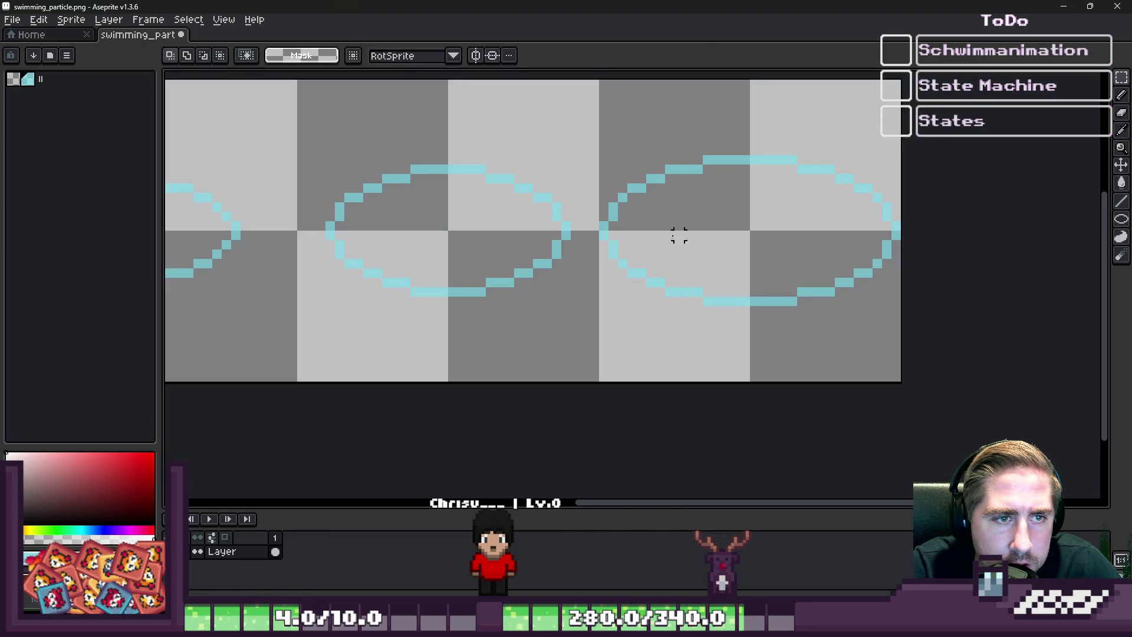
scroll(445, 311, "up", 1)
Select the third ellipse's top arc and raise it by one pixel
left_click_drag(742, 326, 877, 316)
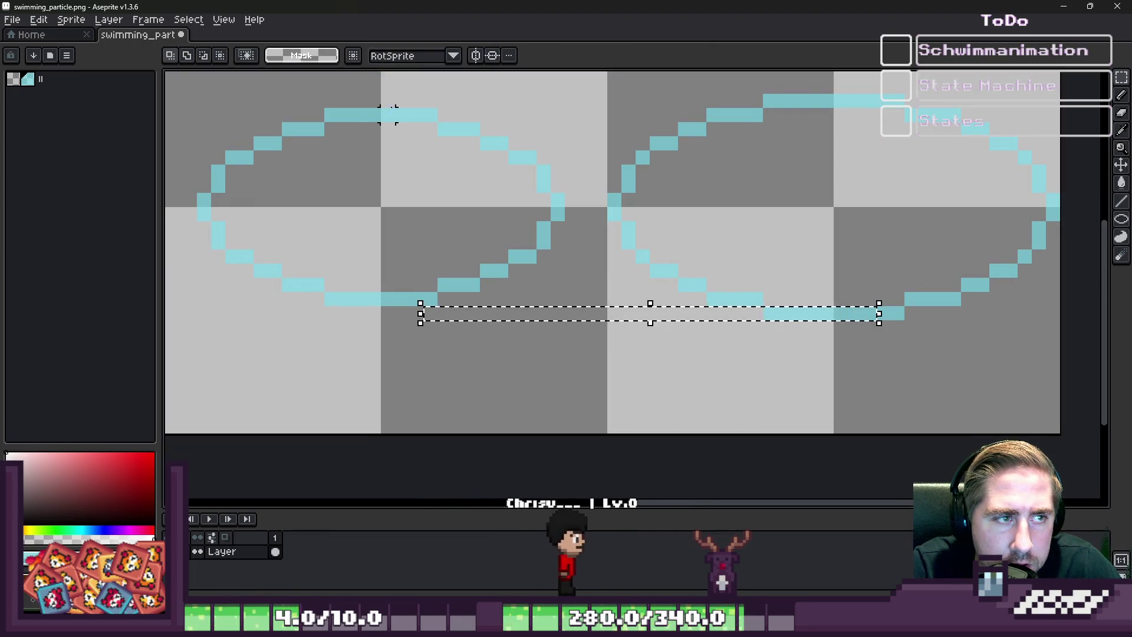
left_click_drag(378, 92, 823, 111)
key("ctrl+d")
scroll(589, 240, "down", 1)
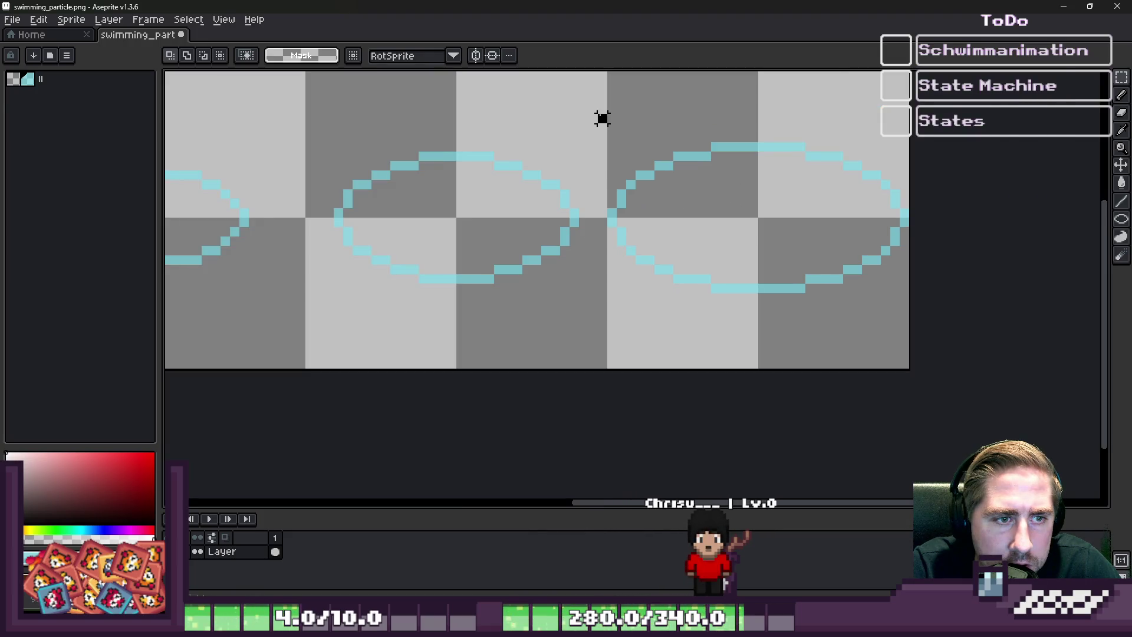
mouse_move(599, 116)
left_mouse_down()
mouse_move(822, 185)
mouse_move(923, 157)
mouse_move(920, 121)
mouse_move(940, 192)
left_mouse_up()
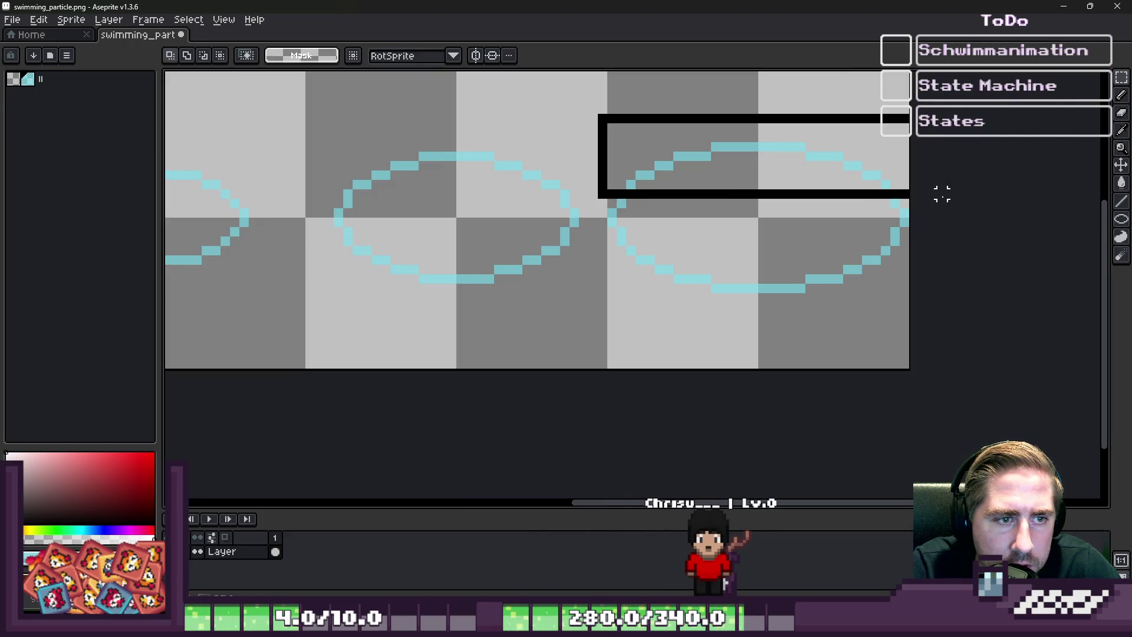
scroll(733, 172, "up", 1)
key("Up")
left_click(689, 266)
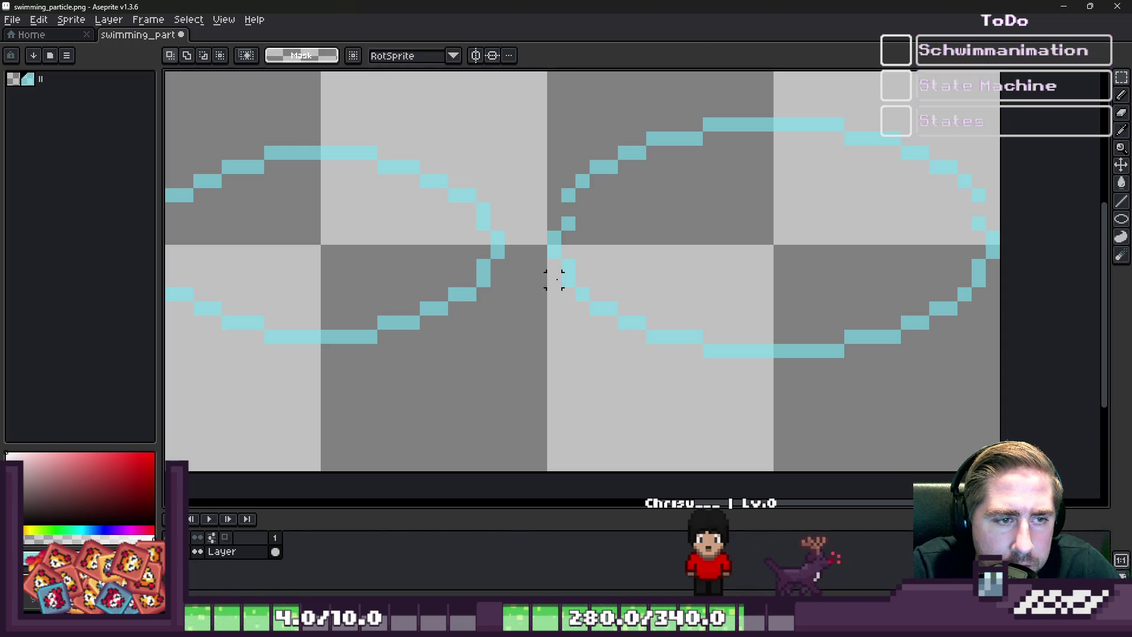
Select the third ellipse's lower half, then undo the recent arc adjustments
mouse_move(554, 281)
left_mouse_down()
mouse_move(893, 392)
mouse_move(1003, 389)
left_mouse_up()
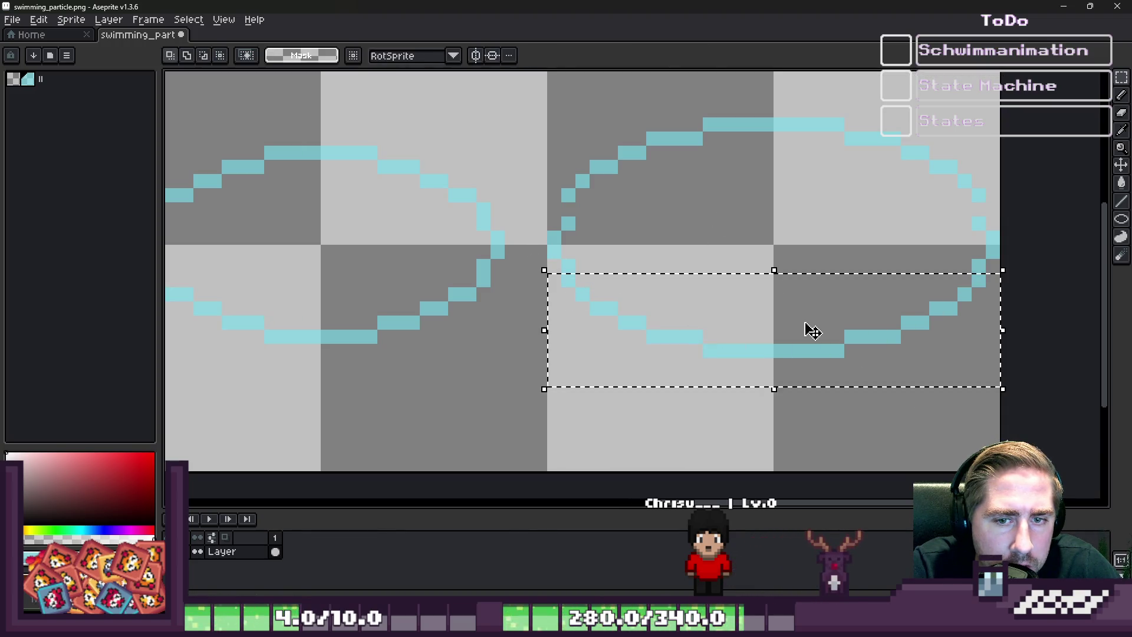
left_click(687, 317)
key("ctrl+z")
key("ctrl+z")
key("ctrl+z")
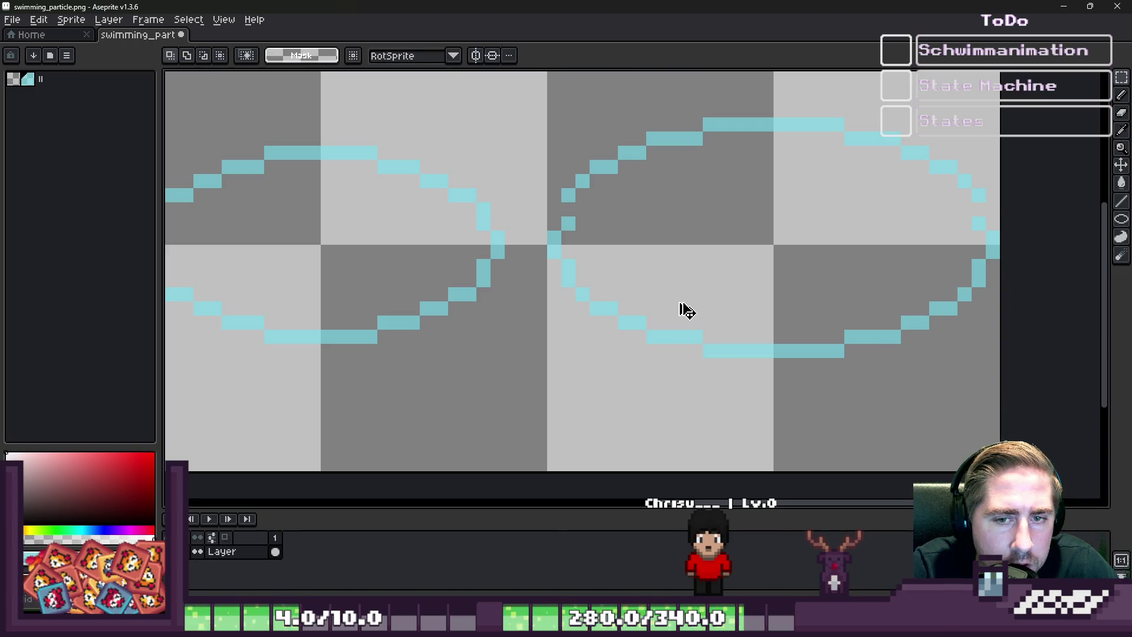
key("ctrl+z")
scroll(684, 277, "down", 4)
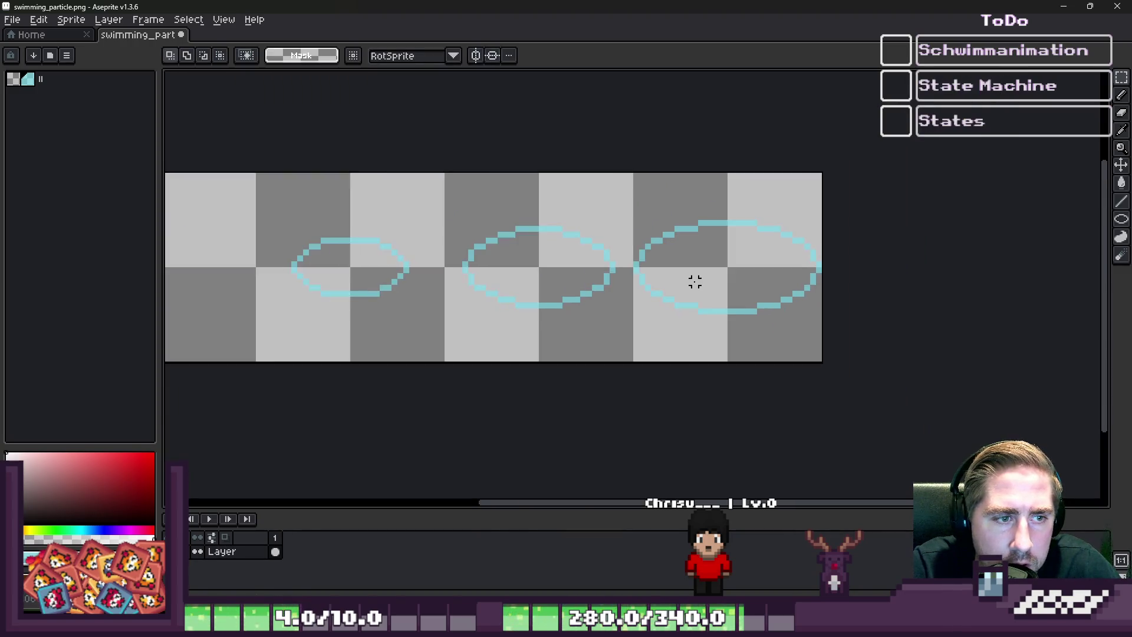
scroll(397, 283, "up", 2)
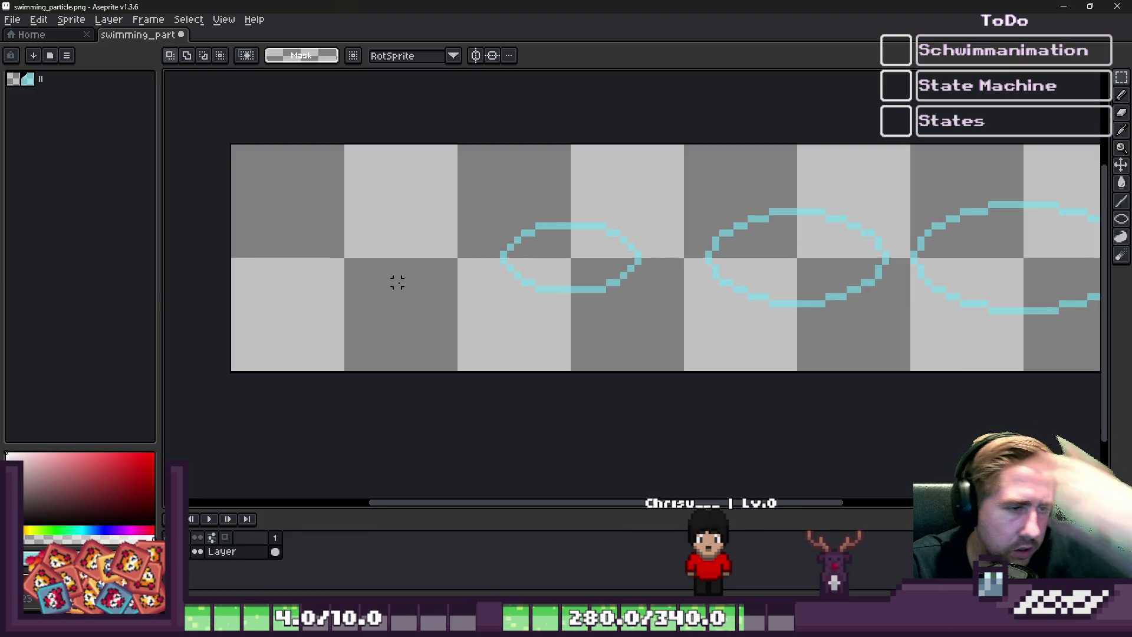
Draw a new cyan ring in the empty first frame with the Ellipse tool
key("b")
scroll(508, 242, "up", 2)
scroll(510, 243, "down", 3)
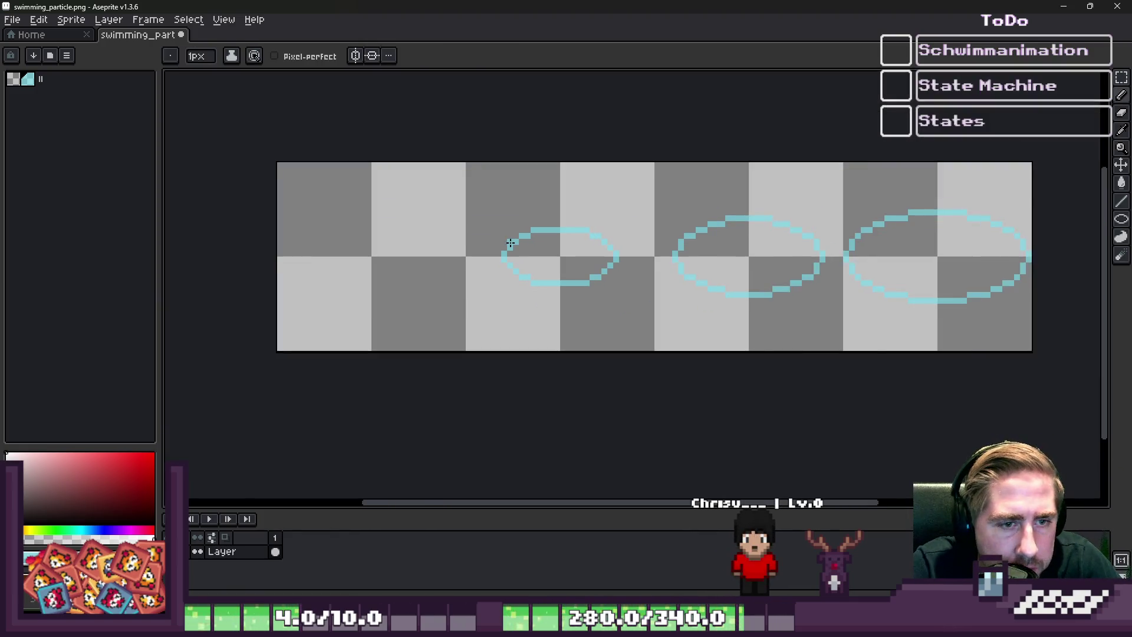
scroll(668, 241, "up", 1)
scroll(668, 242, "down", 1)
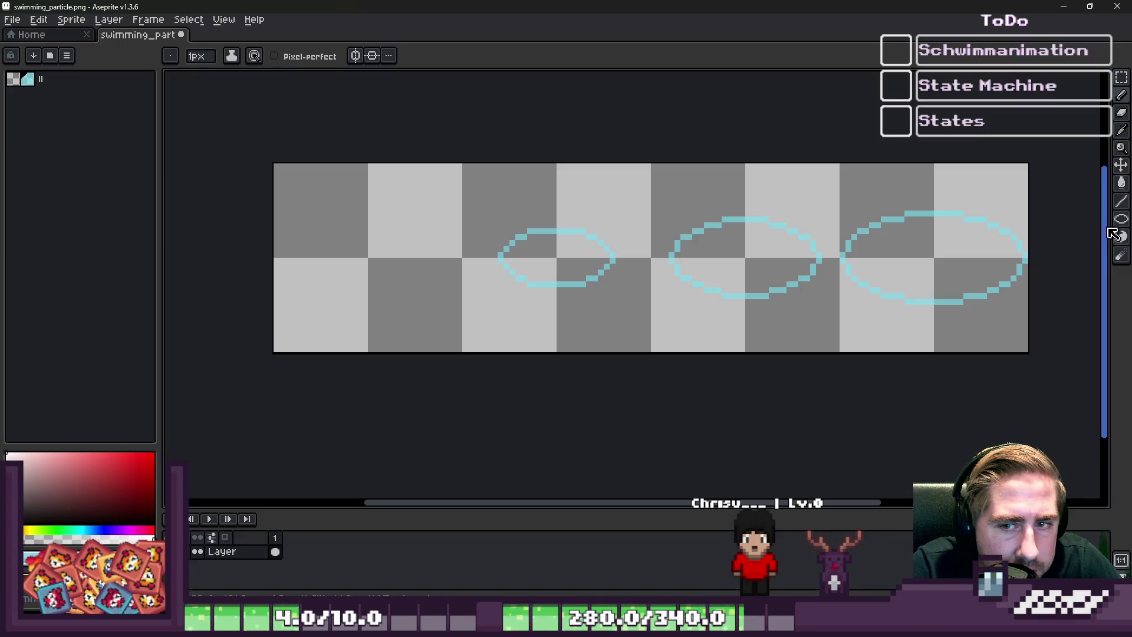
key("u")
scroll(433, 236, "up", 4)
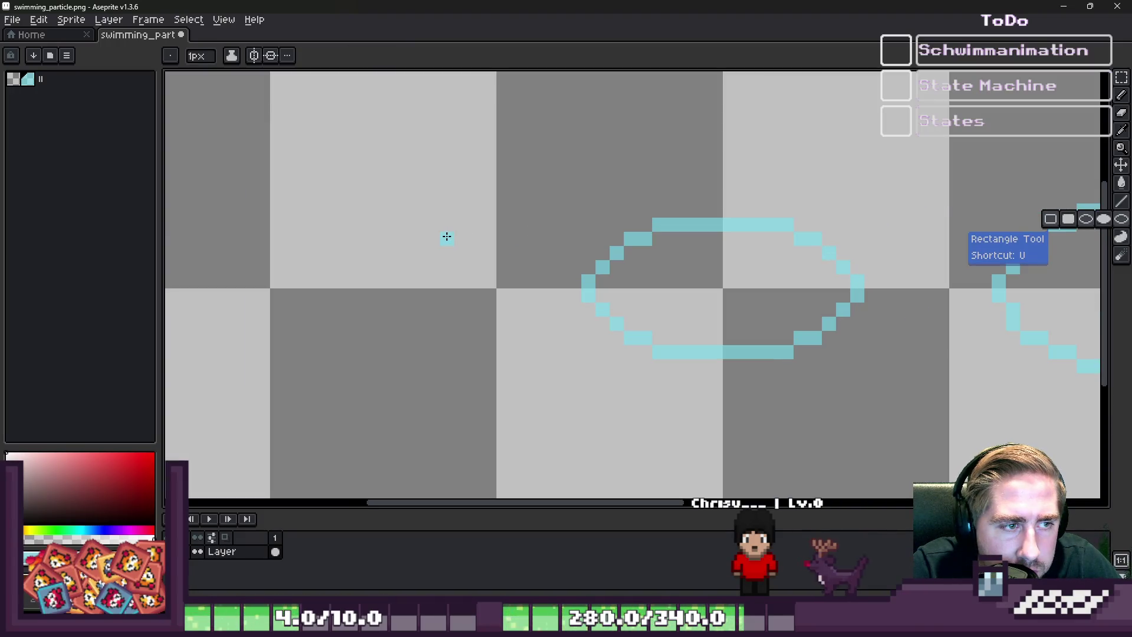
mouse_move(447, 237)
left_mouse_down()
mouse_move(336, 290)
mouse_move(202, 324)
mouse_move(162, 360)
mouse_move(400, 332)
left_mouse_up()
key("ctrl+z")
mouse_move(362, 251)
left_mouse_down()
mouse_move(600, 343)
mouse_move(662, 328)
mouse_move(594, 337)
mouse_move(582, 350)
left_mouse_up()
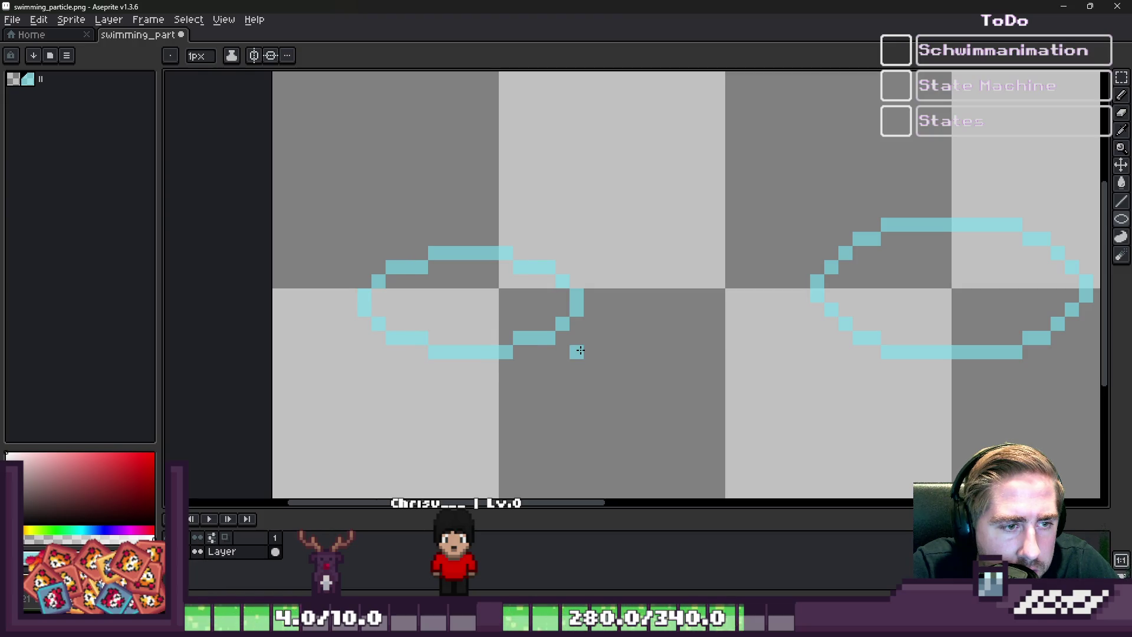
Shift the new ring right and up into place and save the sprite
key("m")
left_click_drag(321, 195, 654, 431)
mouse_move(550, 336)
left_mouse_down()
mouse_move(582, 321)
mouse_move(592, 329)
left_mouse_up()
key("ctrl+d")
scroll(506, 299, "down", 4)
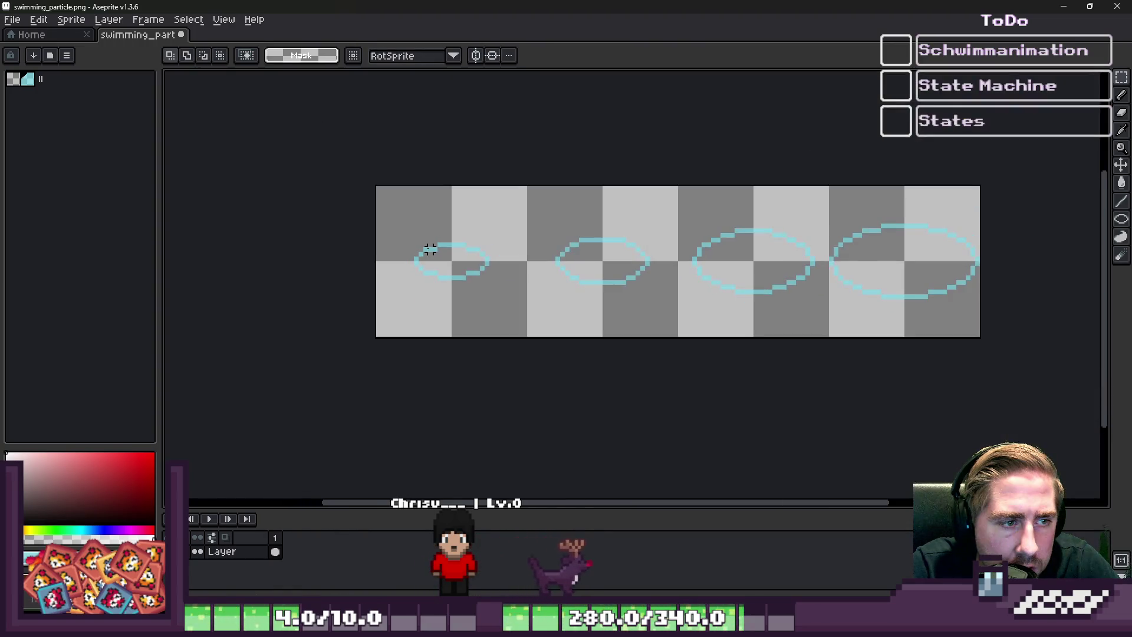
scroll(678, 227, "up", 1)
key("ctrl+s")
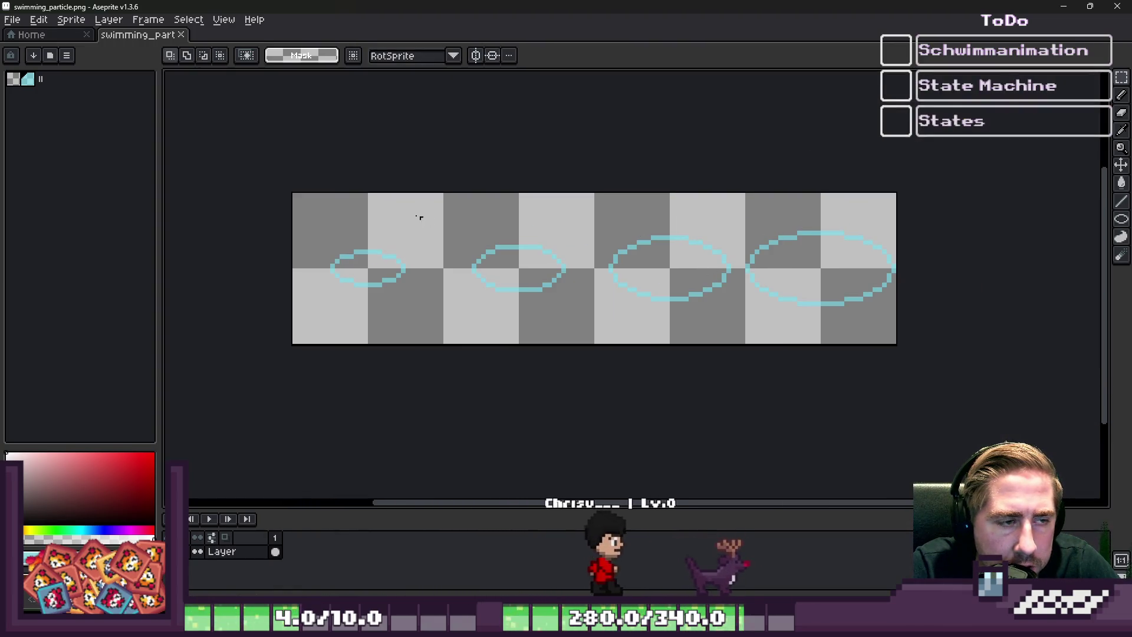
scroll(343, 224, "up", 1)
left_click_drag(292, 245, 463, 348)
scroll(463, 348, "up", 1)
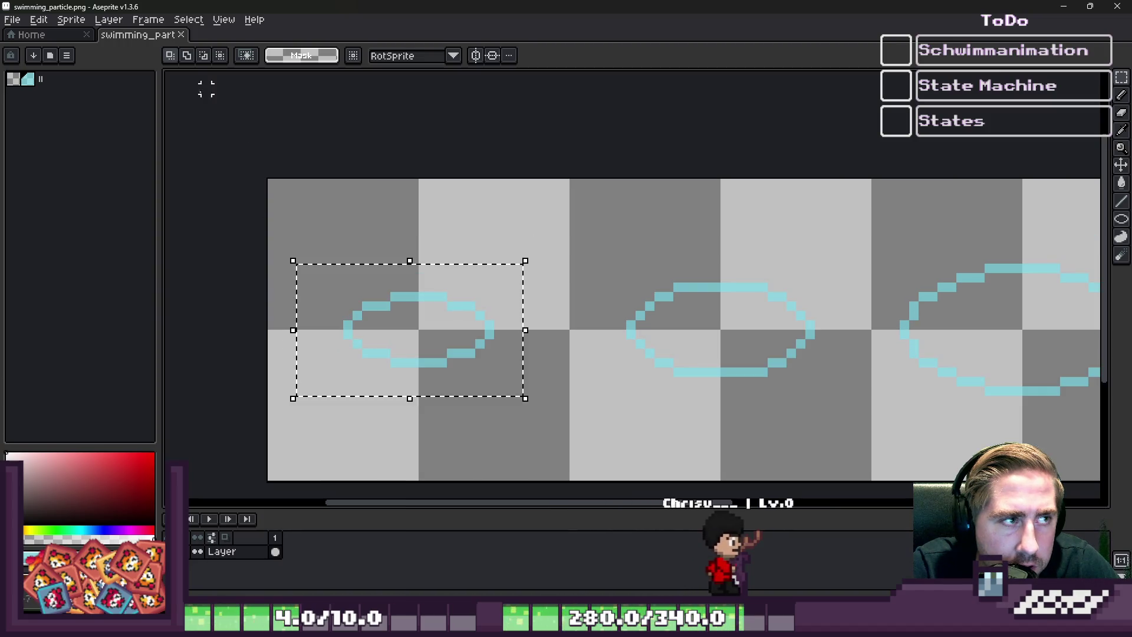
left_click(189, 21)
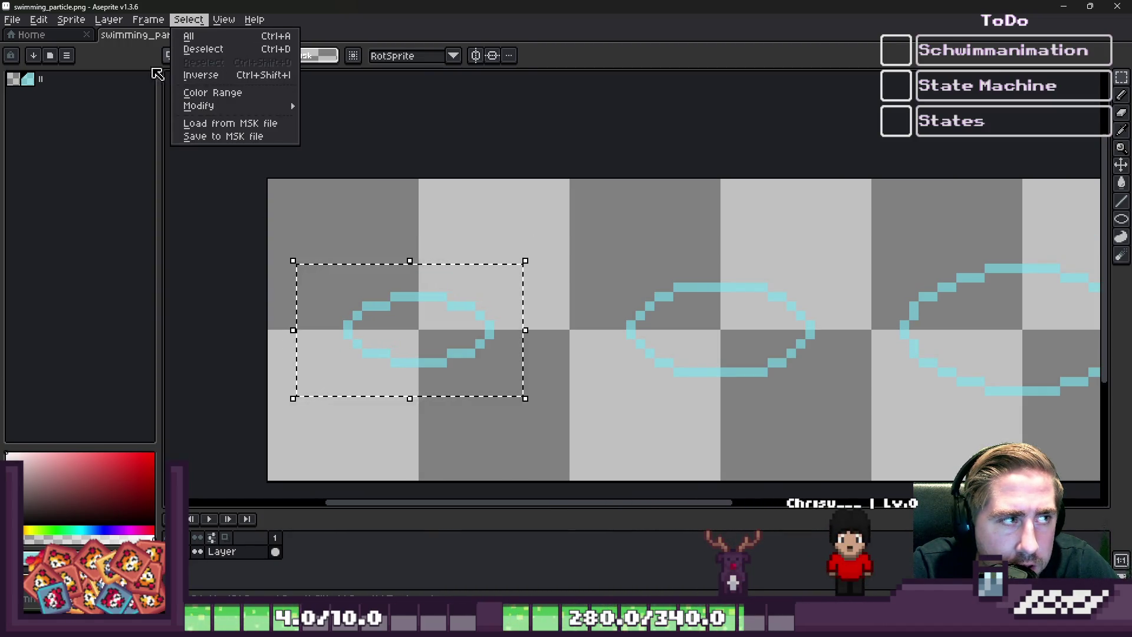
mouse_move(148, 26)
key("Escape")
scroll(468, 314, "up", 2)
key("ctrl+d")
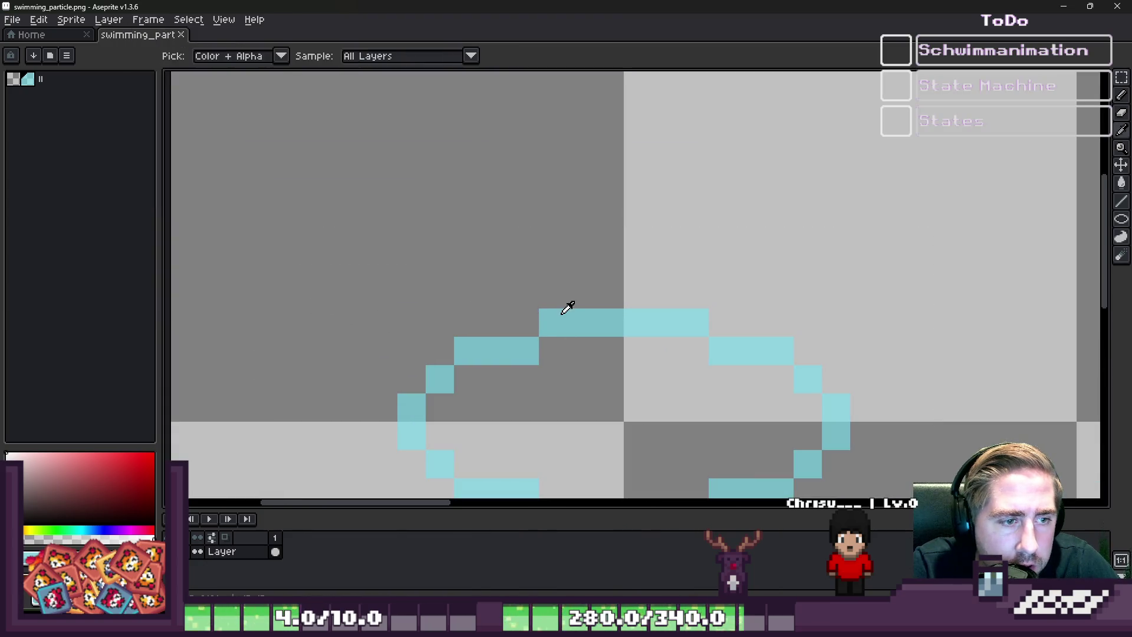
left_click(143, 20)
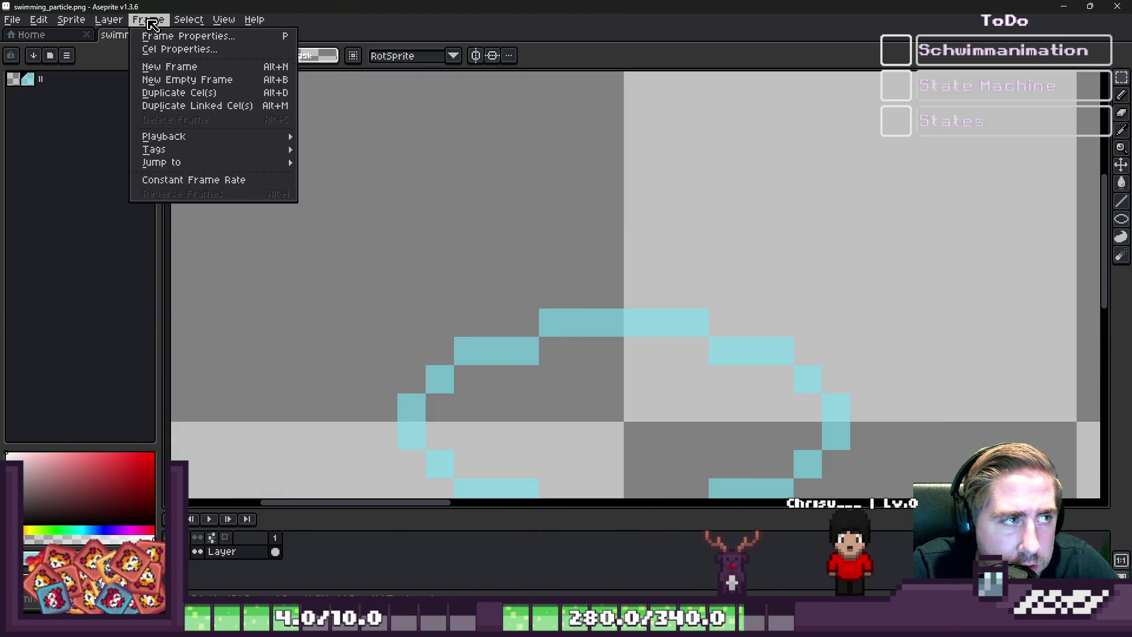
left_click(144, 20)
left_click(108, 19)
left_click(109, 19)
left_click(80, 22)
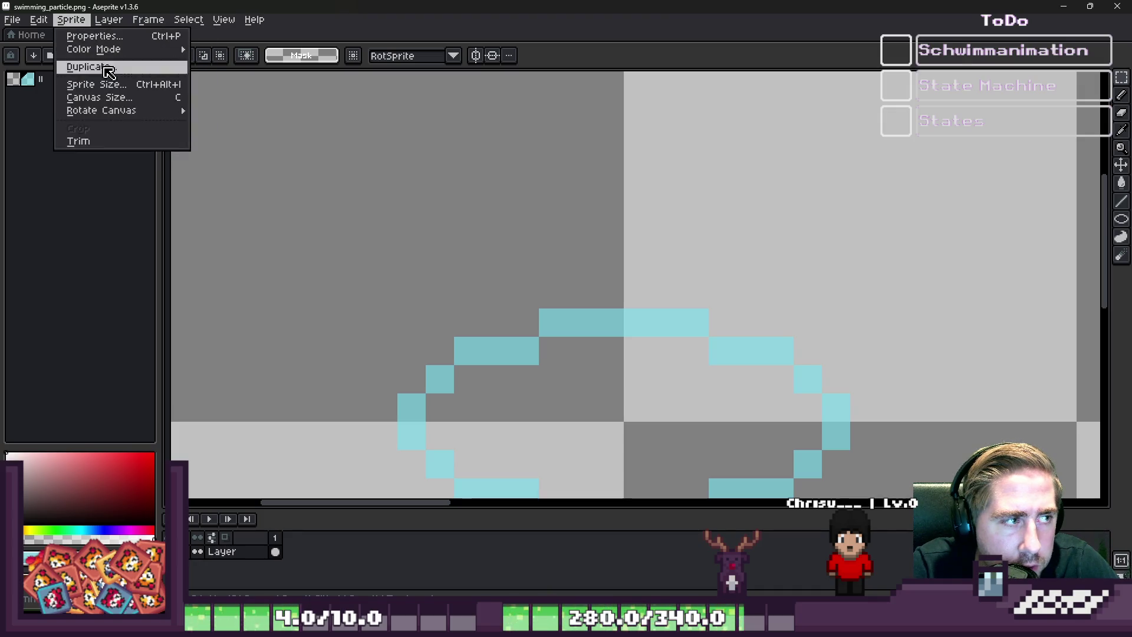
key("Escape")
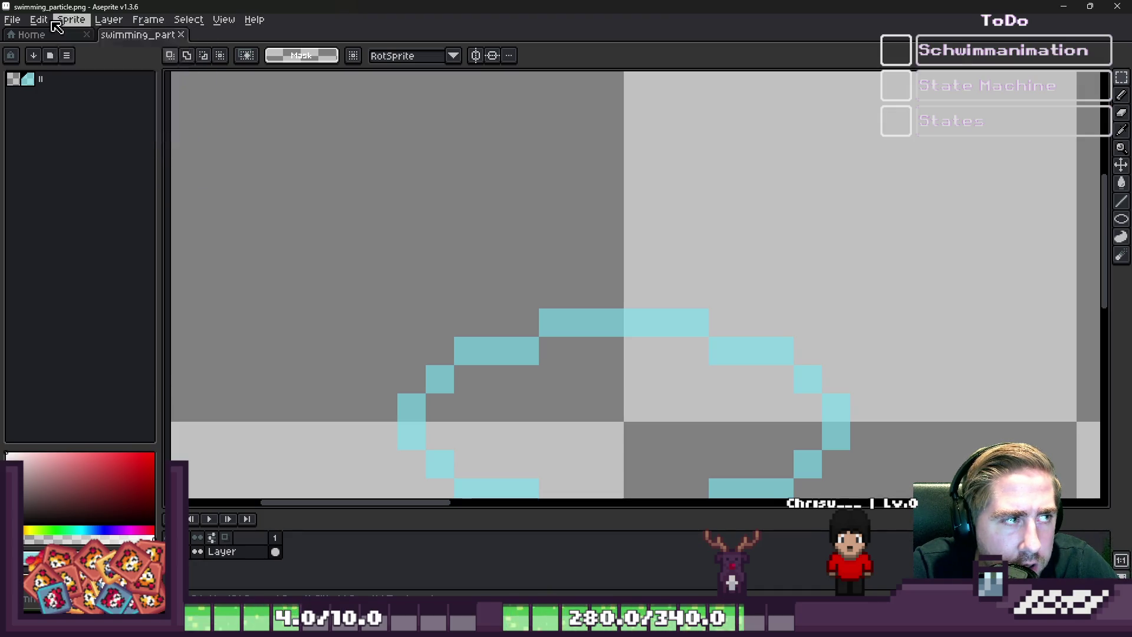
left_click(39, 19)
mouse_move(200, 332)
left_click(273, 332)
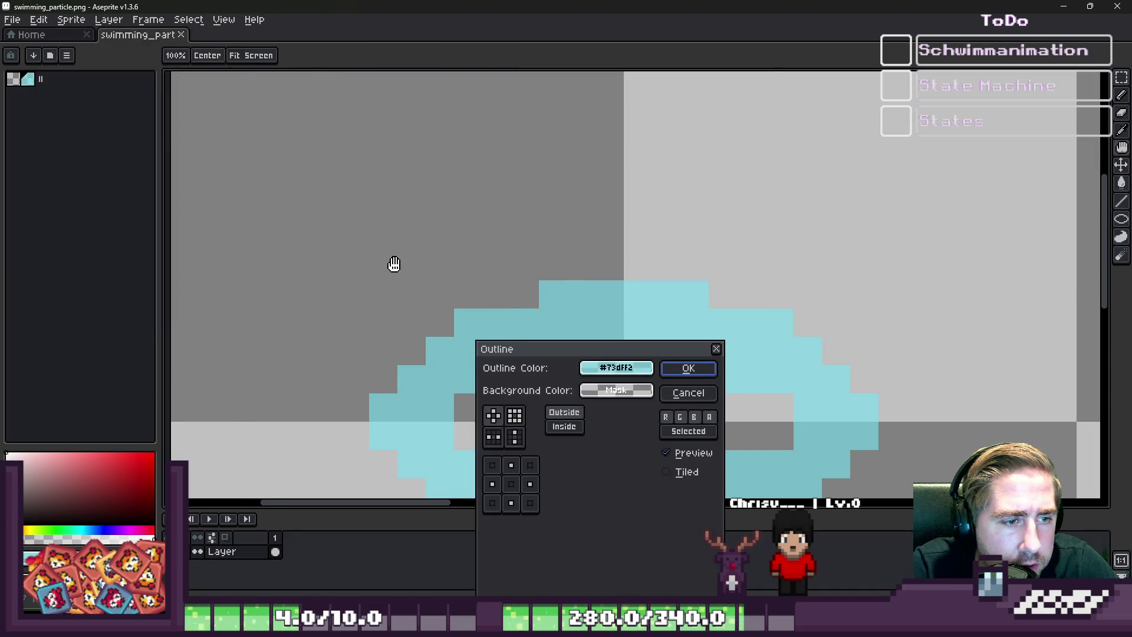
scroll(392, 260, "down", 1)
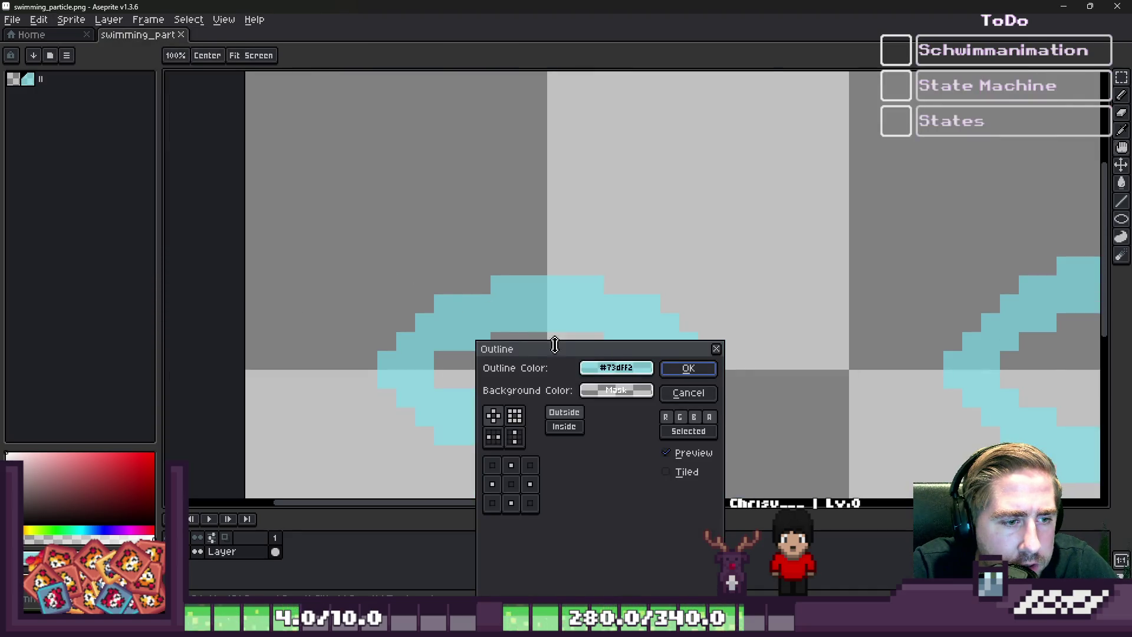
left_click(566, 428)
left_click(563, 413)
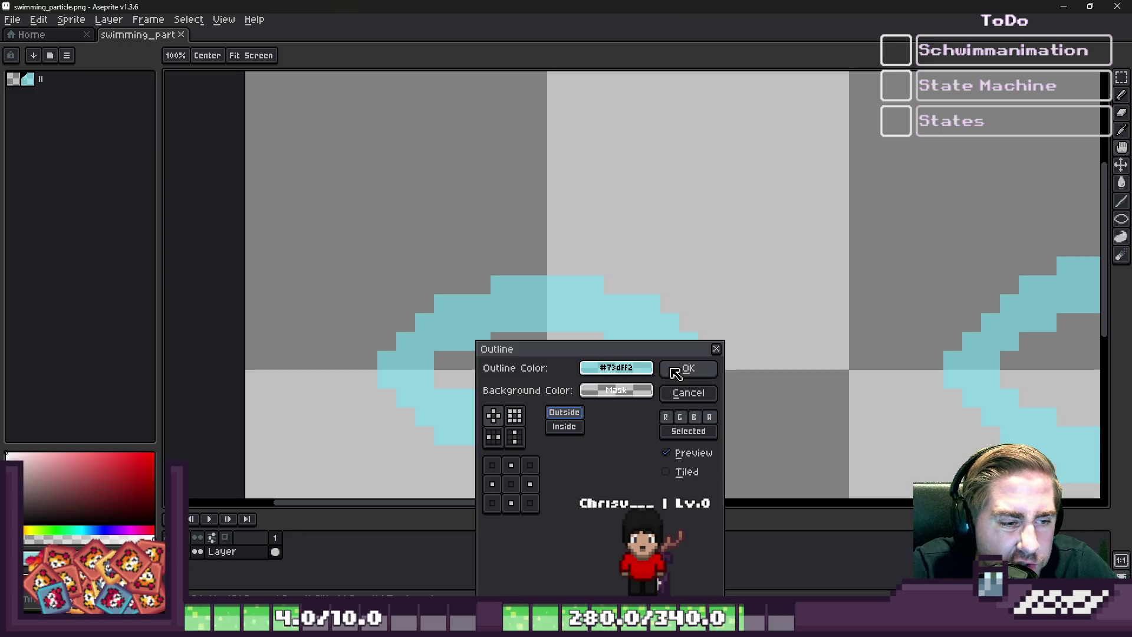
scroll(604, 267, "down", 2)
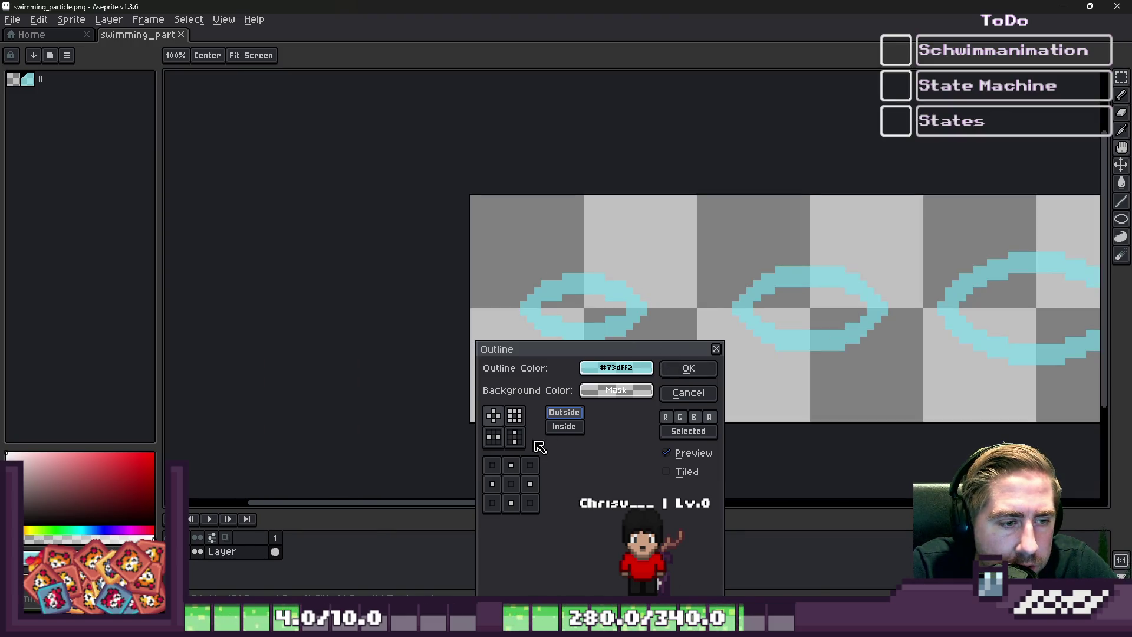
left_click(519, 417)
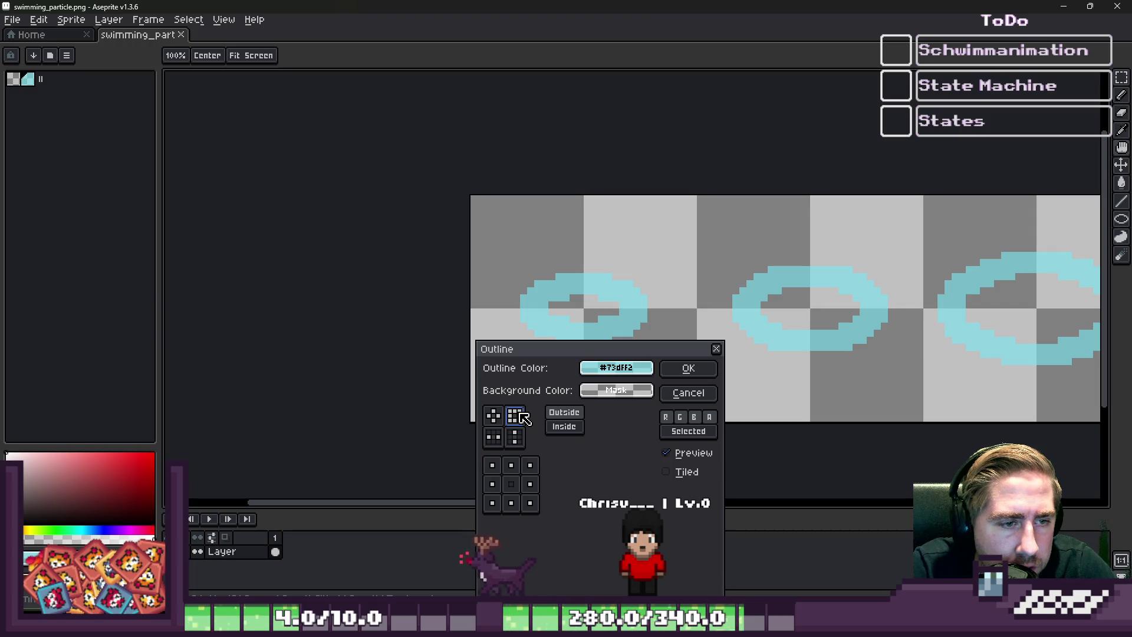
left_click(687, 394)
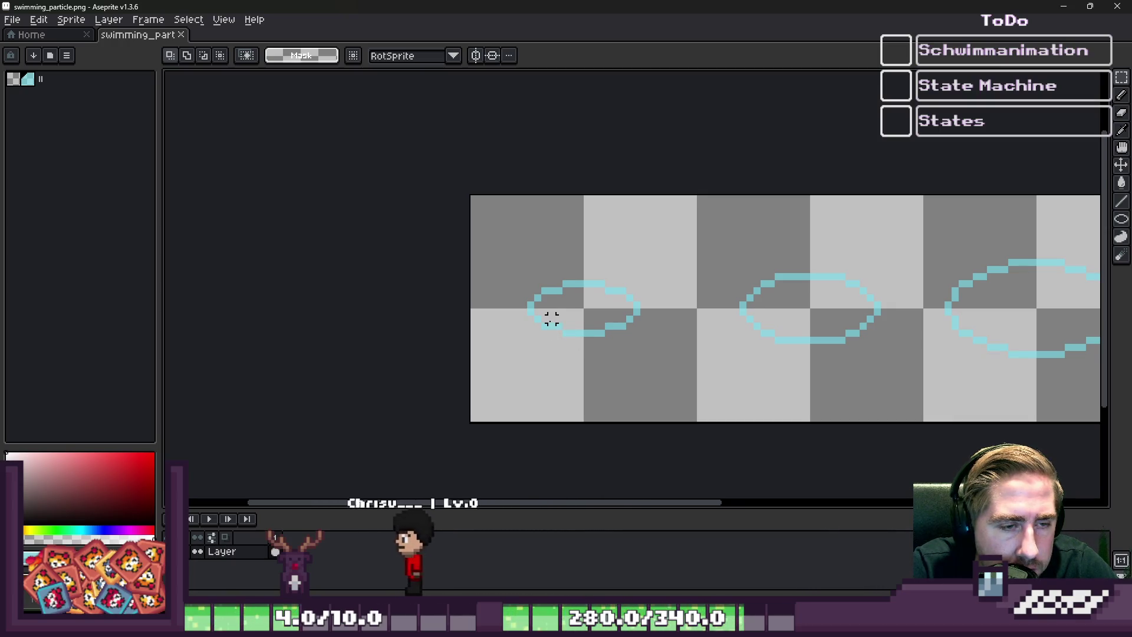
Pencil extra cyan pixels along the ring's left side, top and lower-right curve
scroll(550, 318, "up", 7)
key("b")
mouse_move(449, 282)
left_mouse_down()
mouse_move(543, 214)
mouse_move(521, 204)
left_mouse_up()
left_click_drag(625, 176, 753, 153)
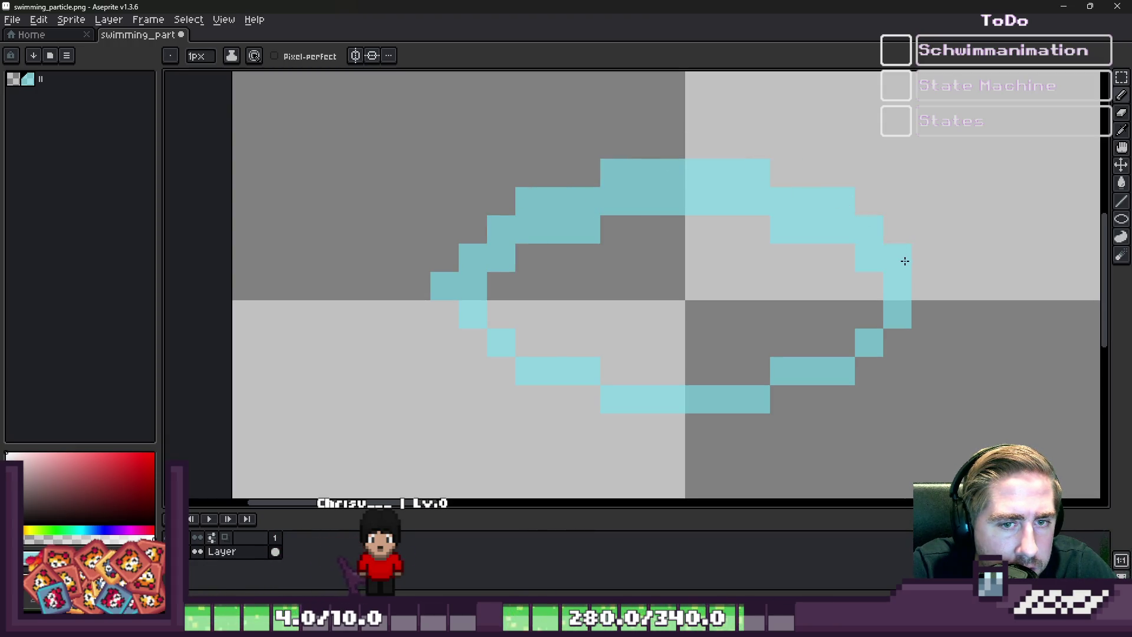
mouse_move(905, 261)
left_mouse_down()
mouse_move(927, 322)
mouse_move(860, 379)
left_mouse_up()
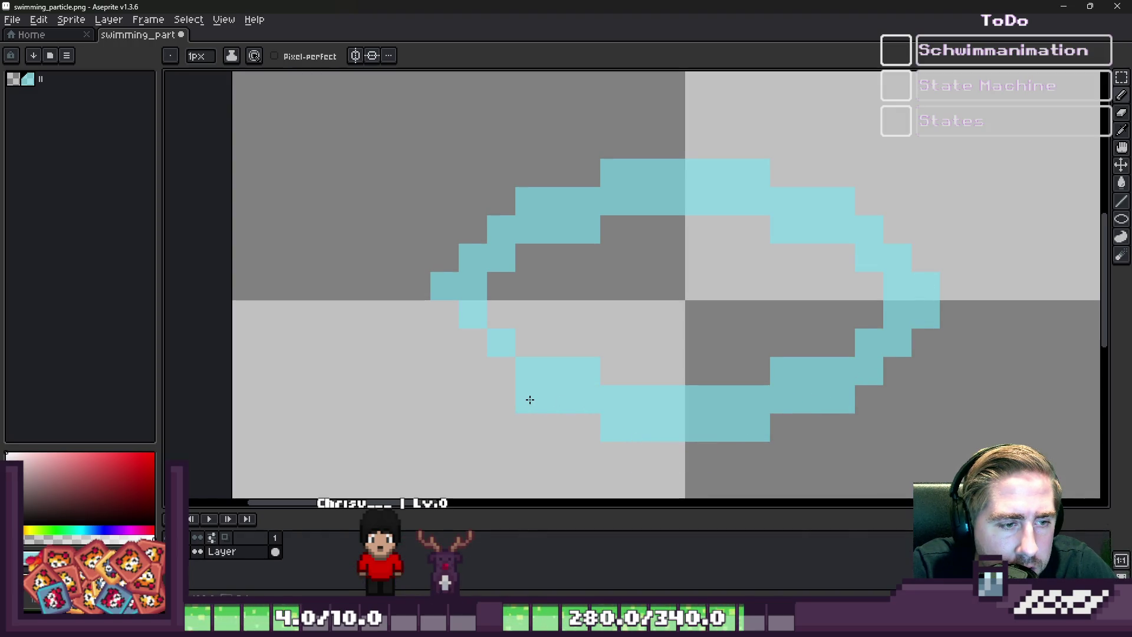
scroll(454, 320, "down", 8)
scroll(597, 286, "up", 6)
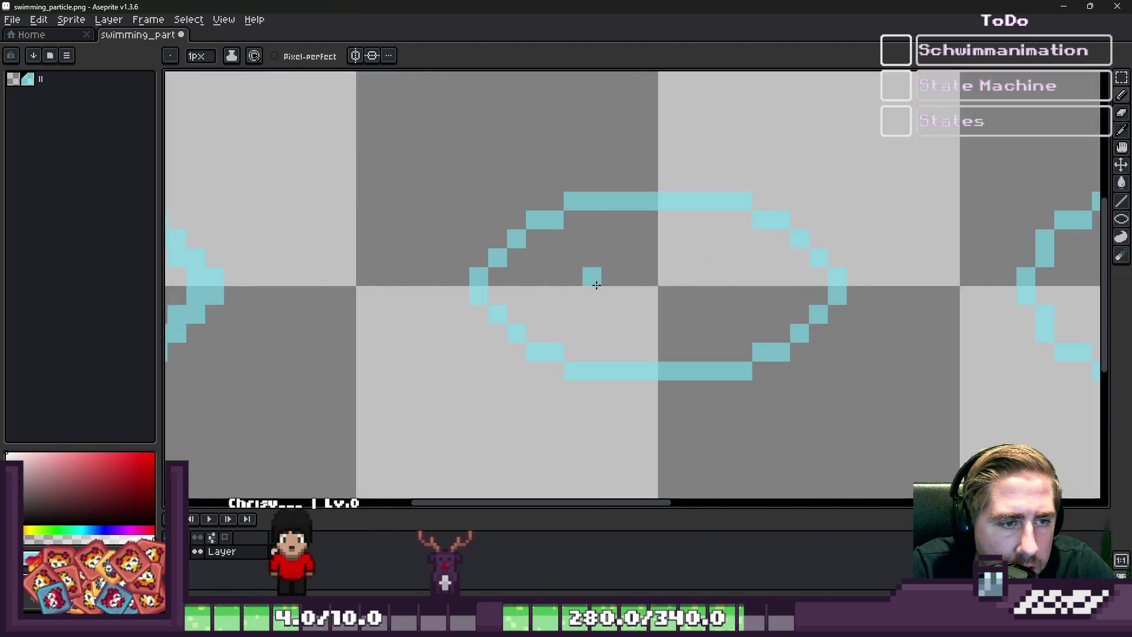
Redo the upper-left thickening and add a cyan pixel on the upper-right edge
left_click_drag(460, 274, 533, 199)
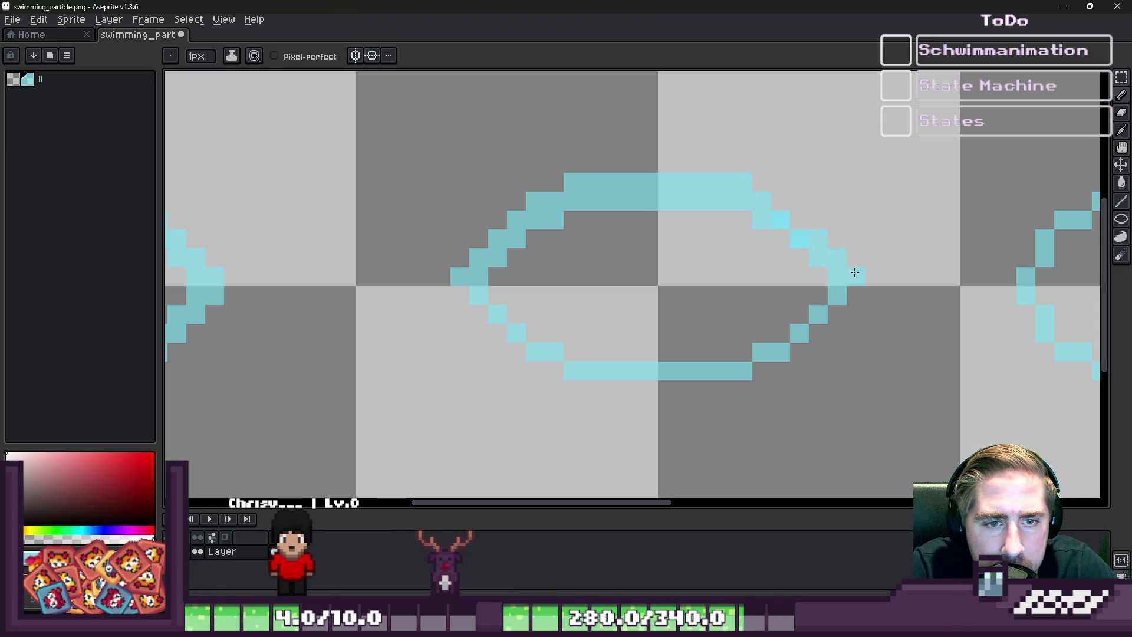
key("ctrl+z")
key("ctrl+z")
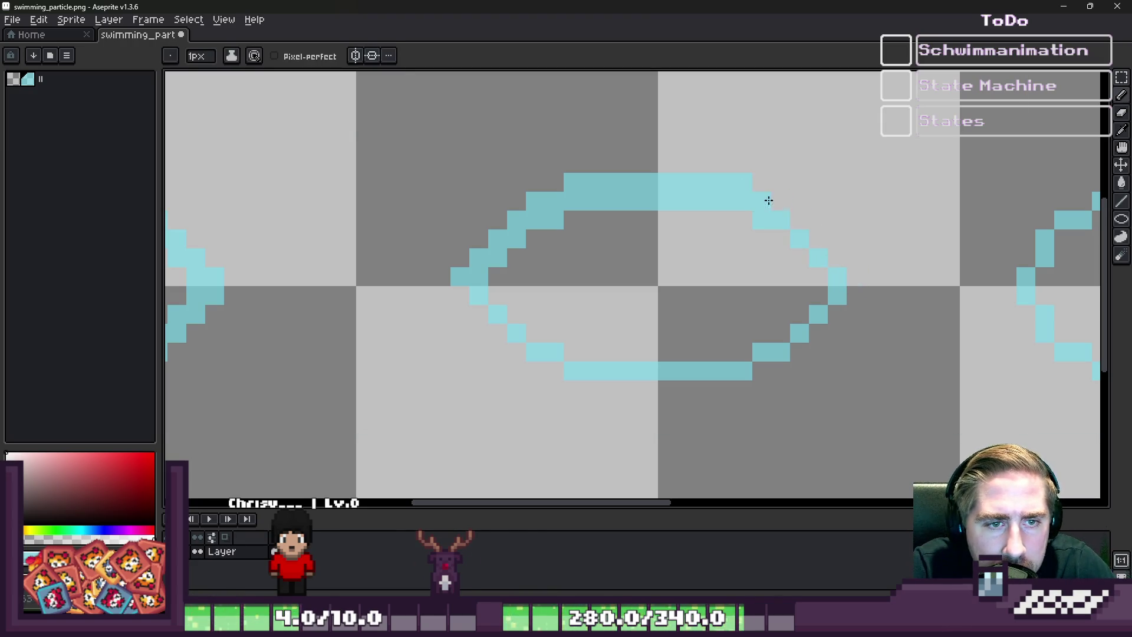
left_click(772, 205)
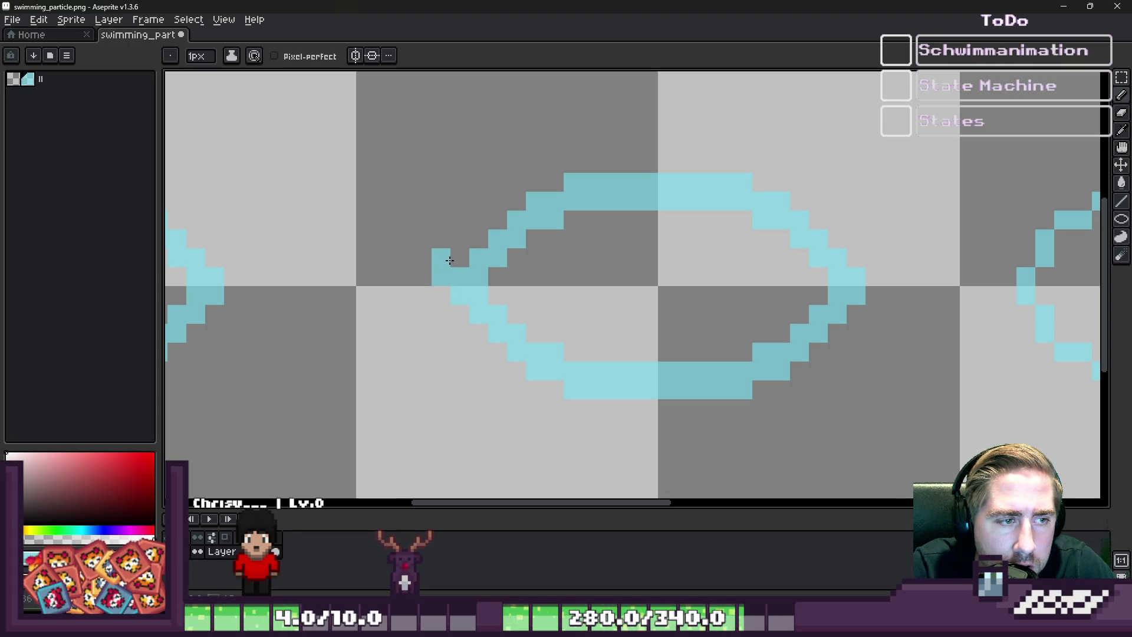
scroll(490, 264, "down", 3)
scroll(566, 273, "up", 3)
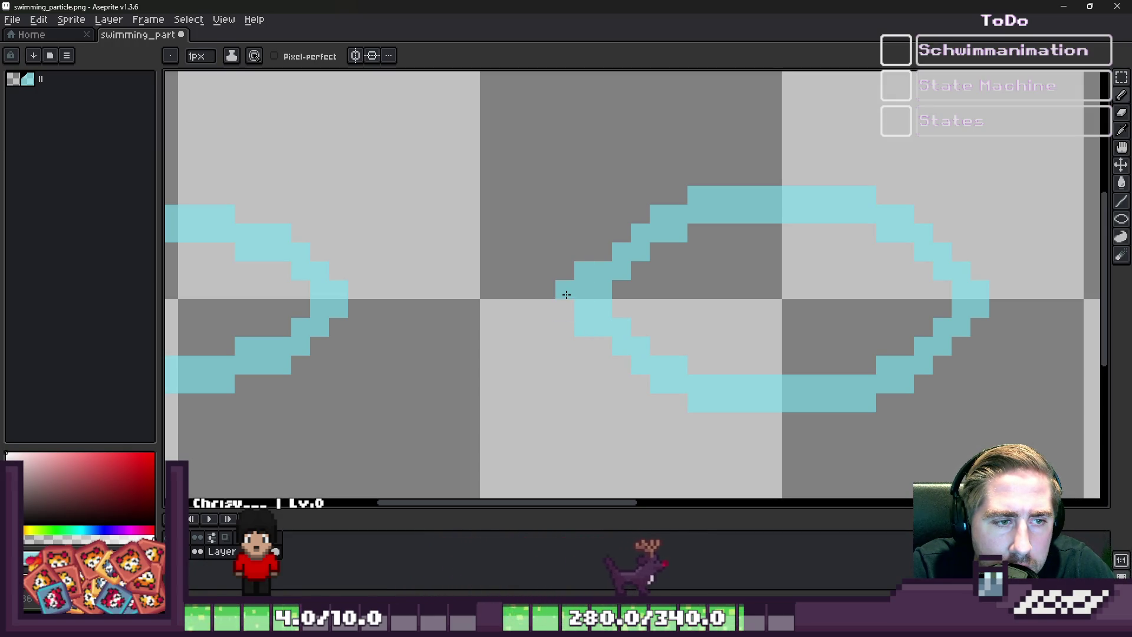
Fix the upper-left edge: add two pixels, erase two strays, add one more
key("ctrl+z")
key("ctrl+z")
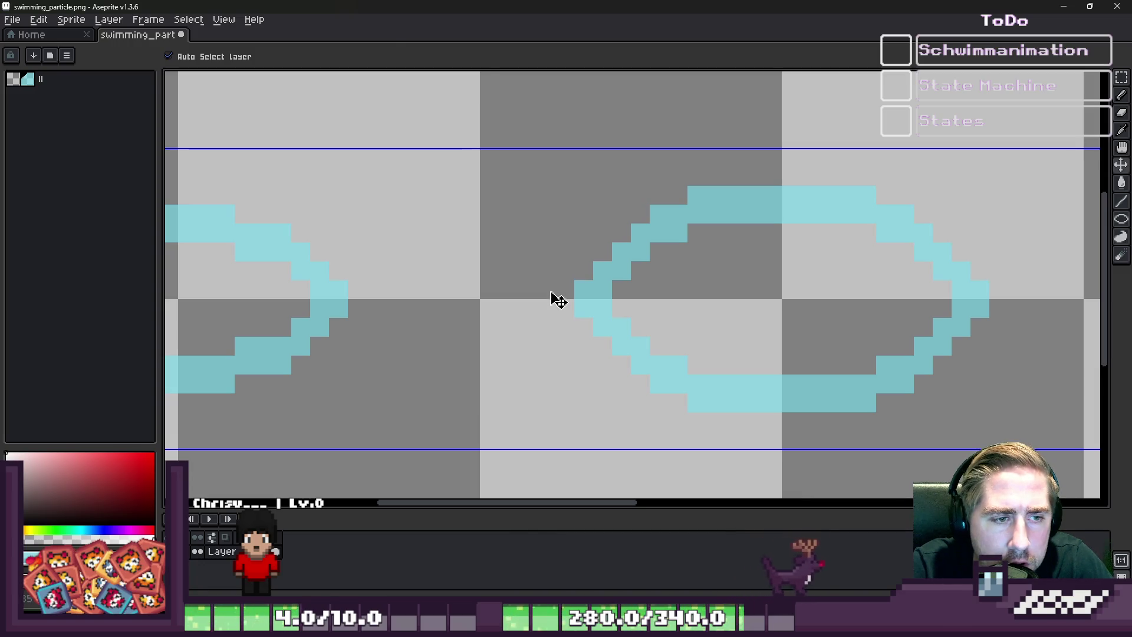
left_click_drag(598, 248, 629, 221)
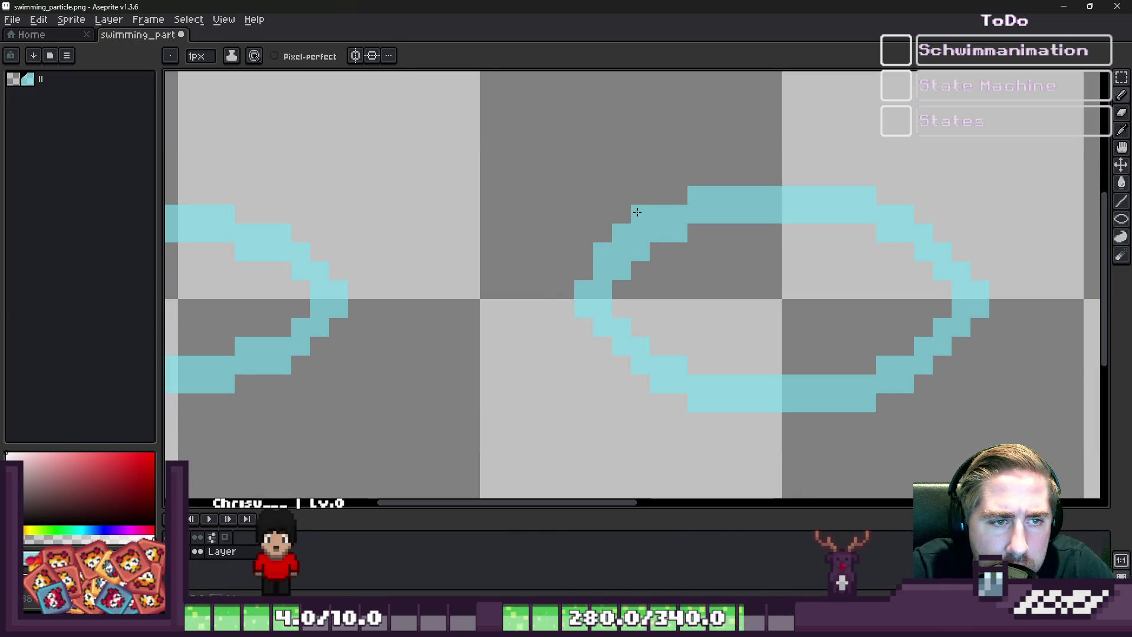
scroll(644, 172, "down", 1)
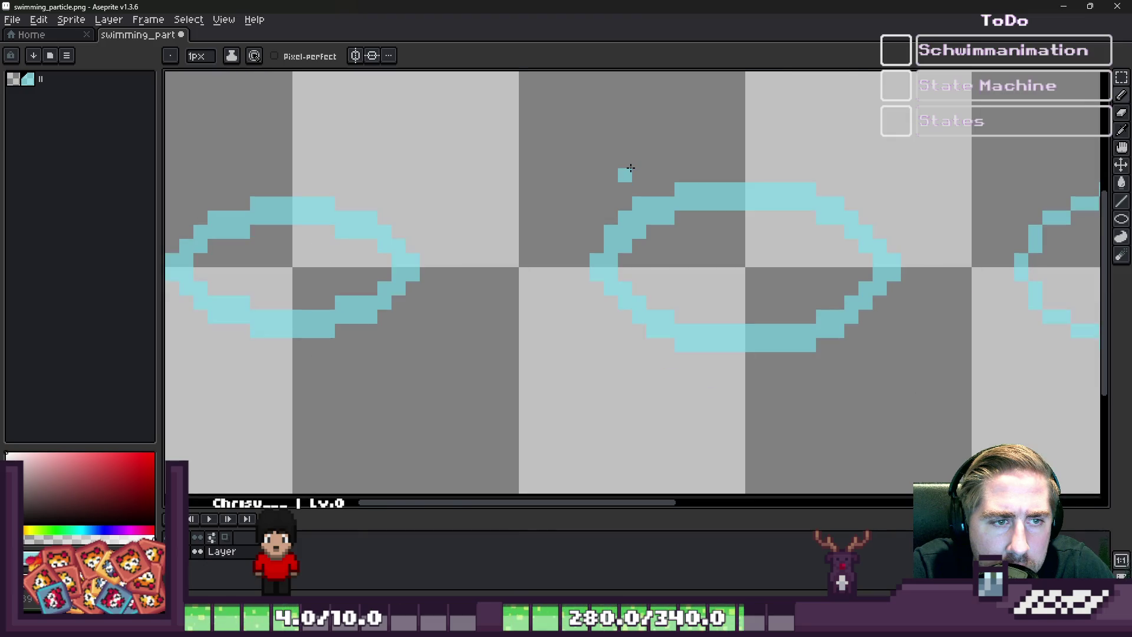
scroll(643, 170, "down", 2)
key("ctrl")
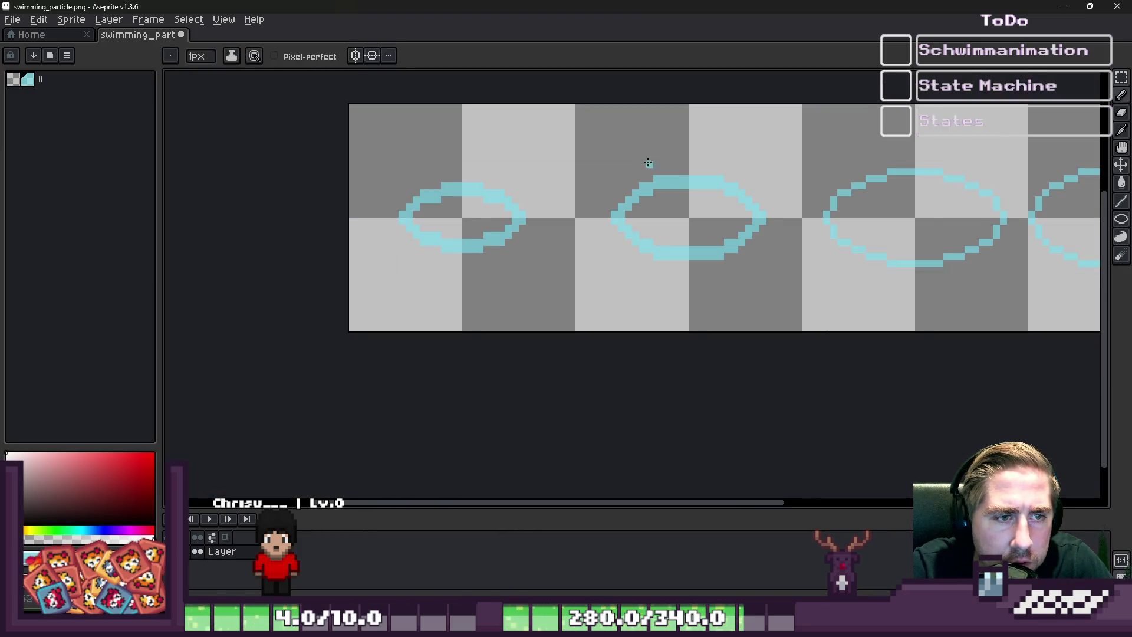
scroll(652, 168, "down", 2)
scroll(703, 166, "up", 7)
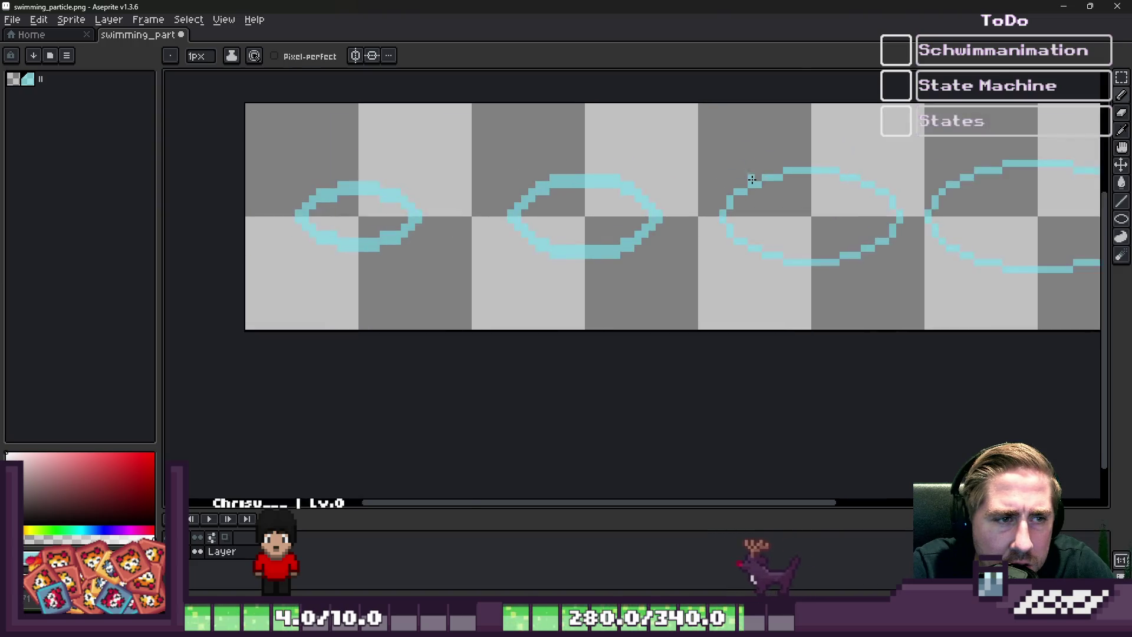
right_click(668, 206)
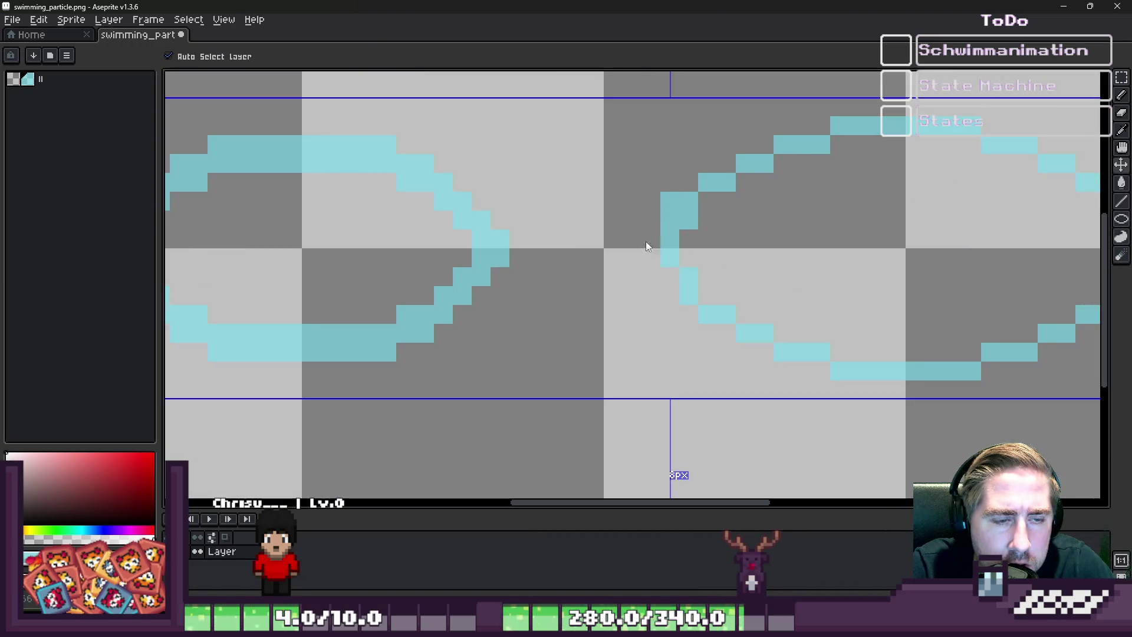
left_click(646, 239)
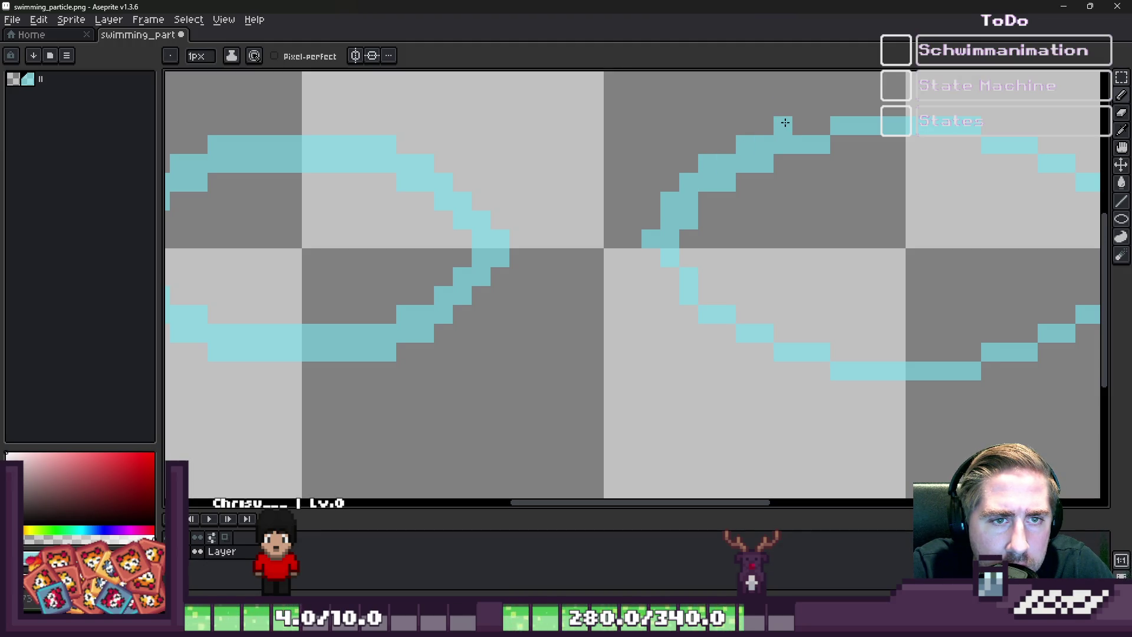
mouse_move(785, 122)
left_mouse_down()
mouse_move(582, 173)
mouse_move(706, 178)
mouse_move(708, 192)
mouse_move(748, 195)
mouse_move(823, 232)
mouse_move(890, 306)
mouse_move(865, 368)
mouse_move(842, 390)
left_mouse_up()
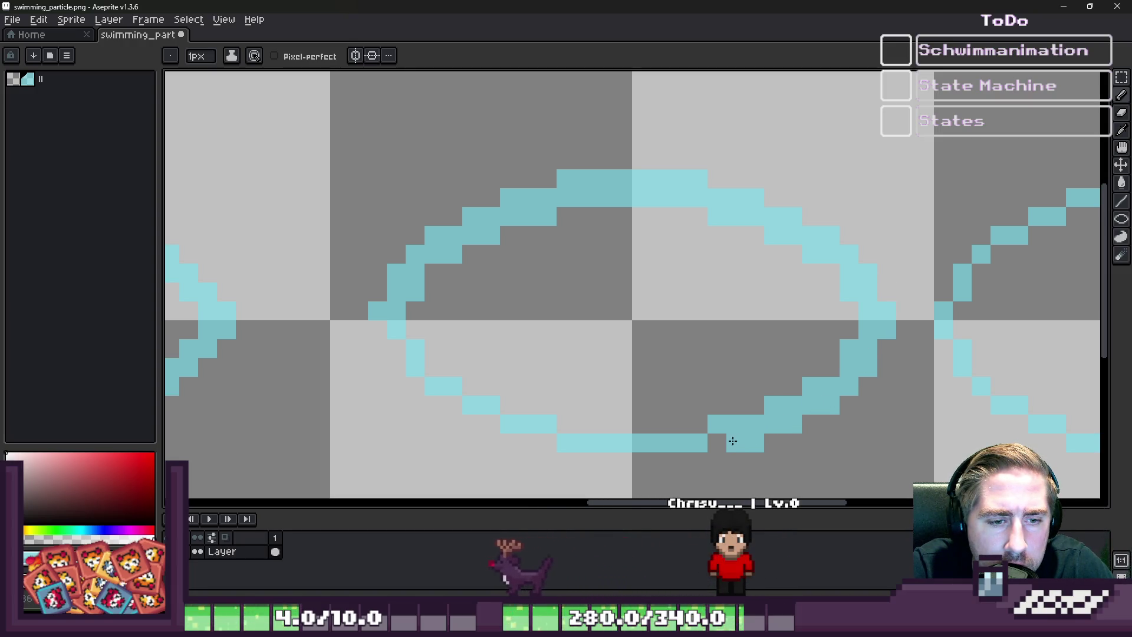
Add cyan pixel rows along the ring's bottom edge, lower-left edge and top
left_click_drag(707, 465, 549, 455)
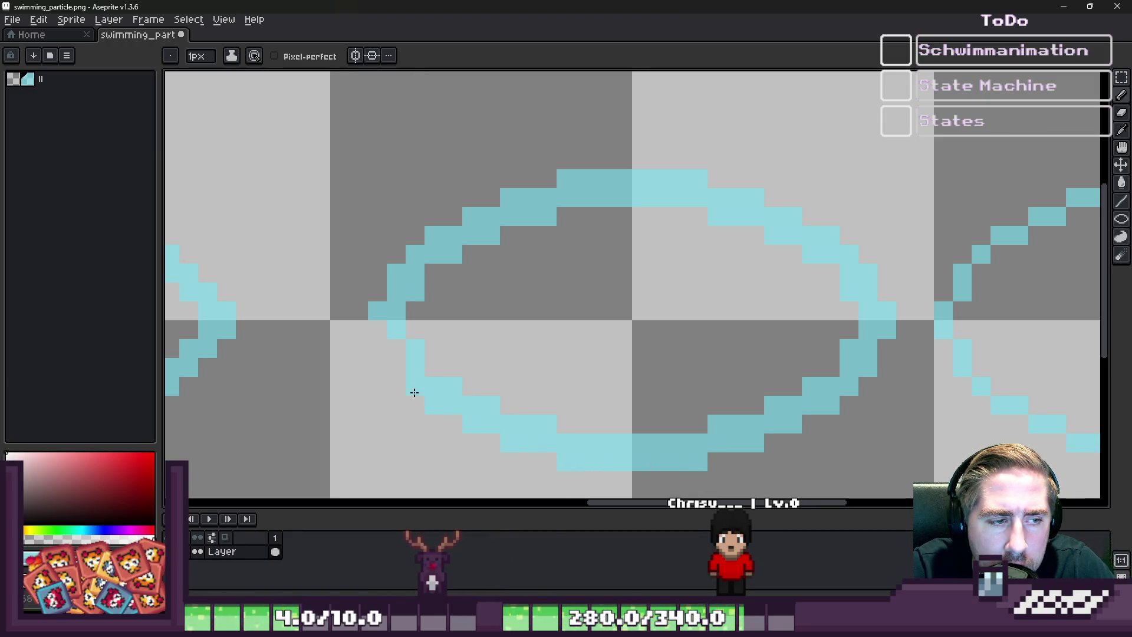
mouse_move(414, 393)
left_mouse_down()
mouse_move(391, 366)
mouse_move(395, 353)
left_mouse_up()
scroll(376, 336, "down", 4)
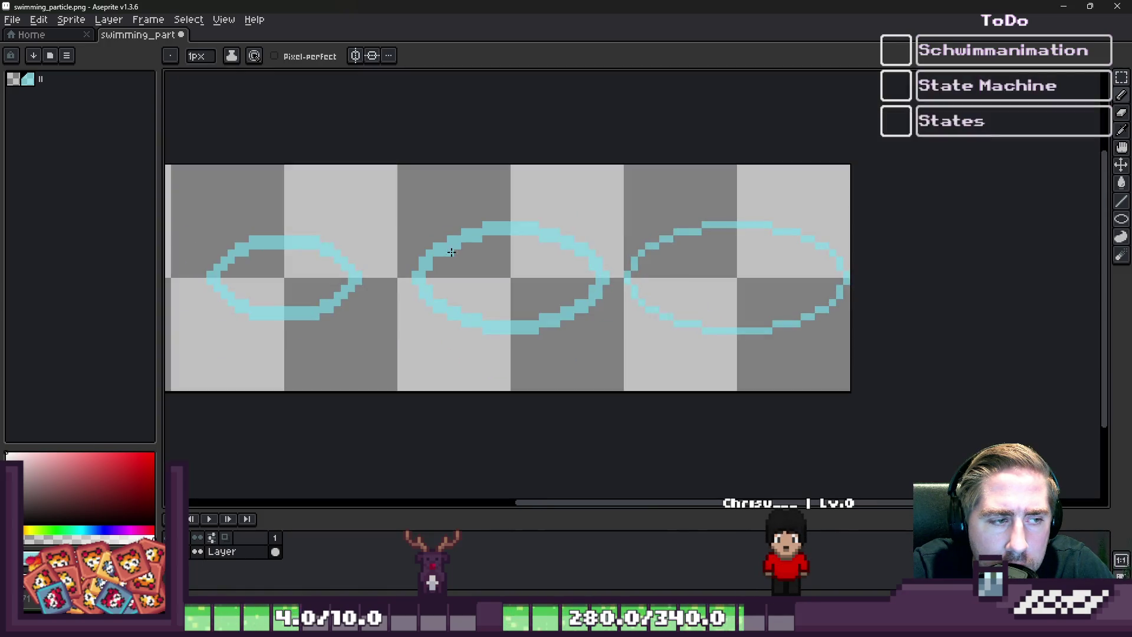
scroll(690, 260, "up", 4)
scroll(480, 171, "down", 1)
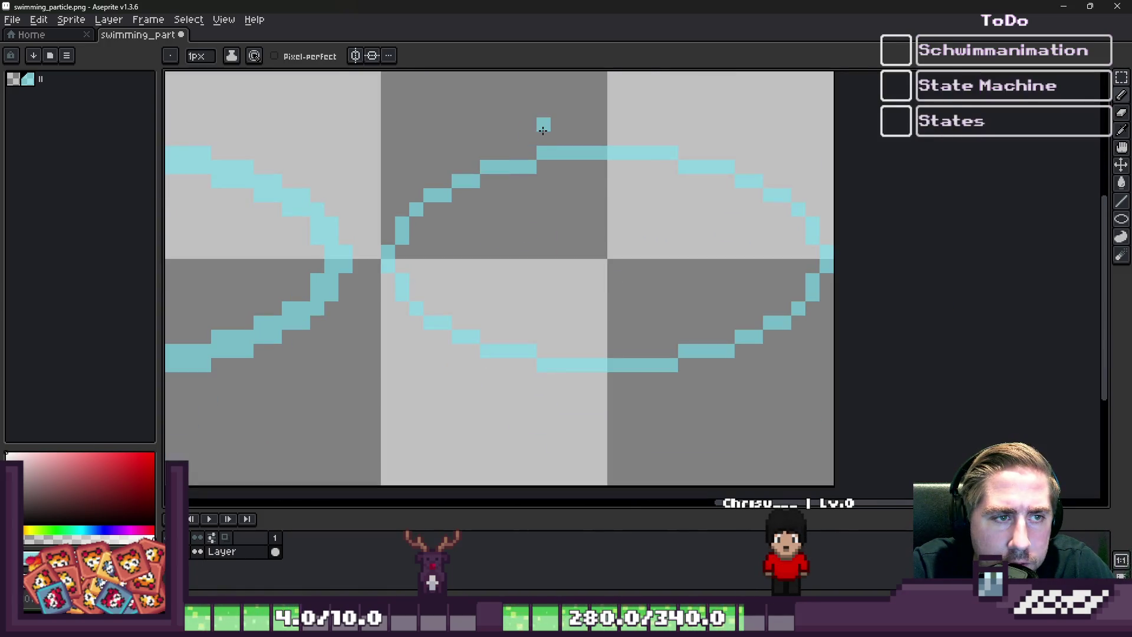
left_click_drag(543, 121, 665, 134)
scroll(665, 134, "up", 2)
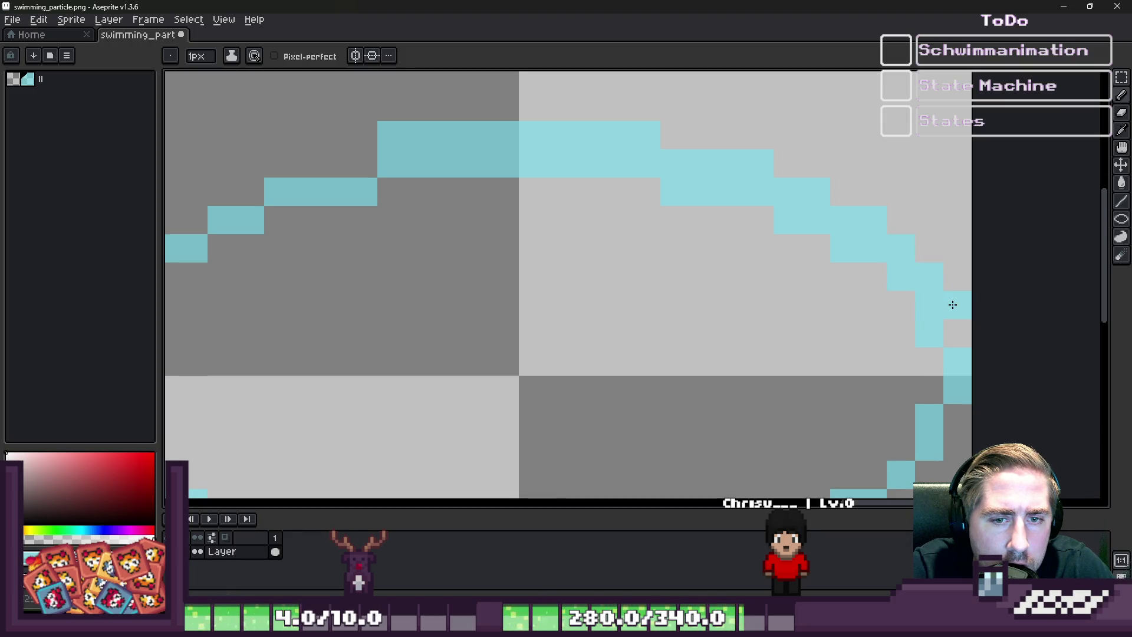
scroll(956, 328, "down", 3)
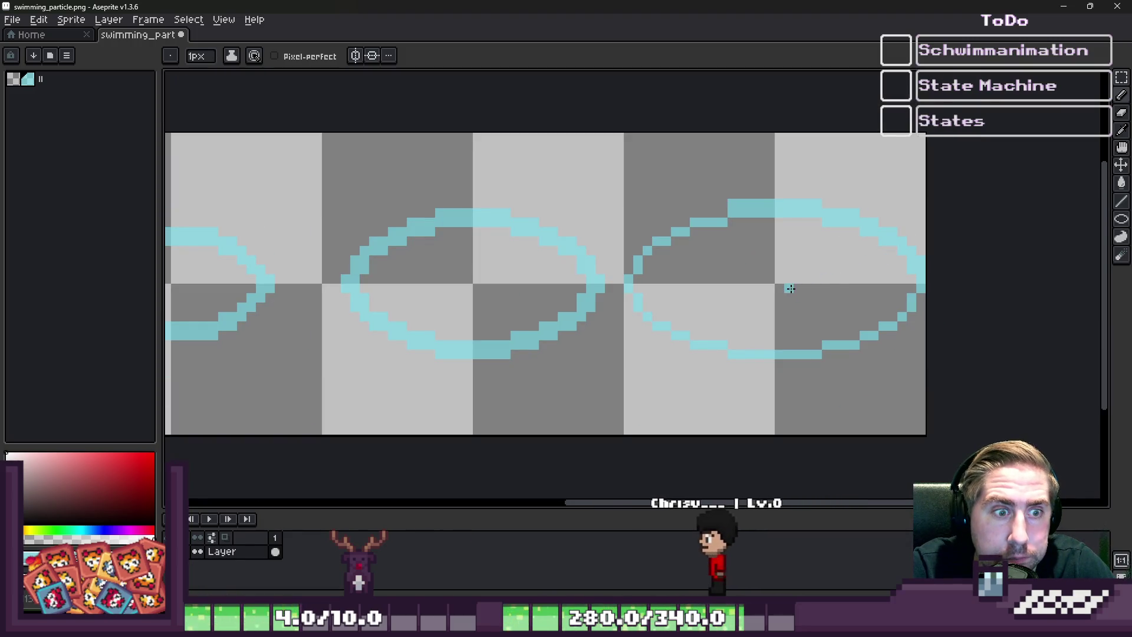
Marquee-select the second ring's left part and shift it one pixel right
key("m")
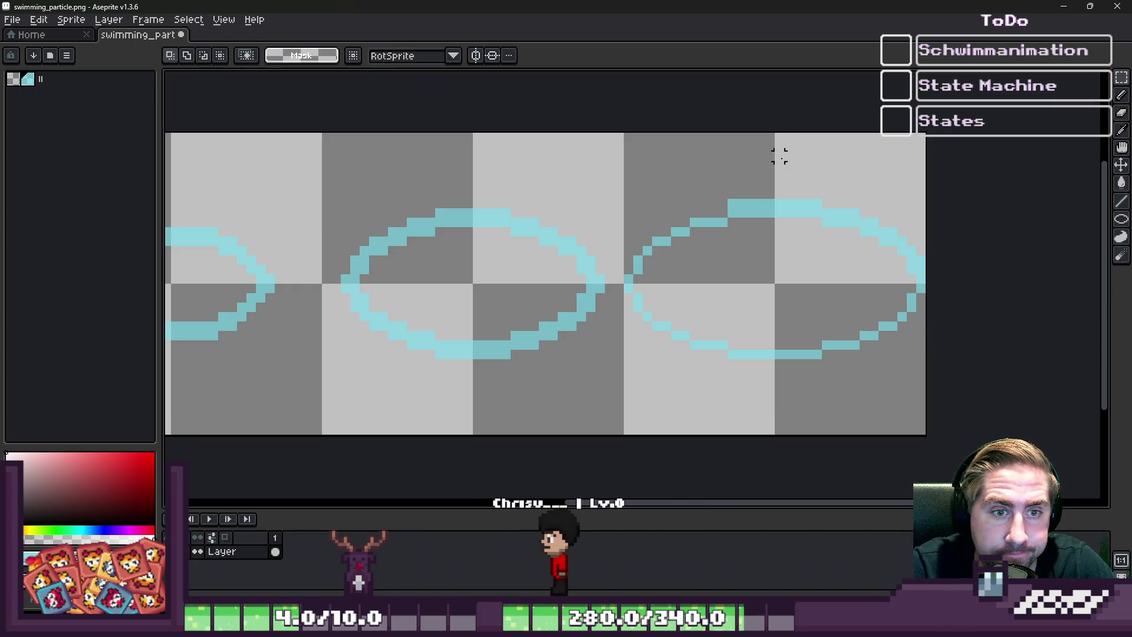
mouse_move(785, 161)
left_mouse_down()
mouse_move(933, 344)
mouse_move(923, 377)
left_mouse_up()
scroll(844, 248, "up", 1)
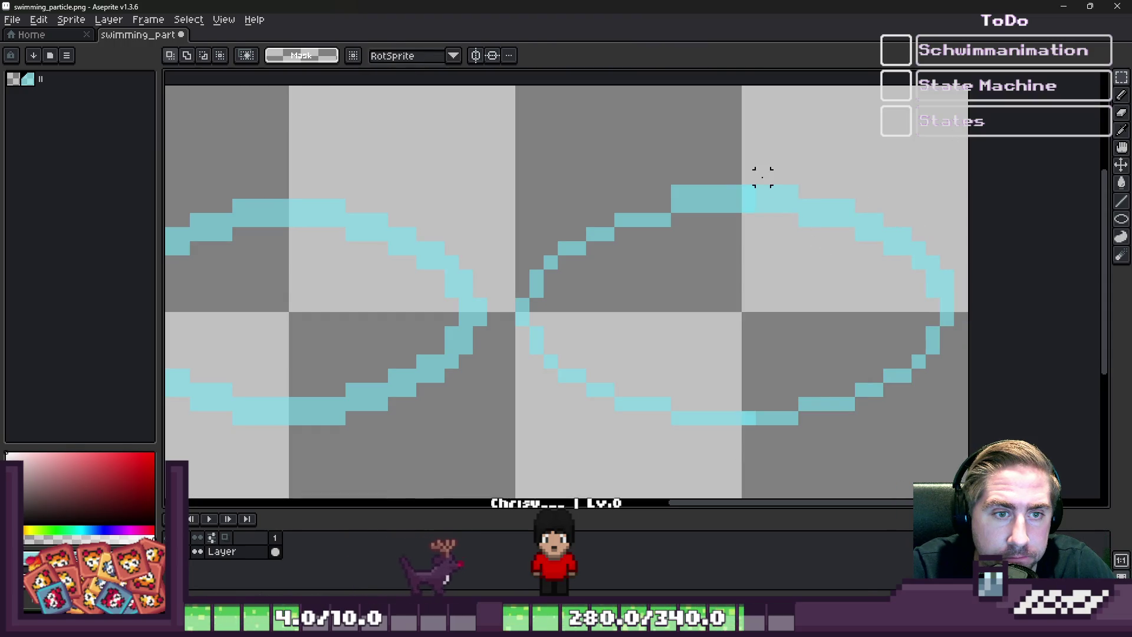
mouse_move(752, 168)
left_mouse_down()
mouse_move(732, 345)
mouse_move(746, 435)
mouse_move(720, 190)
mouse_move(740, 354)
mouse_move(737, 467)
left_mouse_up()
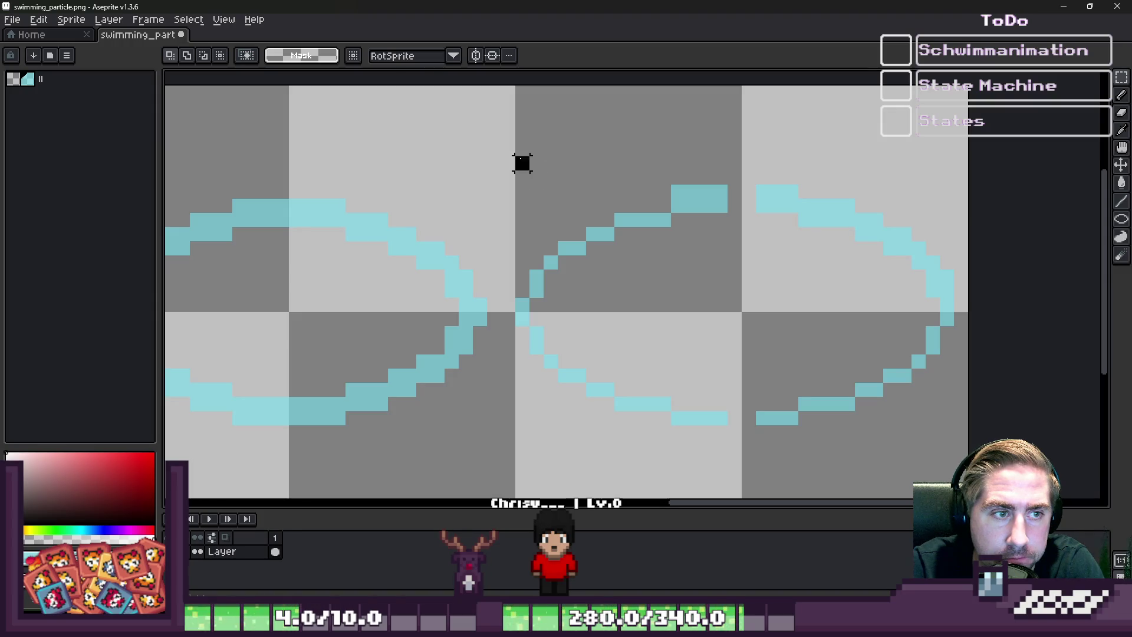
mouse_move(522, 163)
left_mouse_down()
mouse_move(687, 434)
mouse_move(730, 454)
left_mouse_up()
left_click_drag(688, 348, 699, 342)
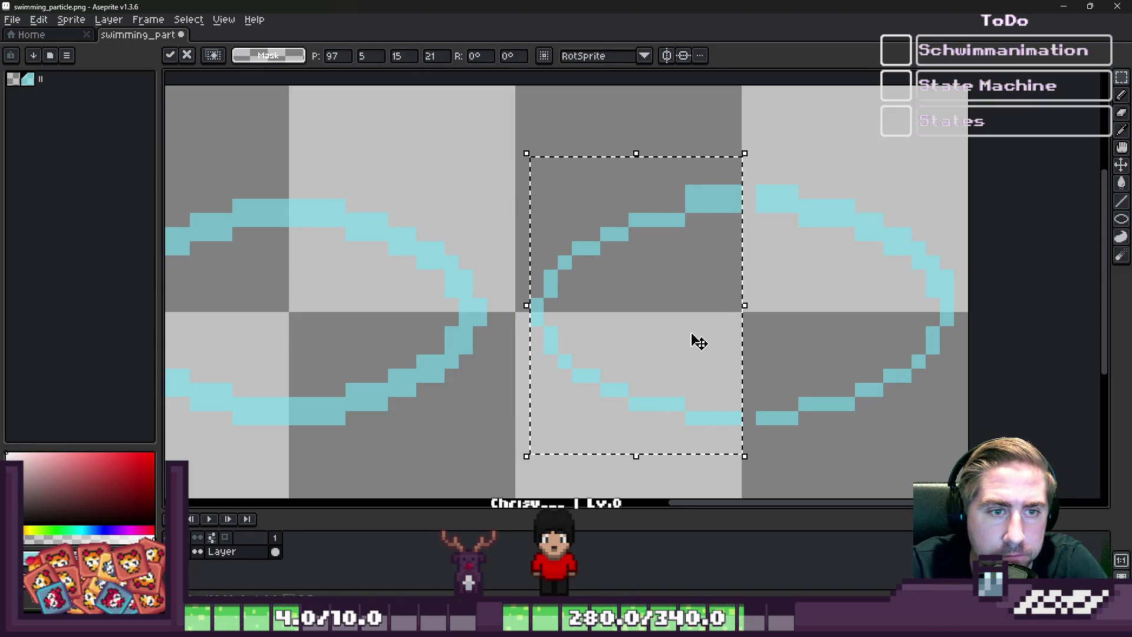
key("ctrl+d")
key("b")
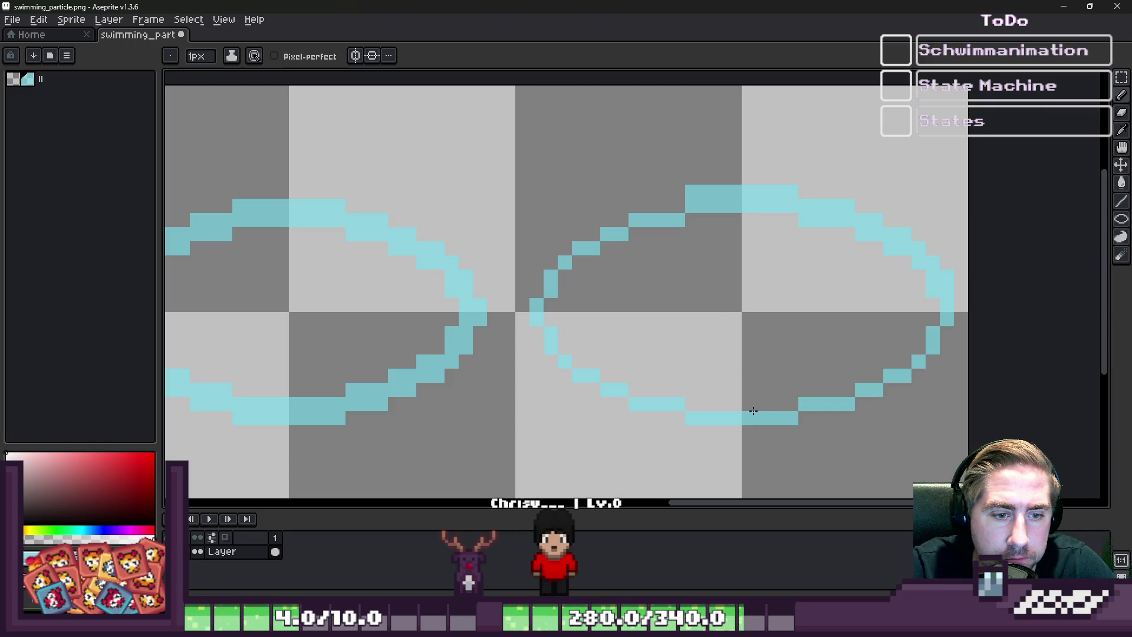
scroll(803, 374, "up", 1)
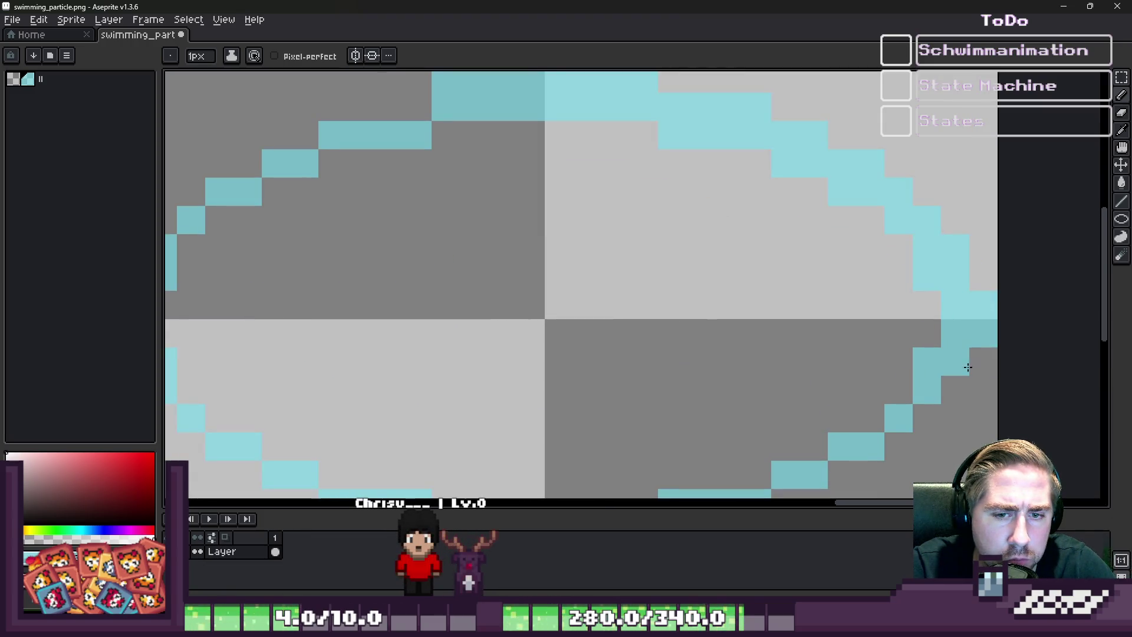
Extend the ring's lower-right and top outlines with cyan pixels, then save the sprite sheet
scroll(923, 384, "down", 3)
scroll(867, 336, "up", 3)
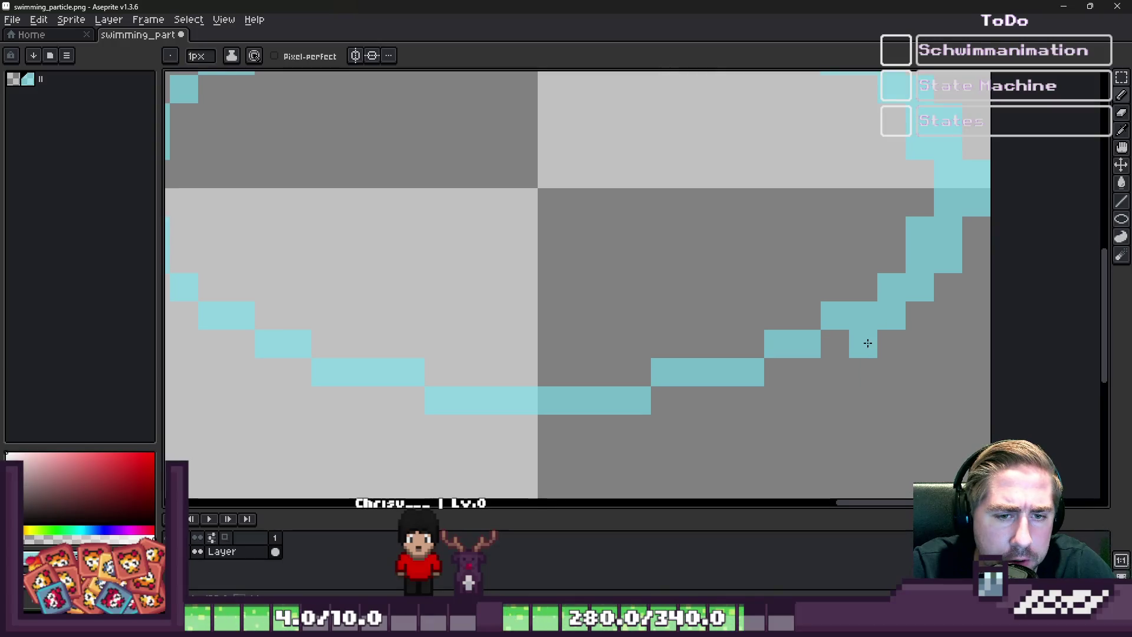
mouse_move(867, 336)
left_mouse_down()
mouse_move(834, 342)
mouse_move(738, 397)
mouse_move(665, 394)
mouse_move(431, 436)
mouse_move(410, 401)
left_mouse_up()
left_click_drag(312, 400, 683, 348)
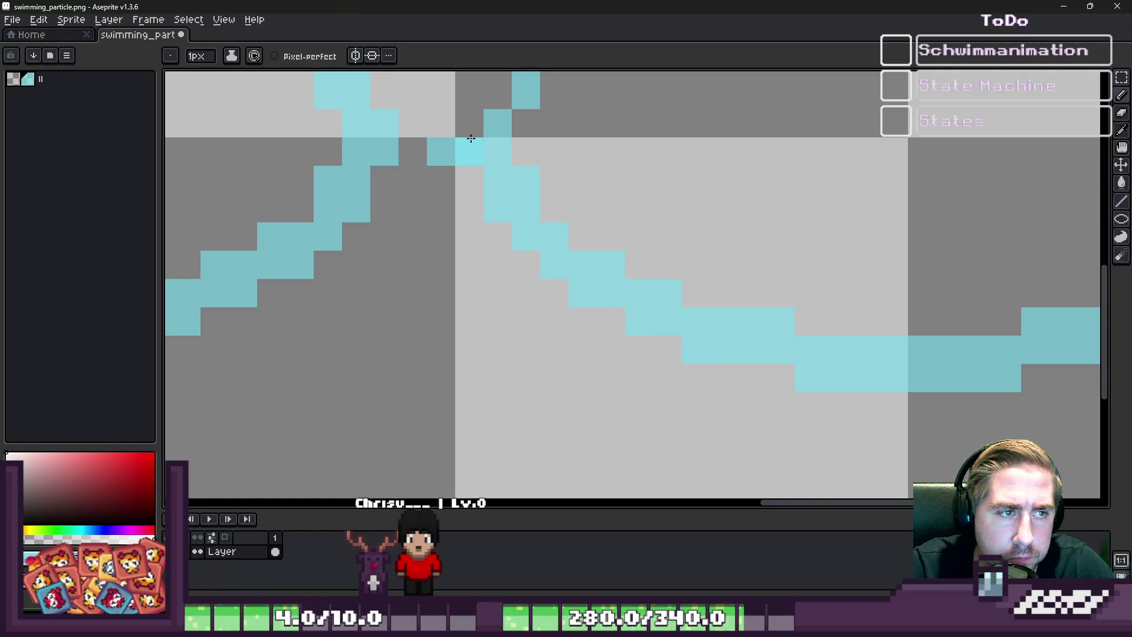
left_click_drag(490, 98, 497, 339)
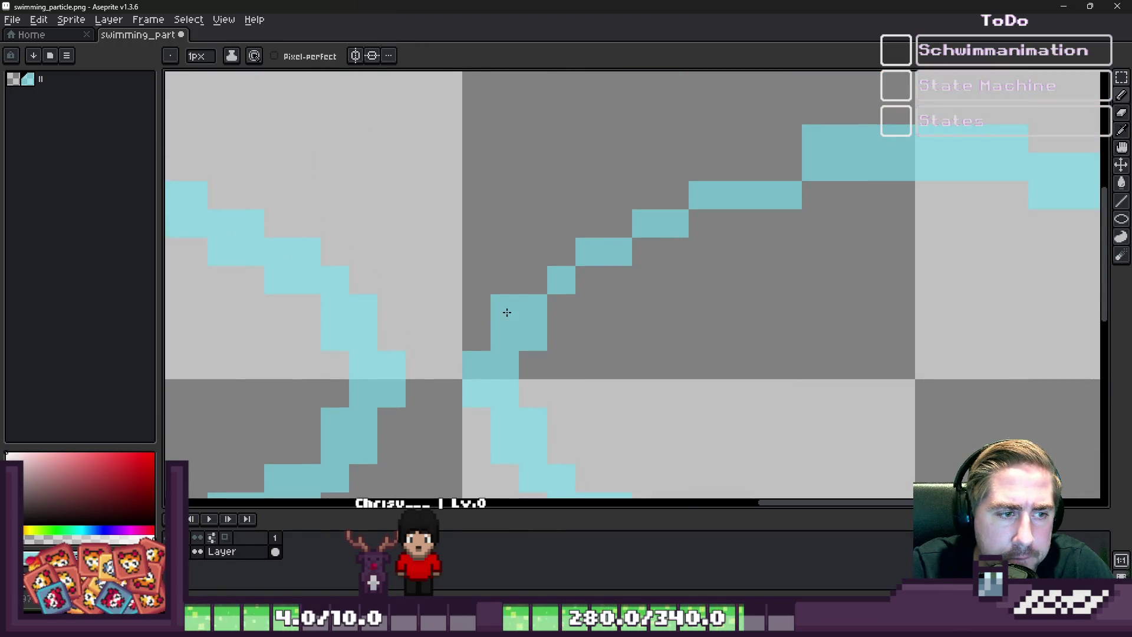
mouse_move(537, 279)
left_mouse_down()
mouse_move(579, 233)
mouse_move(748, 167)
mouse_move(790, 168)
left_mouse_up()
scroll(791, 168, "down", 7)
key("ctrl+s")
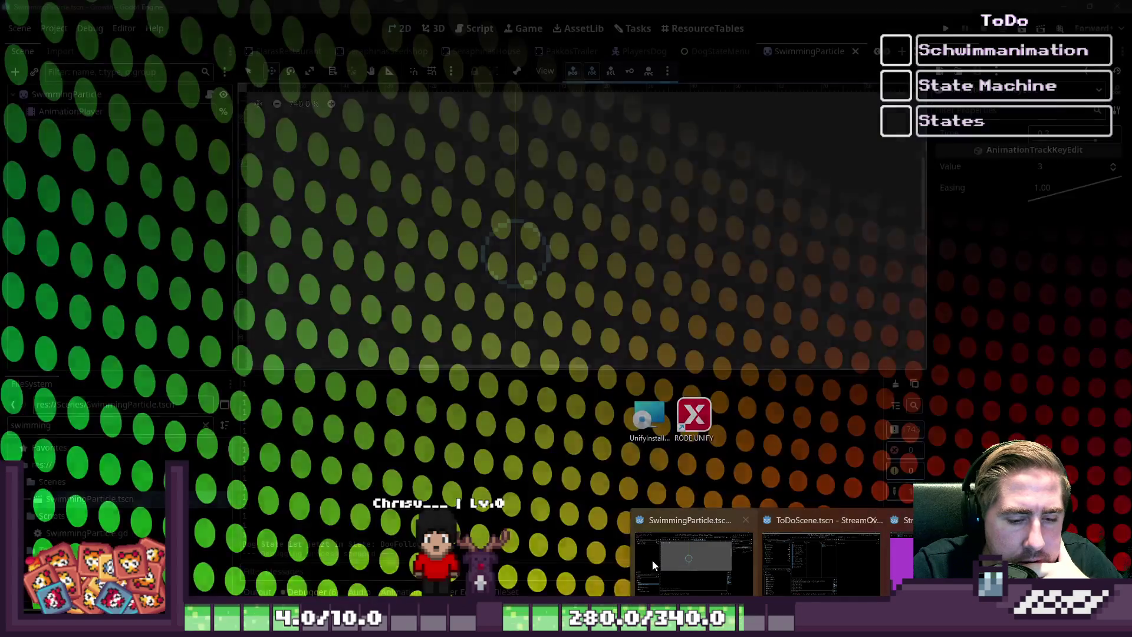
In Godot, move the AnimationPlayer's final modulate key from 0.4 s to 0.33 s and run the game
left_click(652, 560)
scroll(634, 190, "down", 4)
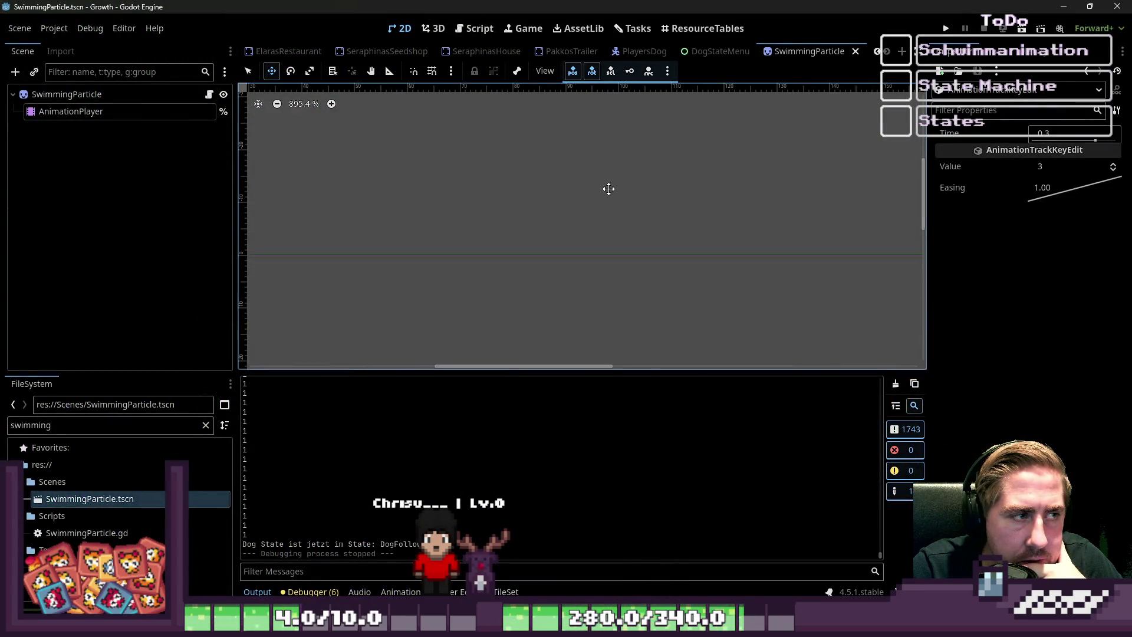
scroll(408, 216, "up", 2)
scroll(408, 217, "up", 3)
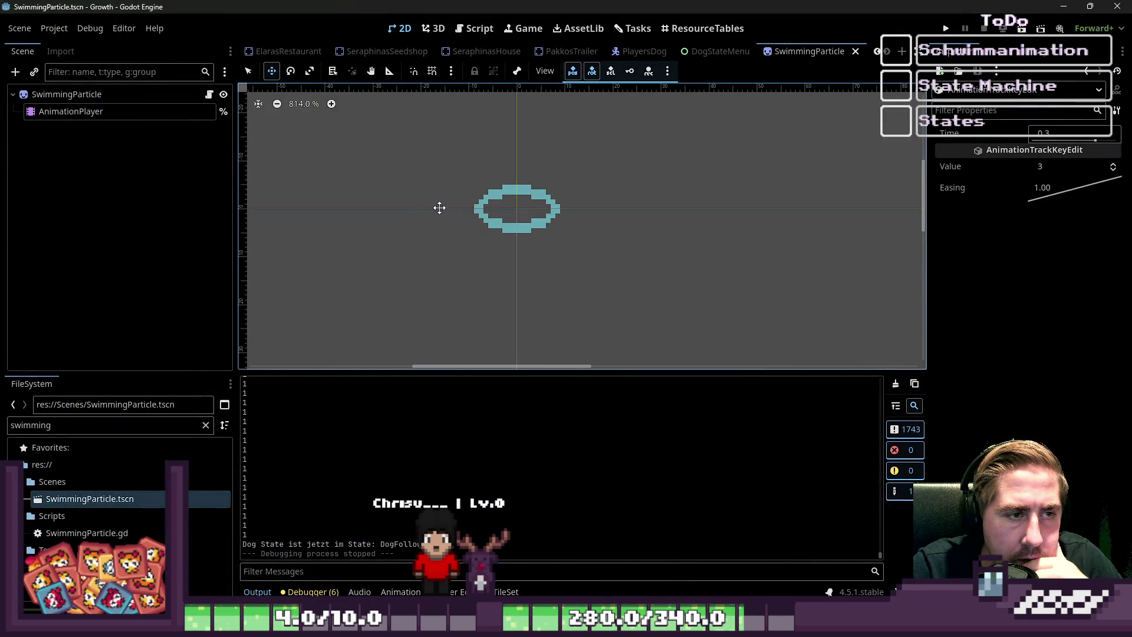
left_click(126, 97)
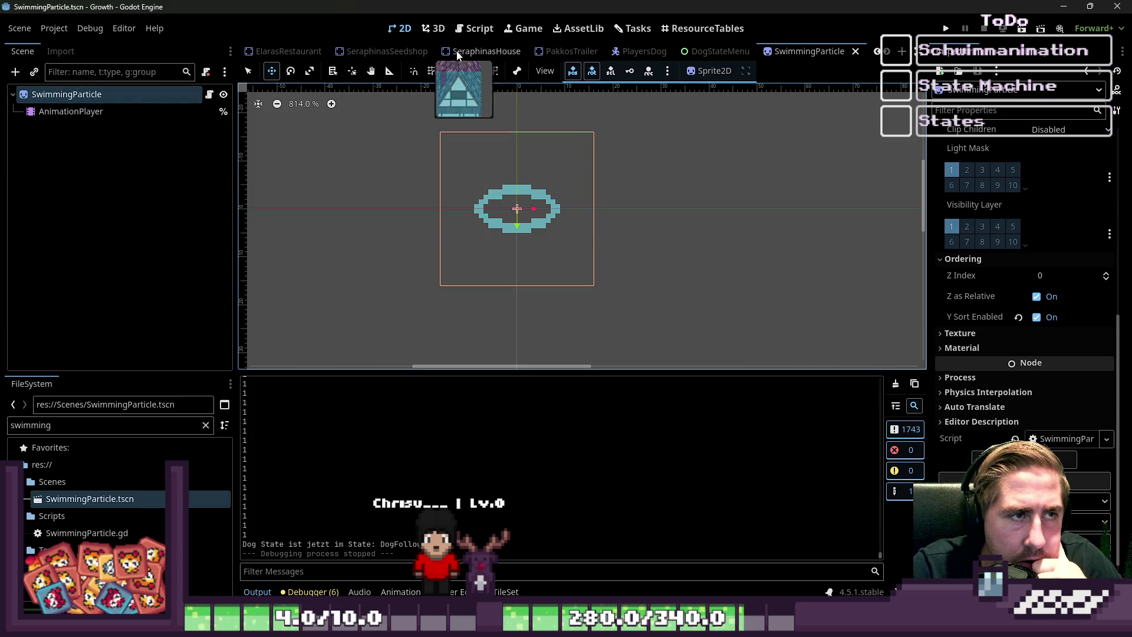
left_click(464, 33)
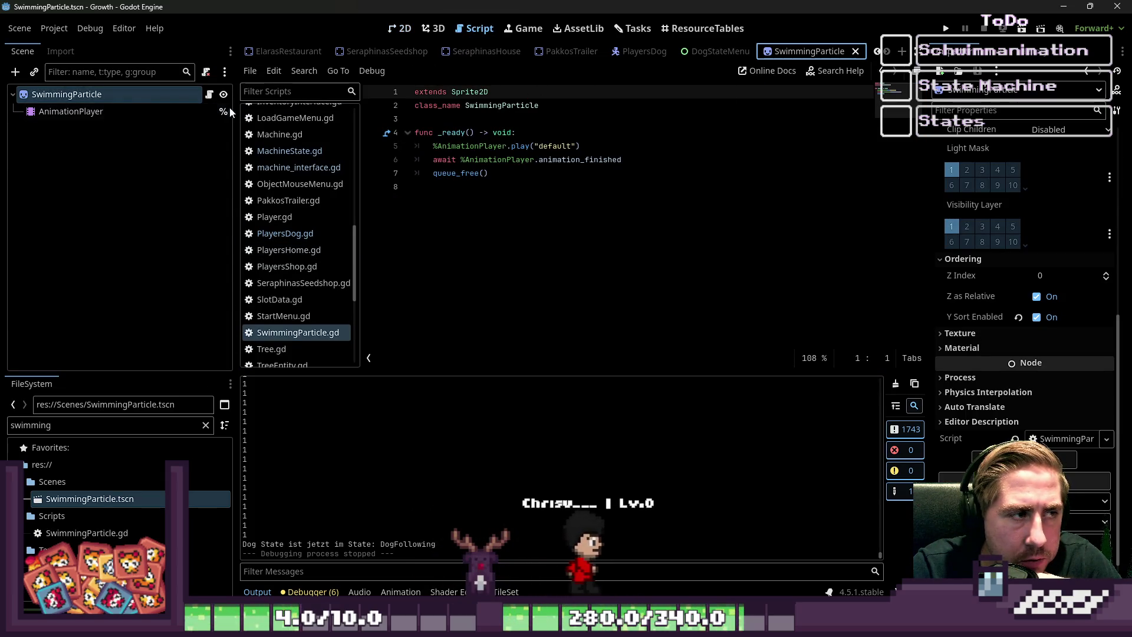
left_click(177, 112)
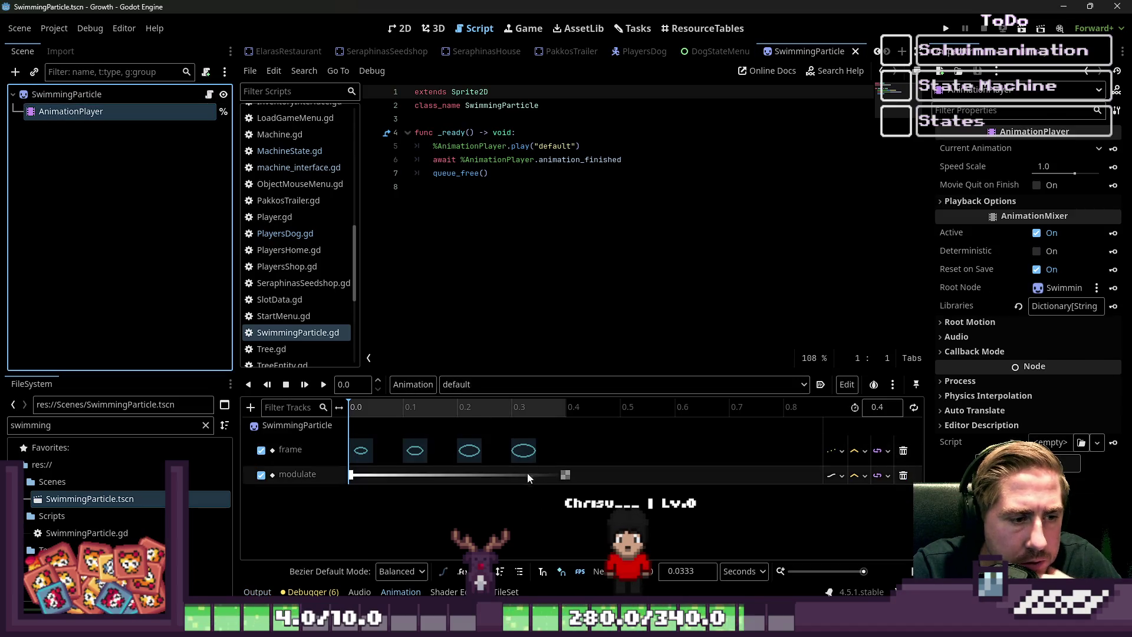
left_click_drag(564, 478, 506, 484)
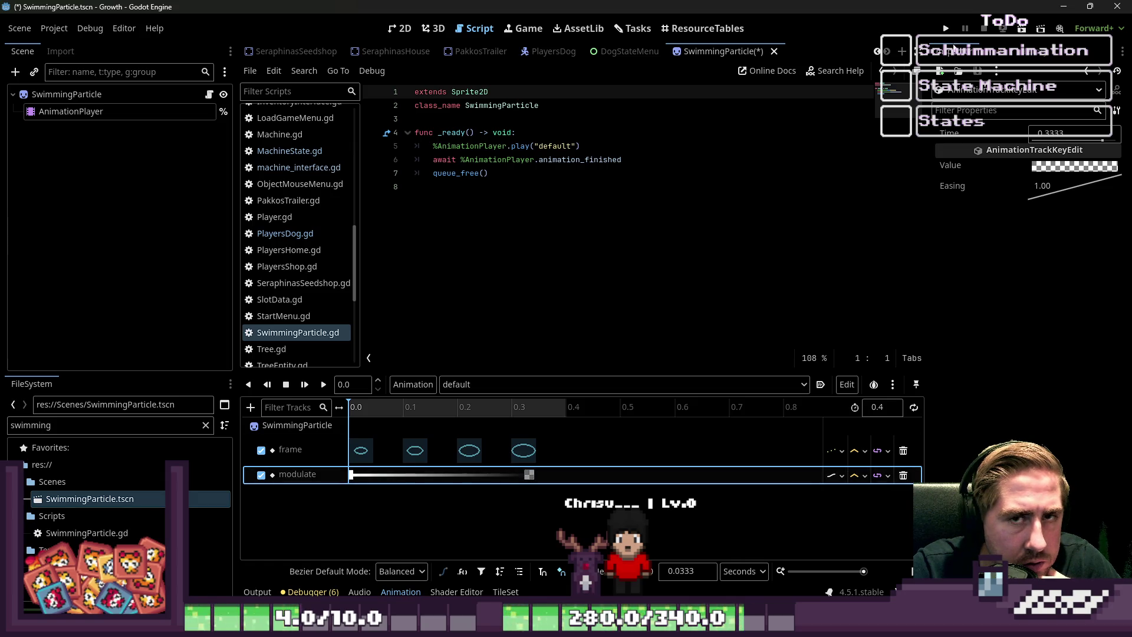
left_click(946, 28)
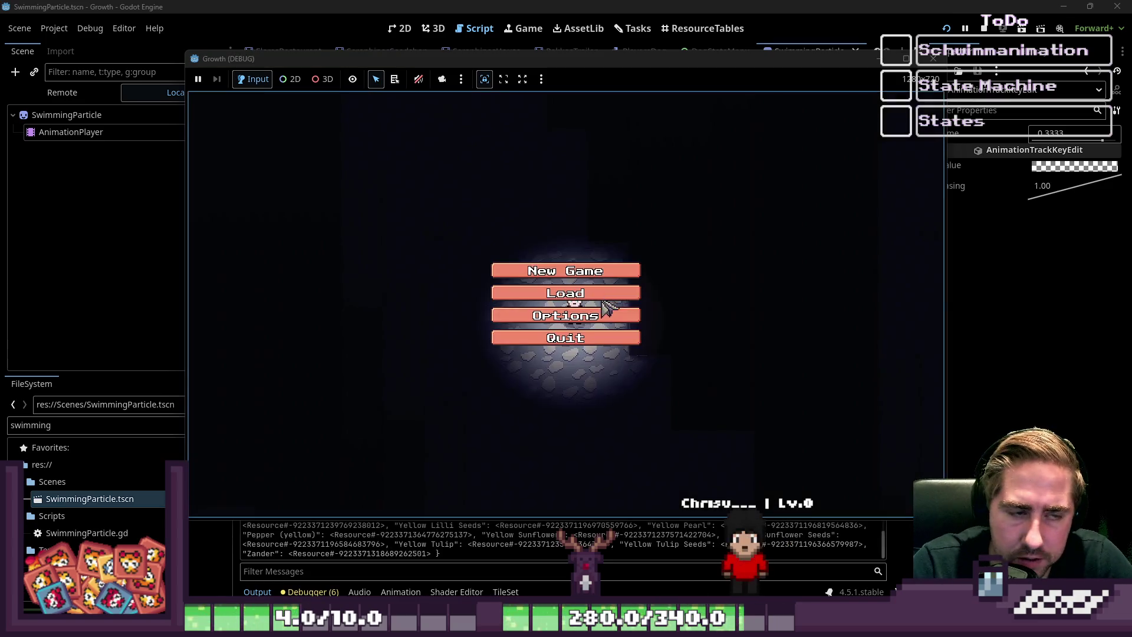
Start a new game with a character named 'dasg'
left_click(607, 271)
type("dasg")
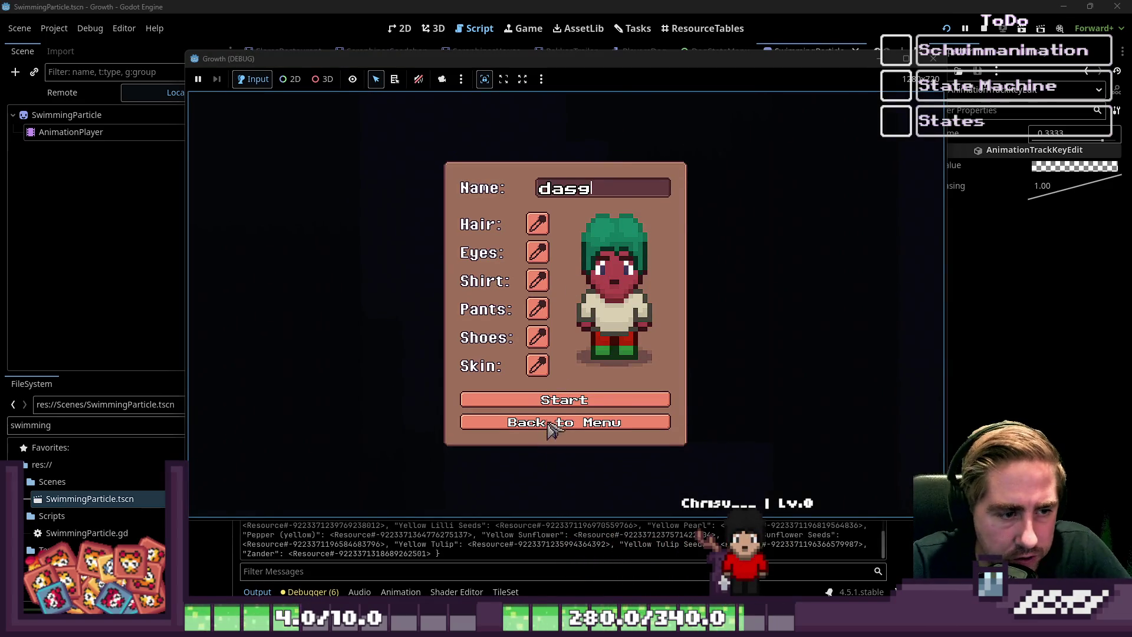
left_click(558, 401)
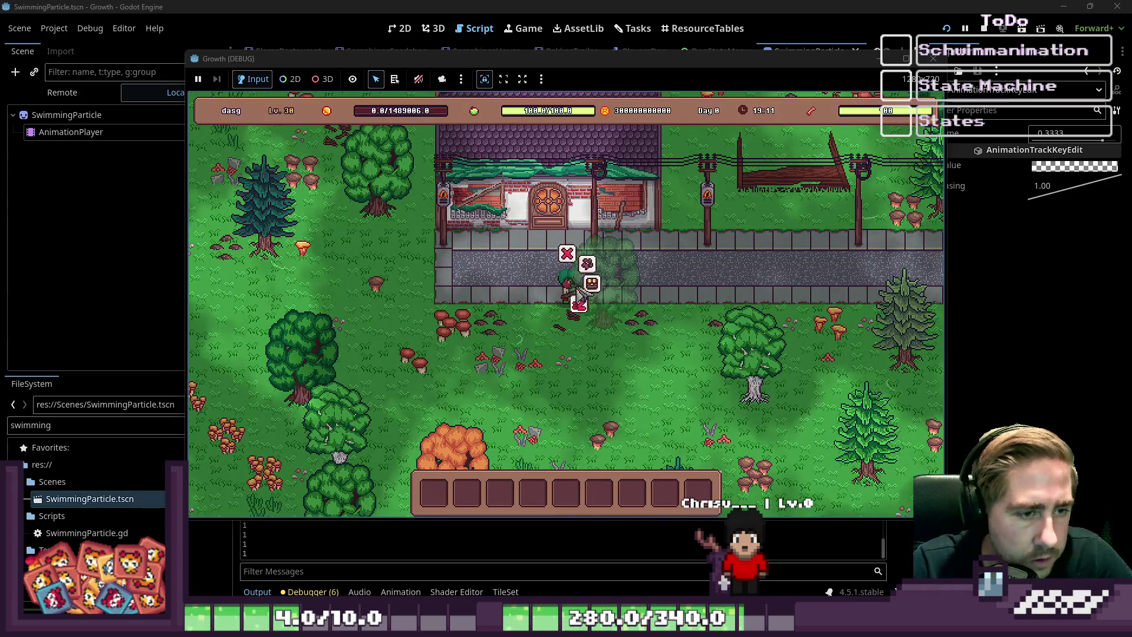
Walk the player left through the forest to the pond, then stop the game with F8
key("a")
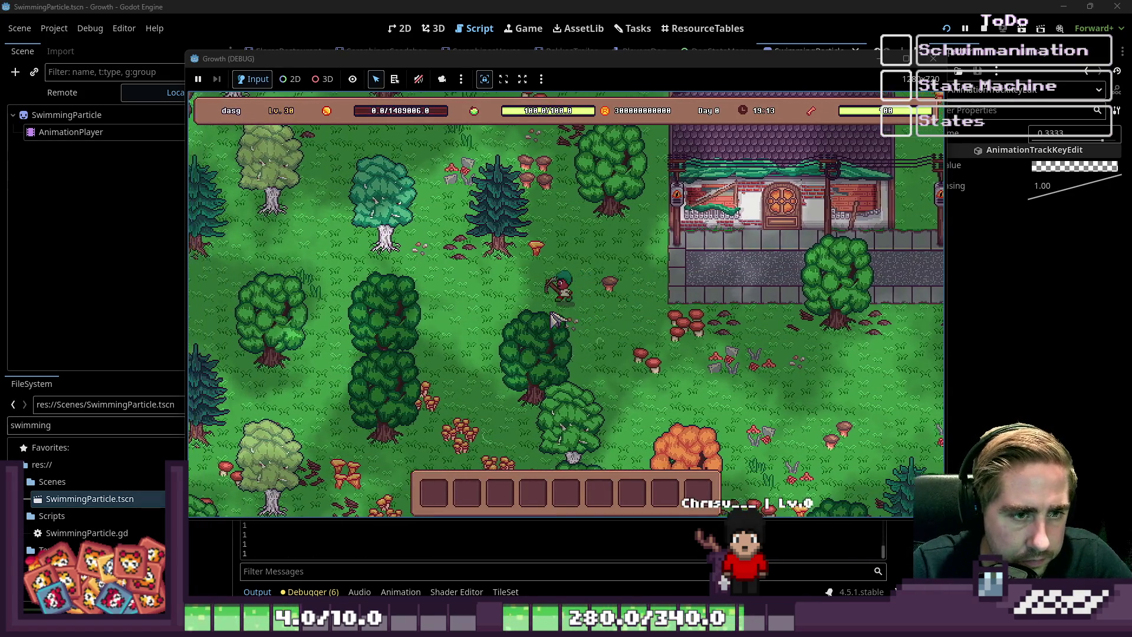
key("a")
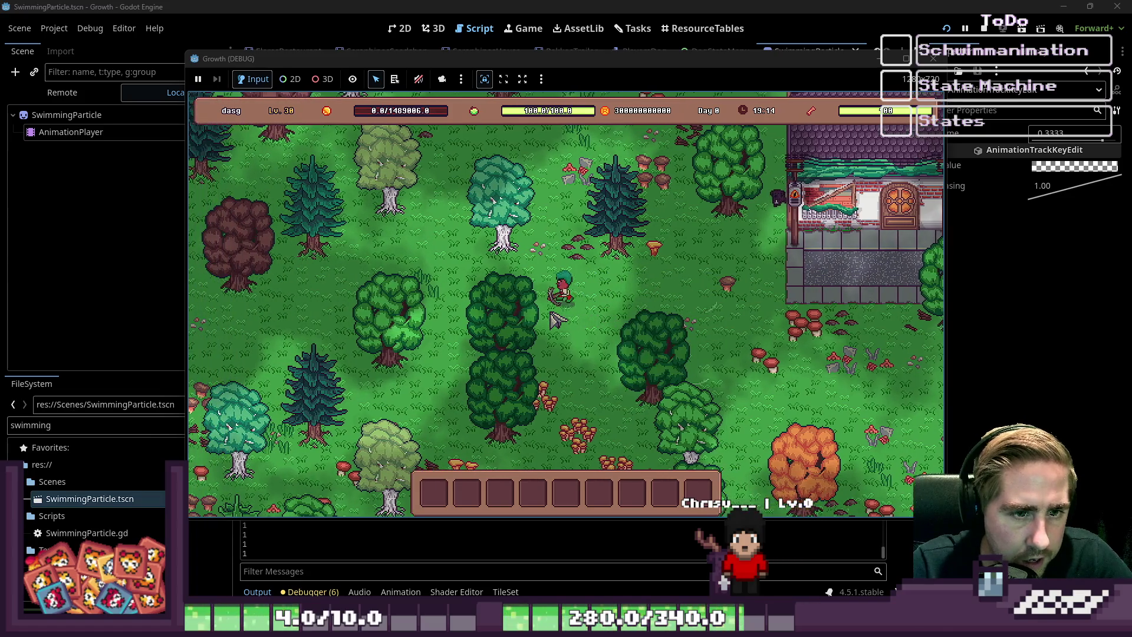
key("a")
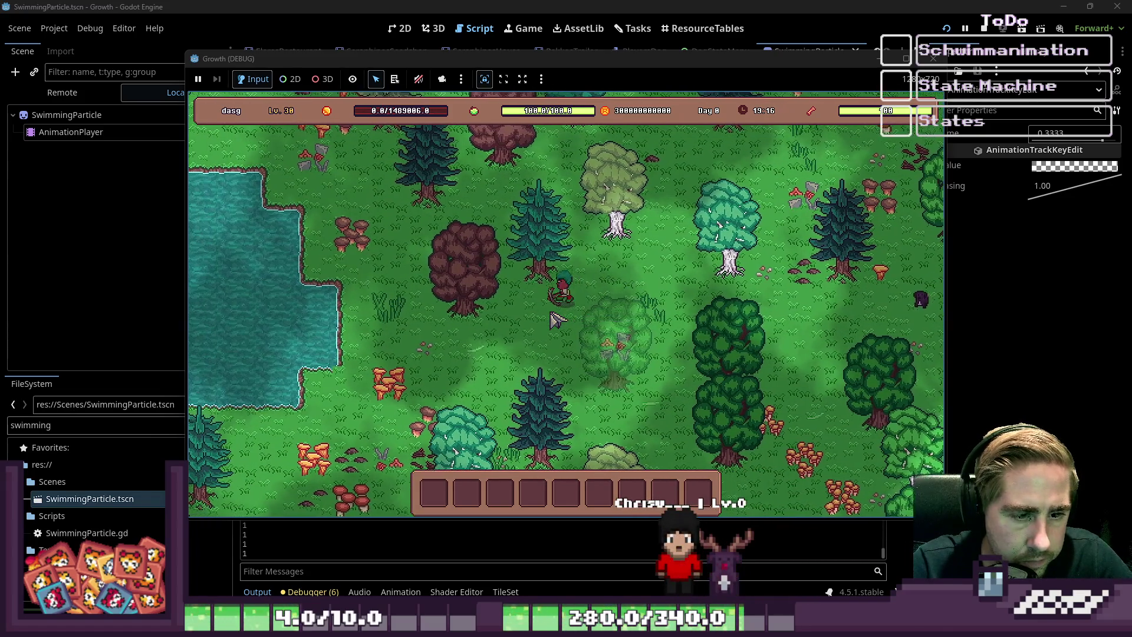
key("a")
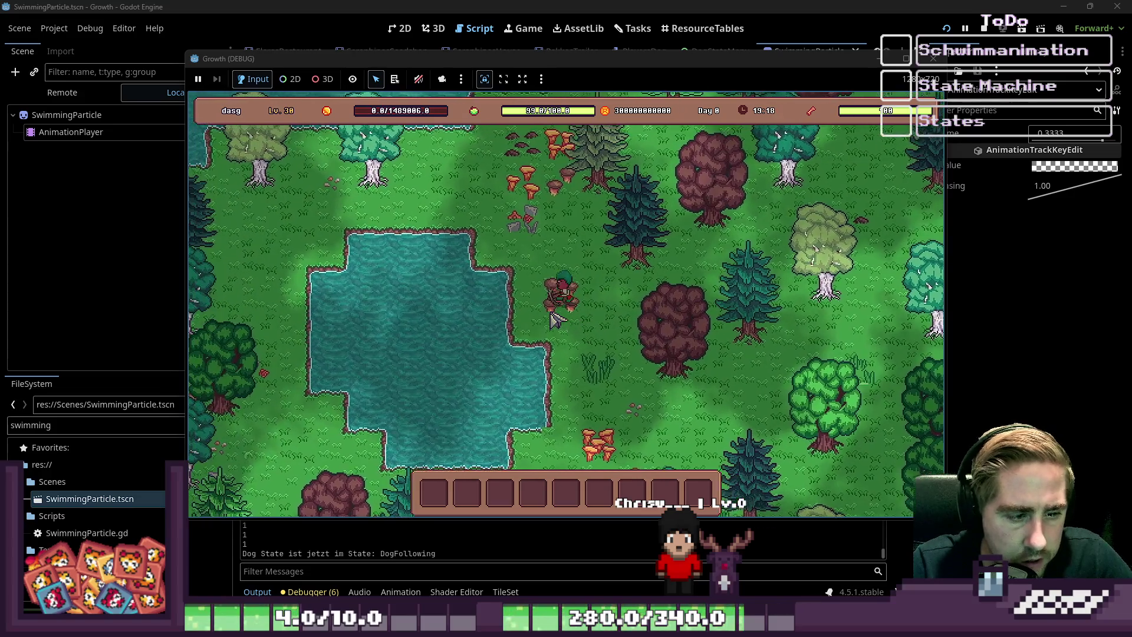
key("w")
key("a")
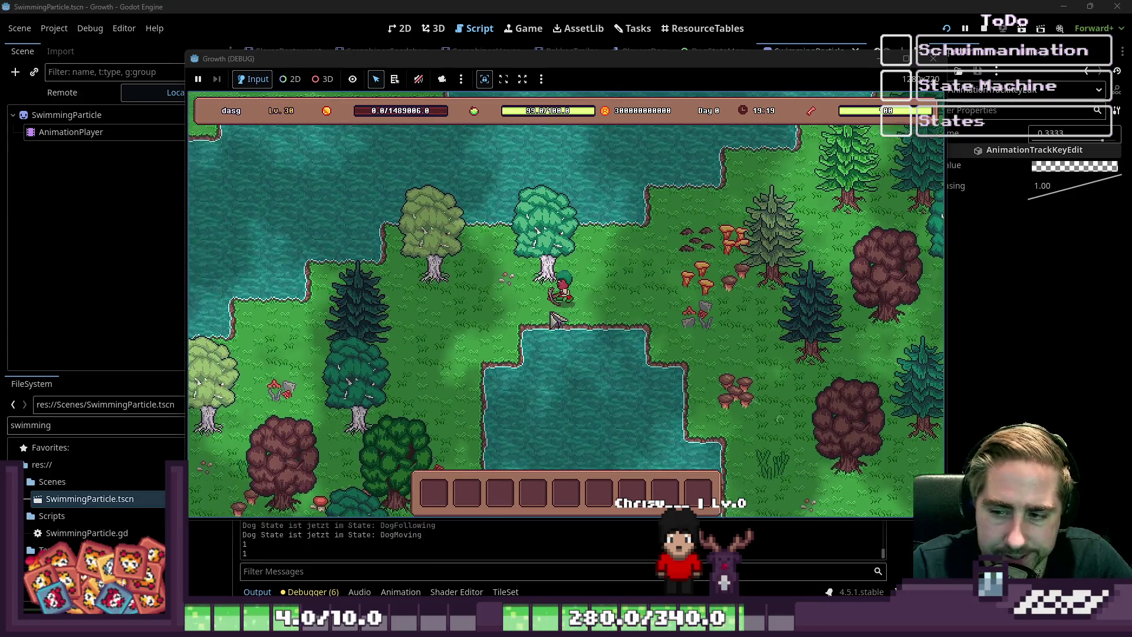
key("a")
key("s")
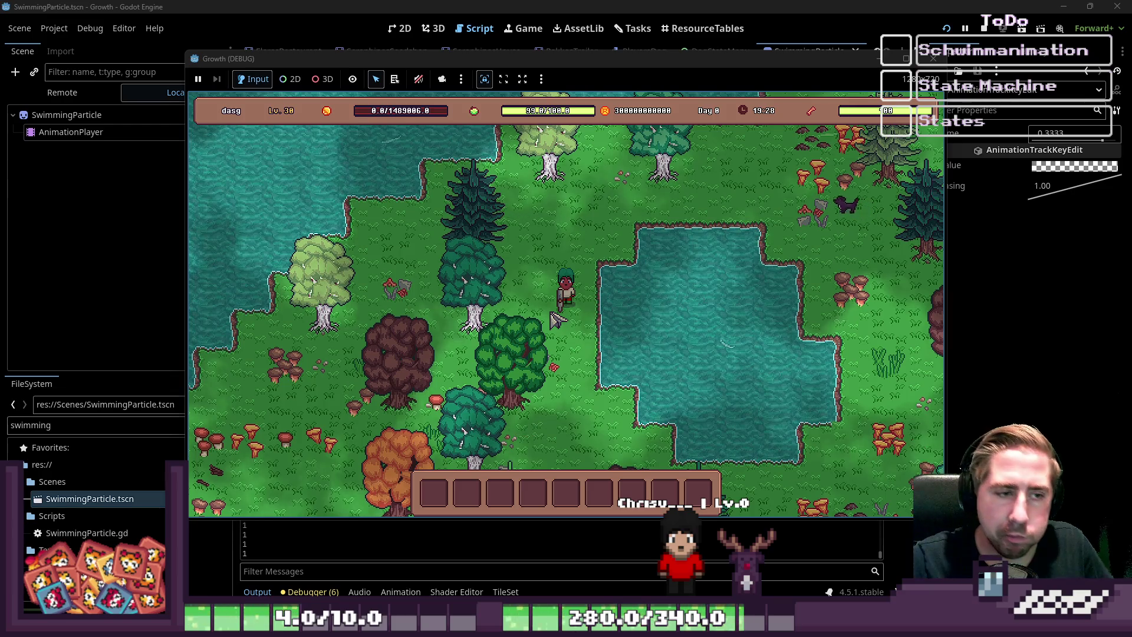
key("s")
key("d")
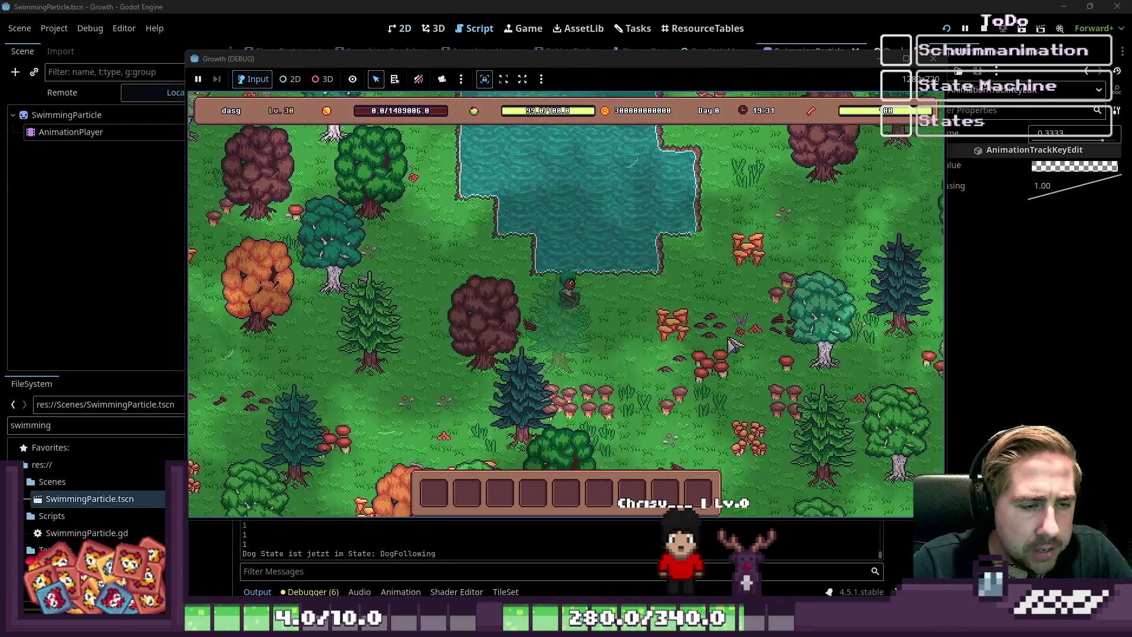
key("F8")
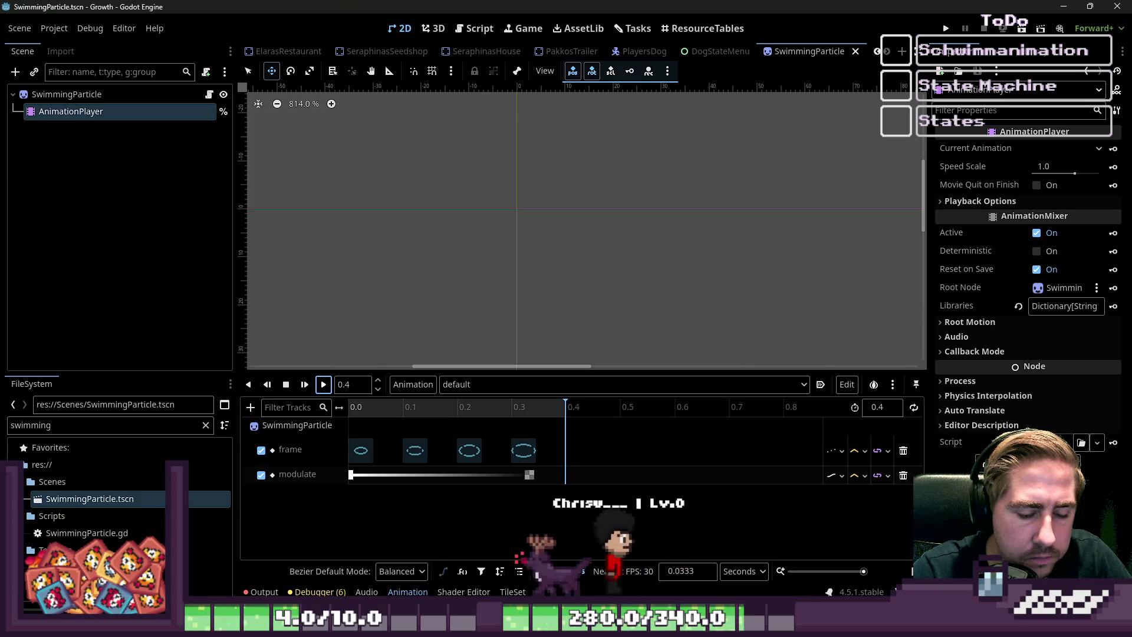
Back in Aseprite, set a 1px brush and erase a stray cyan pixel from a ring
mouse_move(772, 625)
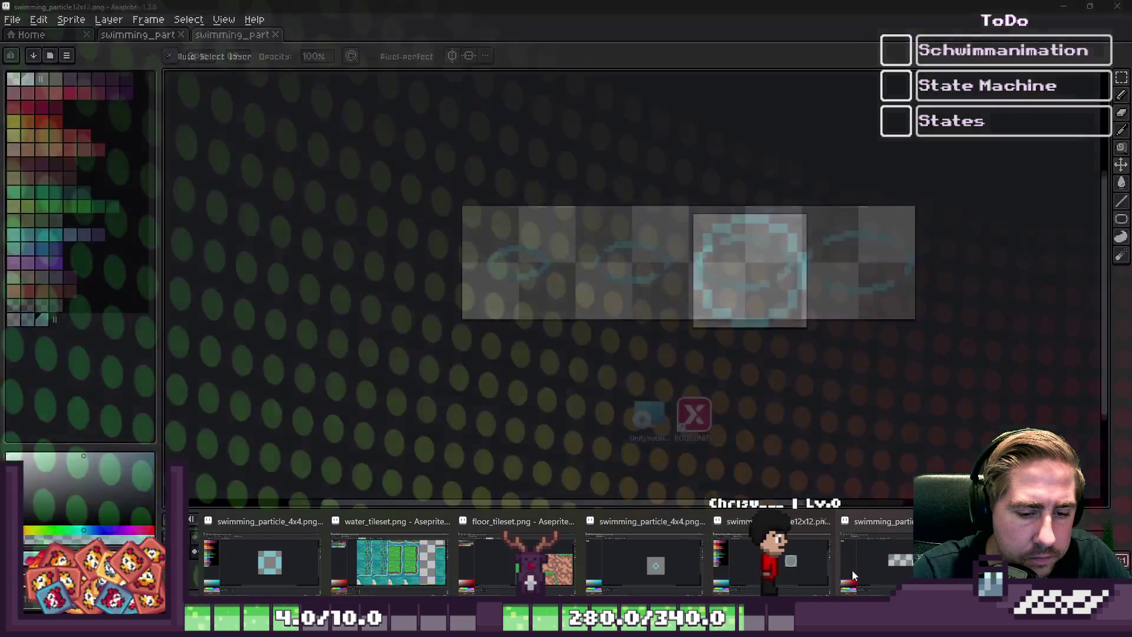
left_click(852, 571)
scroll(579, 276, "up", 4)
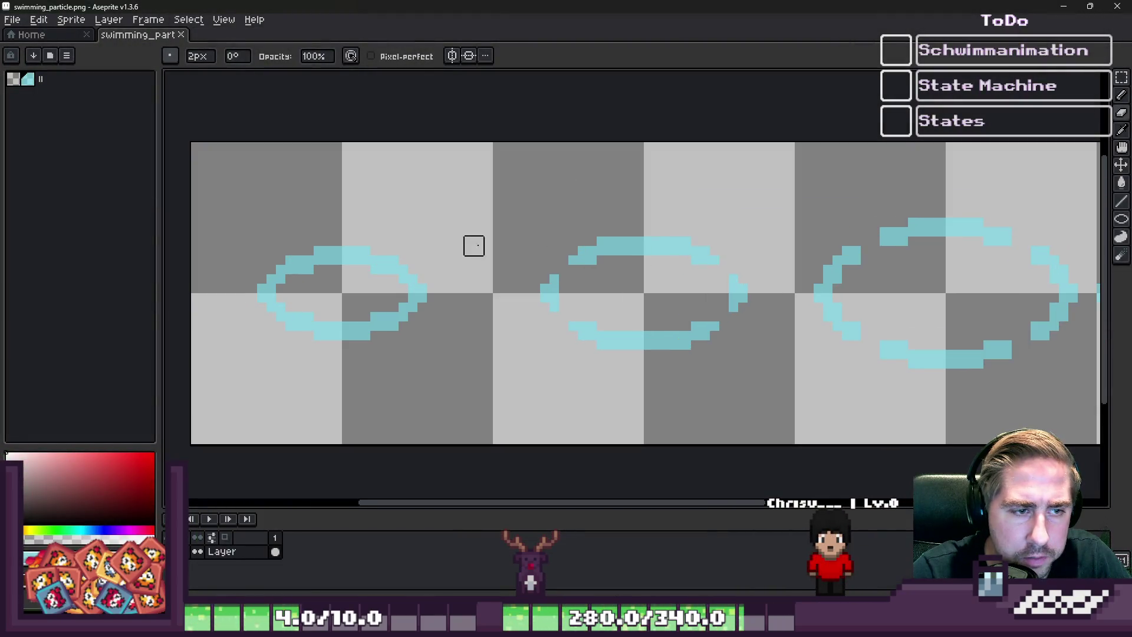
scroll(780, 266, "down", 2)
scroll(780, 266, "up", 4)
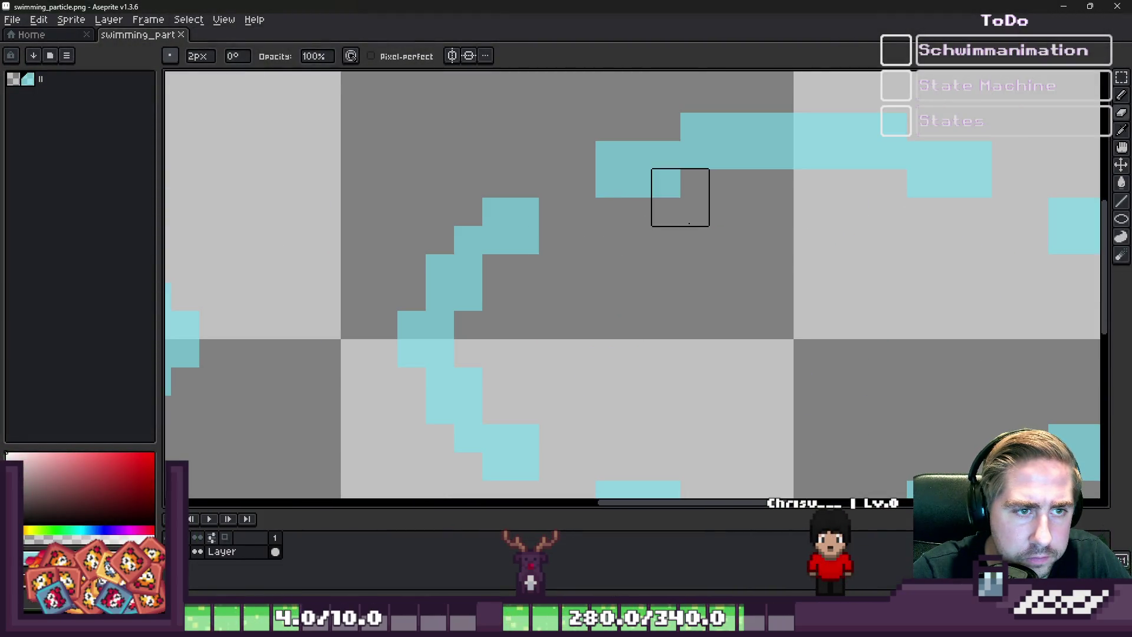
key("minus")
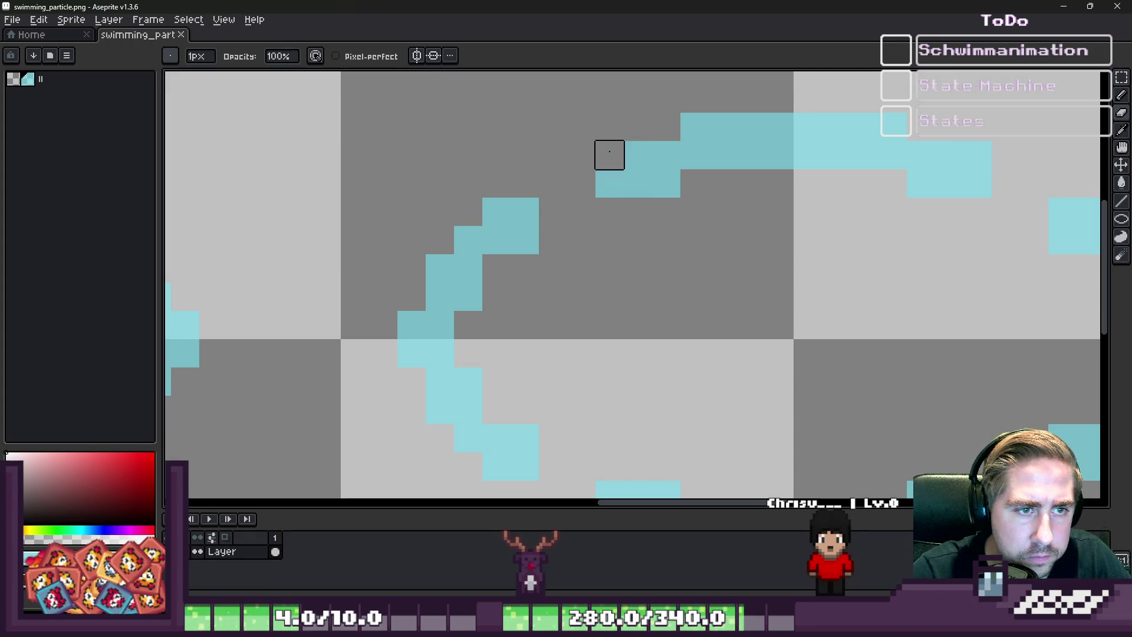
left_click(609, 155)
Add a cyan pixel beside the ring's lower curve
scroll(554, 156, "down", 3)
scroll(524, 179, "up", 2)
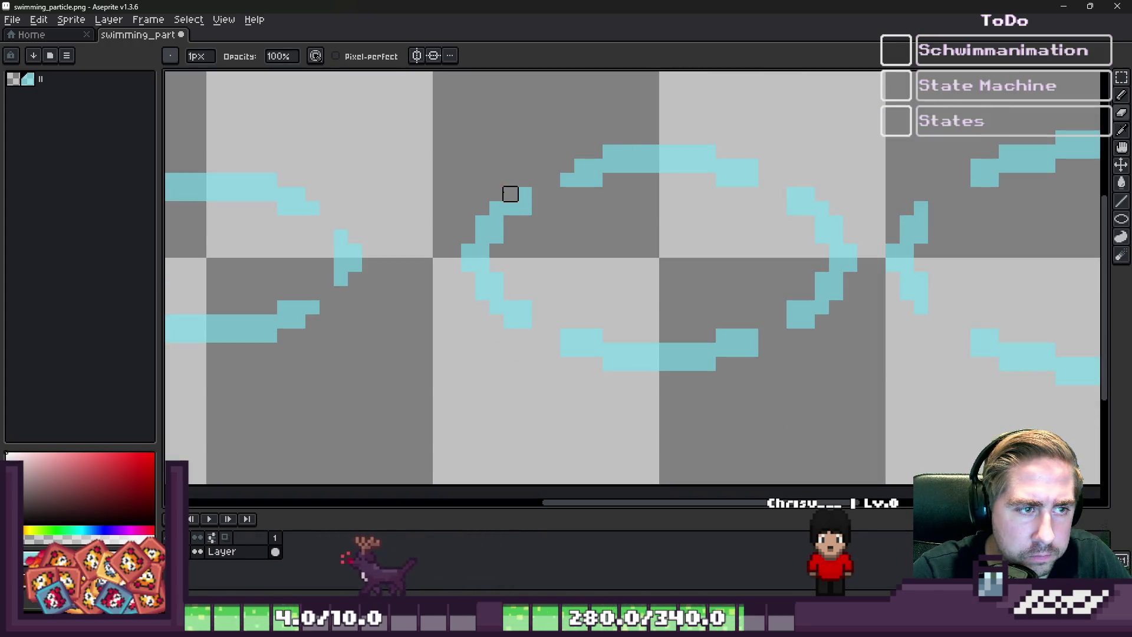
scroll(463, 228, "down", 4)
scroll(515, 260, "up", 2)
scroll(492, 295, "up", 2)
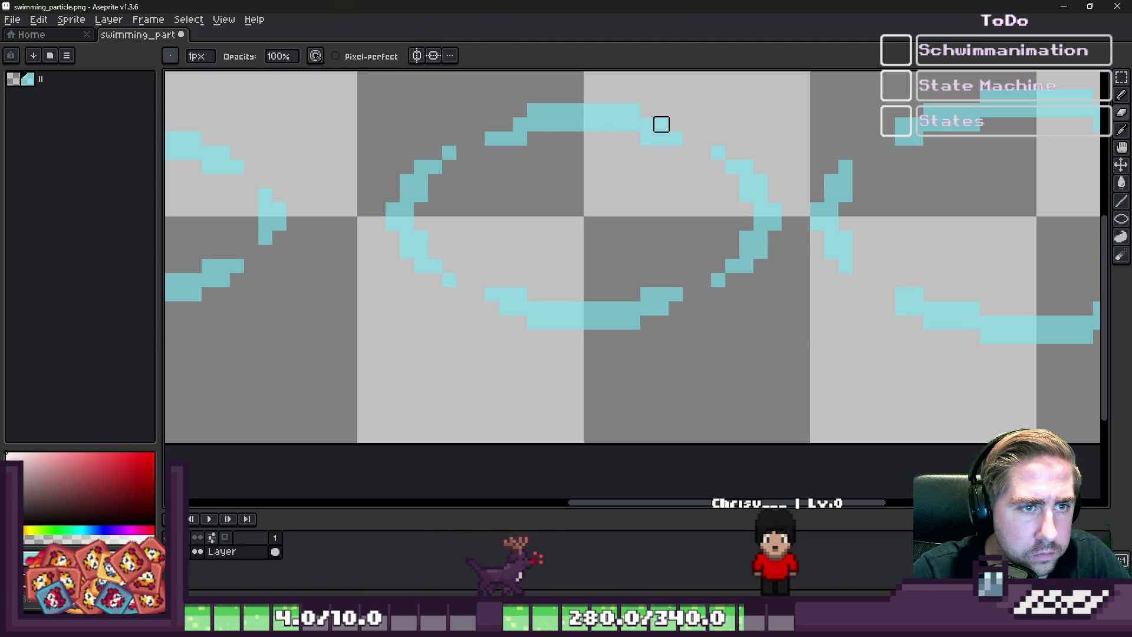
scroll(548, 174, "down", 3)
scroll(559, 224, "up", 1)
key("ctrl")
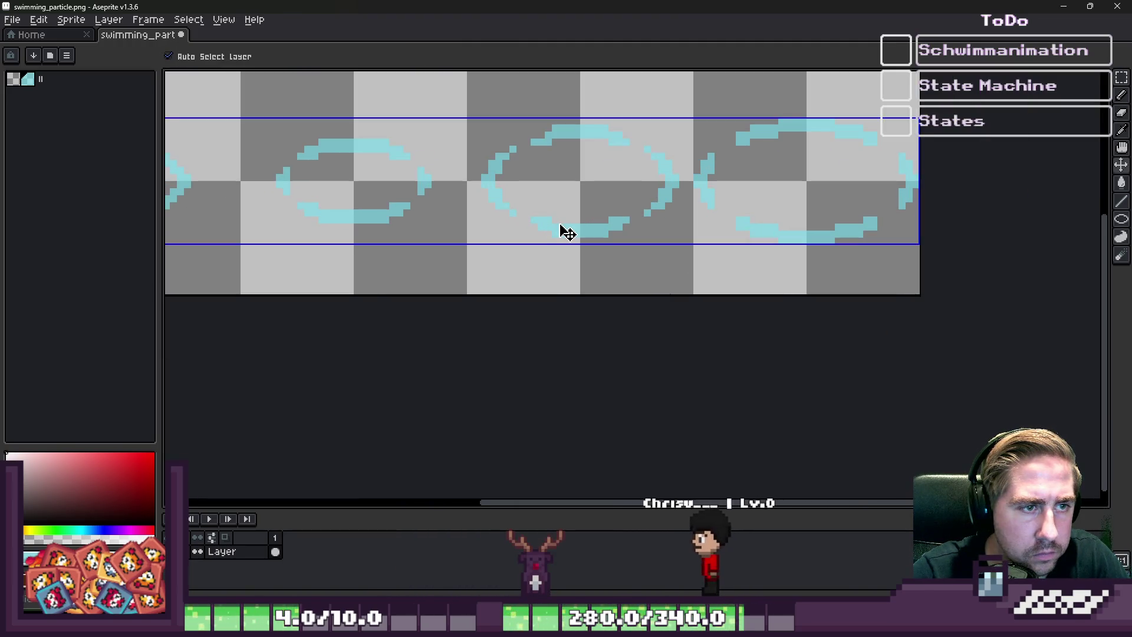
scroll(649, 206, "down", 1)
scroll(720, 177, "up", 1)
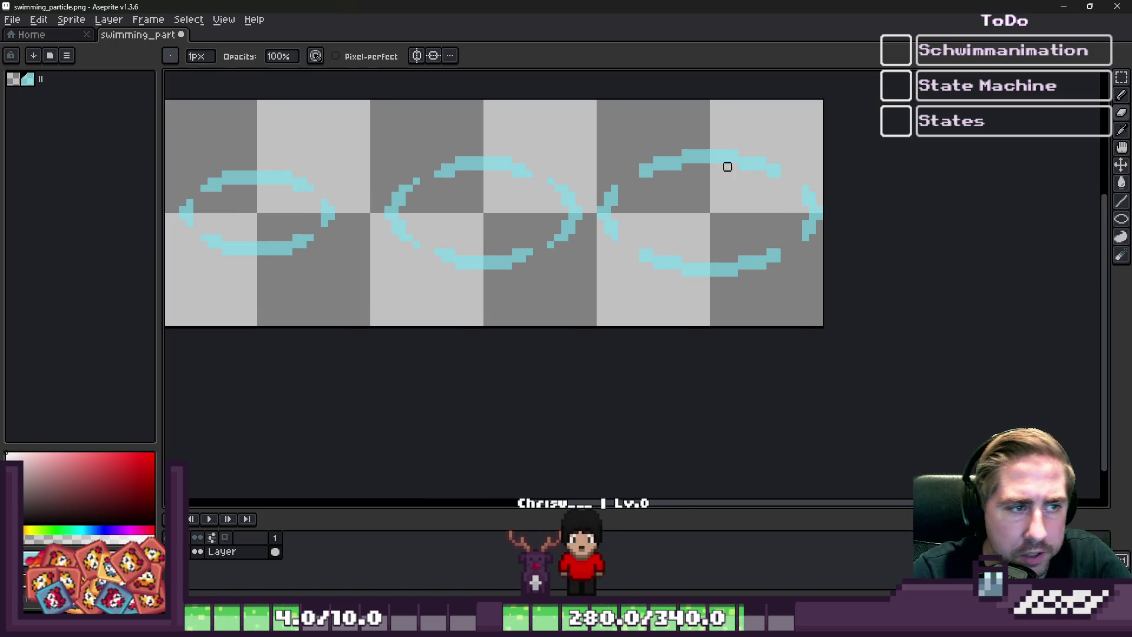
scroll(649, 185, "up", 2)
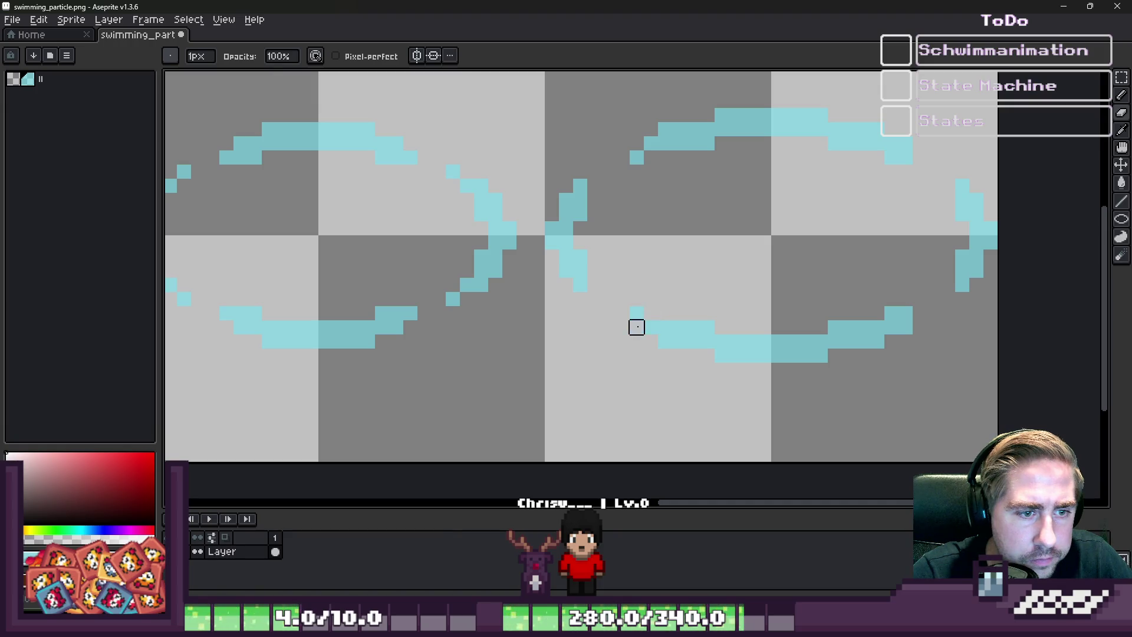
left_click(905, 313)
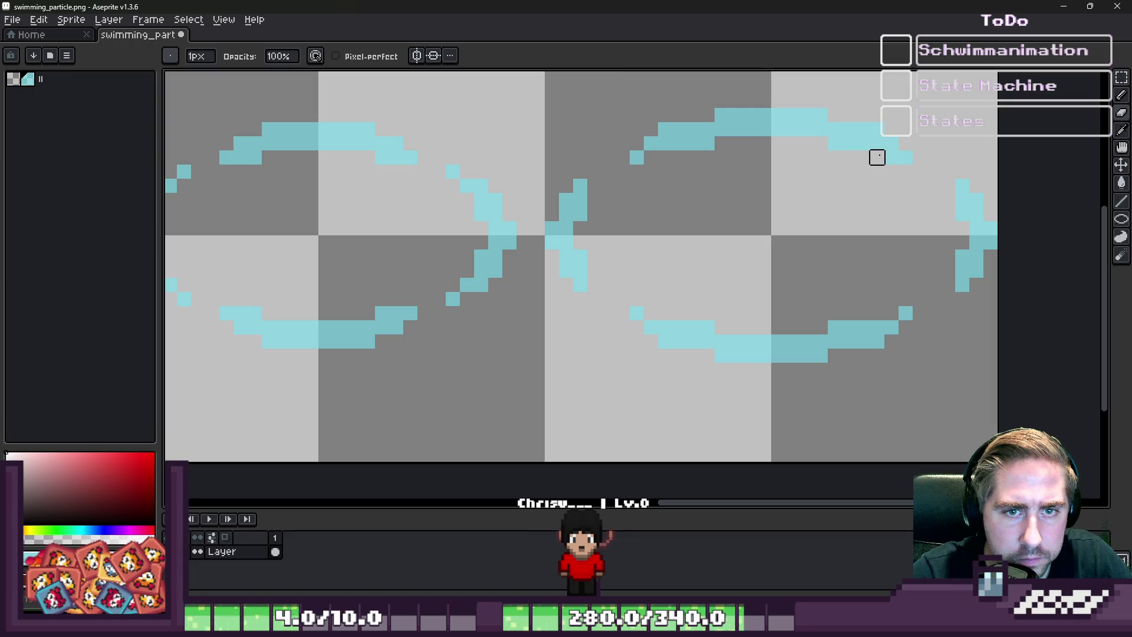
key("m")
scroll(814, 235, "down", 3)
scroll(814, 223, "up", 3)
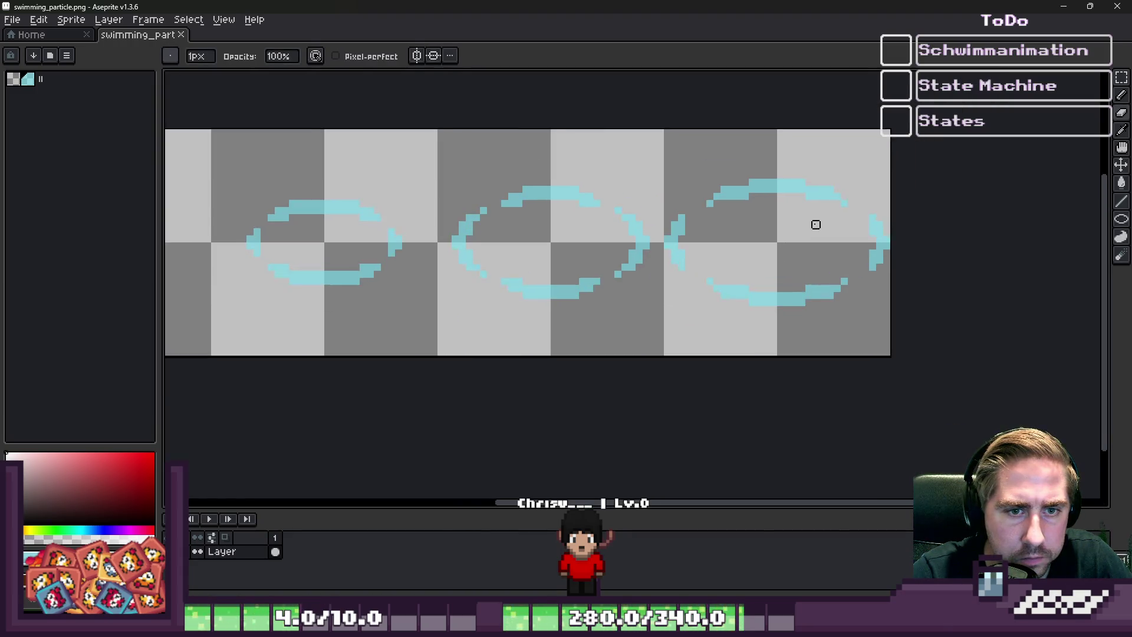
Raise the ring's upper curve by one pixel
mouse_move(596, 103)
left_mouse_down()
mouse_move(913, 228)
mouse_move(897, 235)
left_mouse_up()
left_click_drag(766, 189, 758, 180)
left_click(589, 308)
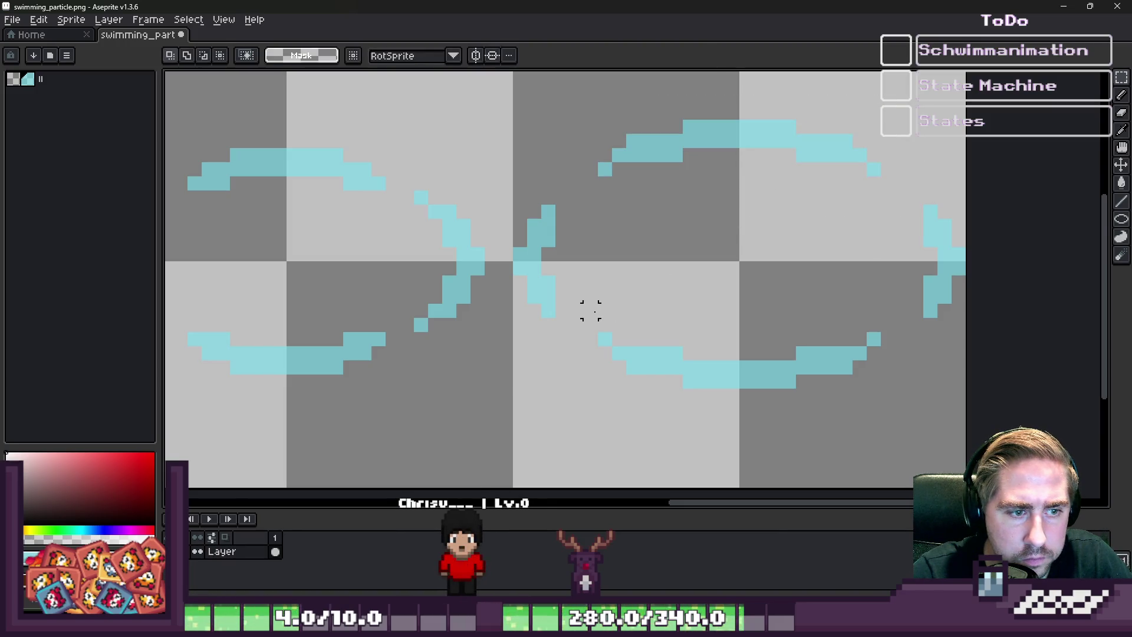
Lower the ring's bottom curve by one pixel
left_click_drag(589, 308, 898, 419)
left_click_drag(794, 378, 791, 386)
scroll(645, 269, "down", 4)
scroll(366, 258, "up", 4)
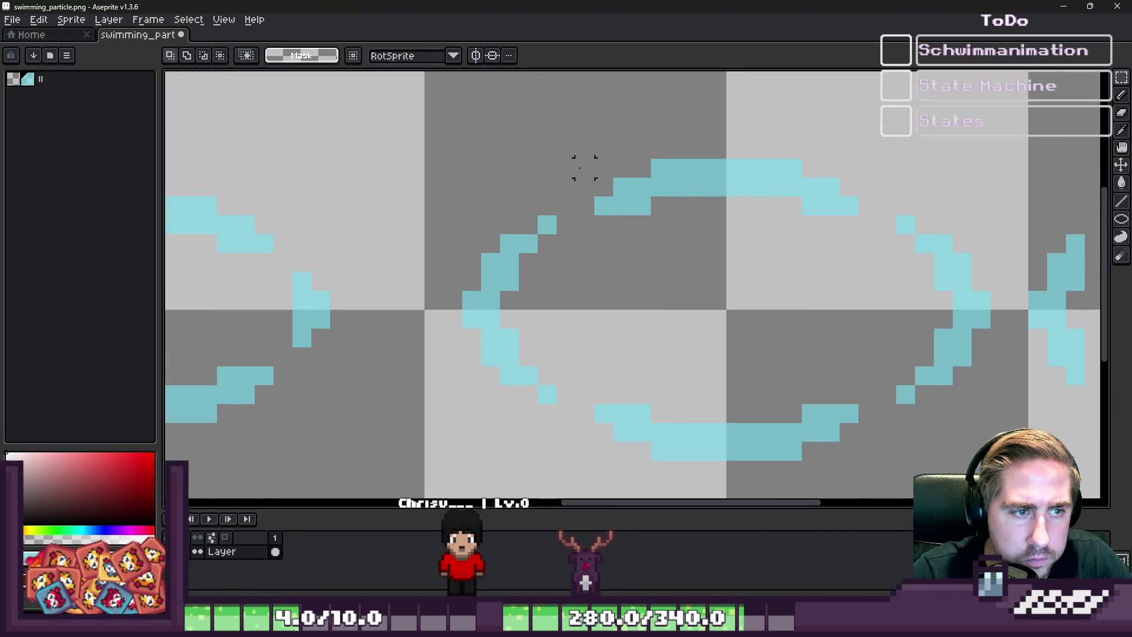
Reselect the upper curve, return to the pencil, and switch back to Godot
left_click_drag(594, 102, 861, 274)
scroll(590, 218, "down", 2)
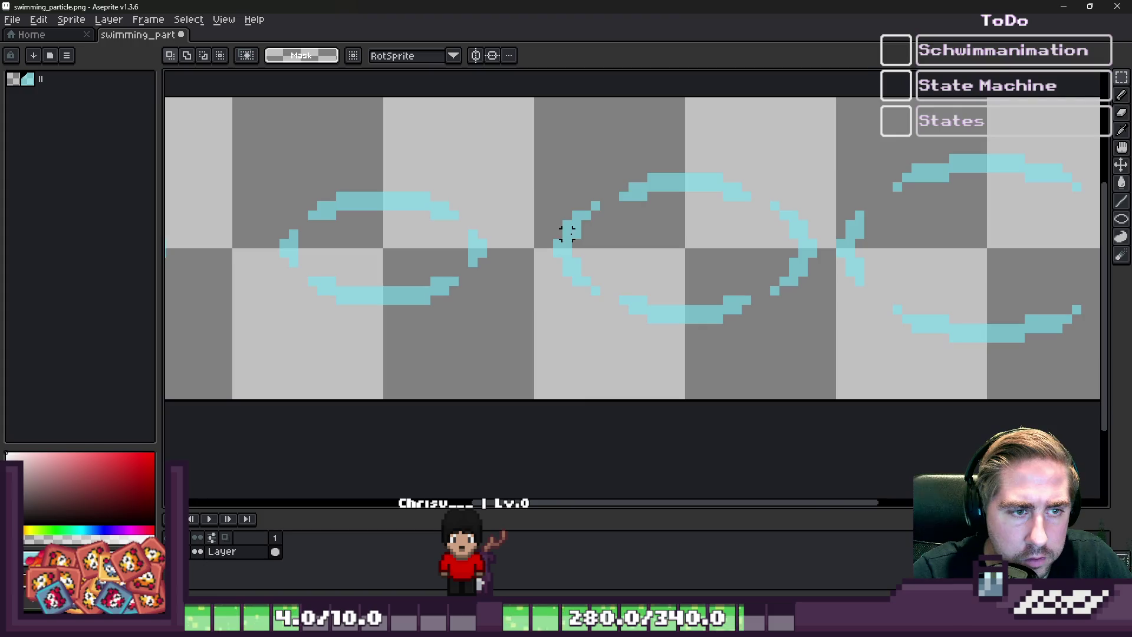
scroll(652, 186, "up", 2)
key("b")
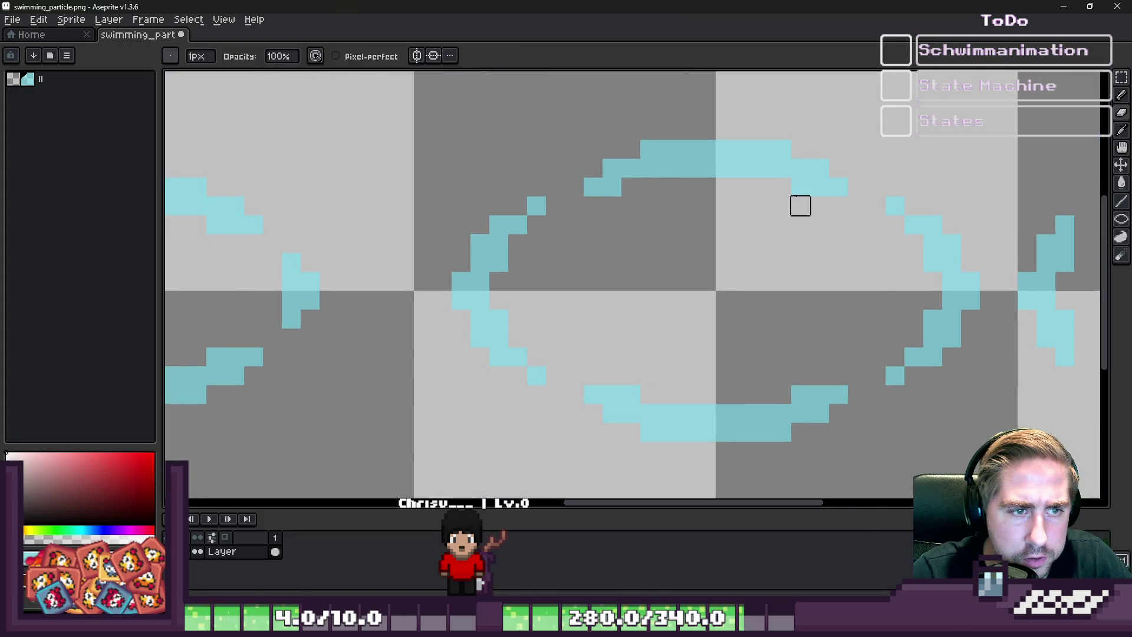
scroll(639, 222, "down", 3)
scroll(635, 284, "up", 3)
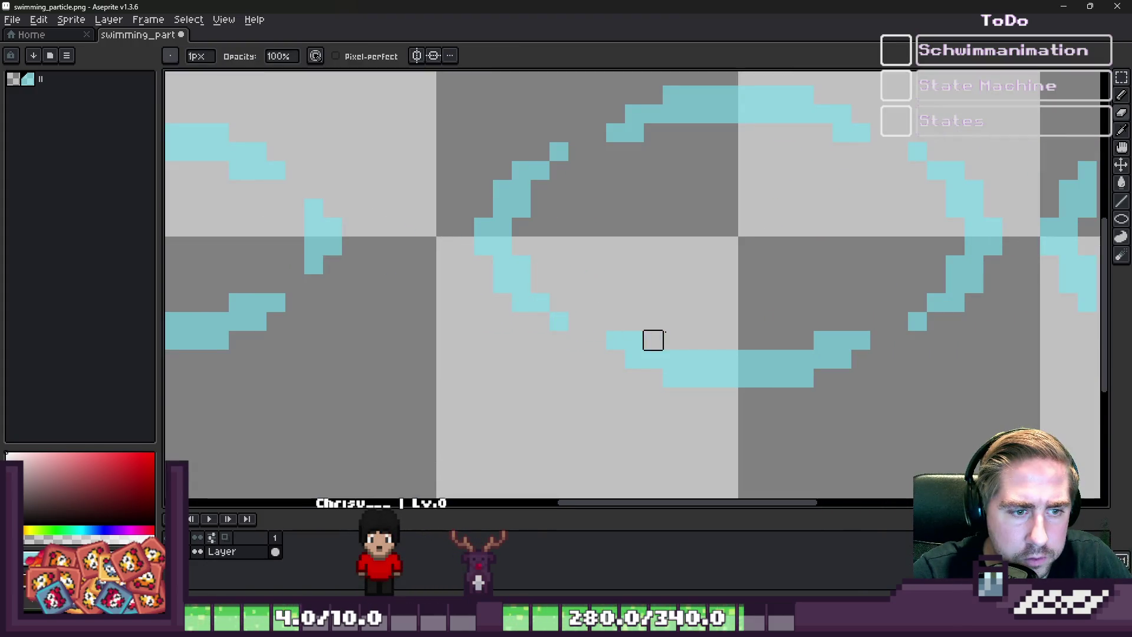
scroll(663, 287, "down", 4)
scroll(672, 287, "up", 3)
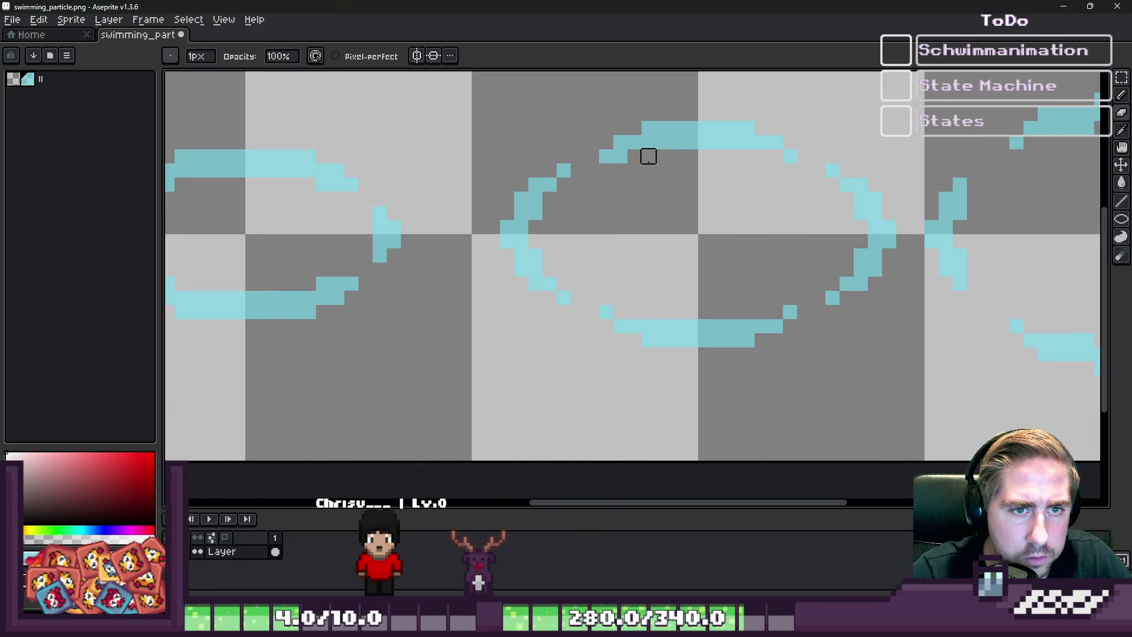
scroll(651, 291, "down", 3)
scroll(554, 197, "up", 3)
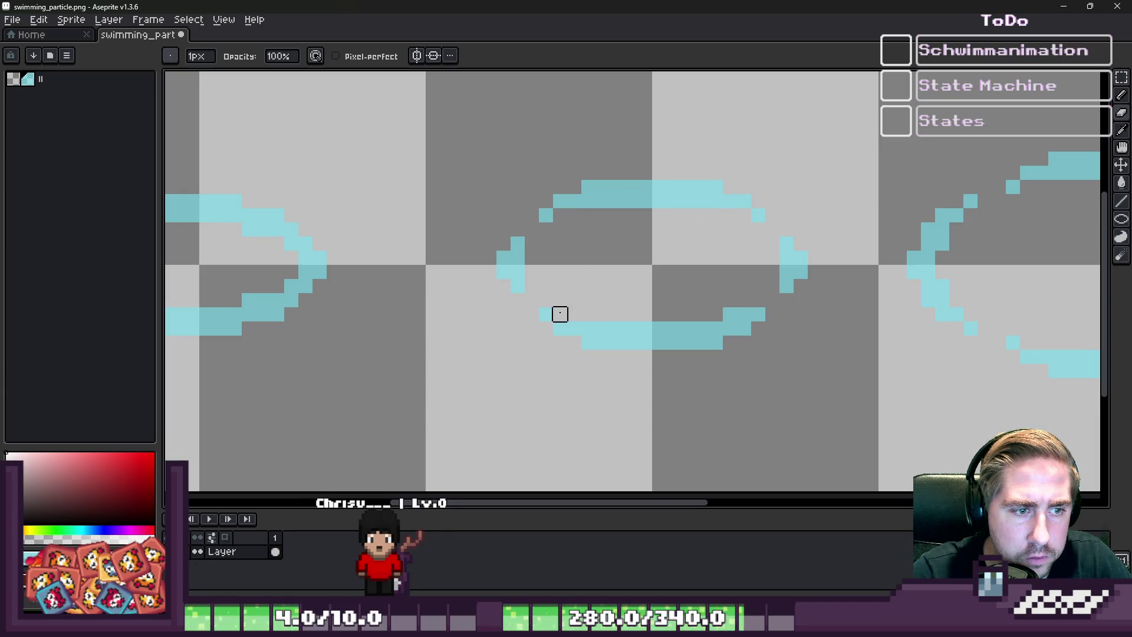
scroll(746, 313, "down", 5)
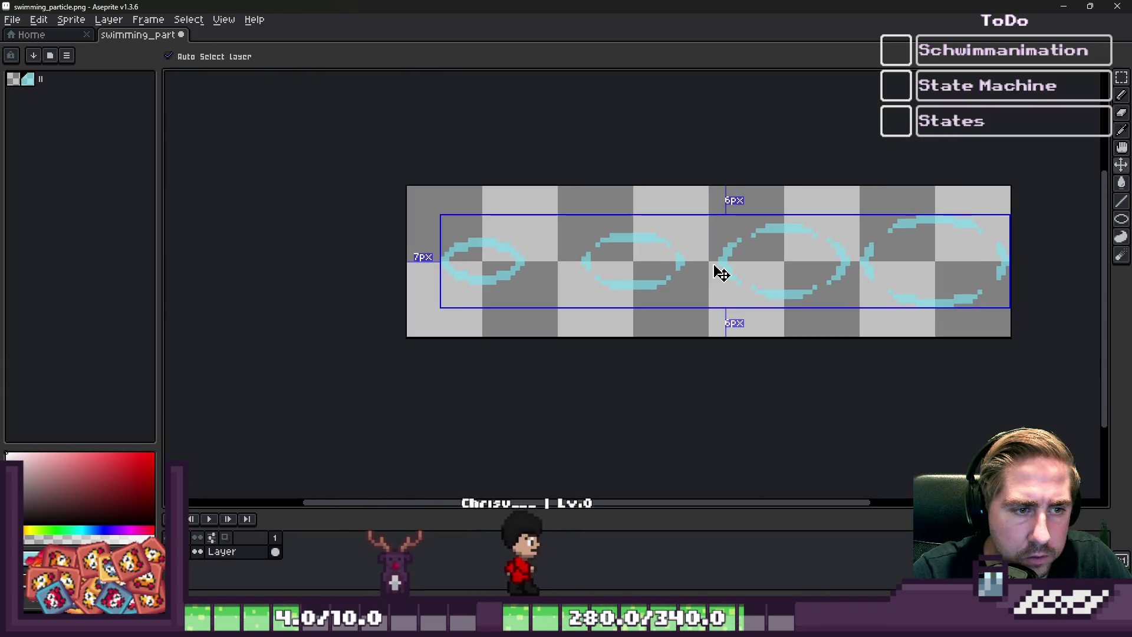
key("alt+Tab")
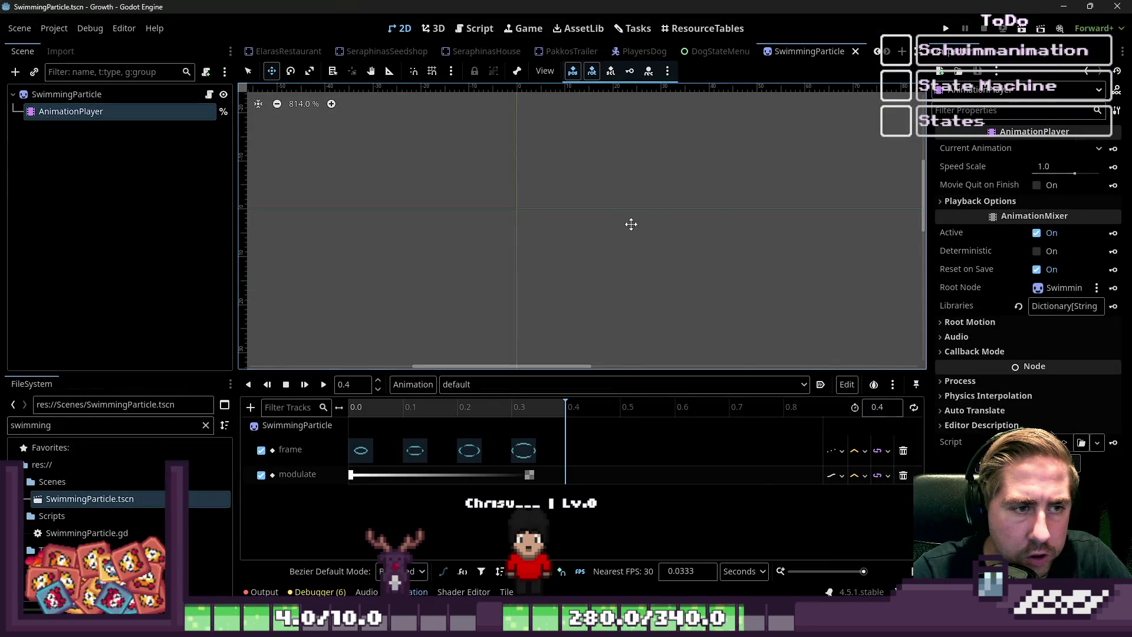
Replay the default ripple animation eight times, then run the game briefly and stop it
left_click(323, 384)
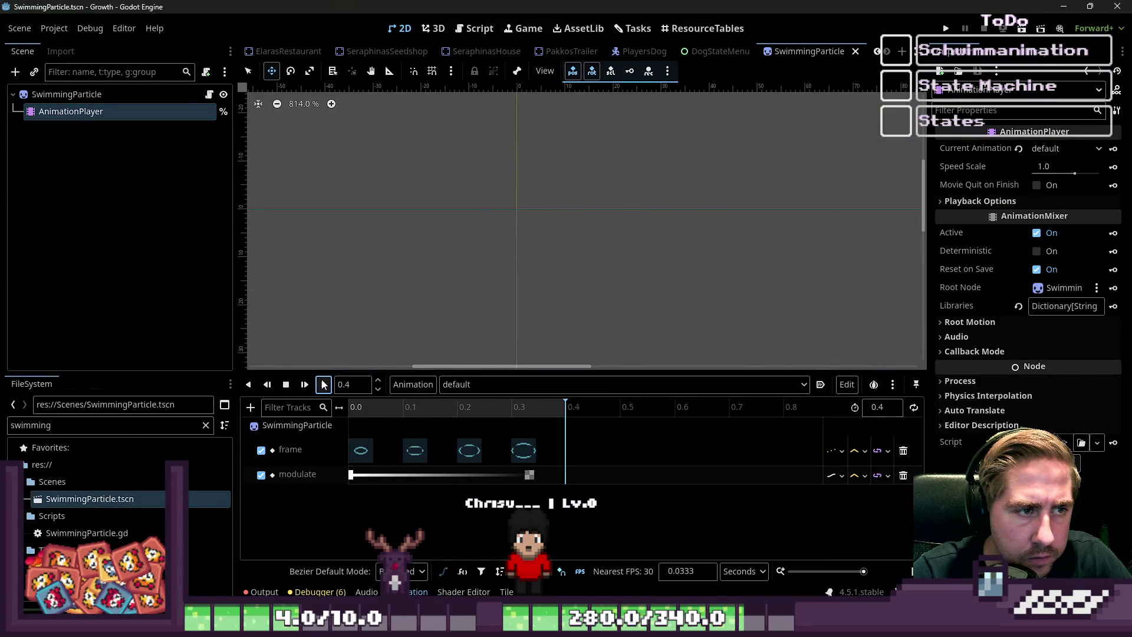
left_click(323, 383)
left_click(323, 383)
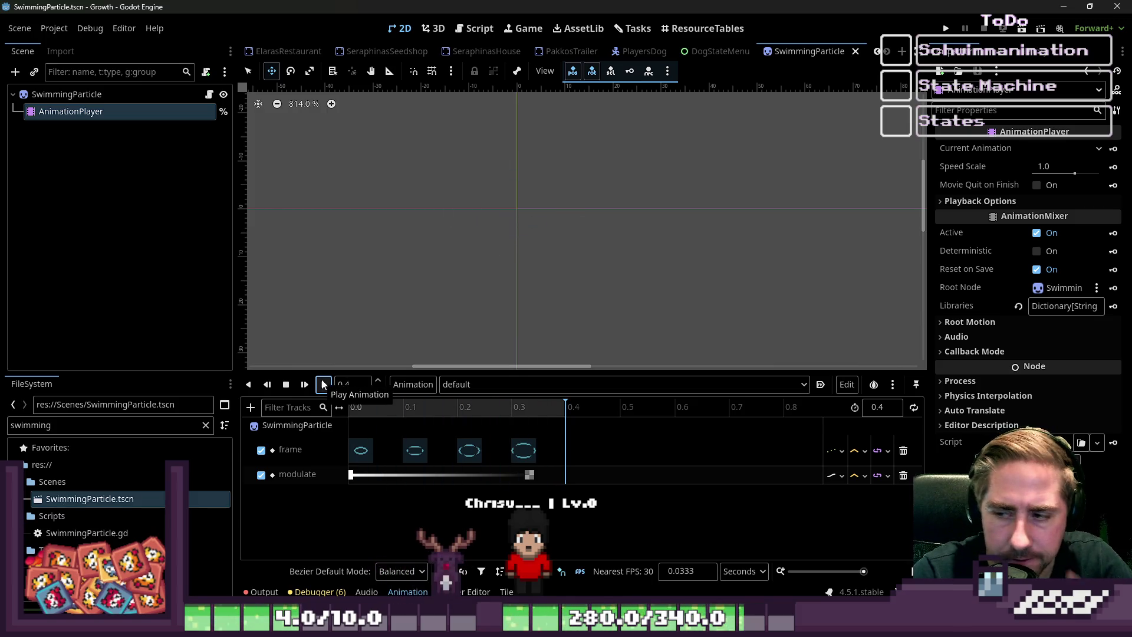
left_click(323, 384)
left_click(323, 384)
left_click(323, 383)
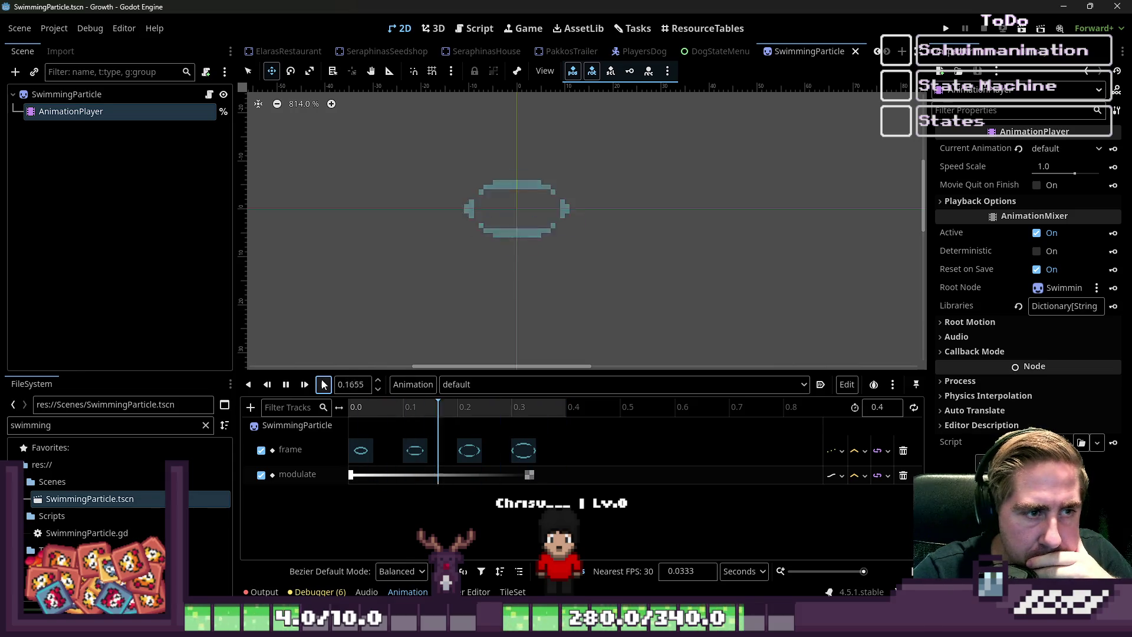
left_click(323, 384)
left_click(324, 384)
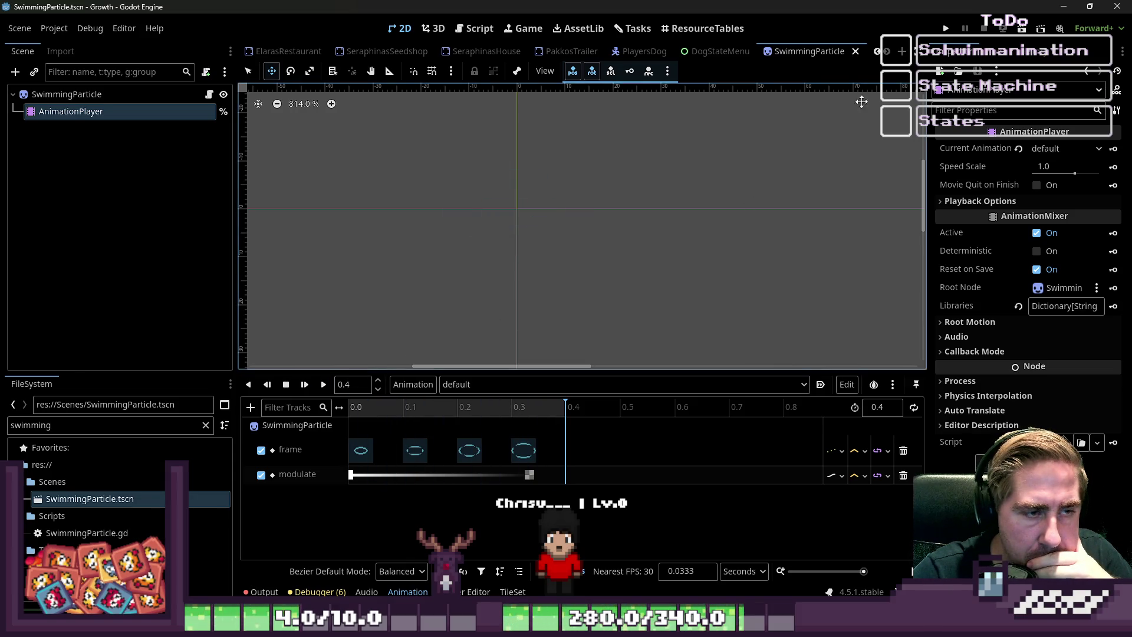
left_click(946, 29)
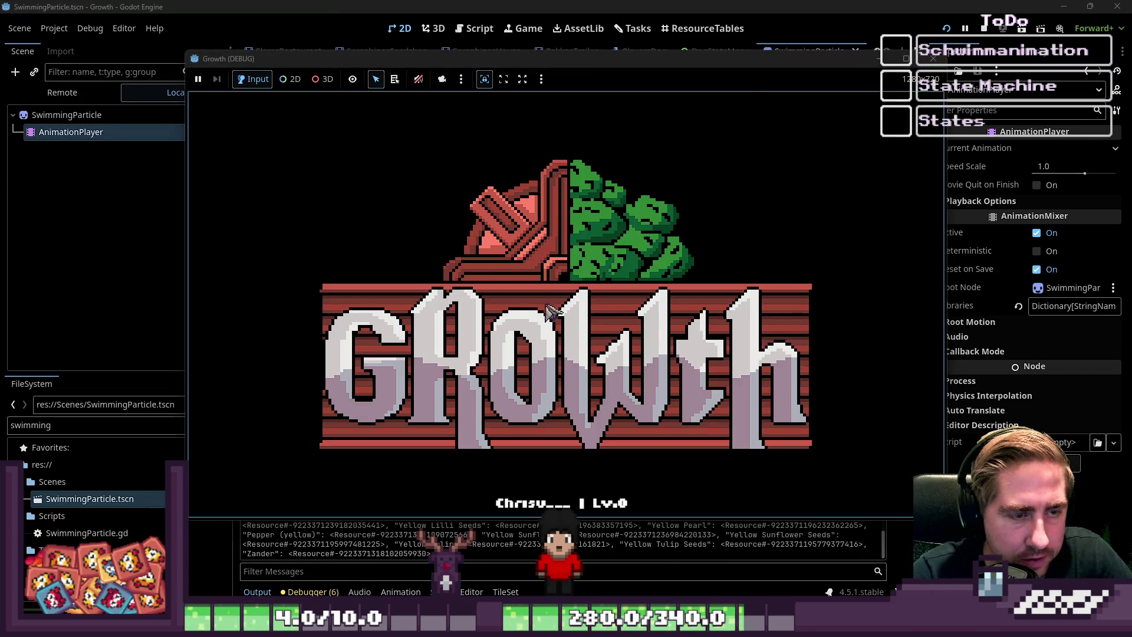
left_click(930, 56)
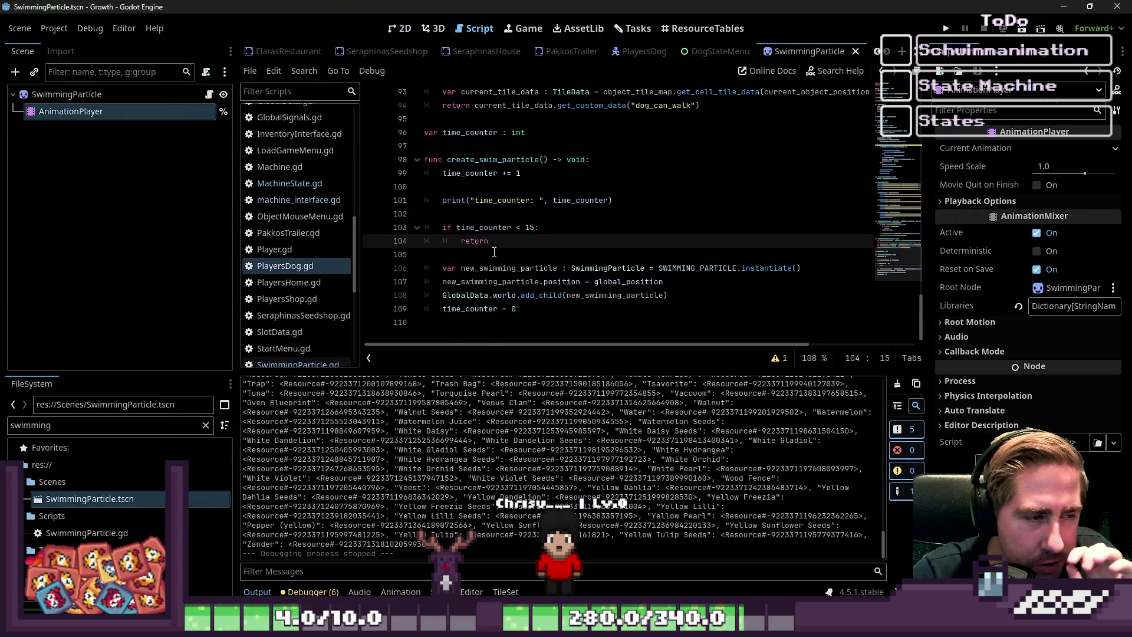
Change the line-103 spawn threshold from 15 to 20 and rerun the game
left_click_drag(530, 227, 541, 228)
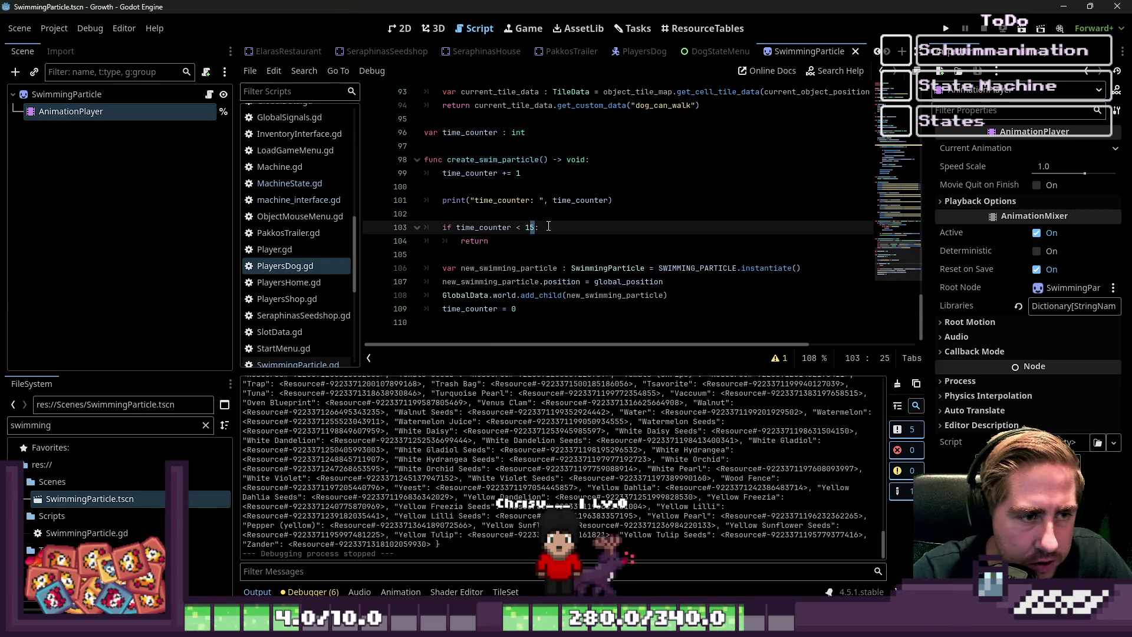
key("BackSpace")
key("BackSpace")
type("20")
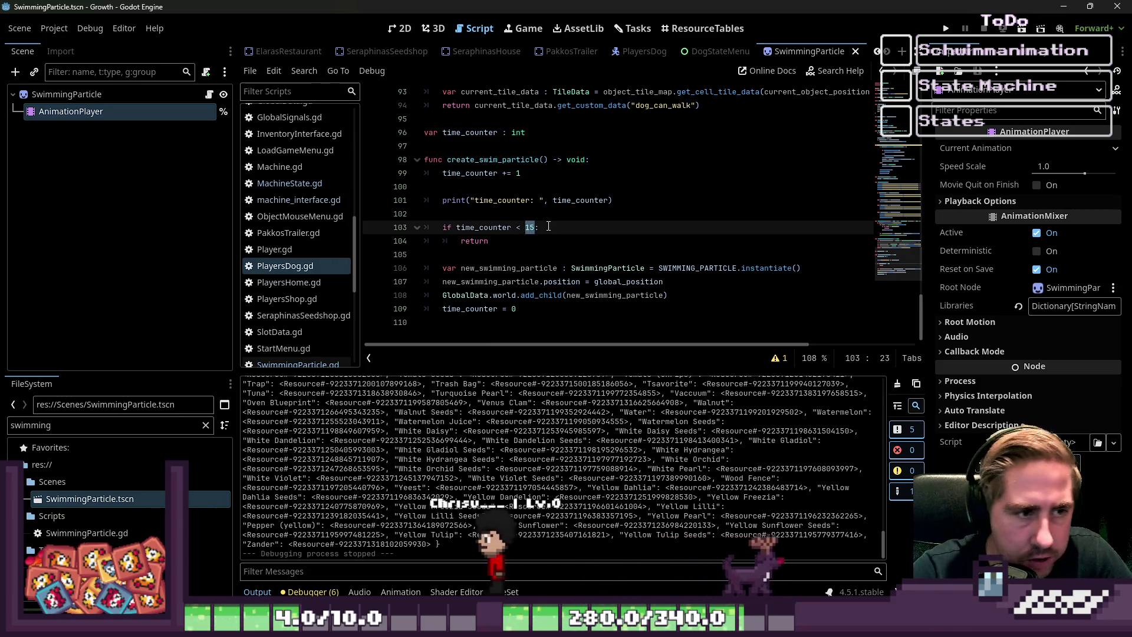
left_click(944, 28)
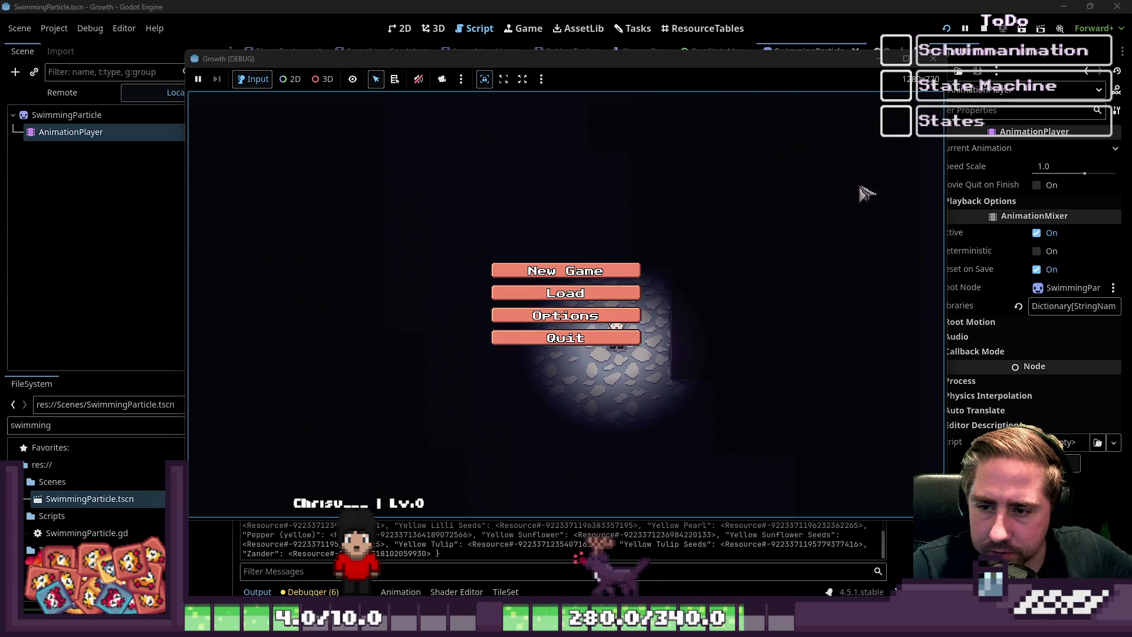
Start a new game with a character named 'asdg'
left_click(574, 270)
type("asdg")
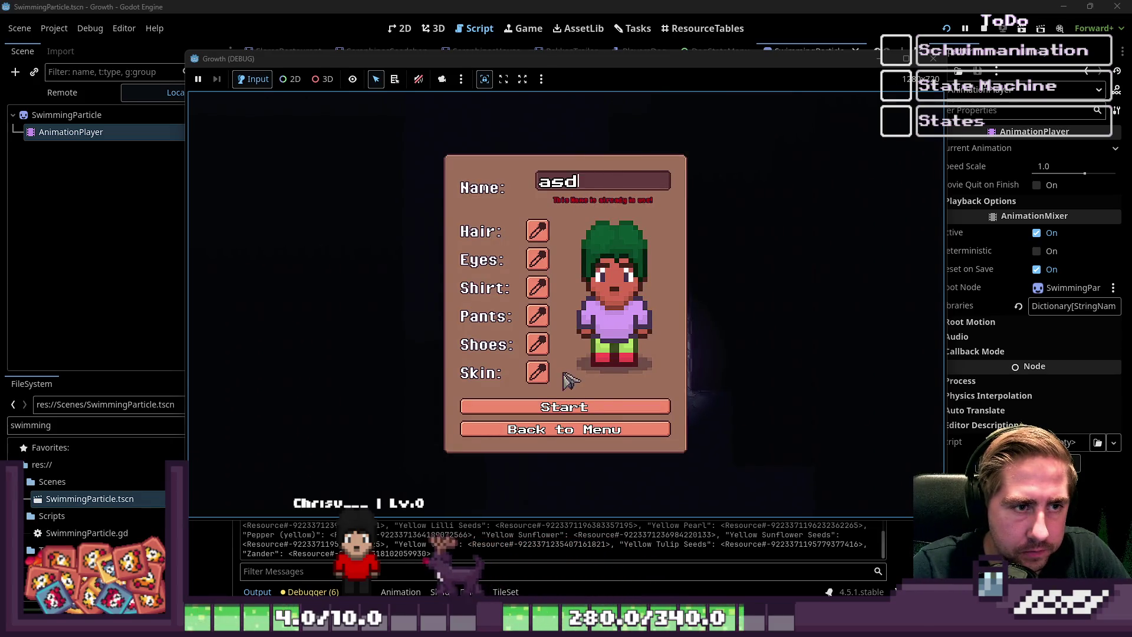
left_click(560, 406)
Walk the player left through the village to the lake and around the pond
key("a")
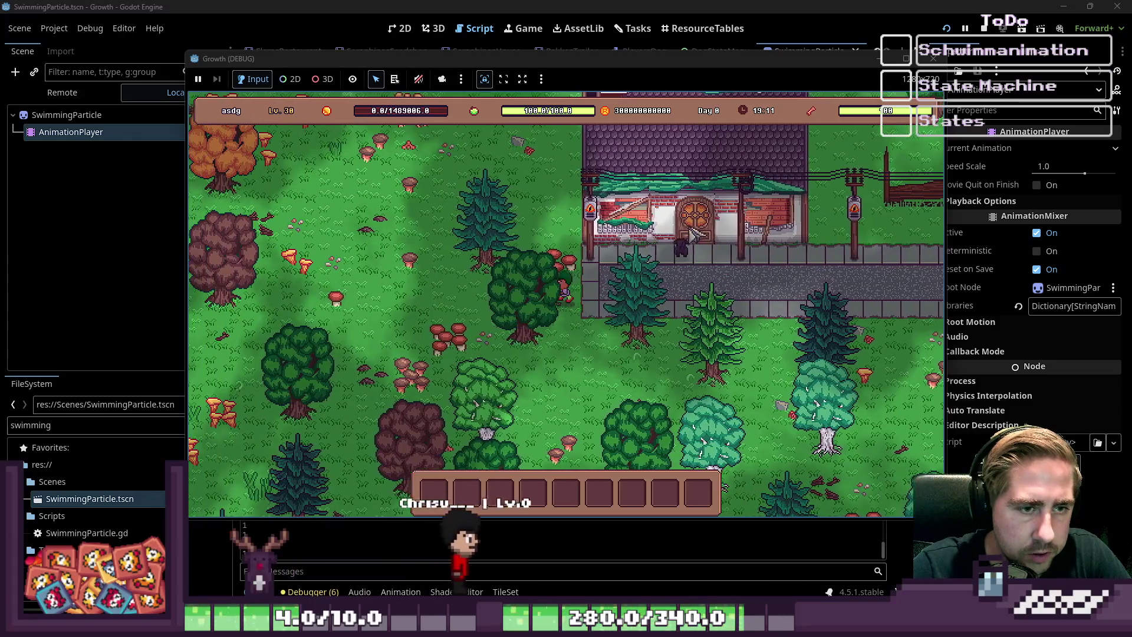
key("a")
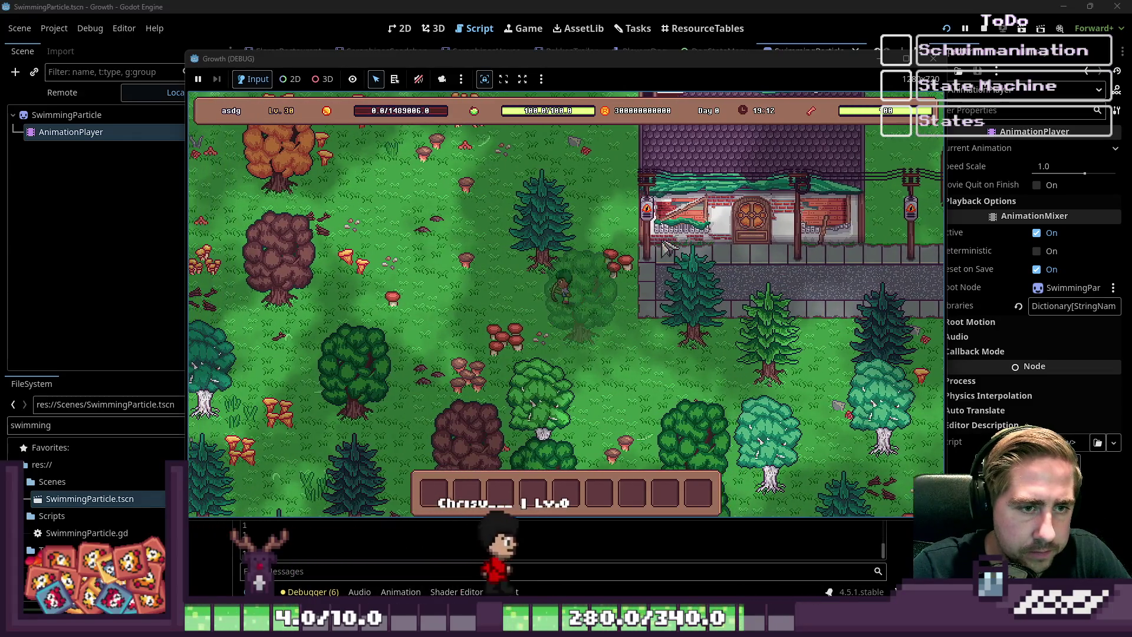
key("a")
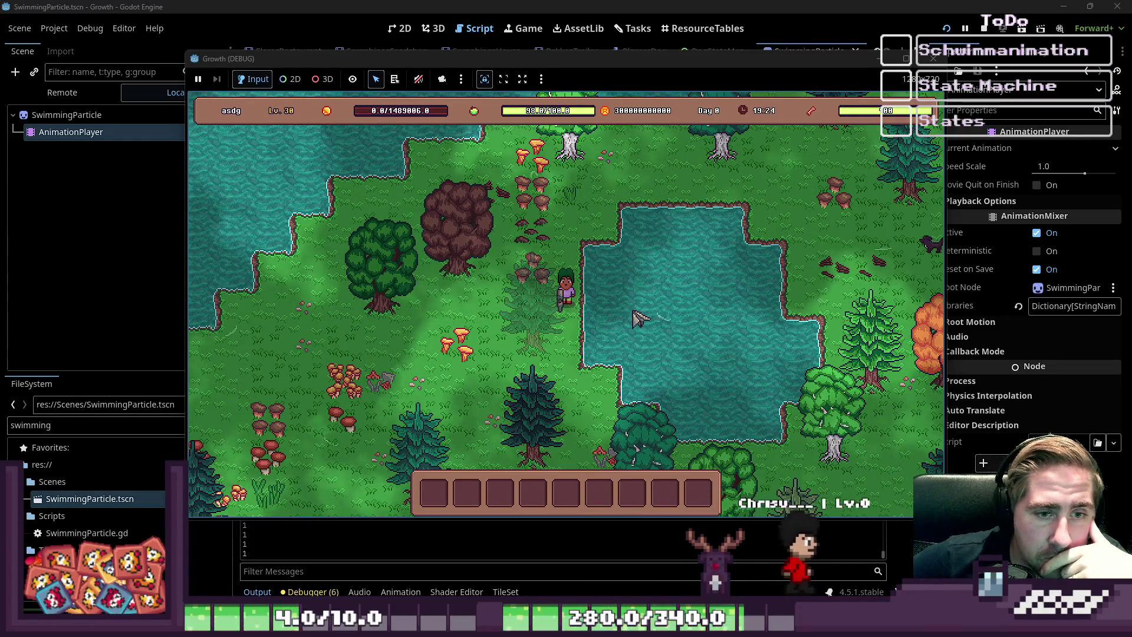
key("s")
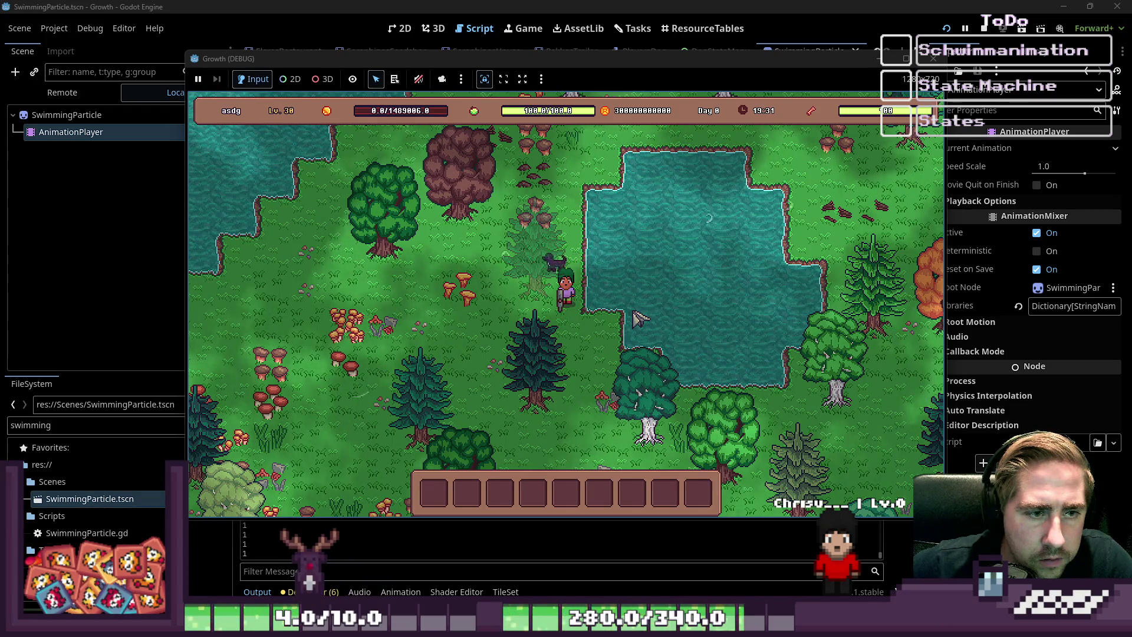
key("w")
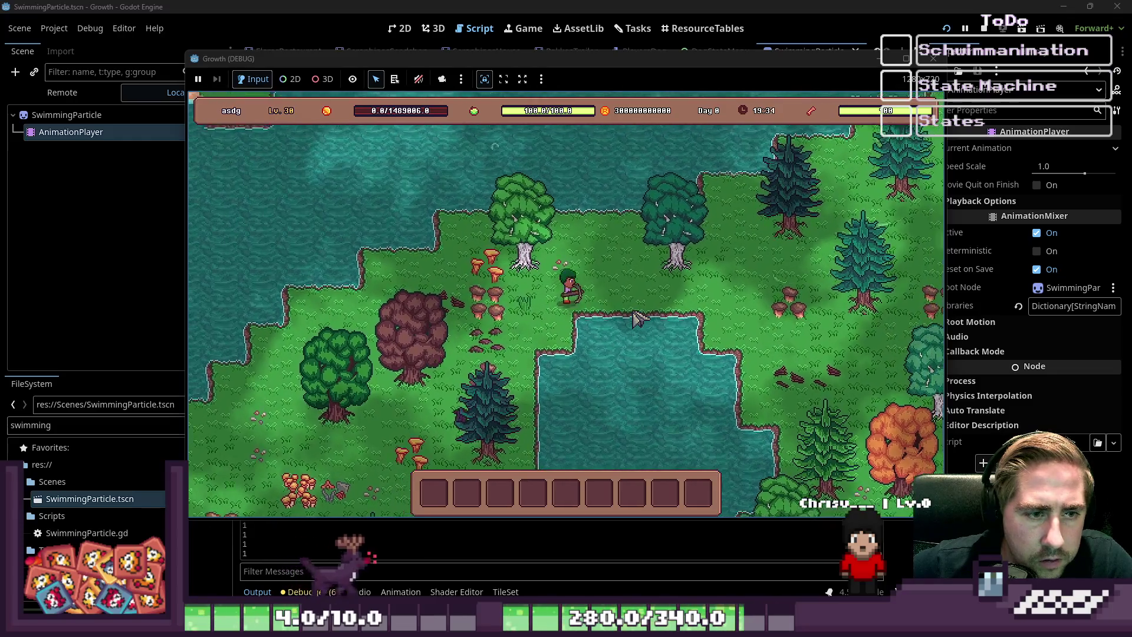
key("d")
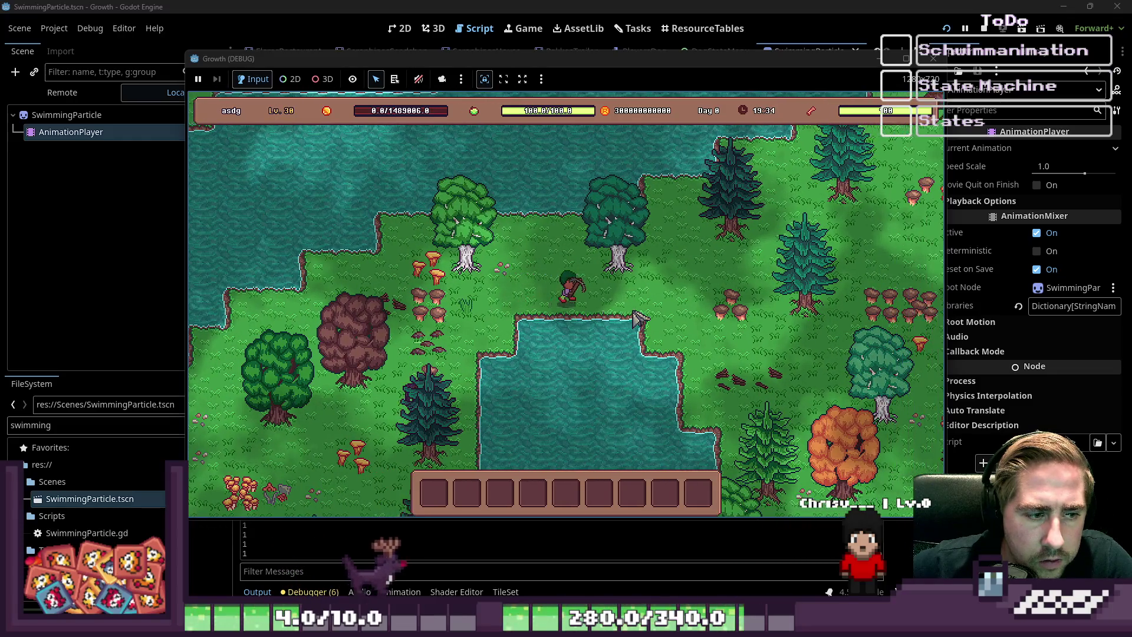
key("s")
key("s")
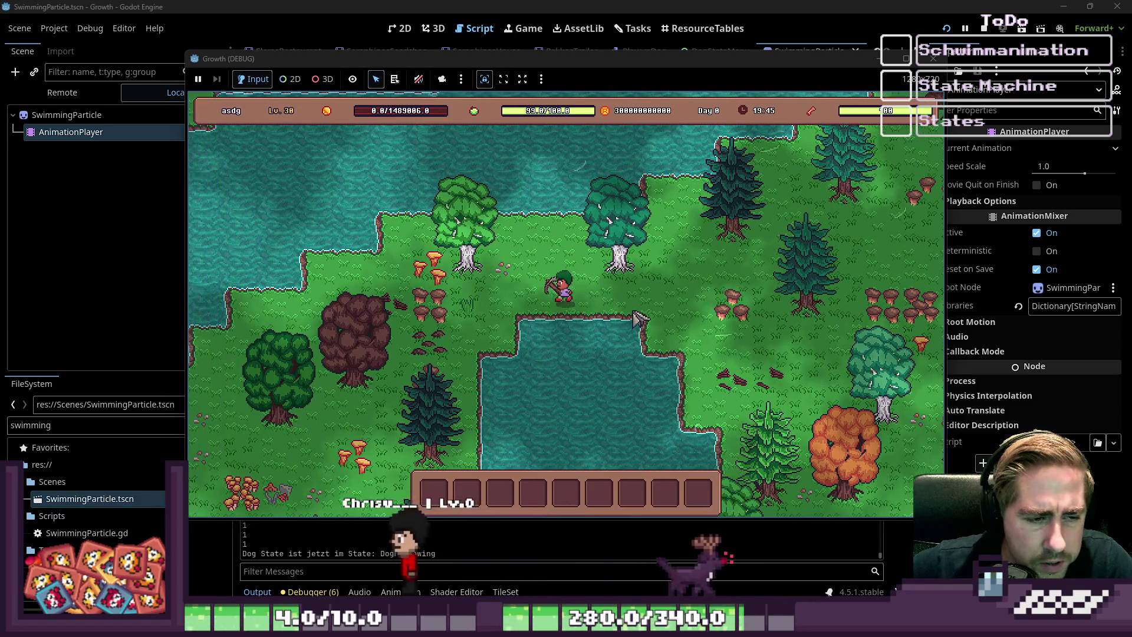
Walk diagonally toward the trees and back around the pond, then bring up Aseprite
key("a")
key("s")
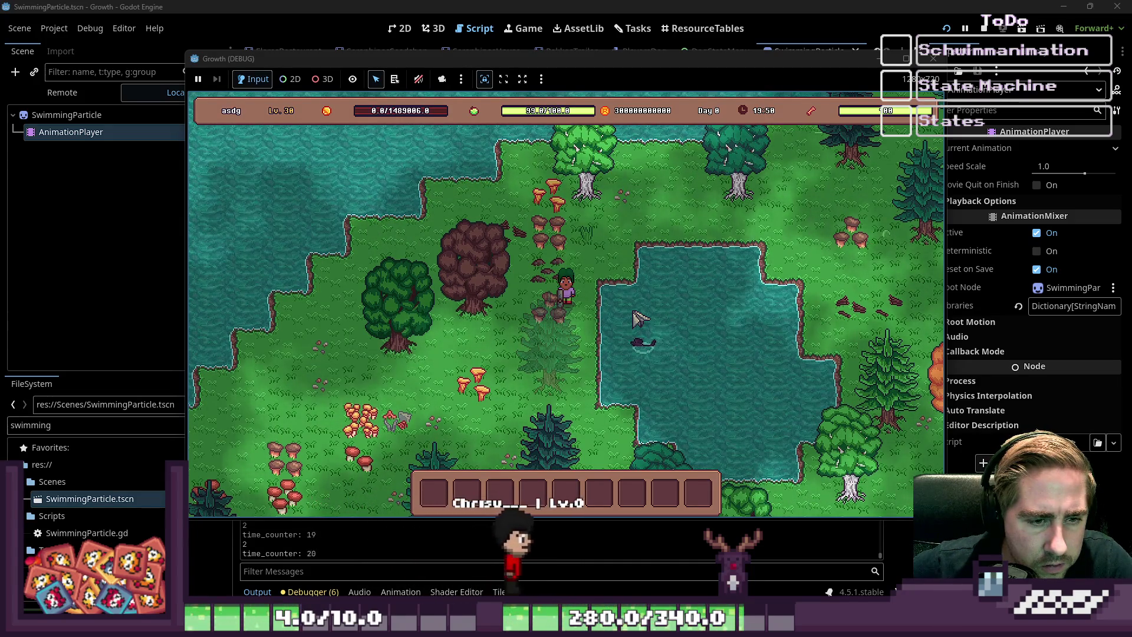
key("w")
key("d")
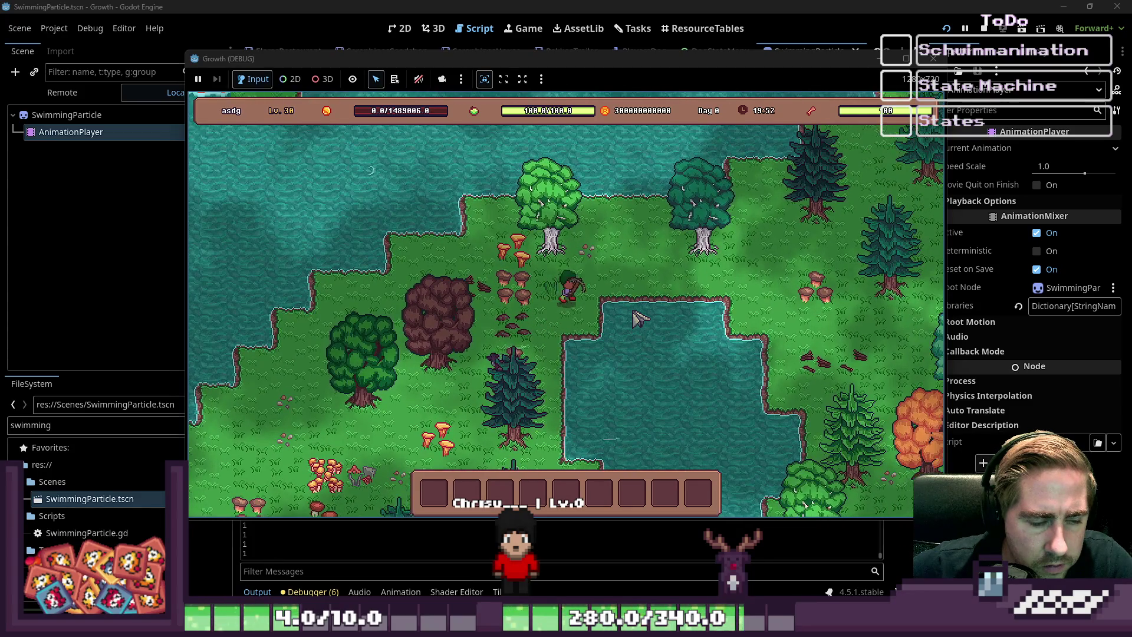
key("w")
key("d")
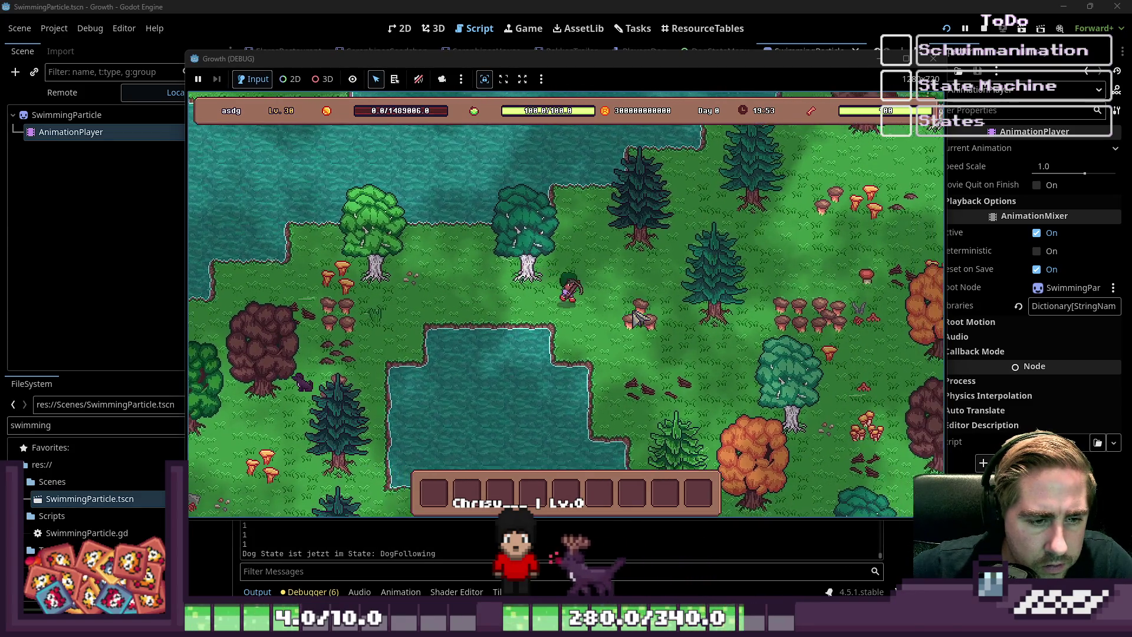
key("s")
key("d")
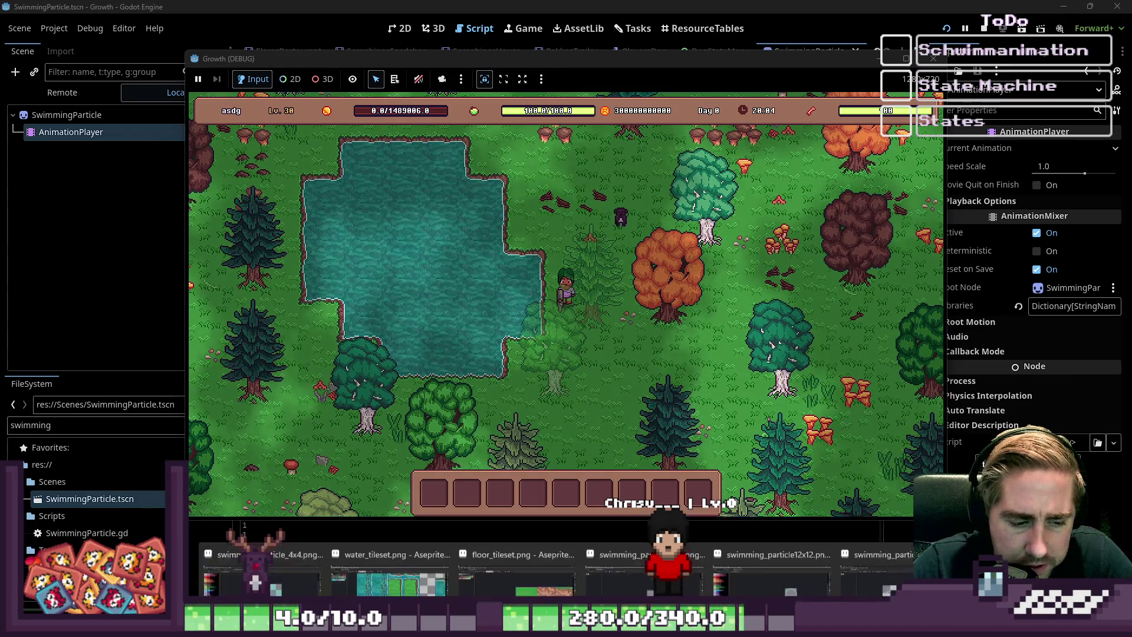
left_click(260, 551)
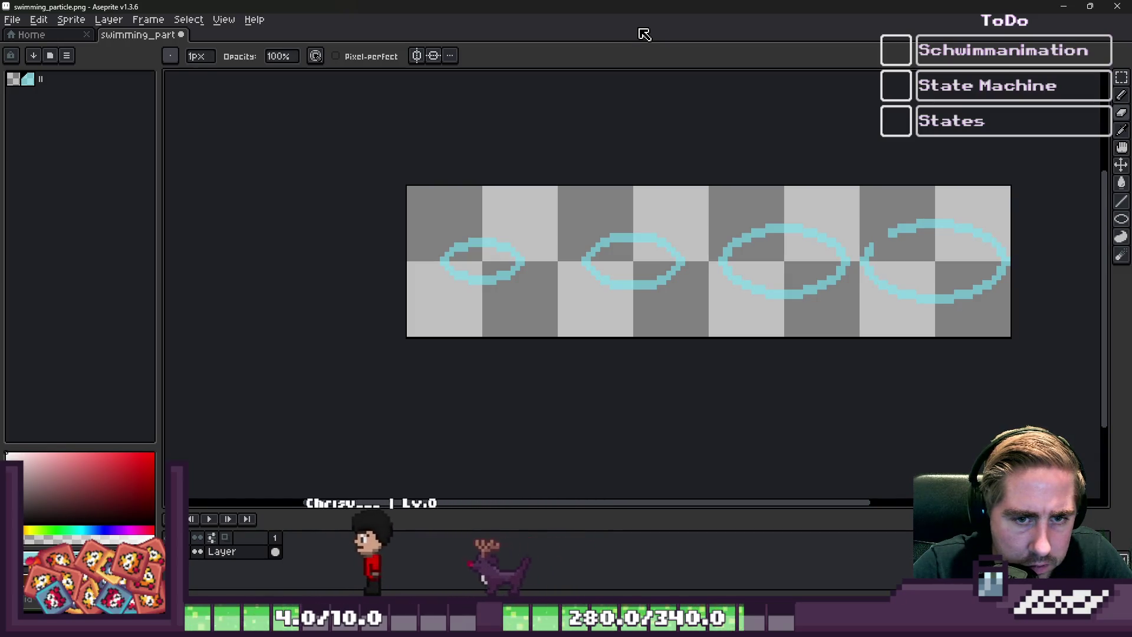
Restore the rightmost ring's missing part and select the whole canvas
key("ctrl+z")
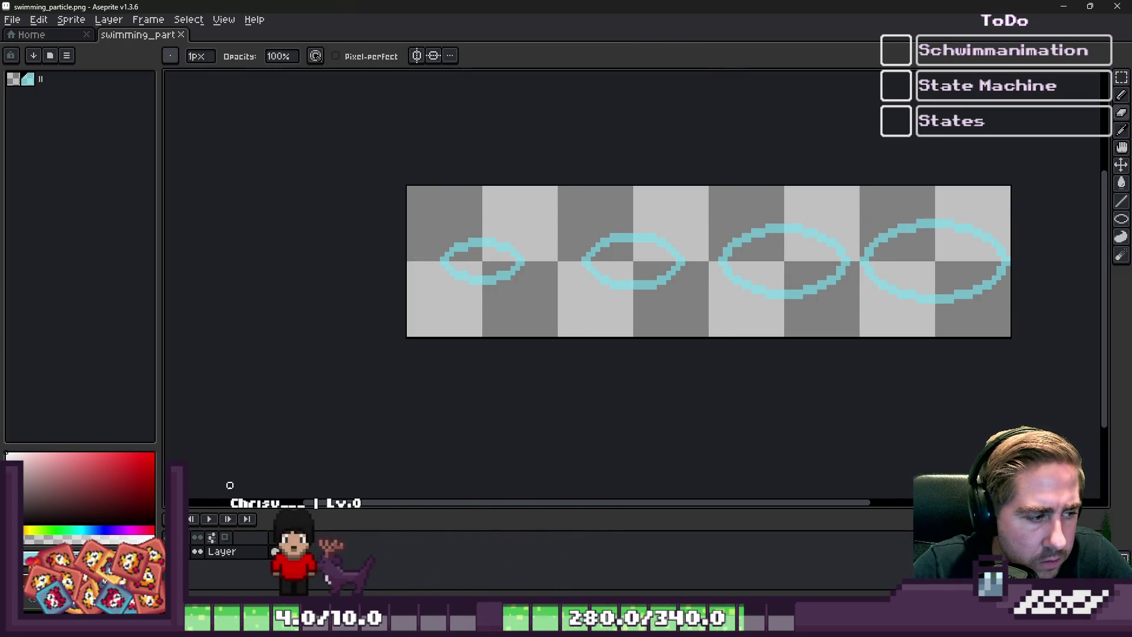
key("ctrl+a")
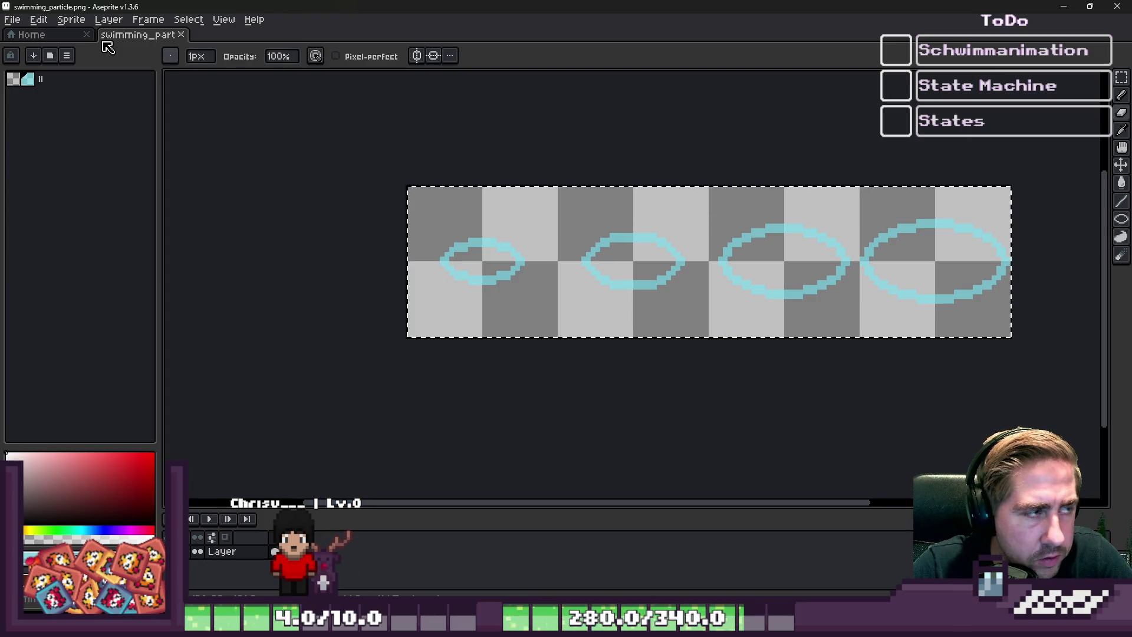
left_click(76, 20)
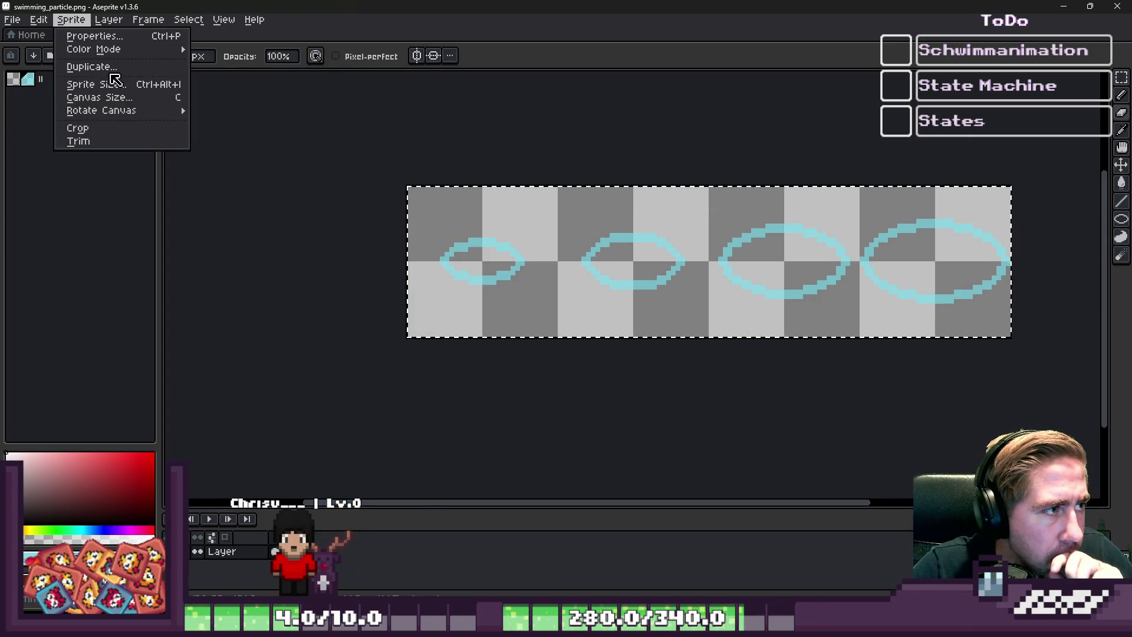
mouse_move(117, 52)
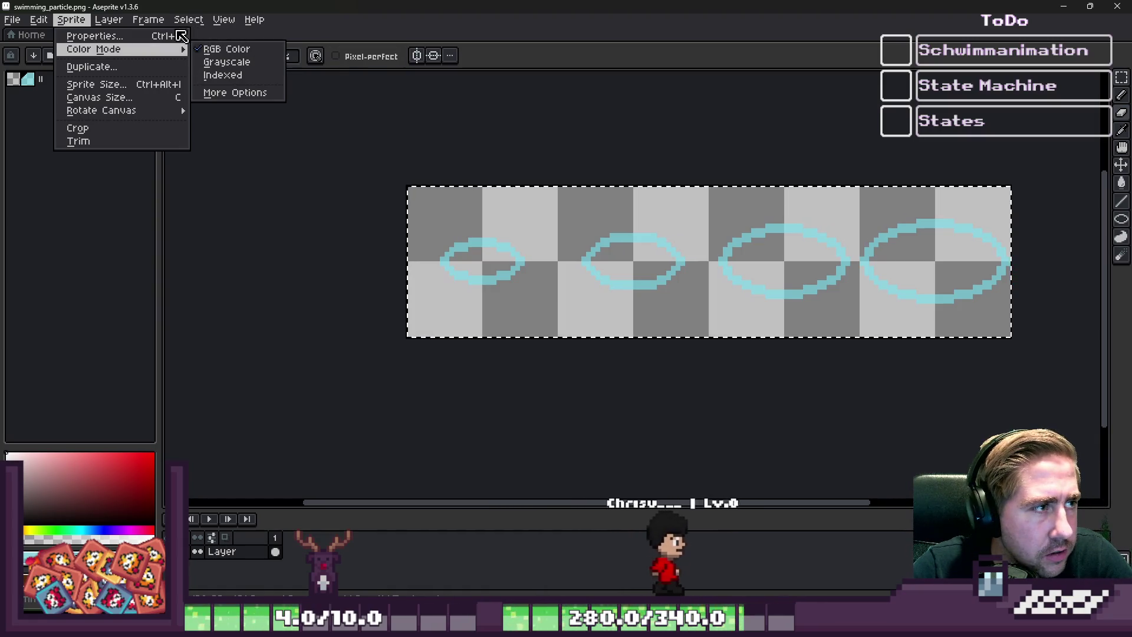
left_click(36, 119)
Load the default colour palette and delete the cyan rings from the canvas
left_click(67, 55)
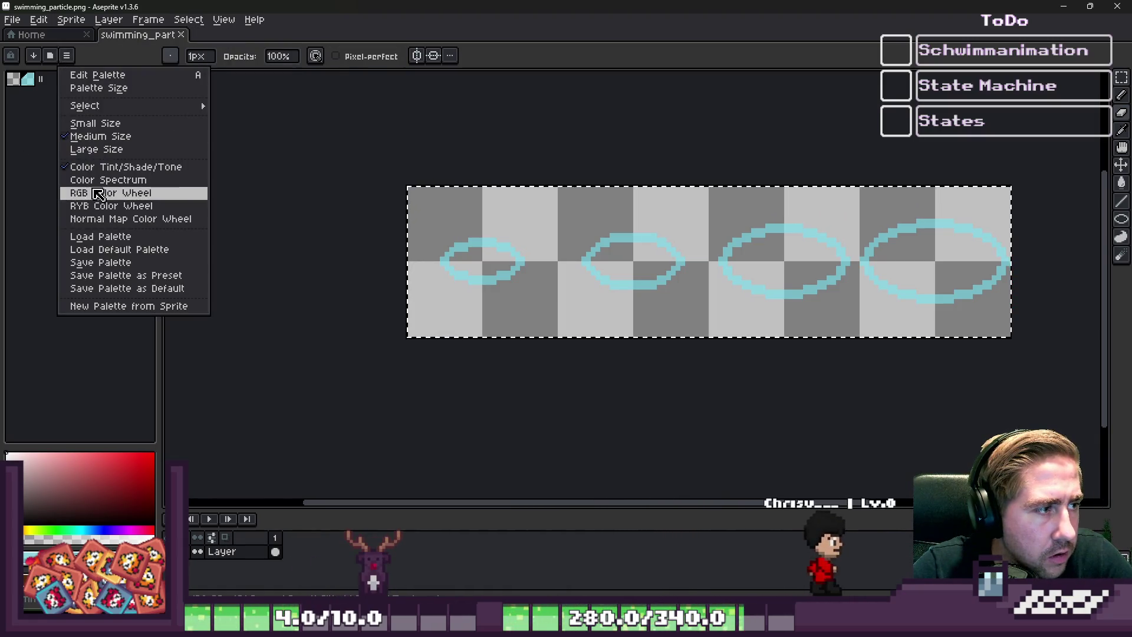
left_click(143, 252)
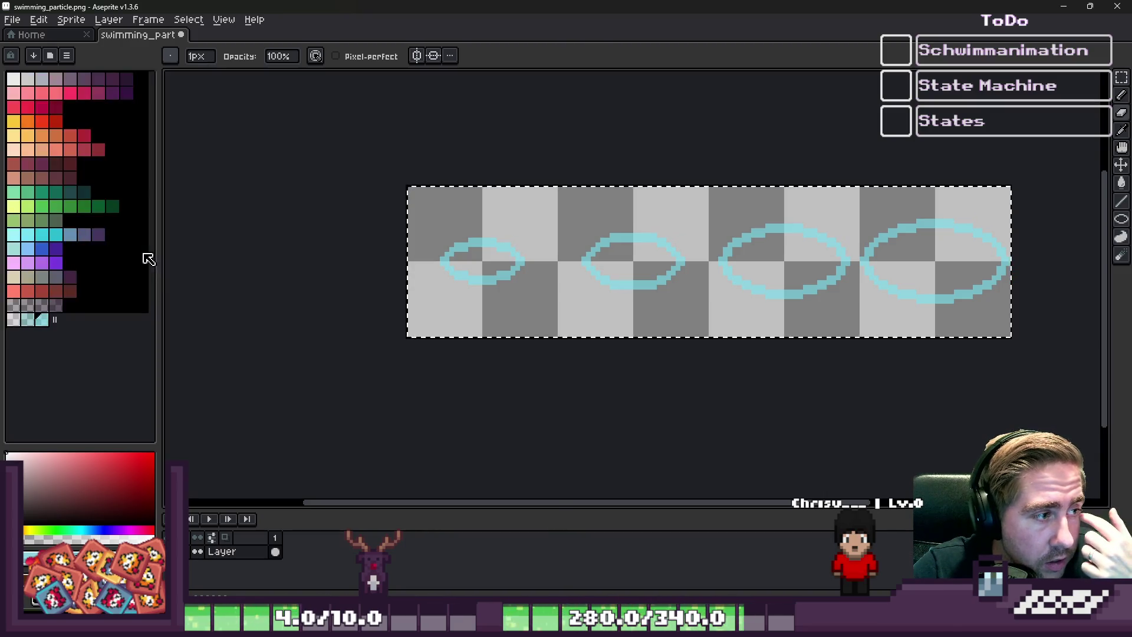
scroll(599, 265, "up", 4)
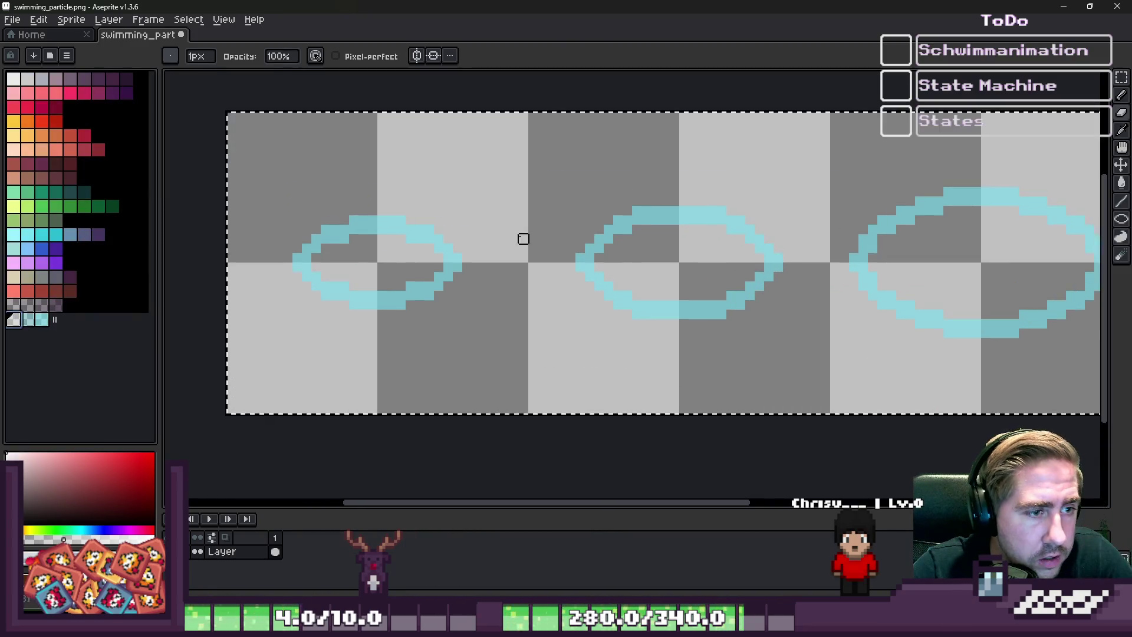
key("Delete")
scroll(361, 233, "down", 4)
Bring the cleared rings back and toggle between the move and selection tools
key("v")
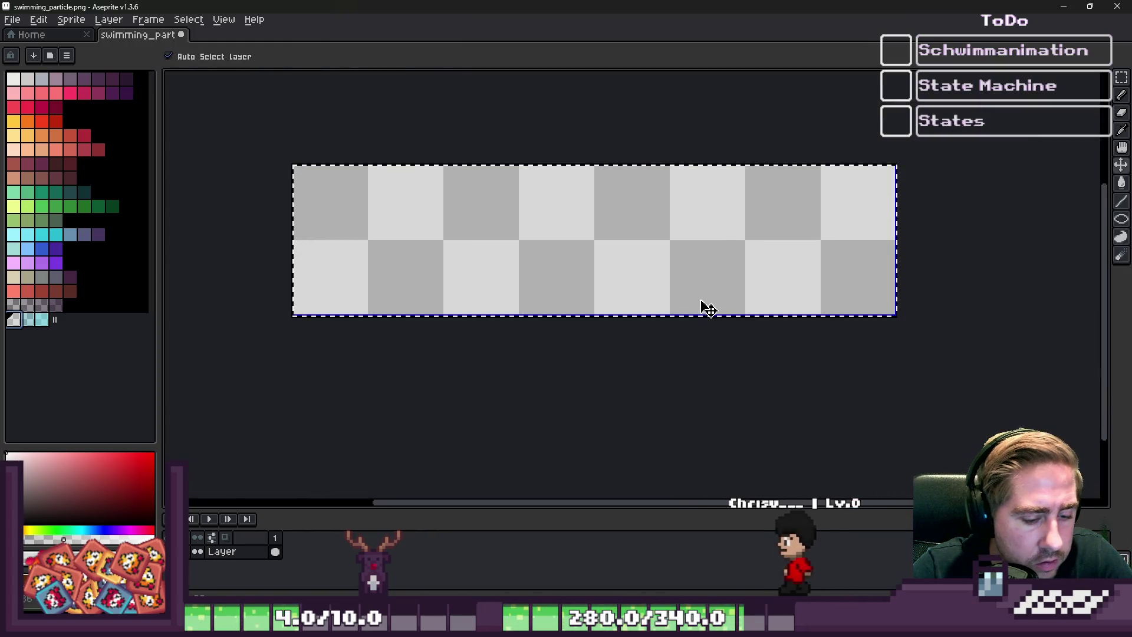
key("w")
key("v")
key("ctrl+z")
key("w")
scroll(413, 242, "up", 2)
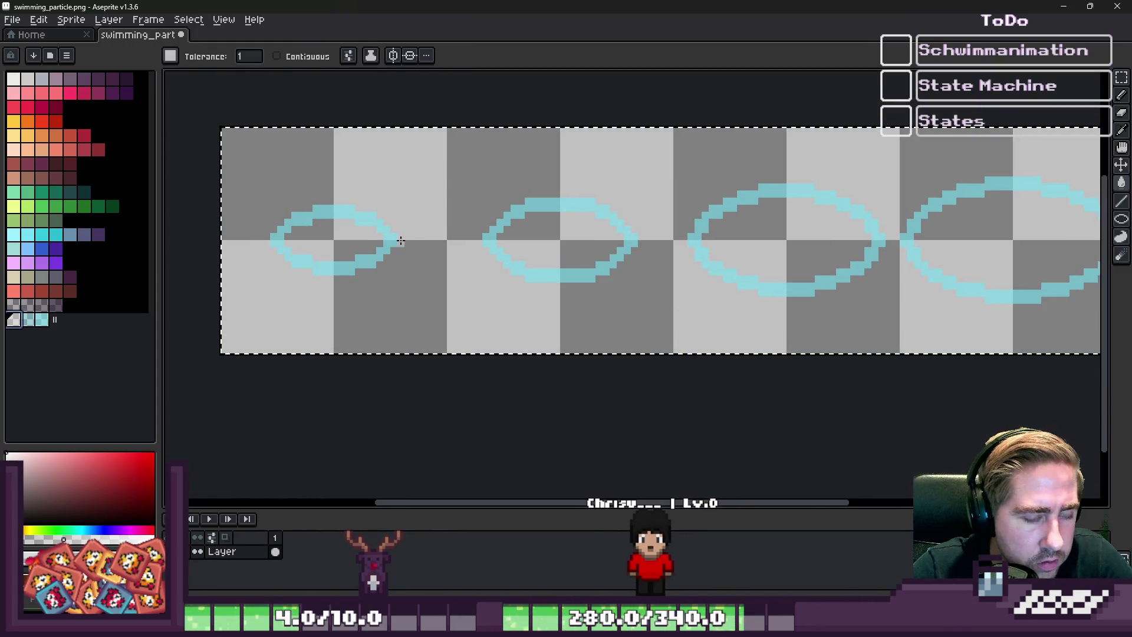
scroll(405, 253, "up", 3)
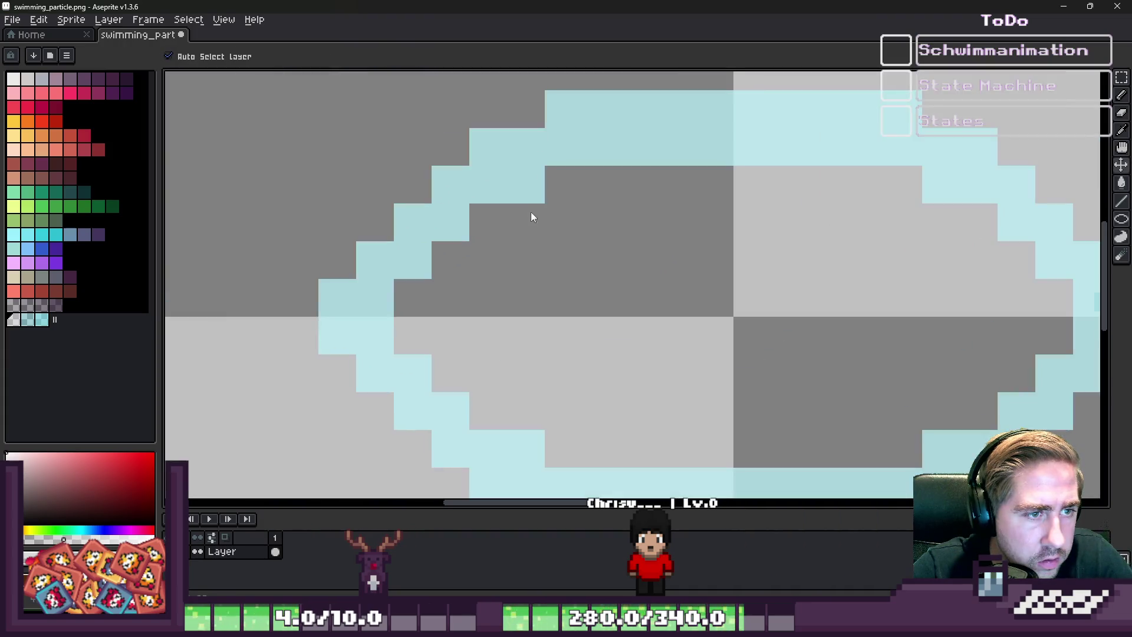
scroll(524, 211, "down", 4)
key("v")
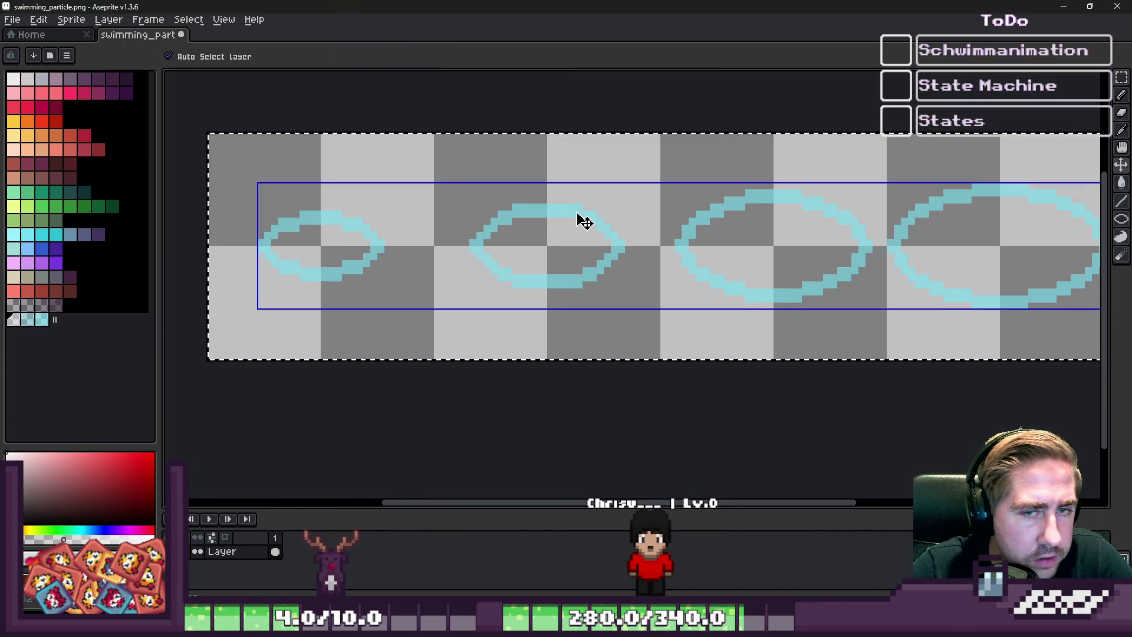
key("w")
Magic-wand select the second, third and fourth rings, erase them, then restore them
left_click(1122, 81)
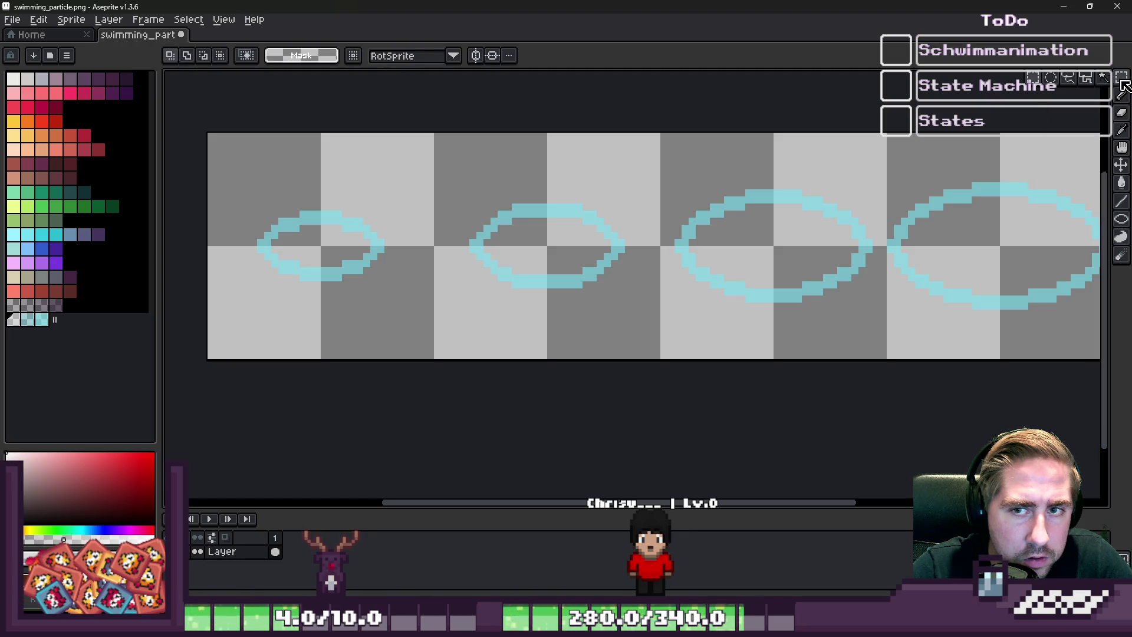
left_click(1100, 79)
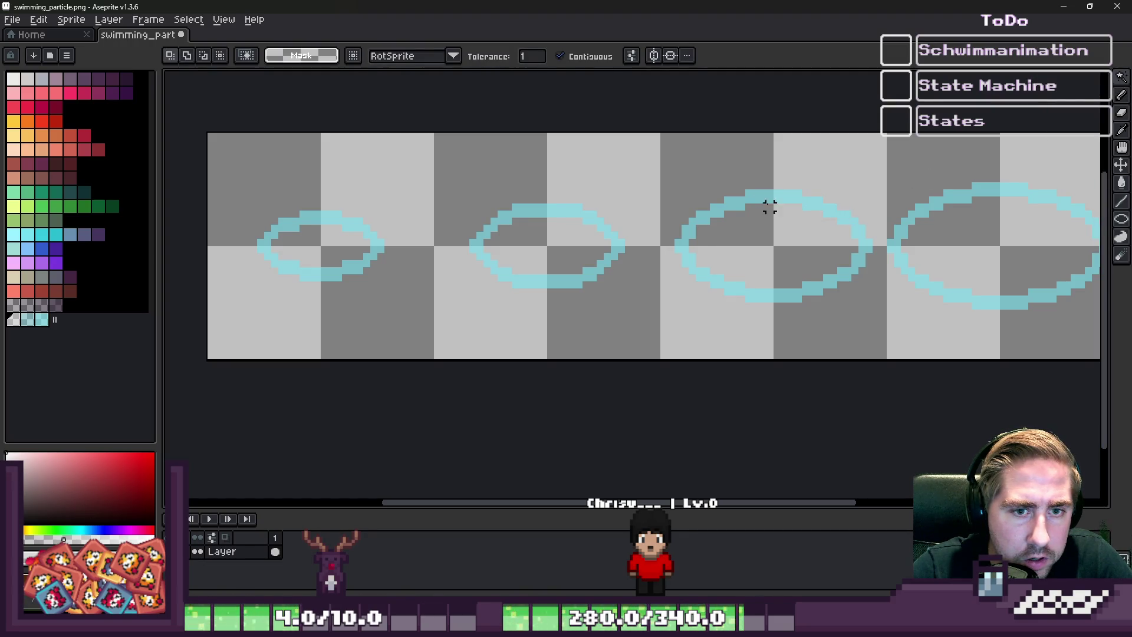
left_click(763, 195)
key("ctrl+d")
left_click(754, 204)
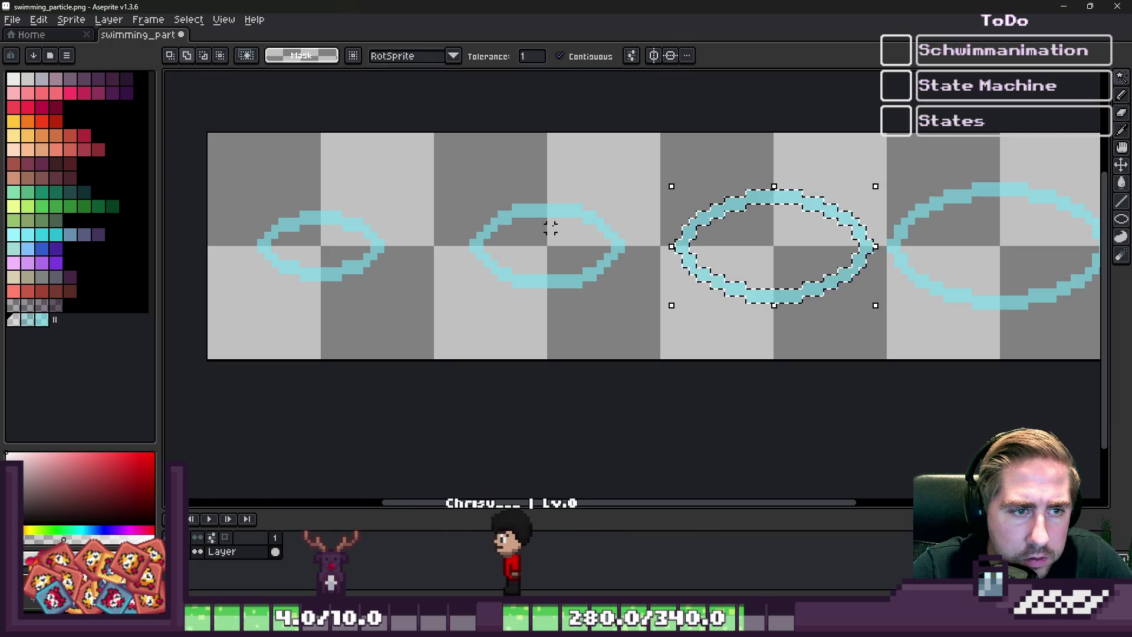
left_click(529, 210, "shift")
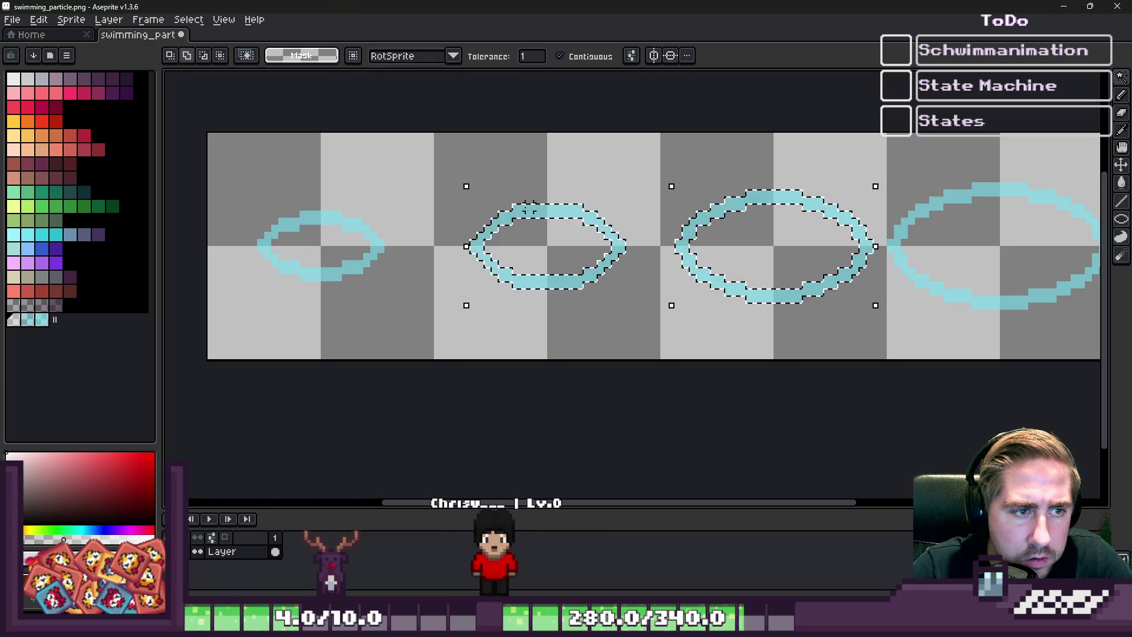
left_click(954, 215, "shift")
key("Delete")
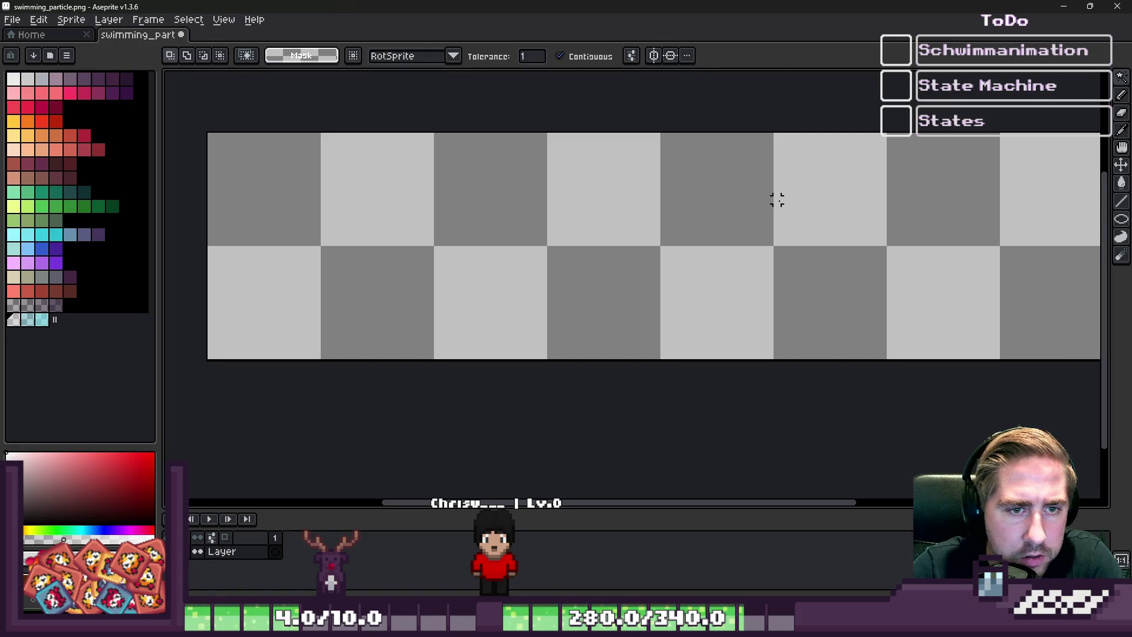
key("ctrl+z")
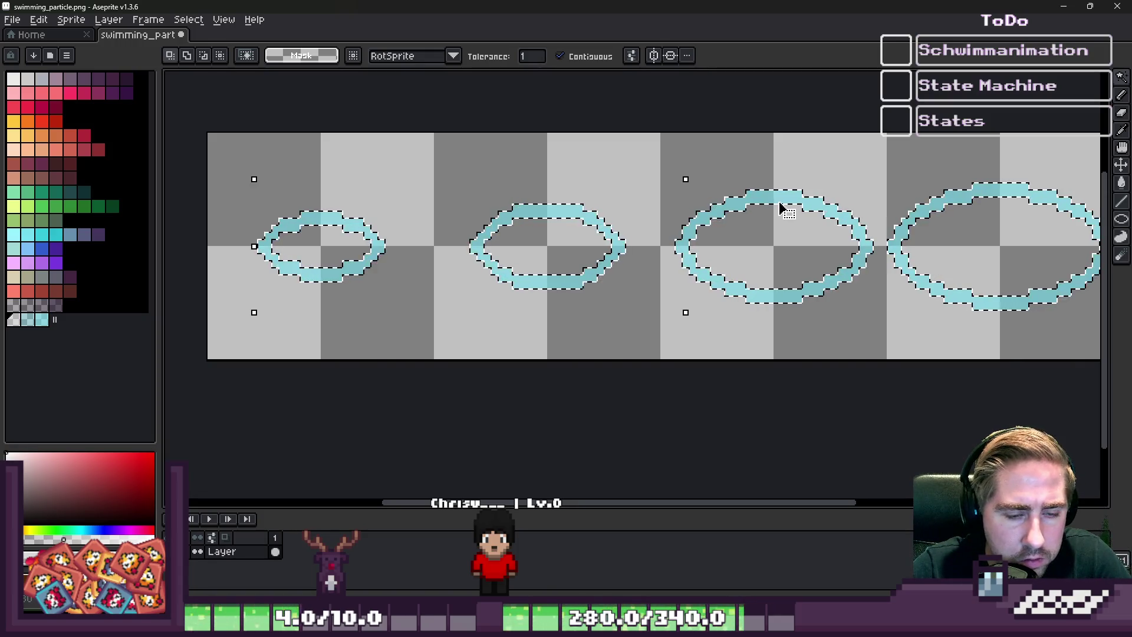
Paint over the old cyan ring pixels so the rings turn pale white
key("e")
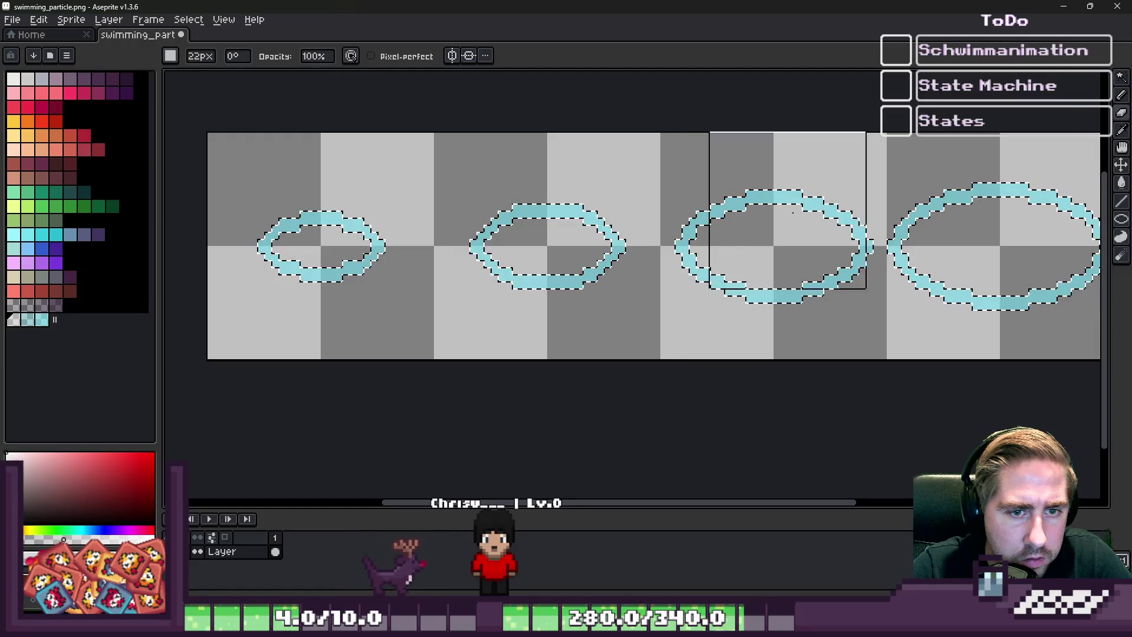
scroll(788, 217, "down", 1)
left_click_drag(944, 248, 455, 250)
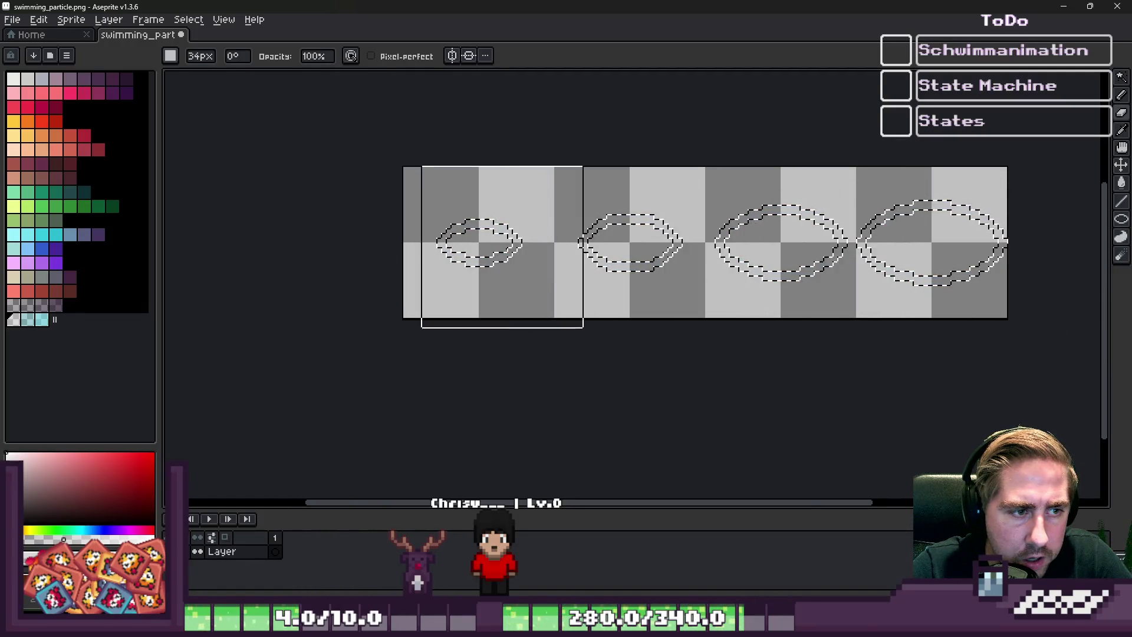
scroll(501, 246, "up", 1)
key("w")
key("ctrl+z")
scroll(482, 235, "down", 1)
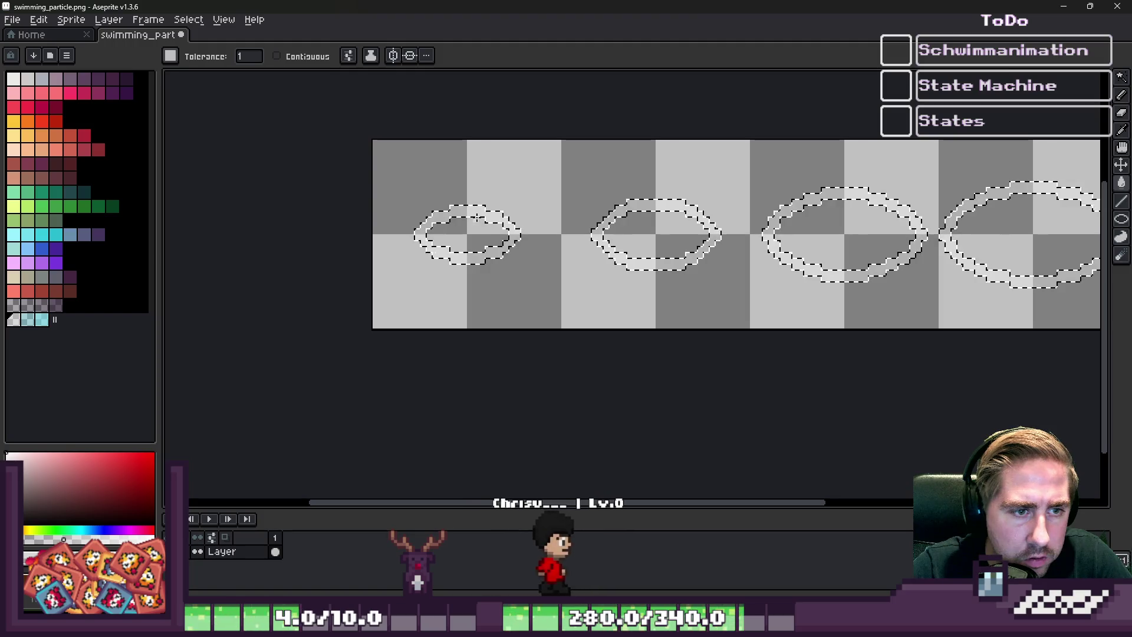
Deselect and save the sheet, dismiss the Outline filter, save again, and return to Godot
key("ctrl+s")
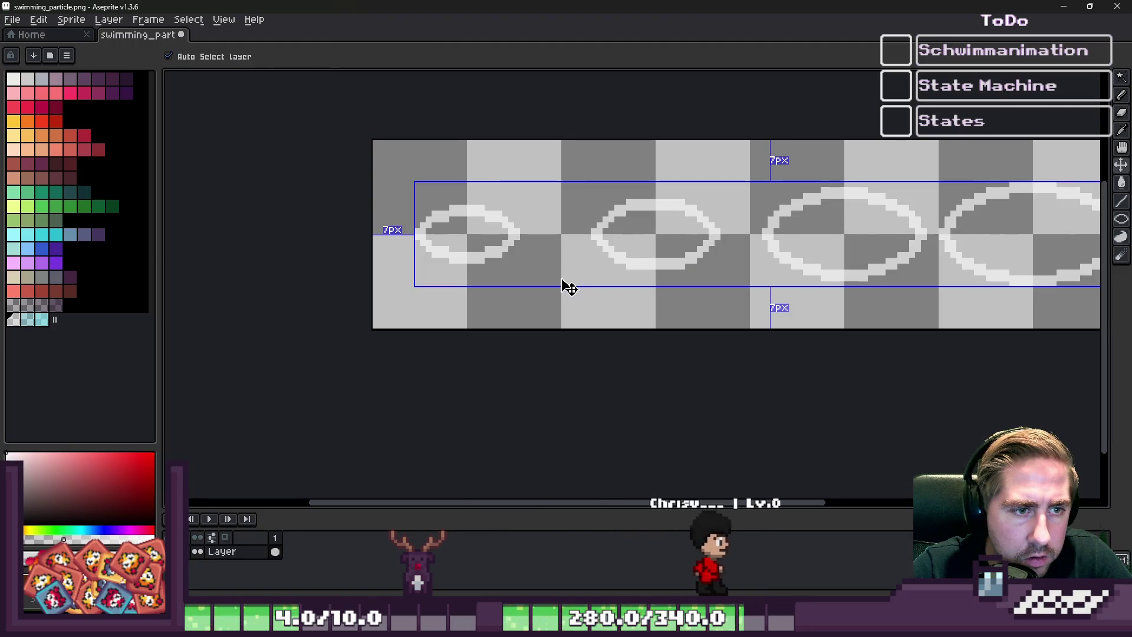
key("ctrl+d")
scroll(726, 279, "down", 1)
scroll(725, 280, "up", 1)
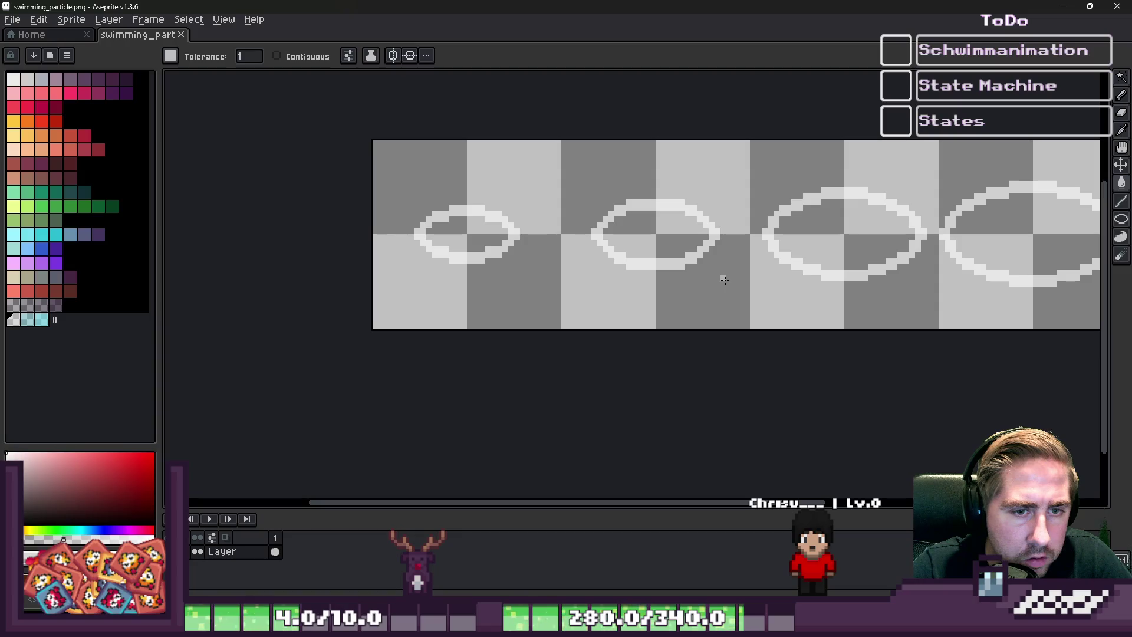
key("shift+o")
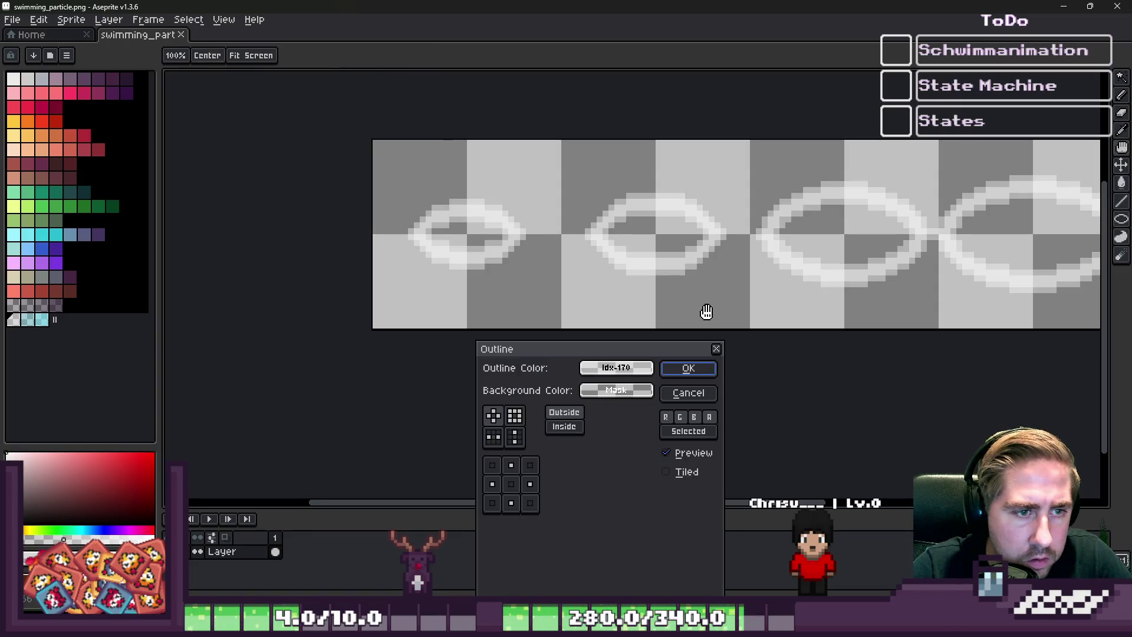
key("Return")
key("ctrl+s")
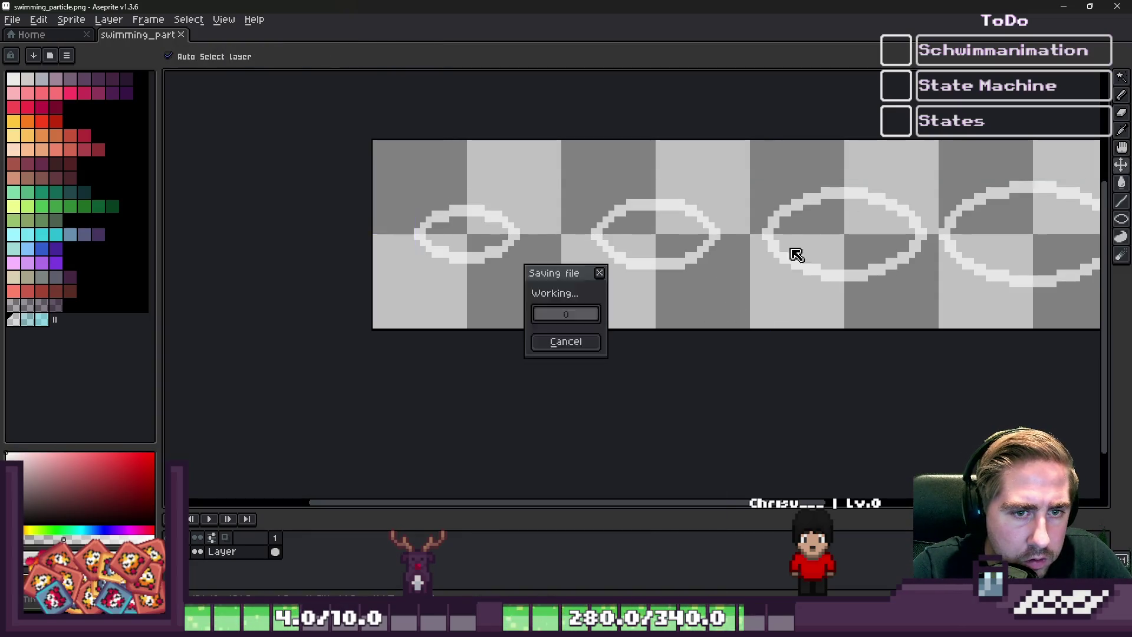
key("alt+Tab")
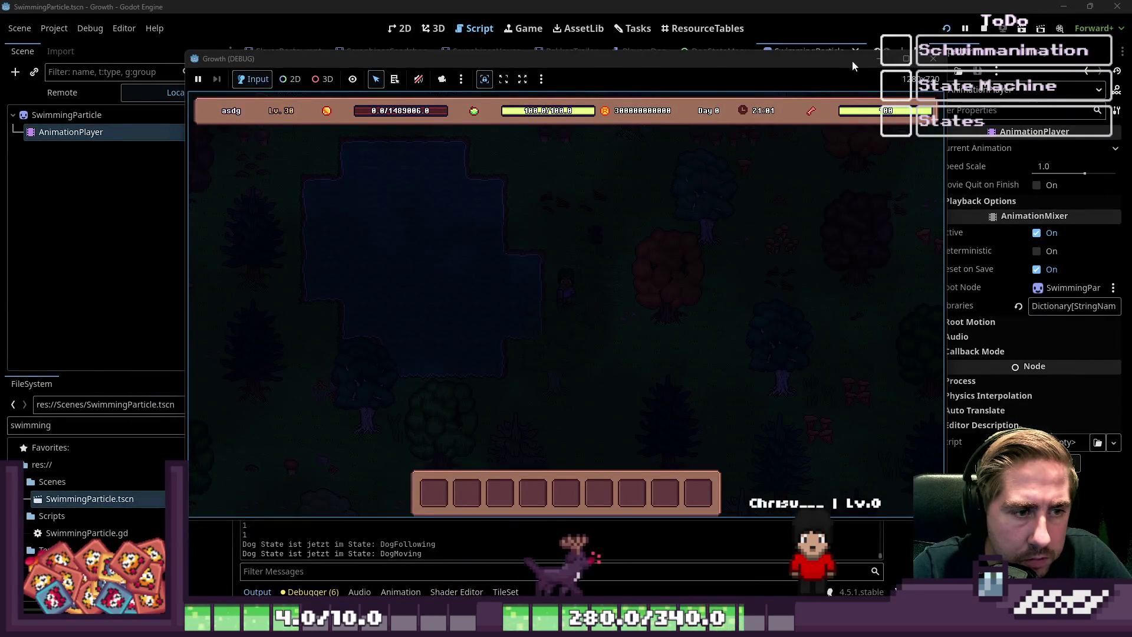
Stop the game, play the white ring animation twice, and relaunch Growth
left_click(934, 59)
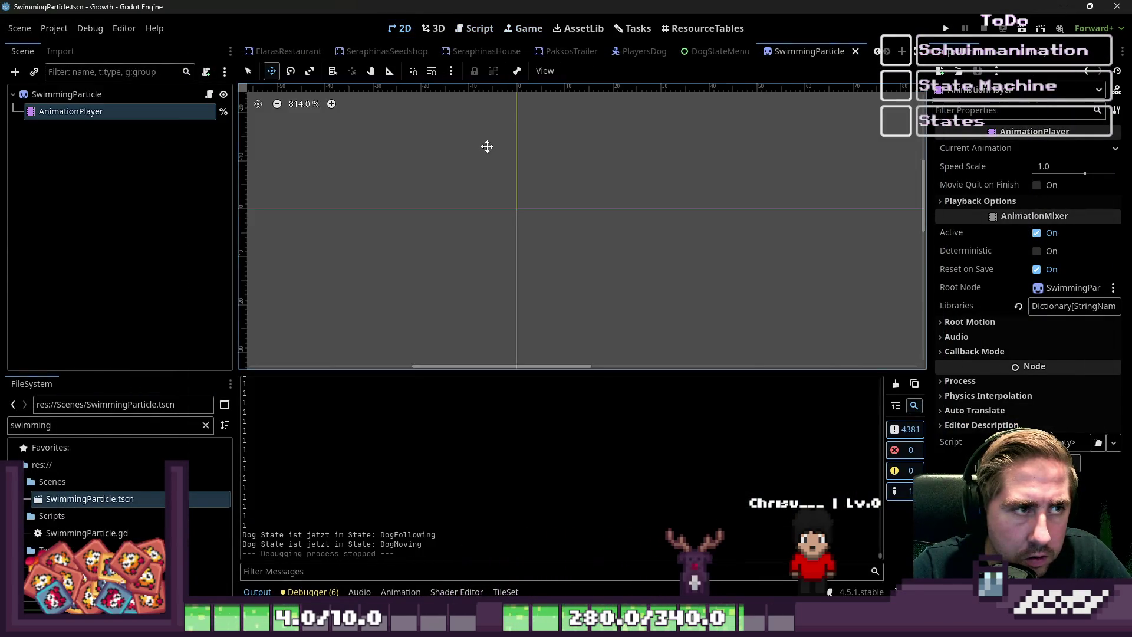
left_click(185, 90)
left_click(189, 112)
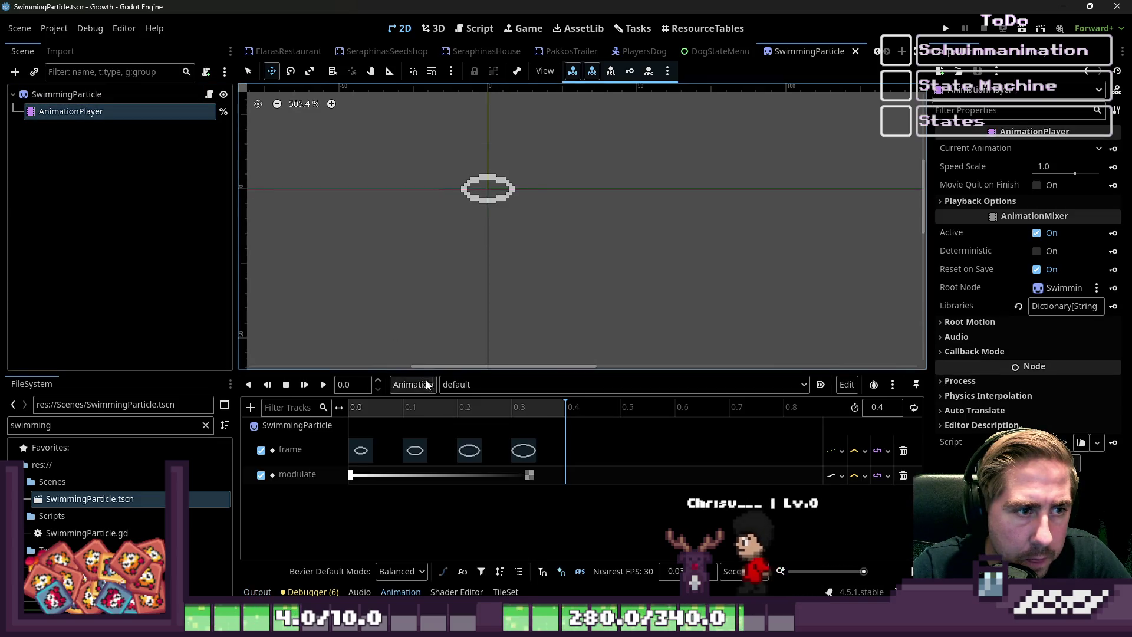
left_click(323, 384)
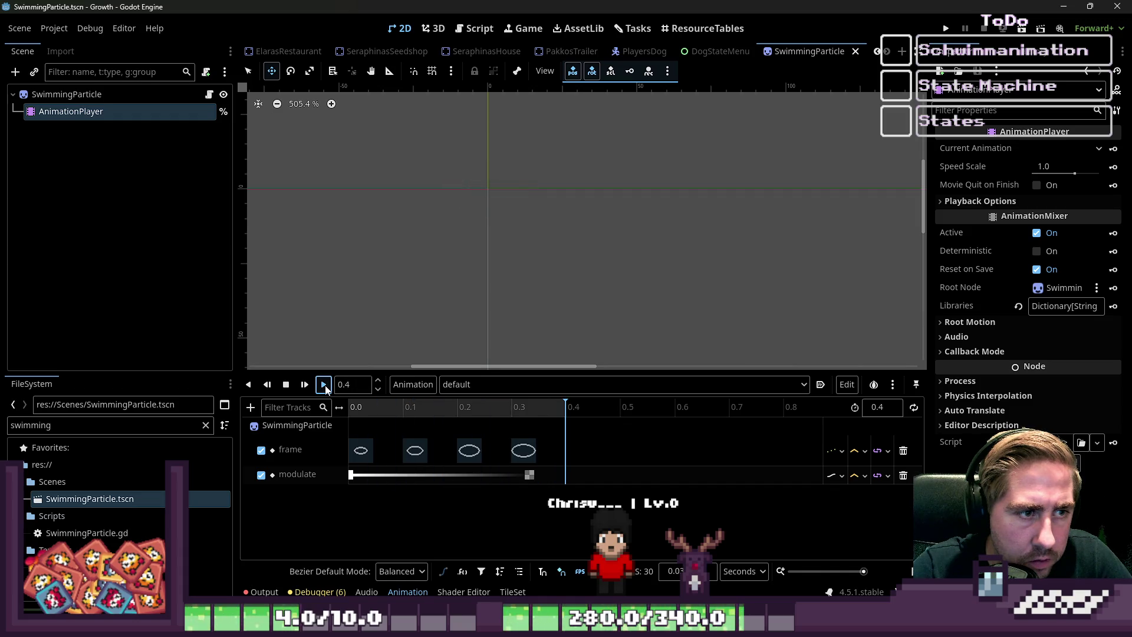
left_click(324, 384)
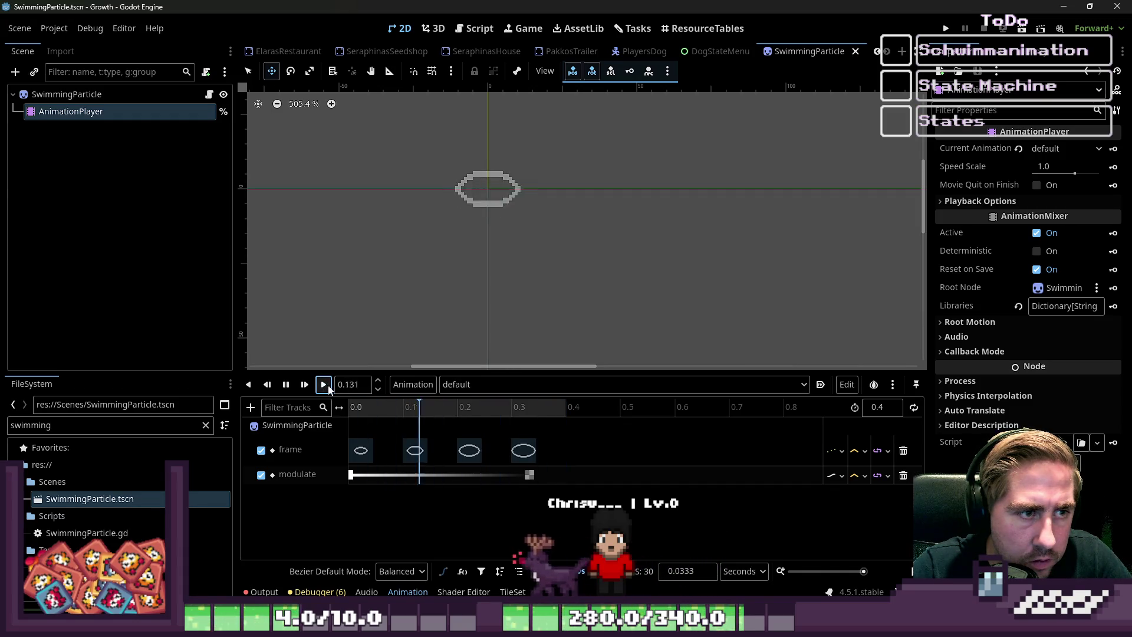
left_click(947, 28)
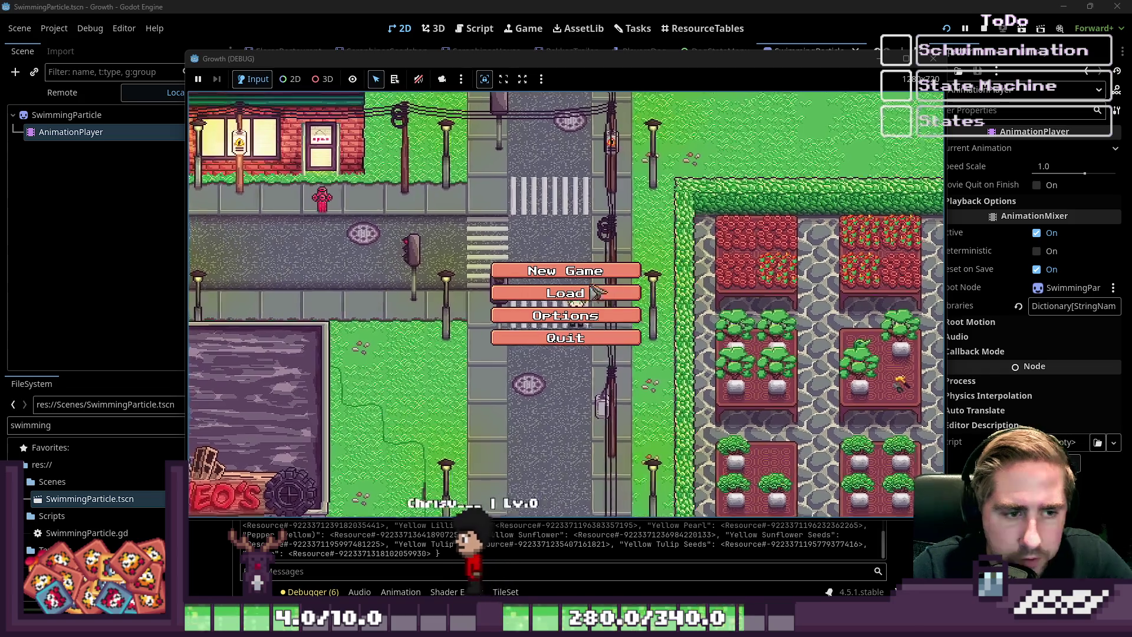
Create character 'asdgw' and walk down and right to the lake's east shore, then north
left_click(560, 267)
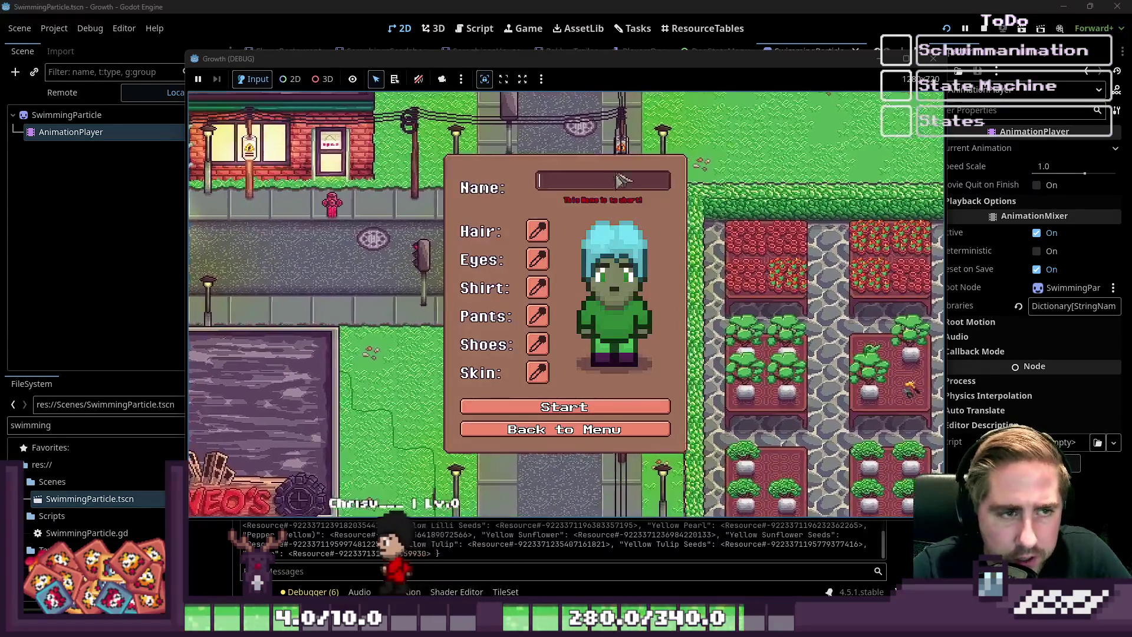
type("asdgw")
left_click(564, 407)
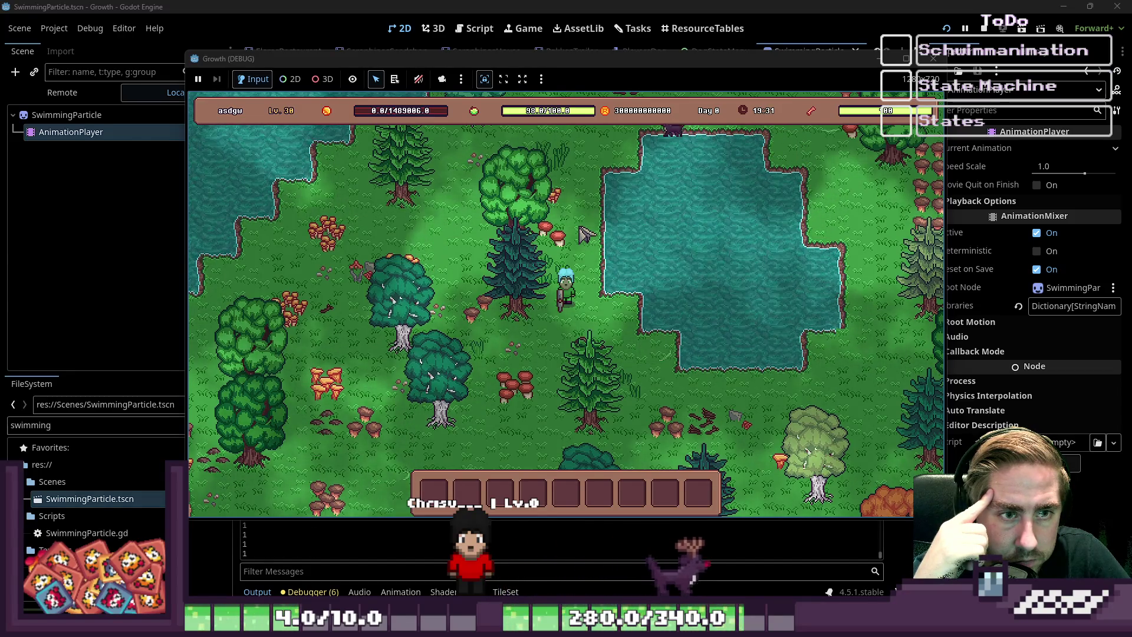
key("s")
key("d")
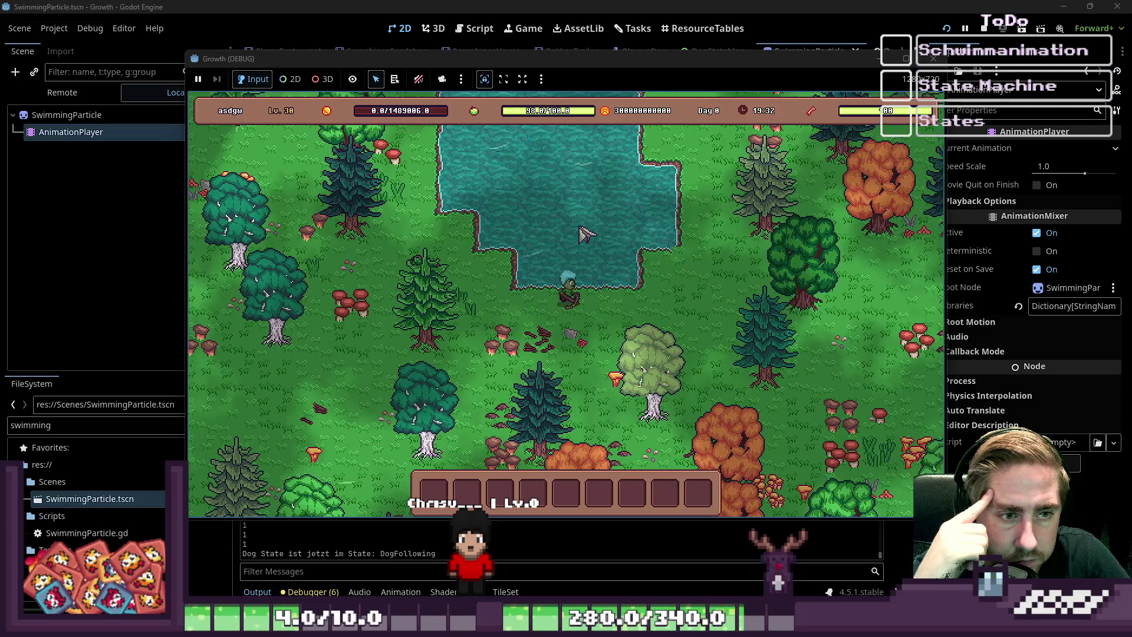
key("w")
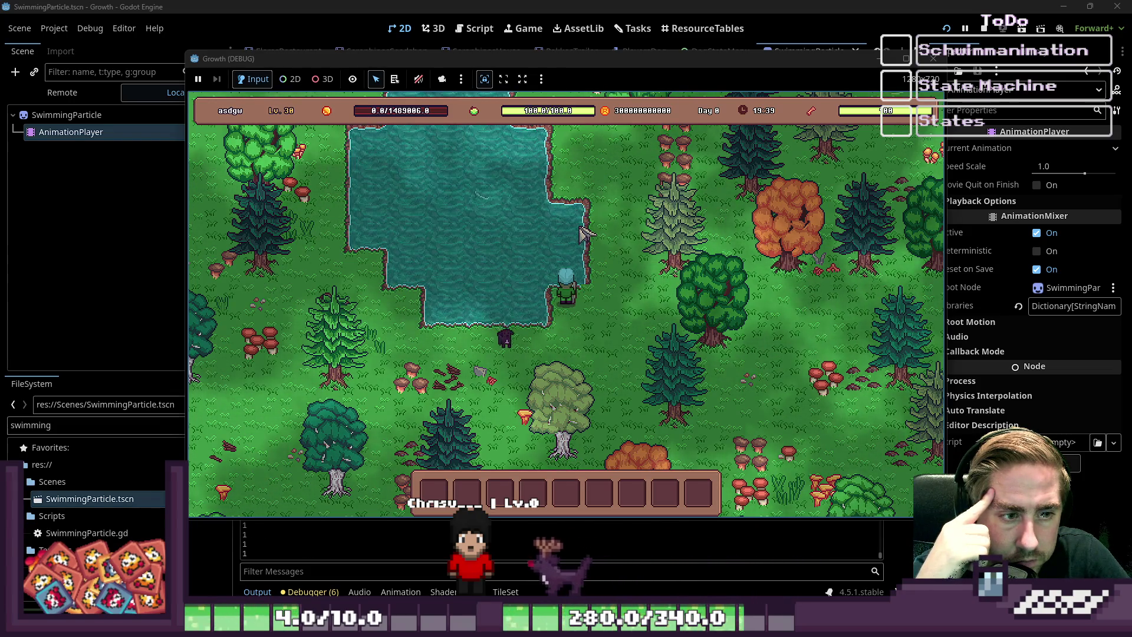
key("w")
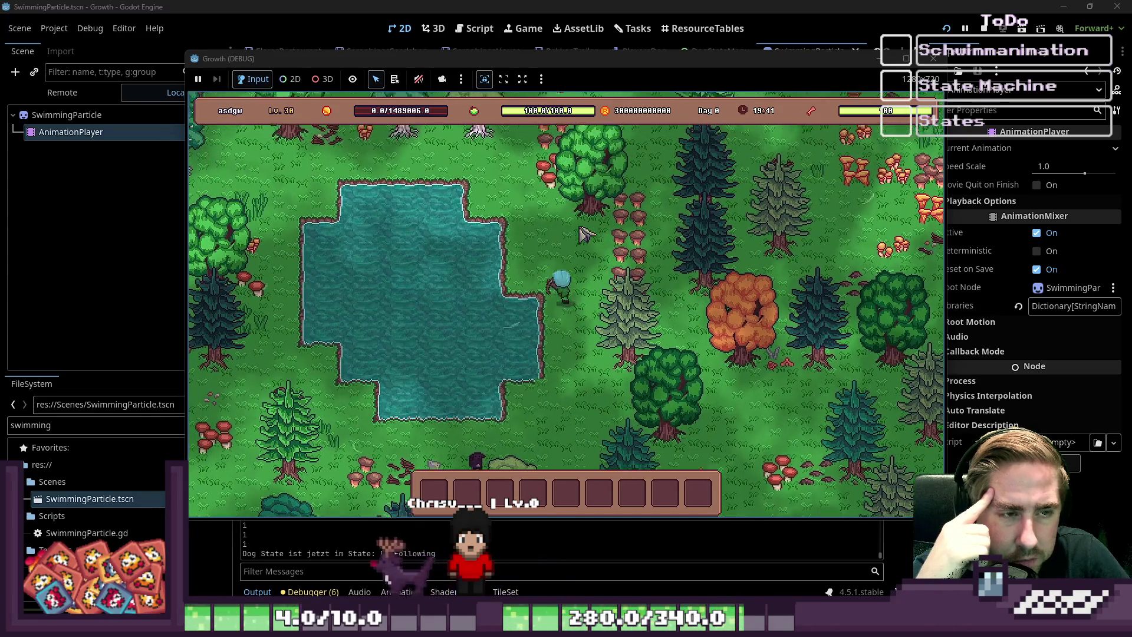
key("w")
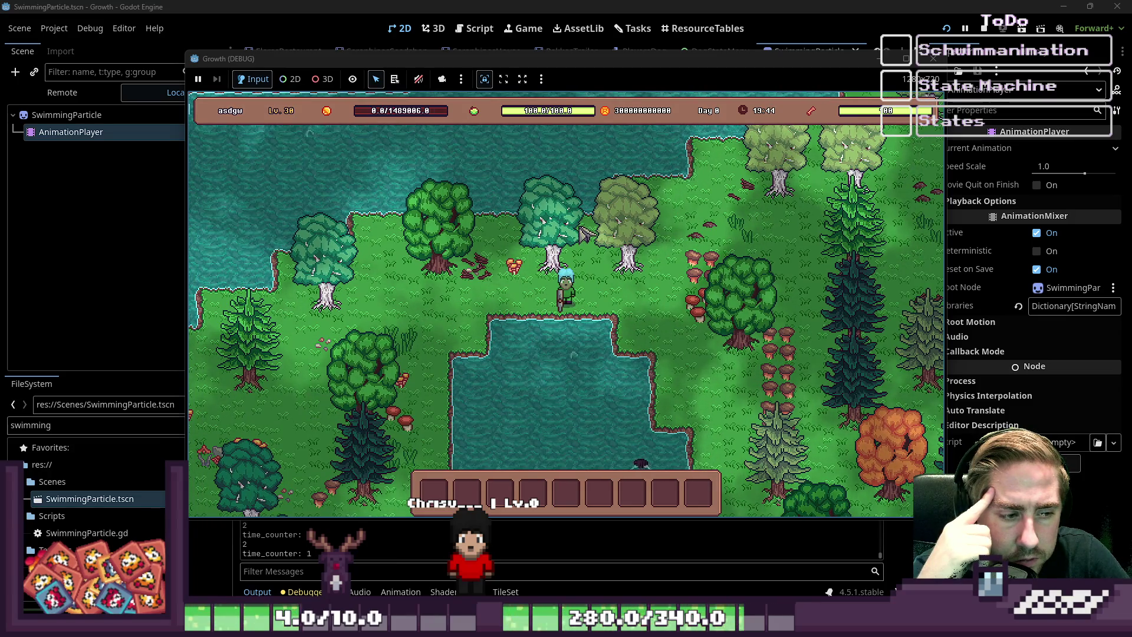
Walk south-west toward the water, then north-east and north-west around the lake
key("a")
key("s")
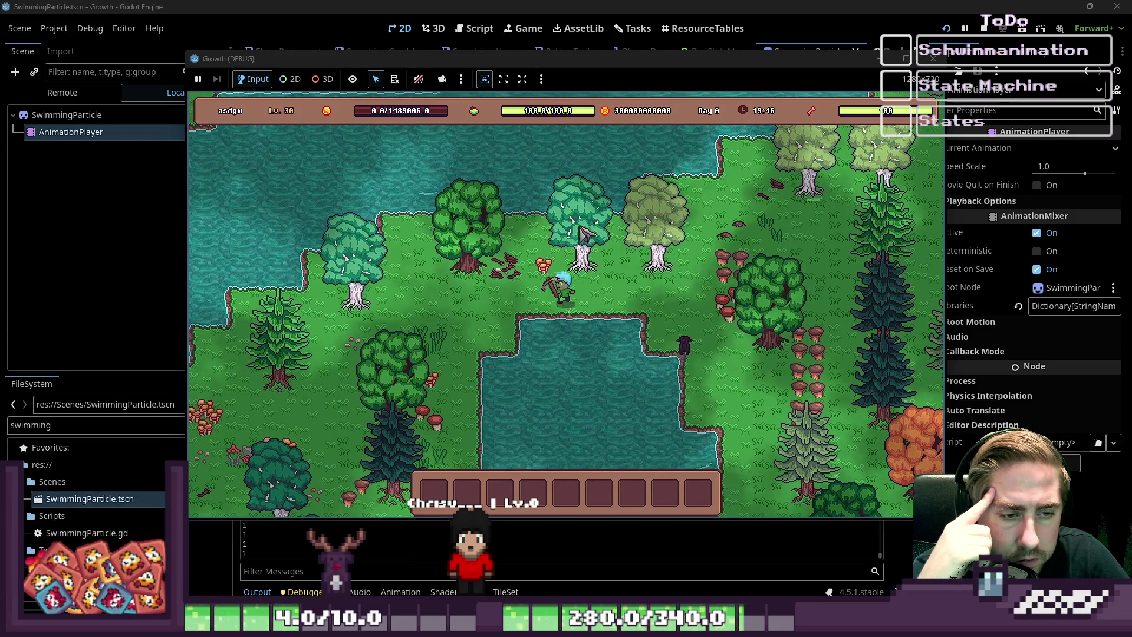
key("s")
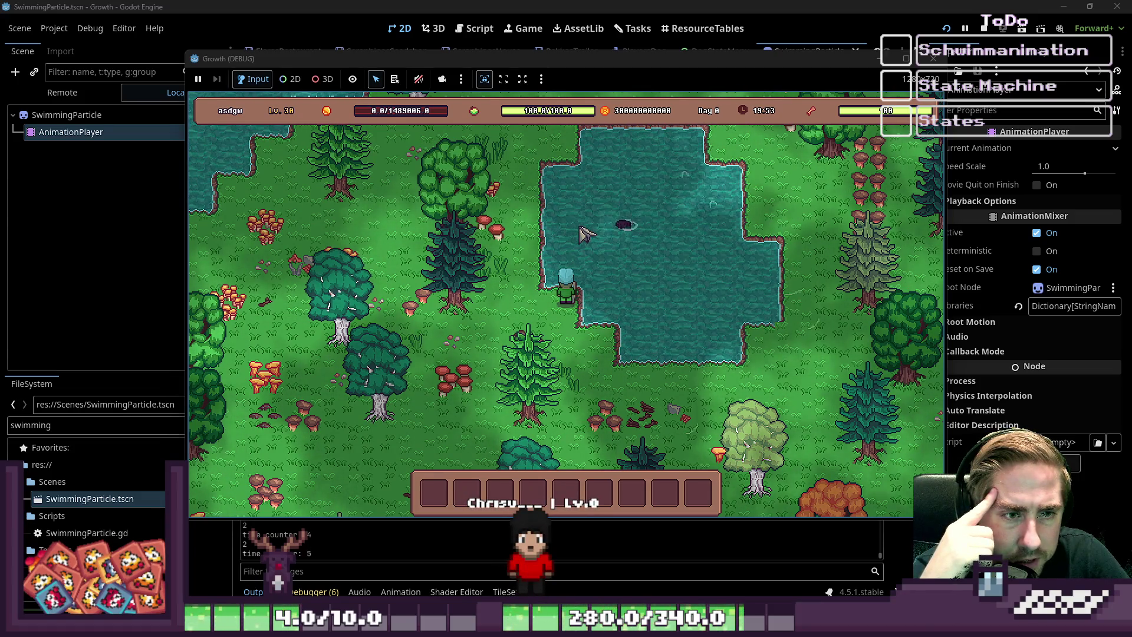
key("d")
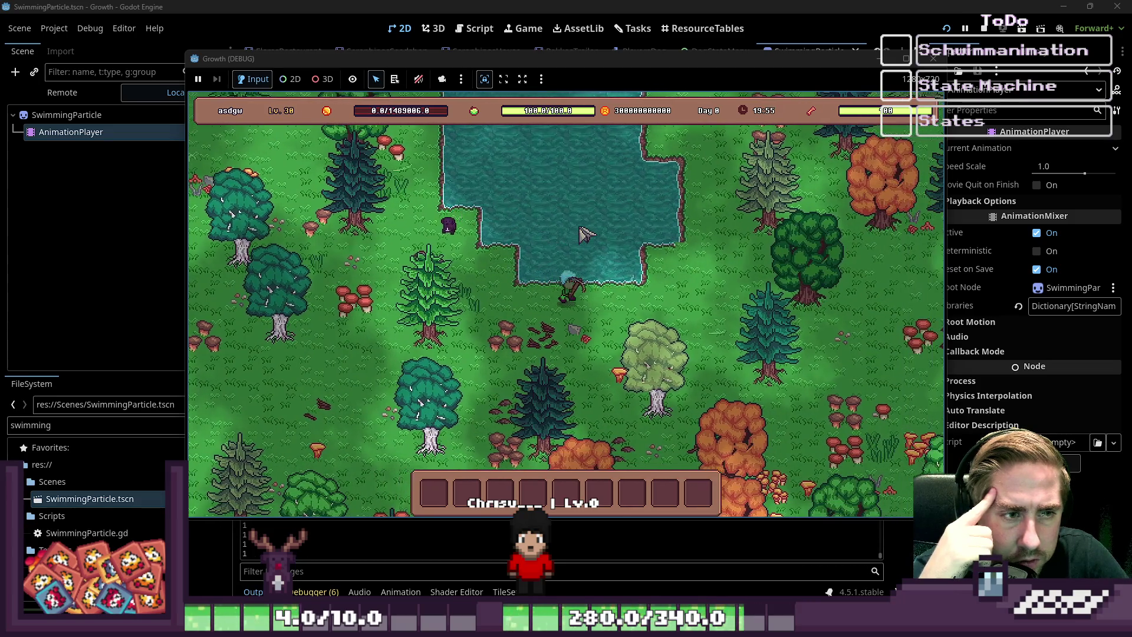
key("w")
key("a")
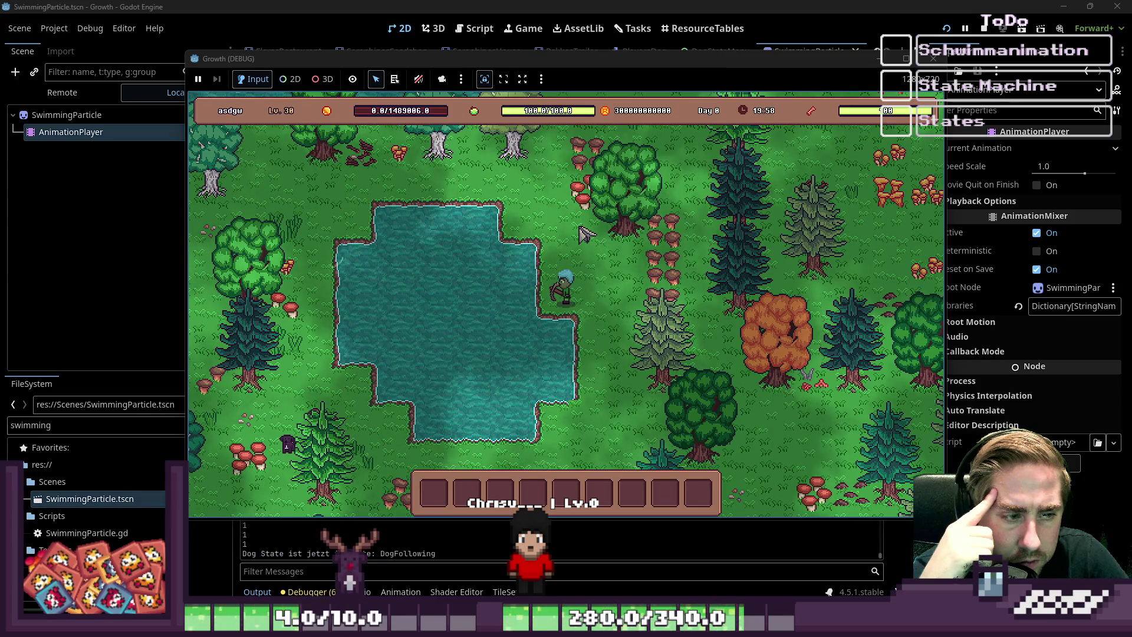
key("w")
key("a")
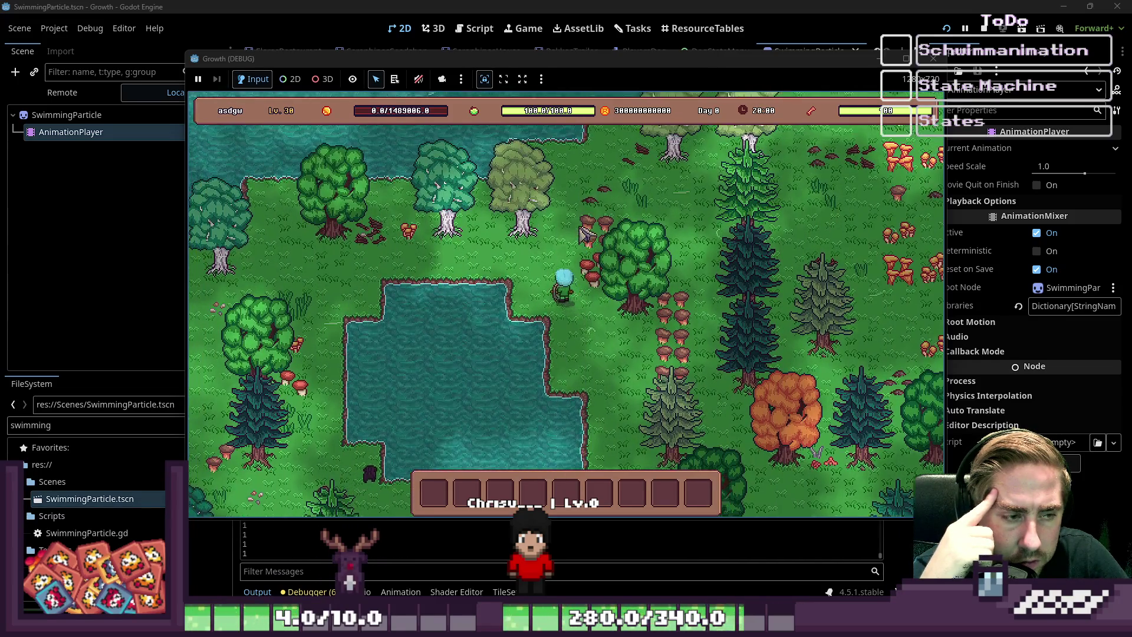
key("s")
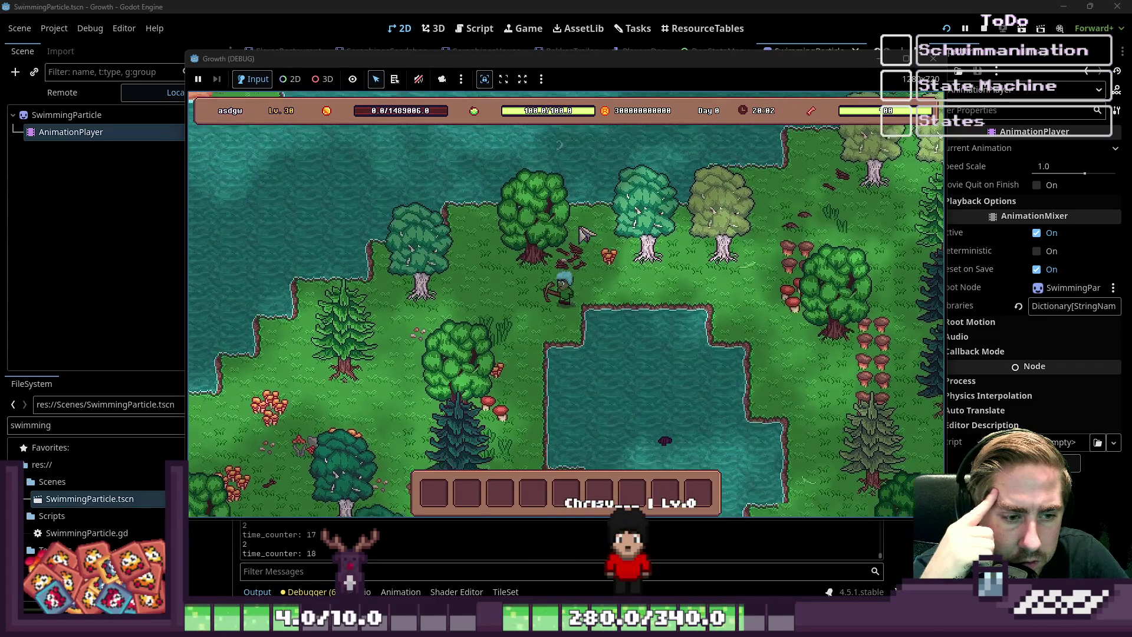
Walk along the pond's edge left, up-right and down-right, then close the game
key("s")
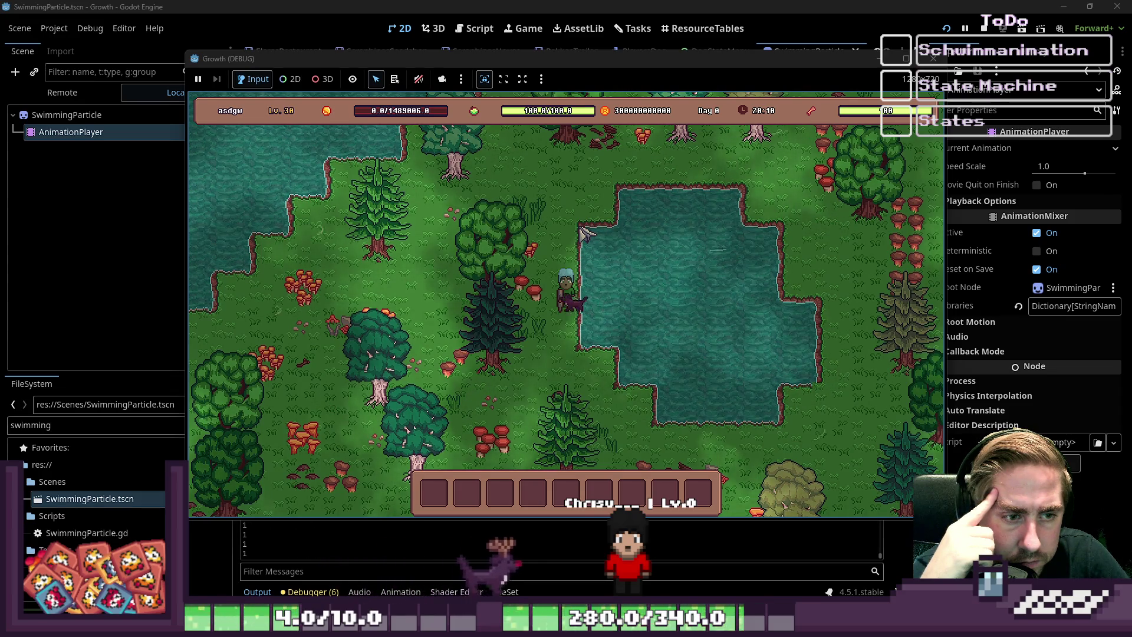
key("a")
key("s")
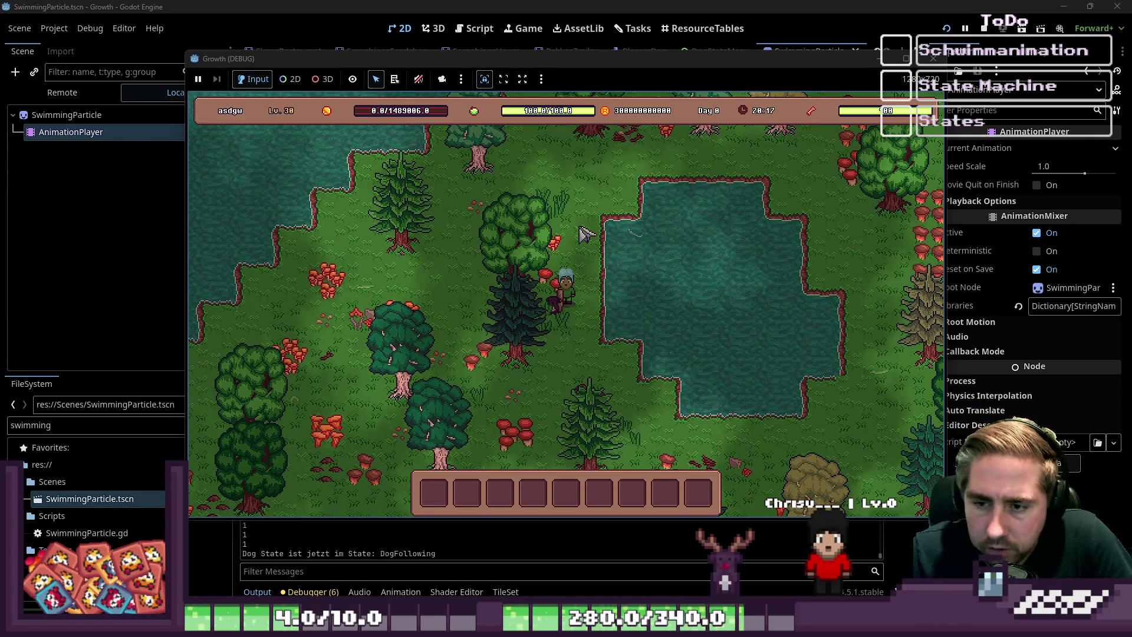
key("w")
key("d")
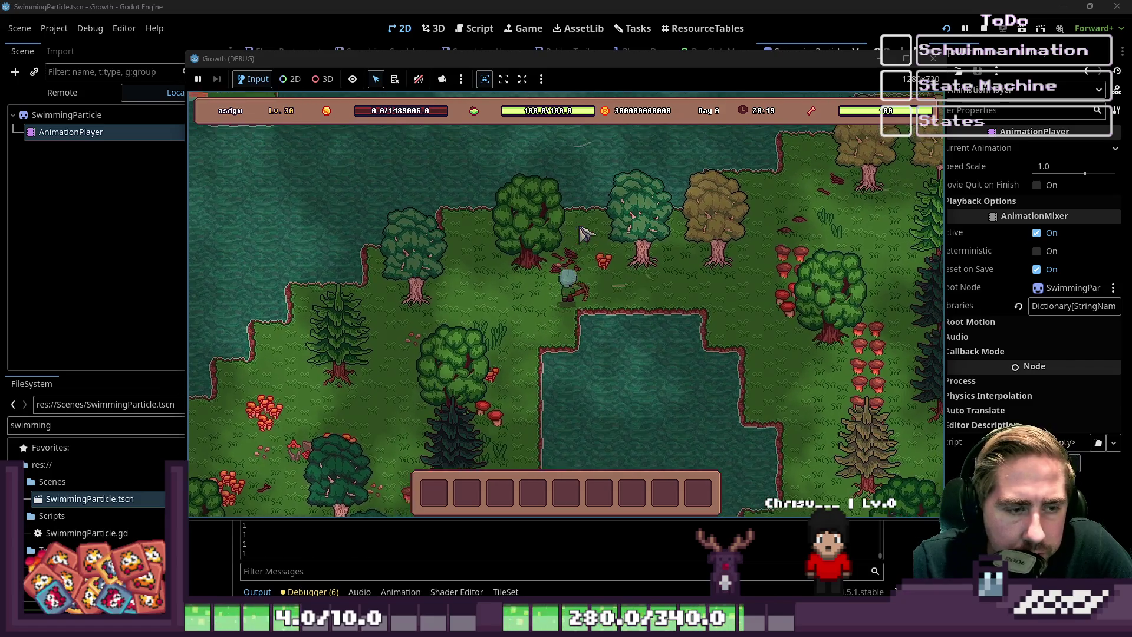
key("d")
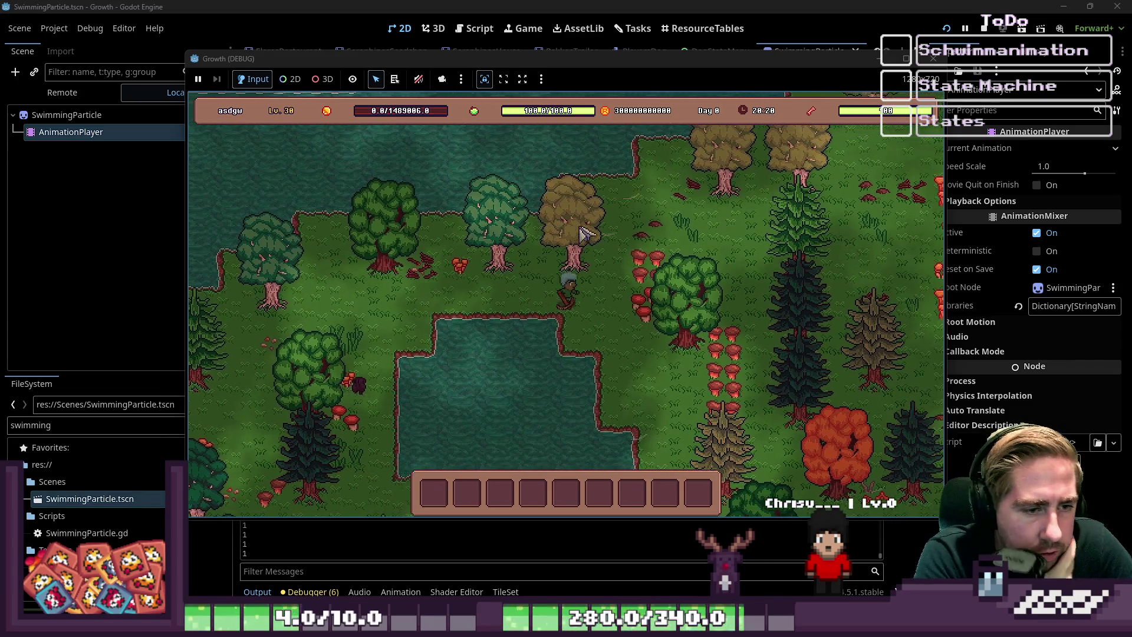
key("s")
key("d")
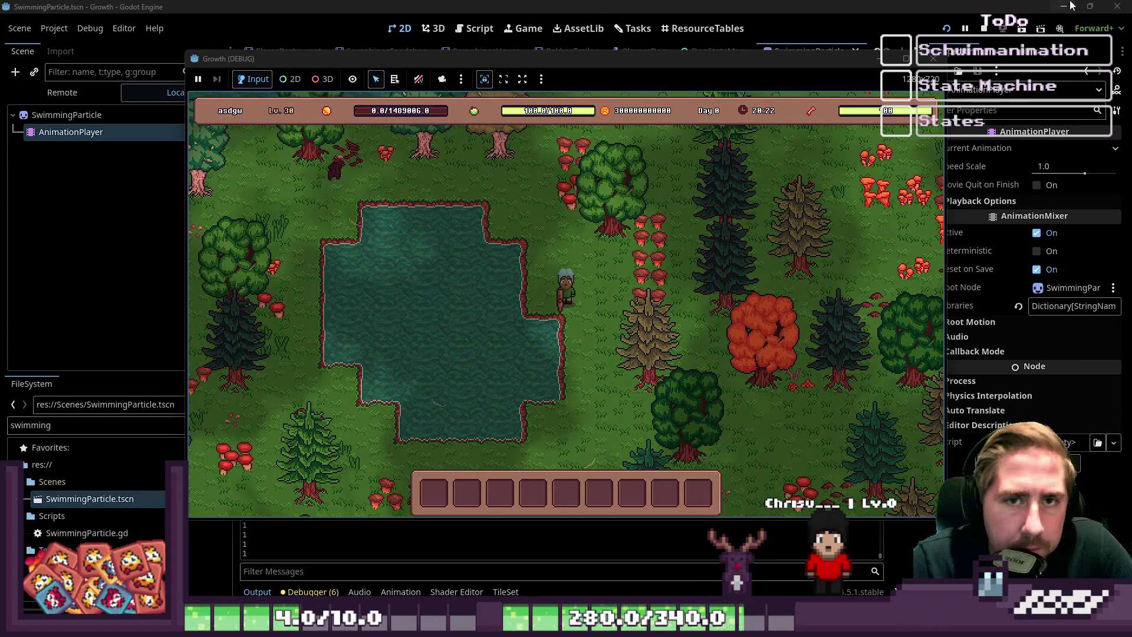
left_click(933, 58)
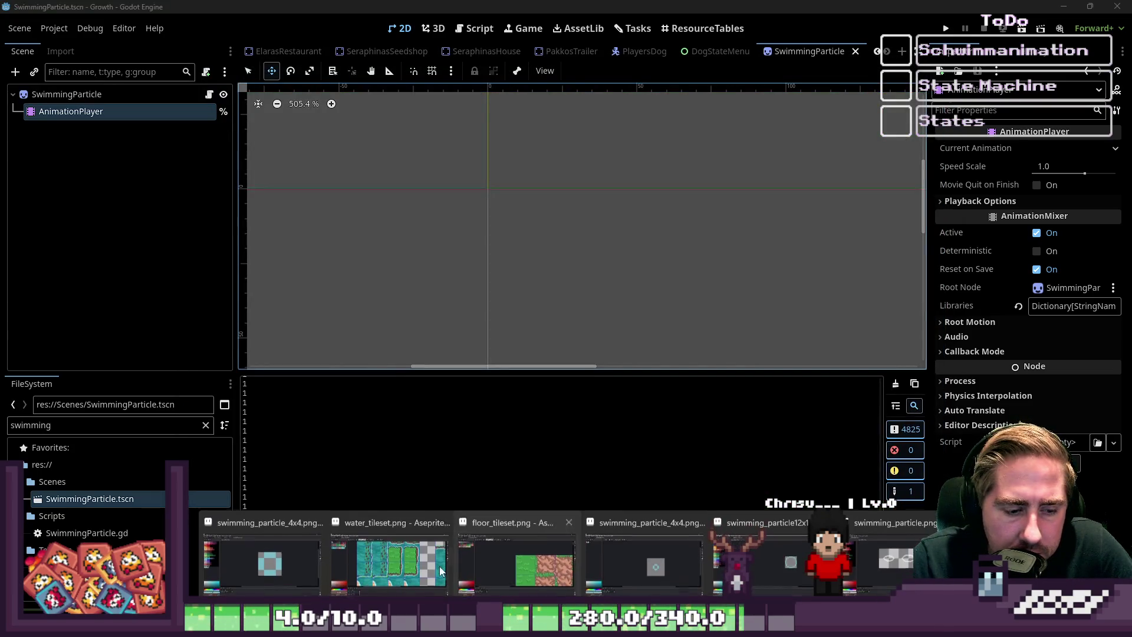
Close both swimming_particle tabs in Aseprite so PlayersDog.png is showing
left_click(321, 558)
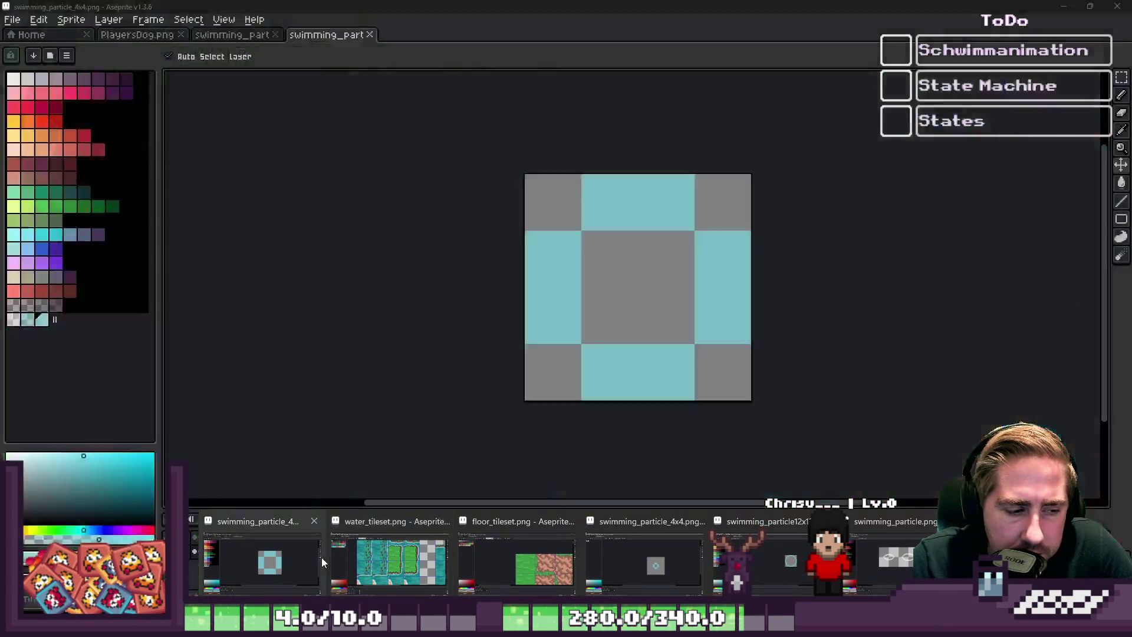
left_click(369, 34)
left_click(274, 35)
scroll(687, 216, "down", 3)
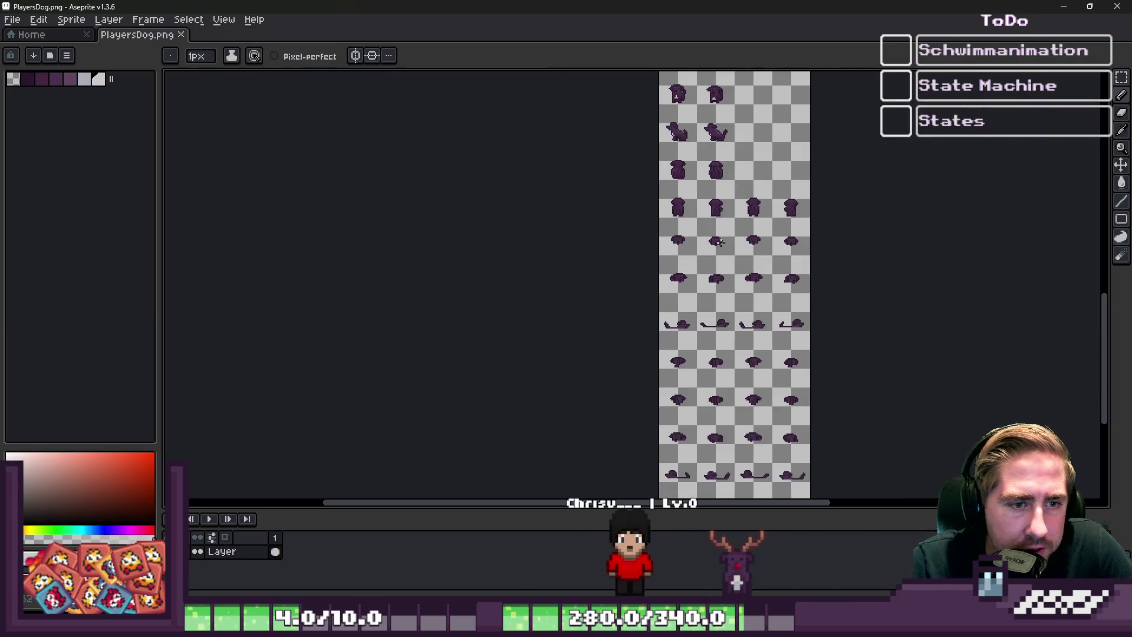
scroll(544, 222, "up", 3)
scroll(544, 221, "down", 2)
scroll(541, 287, "down", 3)
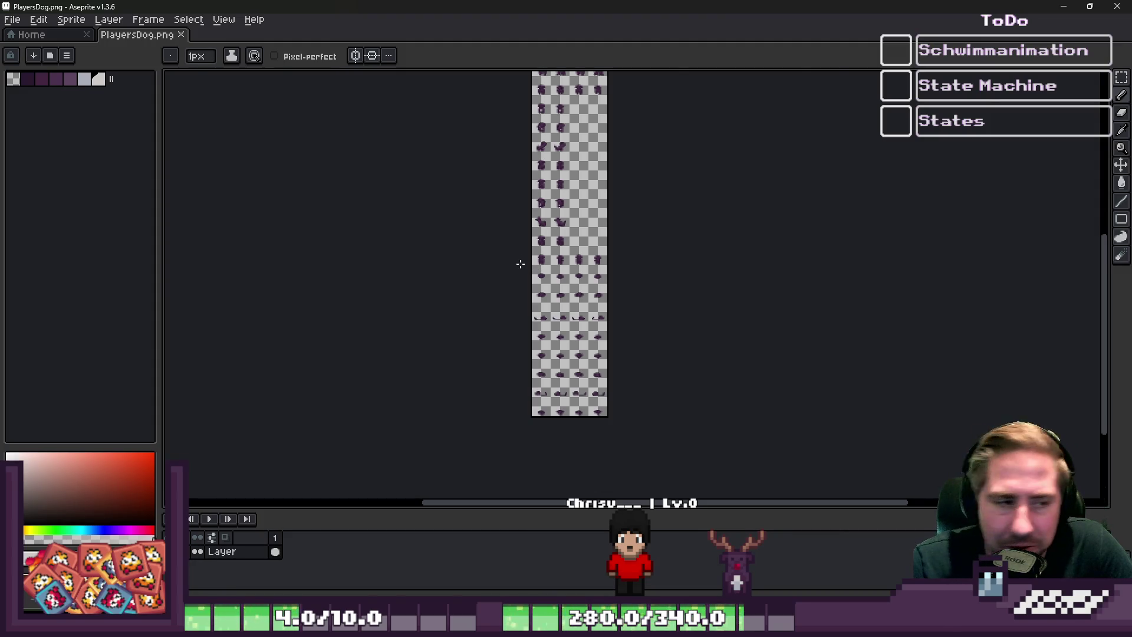
scroll(520, 263, "up", 4)
scroll(513, 295, "down", 1)
scroll(505, 330, "up", 4)
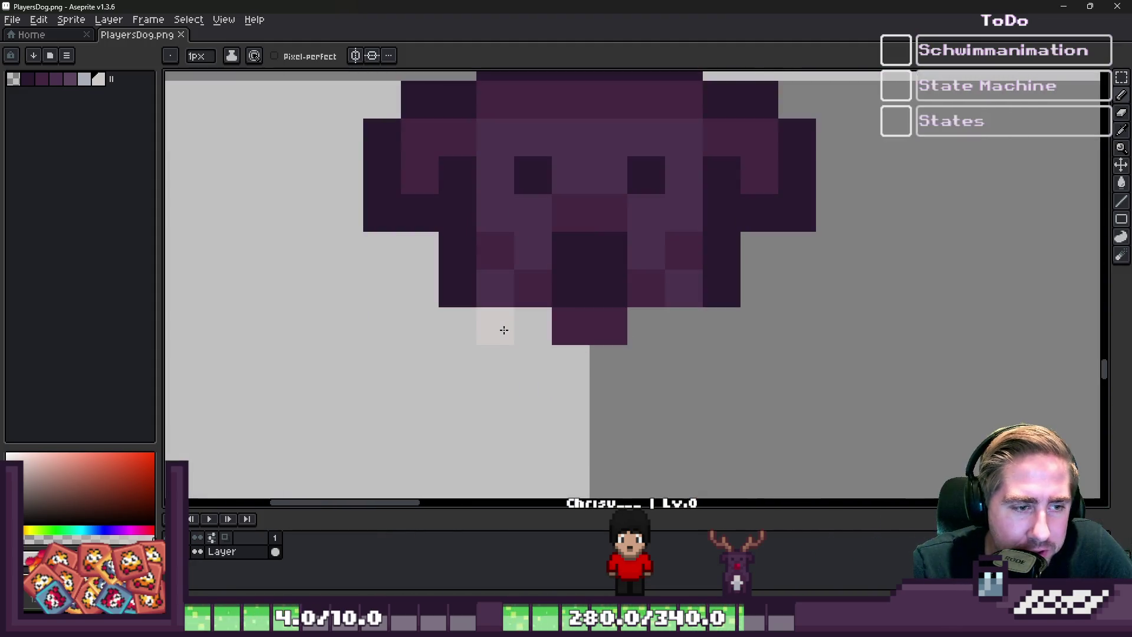
Replace the sprite's few-purple palette with the full default colour palette
left_click(66, 56)
mouse_move(150, 109)
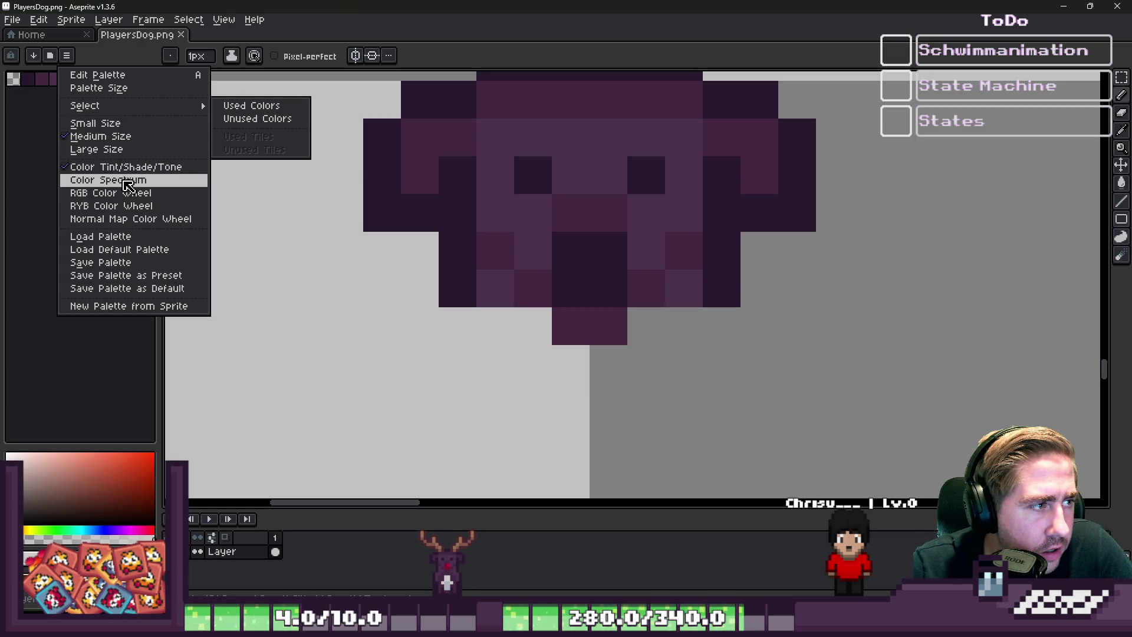
left_click(66, 56)
left_click(50, 56)
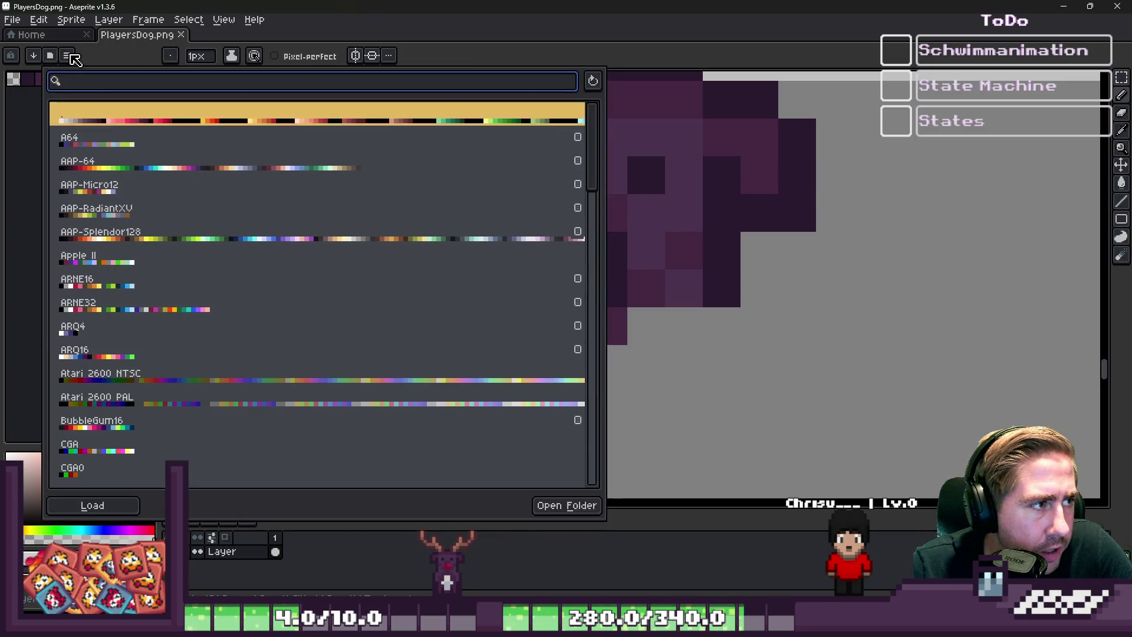
left_click(71, 55)
left_click(124, 249)
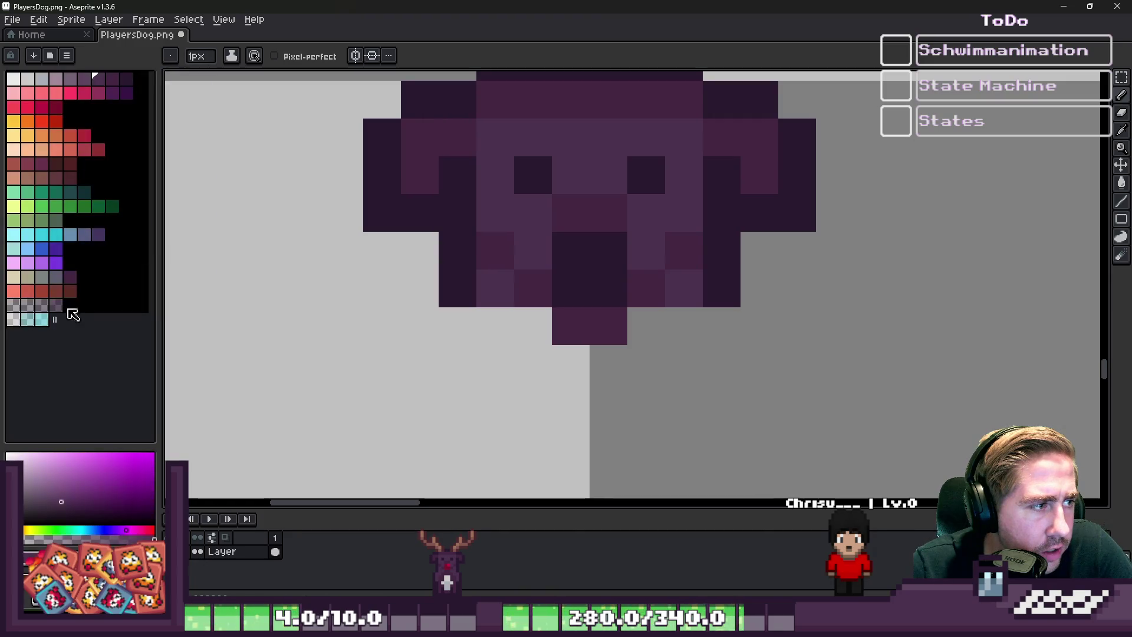
Pick white and paint splash pixels along the dog's lower, lower-left and right edges
left_click(13, 79)
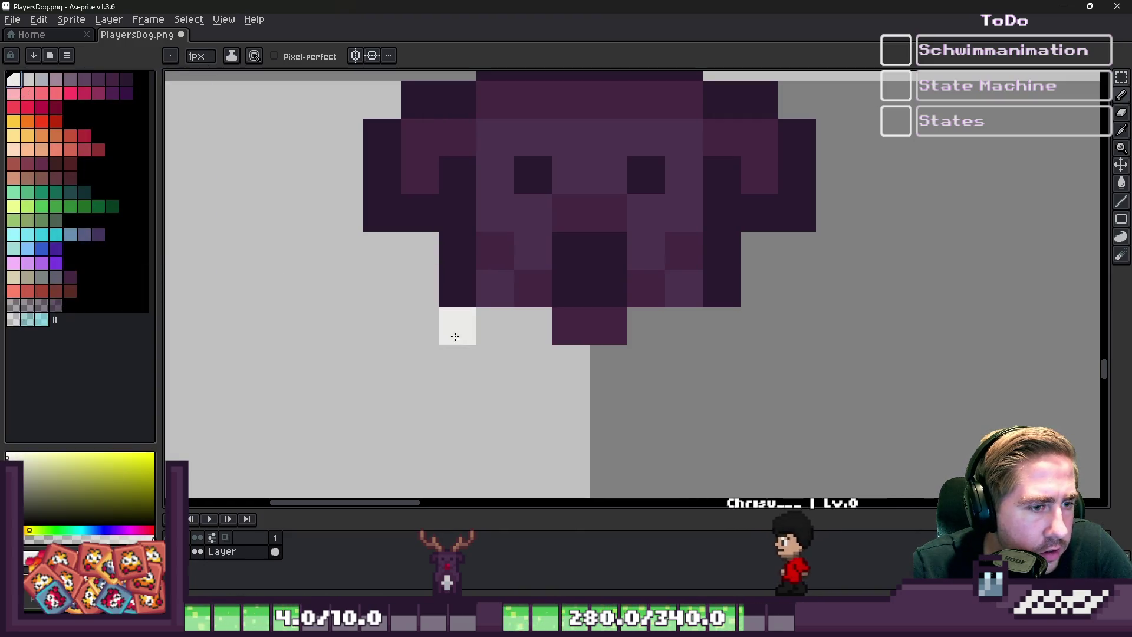
mouse_move(455, 328)
left_mouse_down()
mouse_move(505, 318)
mouse_move(560, 353)
mouse_move(655, 322)
left_mouse_up()
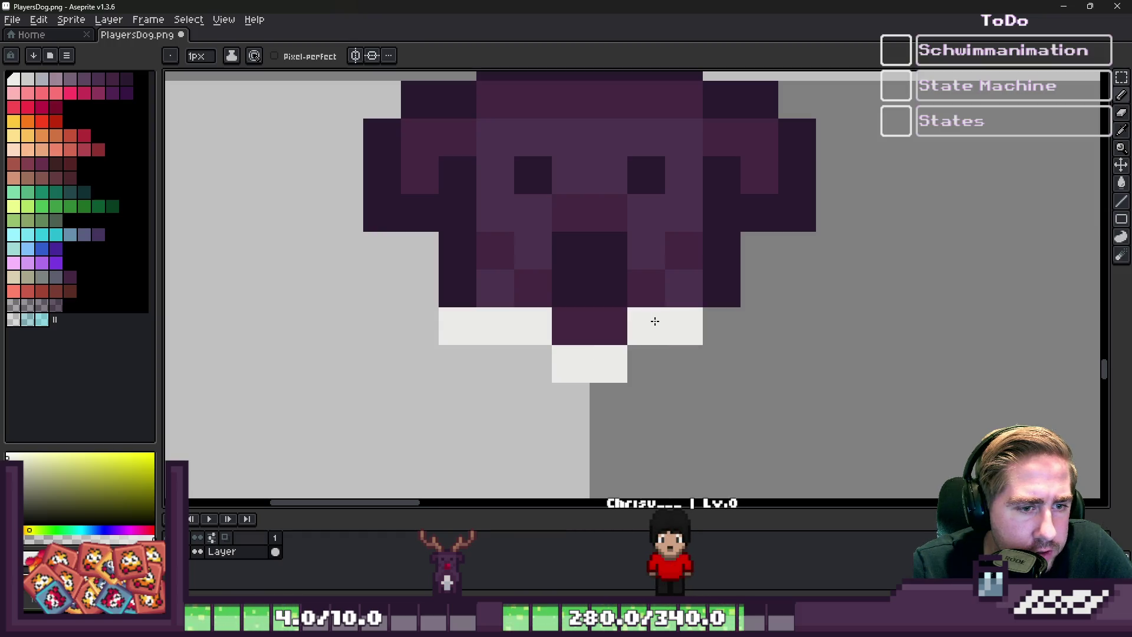
mouse_move(495, 288)
left_mouse_down()
mouse_move(450, 285)
mouse_move(430, 260)
left_mouse_up()
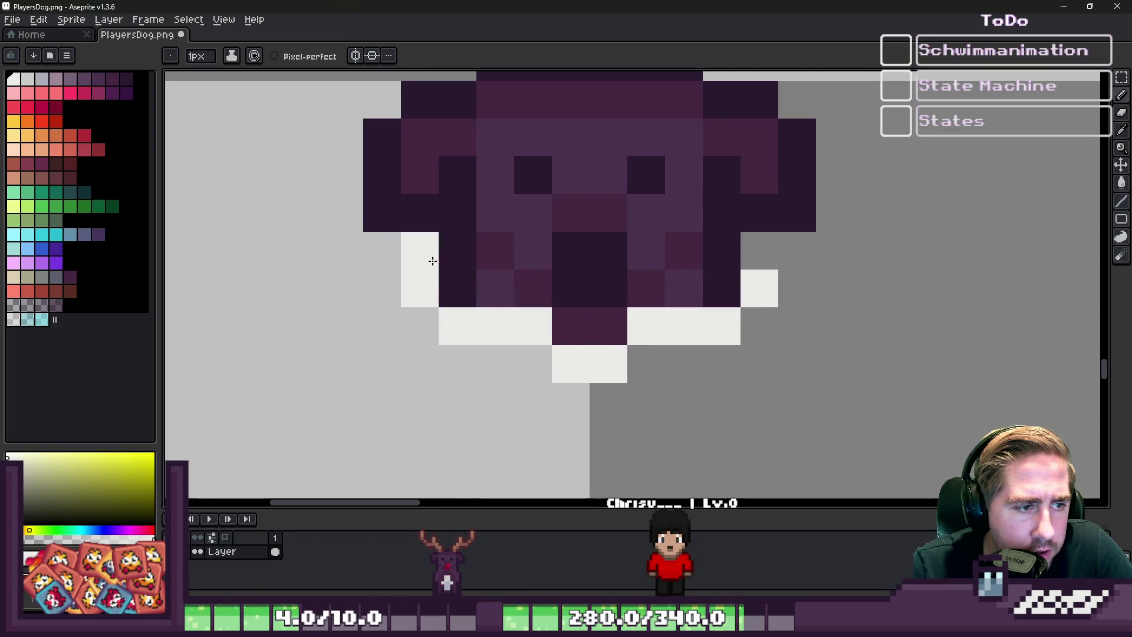
scroll(565, 311, "down", 5)
scroll(630, 281, "up", 7)
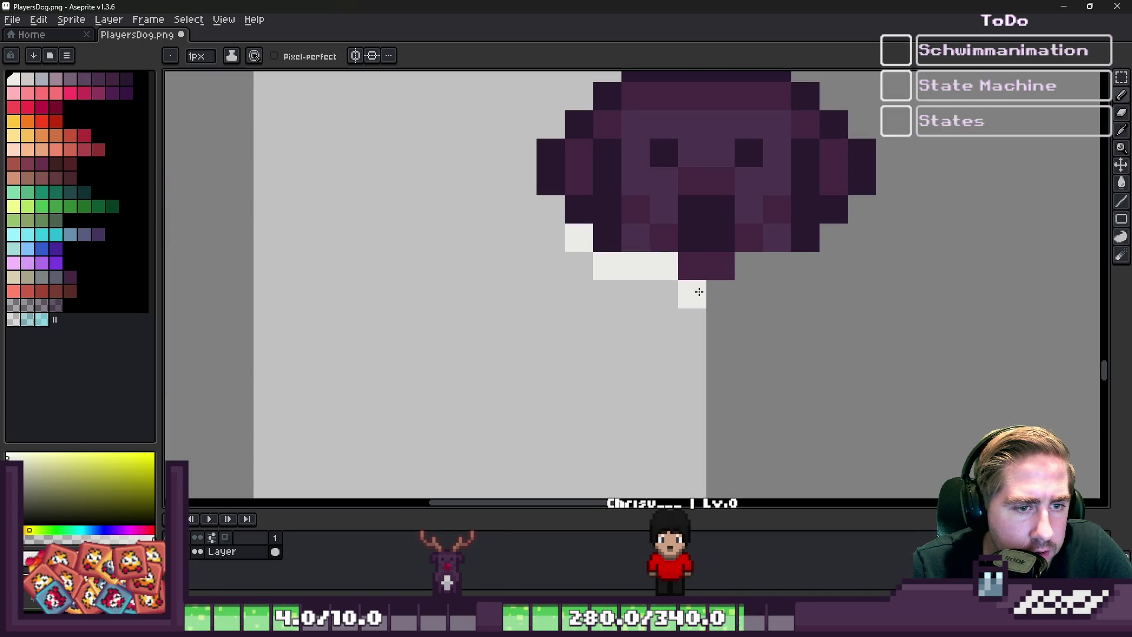
mouse_move(756, 267)
left_mouse_down()
mouse_move(840, 238)
mouse_move(805, 239)
left_mouse_up()
scroll(590, 254, "down", 5)
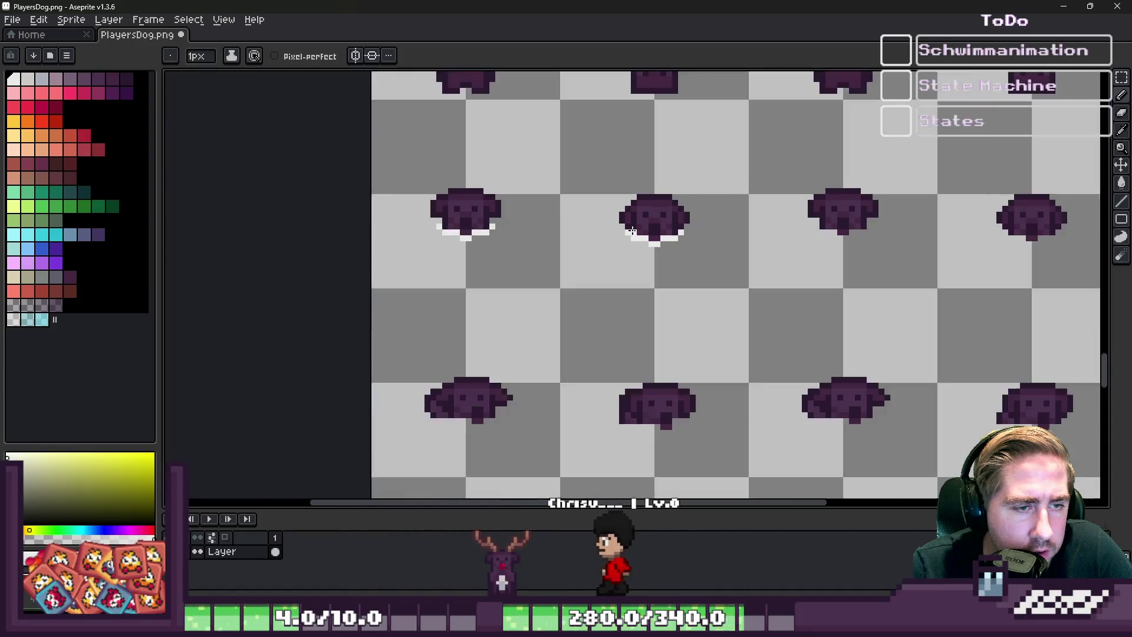
scroll(498, 235, "up", 5)
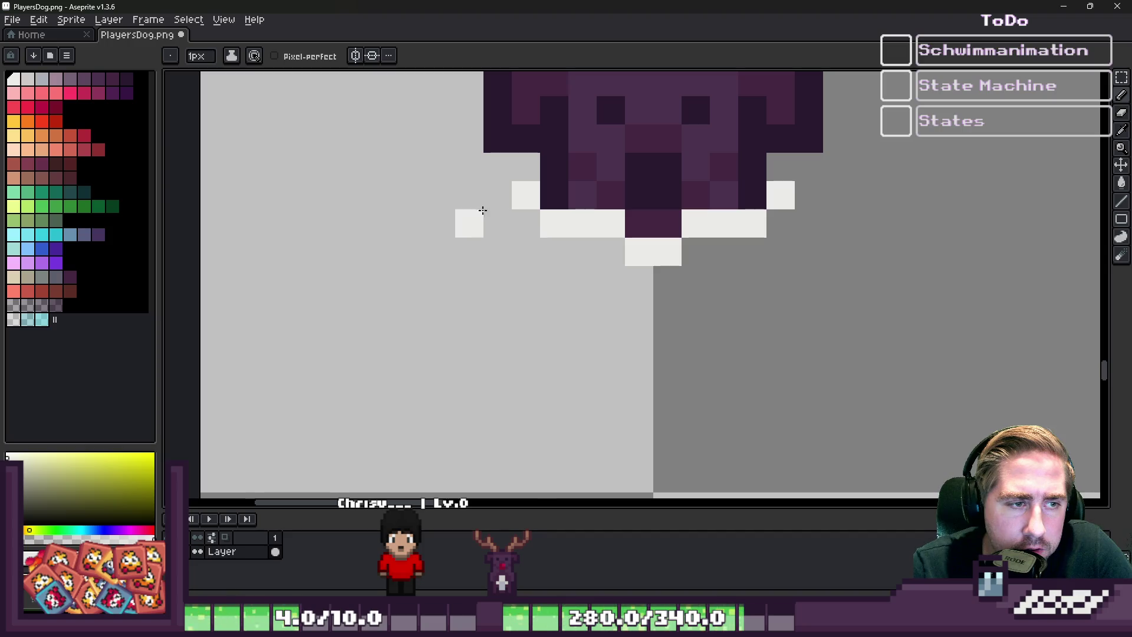
Erase misplaced white pixels, add stray splash pixels and a short white line below the dog
right_click(506, 252)
right_click(470, 195)
left_click(480, 216)
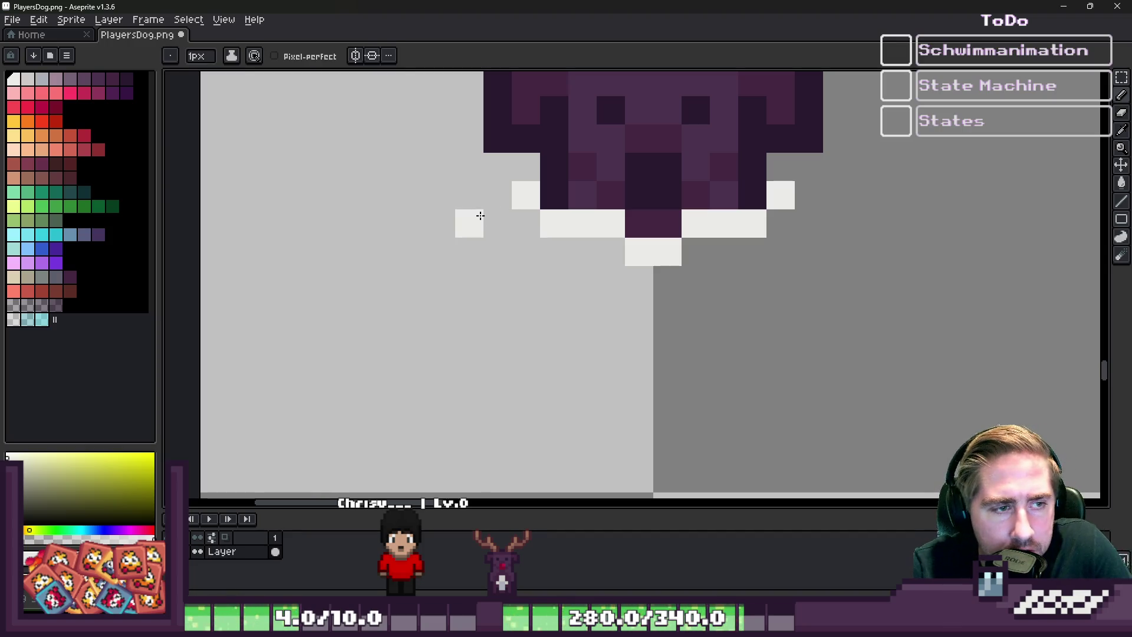
scroll(480, 219, "down", 3)
scroll(472, 219, "up", 3)
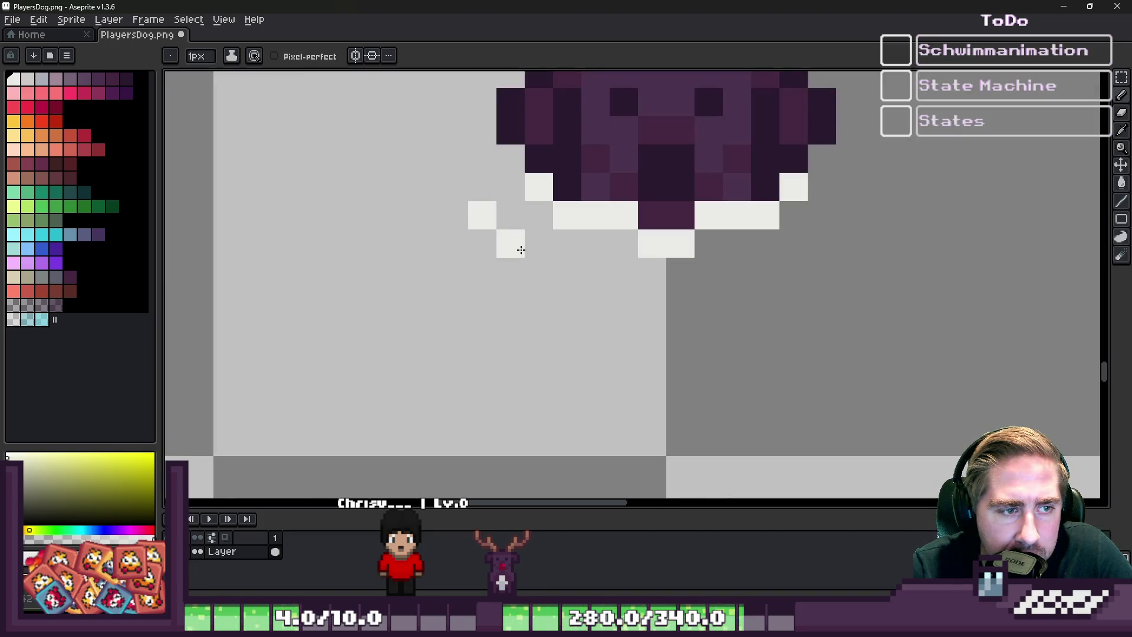
left_click_drag(625, 295, 684, 294)
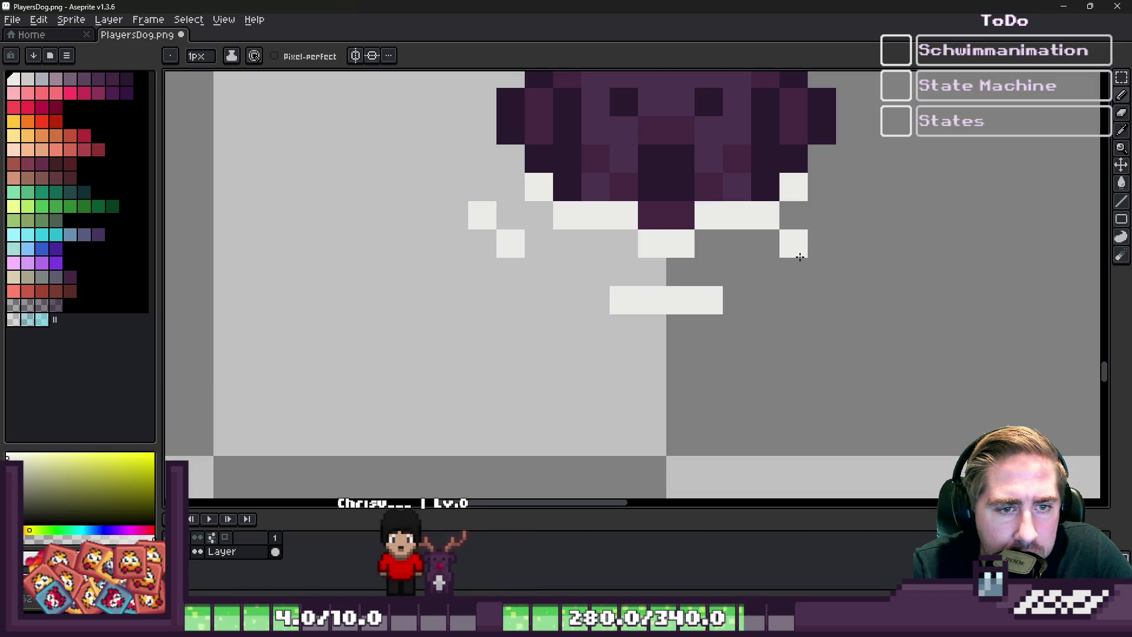
right_click(800, 253)
left_click(798, 260)
left_click(826, 246)
scroll(826, 245, "down", 3)
scroll(785, 218, "up", 4)
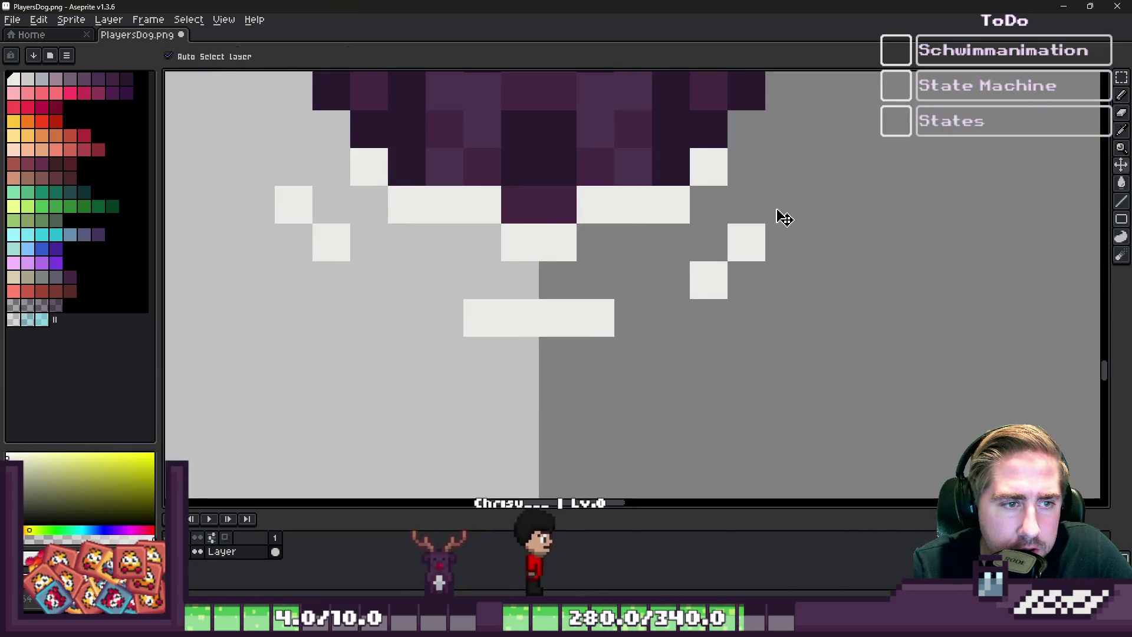
Rework the right-side splash pixel, moving it one row higher
key("ctrl+z")
key("ctrl+z")
key("ctrl+y")
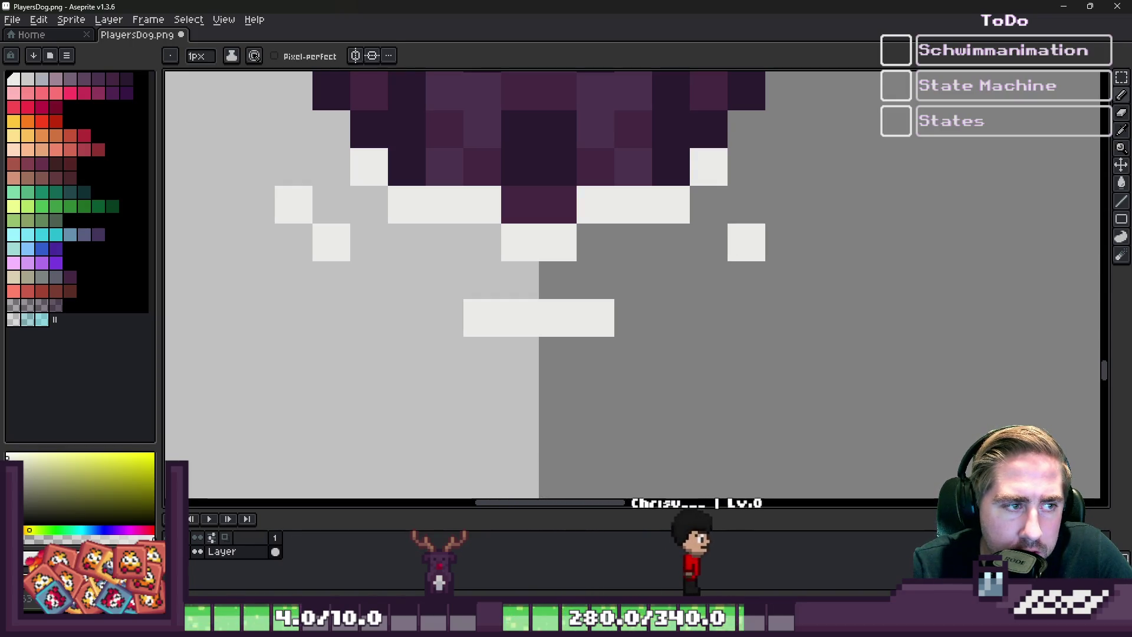
left_click(784, 242)
right_click(784, 242)
left_click(784, 204)
scroll(784, 218, "down", 4)
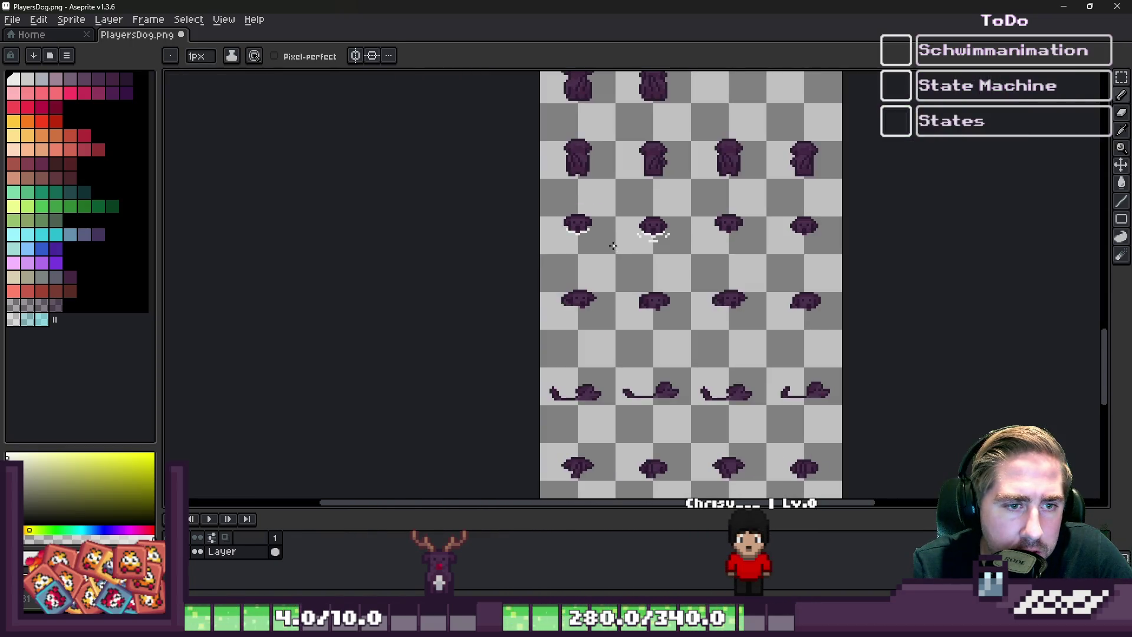
scroll(722, 234, "up", 4)
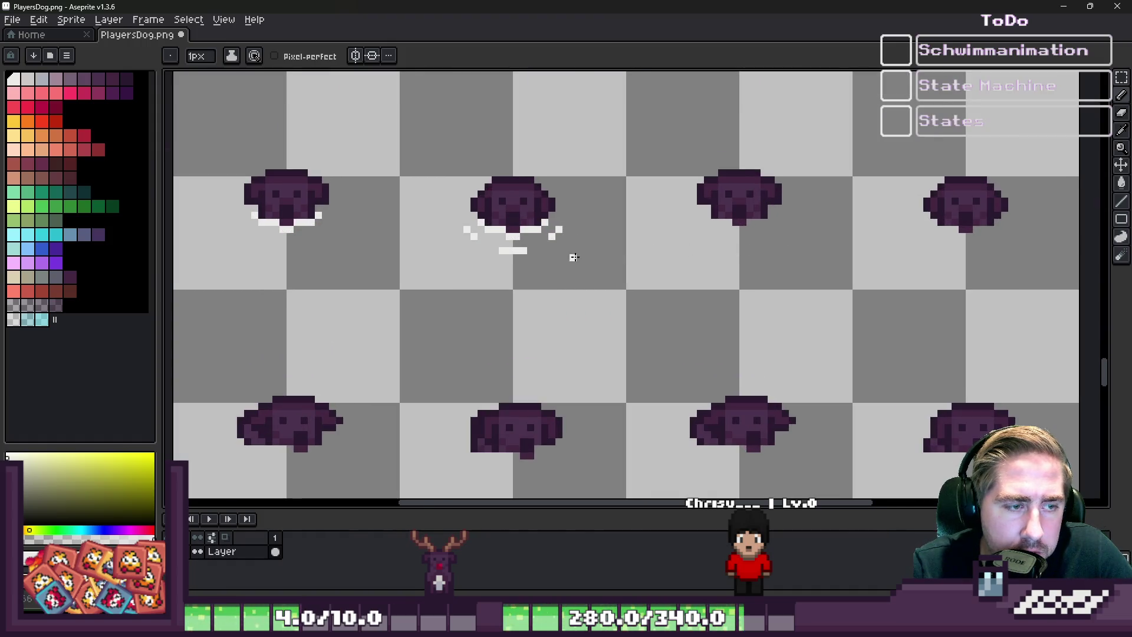
Copy the white splash from the first two dogs' bottoms onto the right two dogs
scroll(518, 256, "up", 1)
key("m")
scroll(467, 255, "down", 1)
scroll(242, 211, "up", 5)
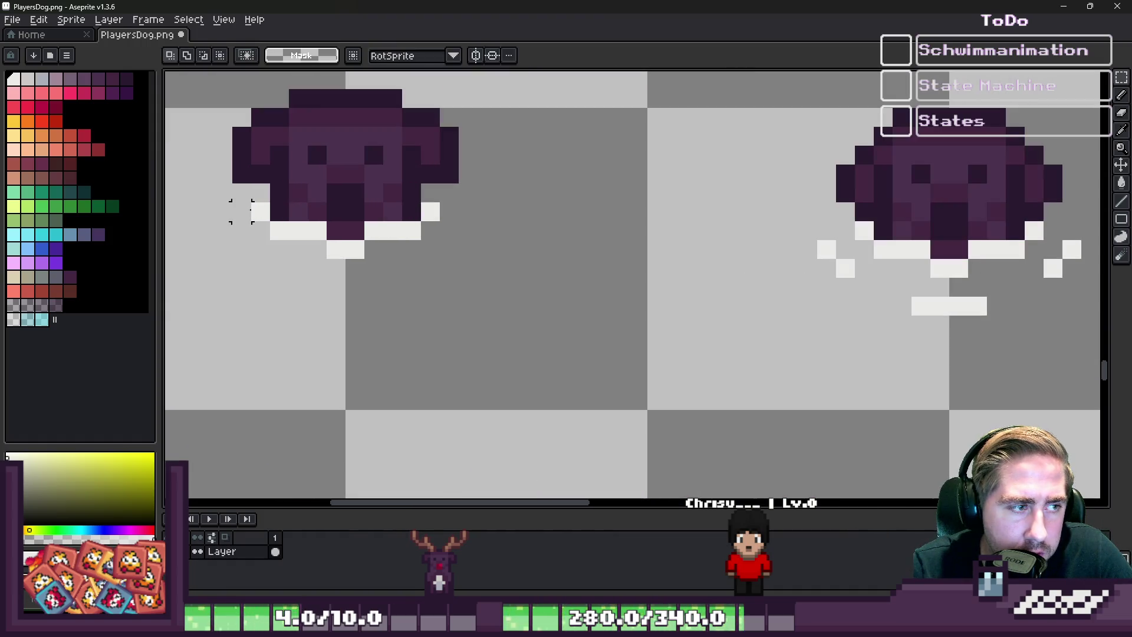
left_click_drag(253, 204, 1038, 333)
left_click(367, 233)
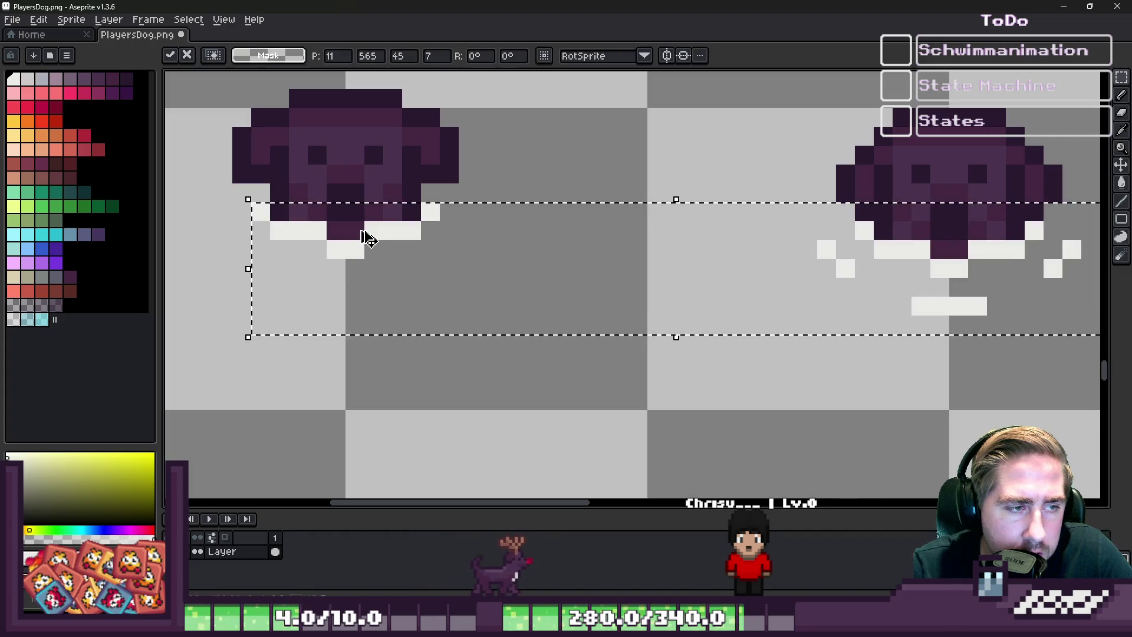
scroll(341, 252, "down", 2)
left_click_drag(340, 252, 814, 298)
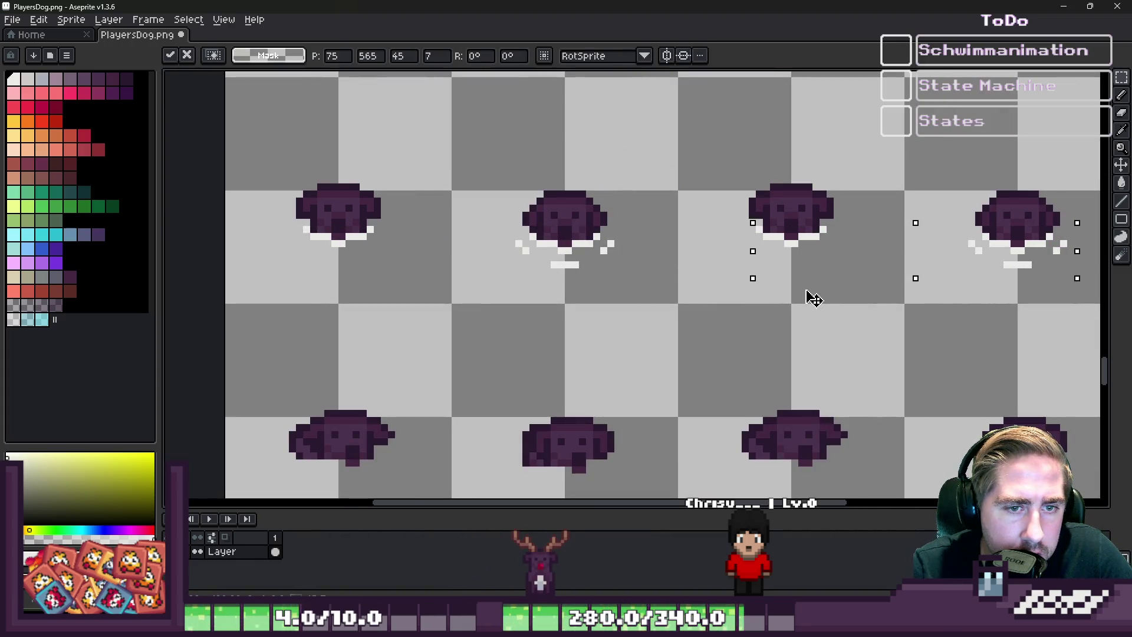
left_click(814, 298)
scroll(680, 223, "down", 3)
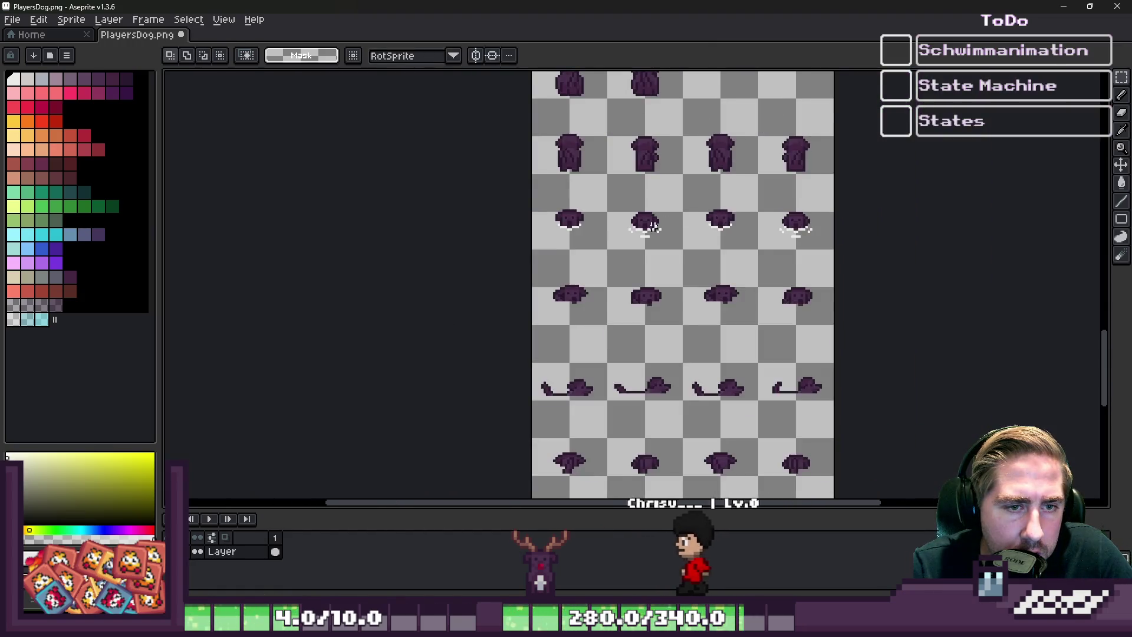
scroll(603, 254, "up", 1)
scroll(602, 252, "up", 5)
With the pencil, paint a white row along the underside of the next dog frame
key("b")
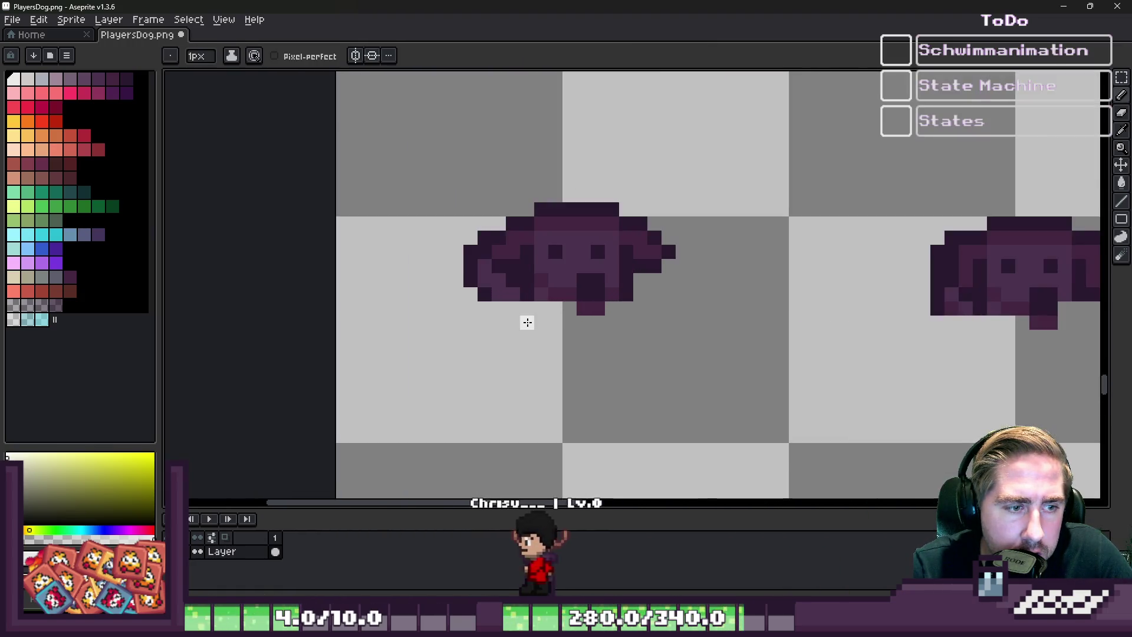
left_click_drag(465, 296, 708, 300)
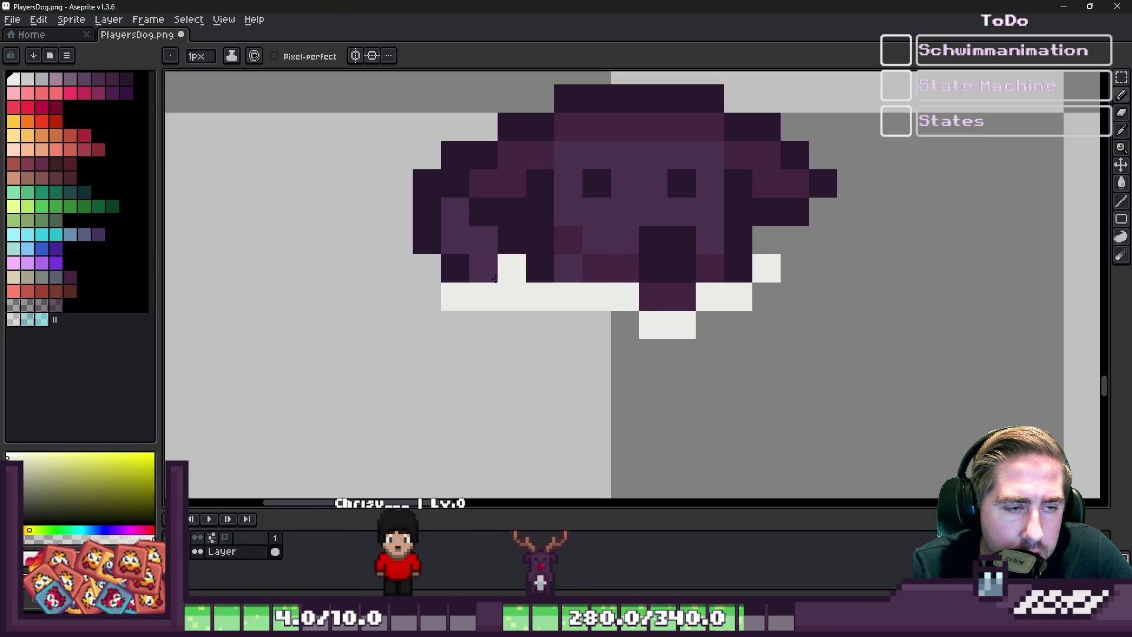
scroll(439, 272, "down", 6)
scroll(539, 248, "up", 4)
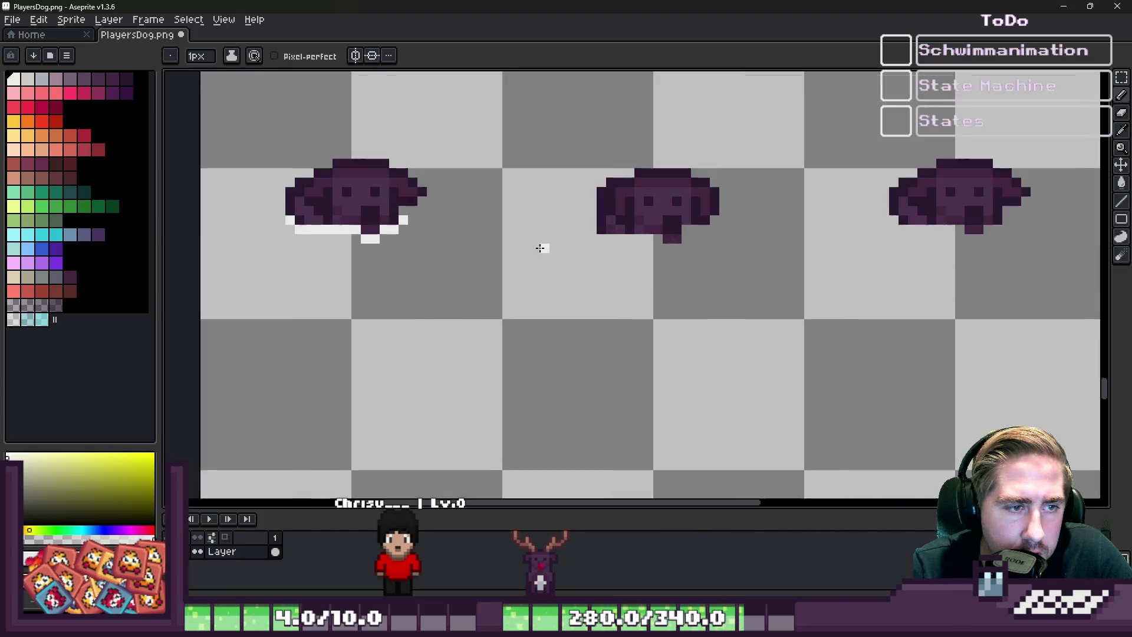
scroll(590, 239, "up", 2)
left_click_drag(688, 227, 791, 229)
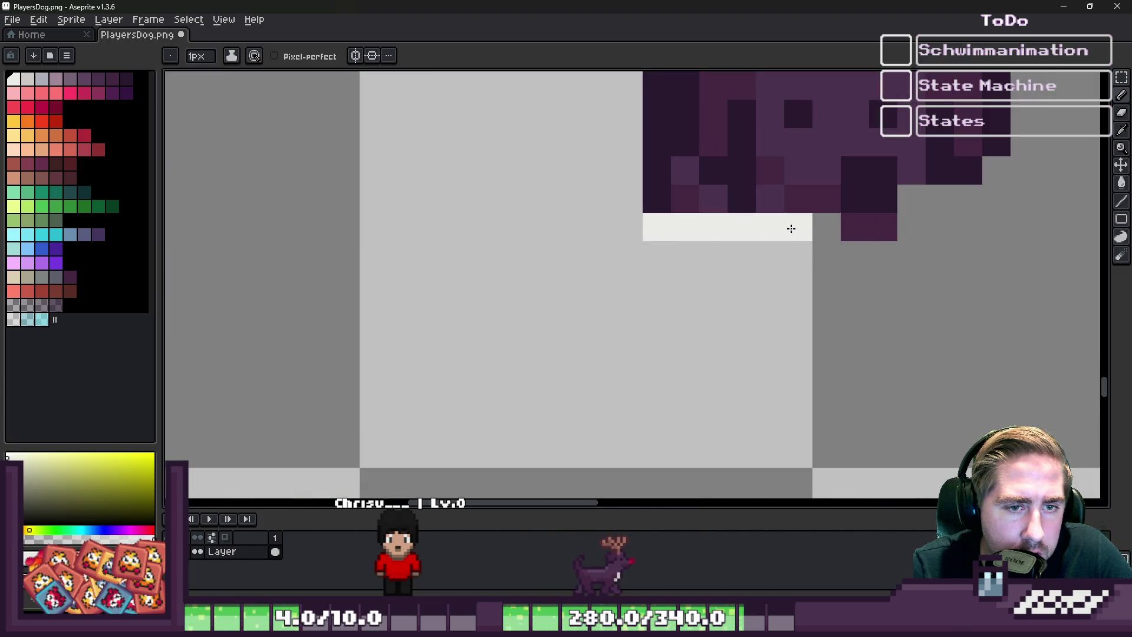
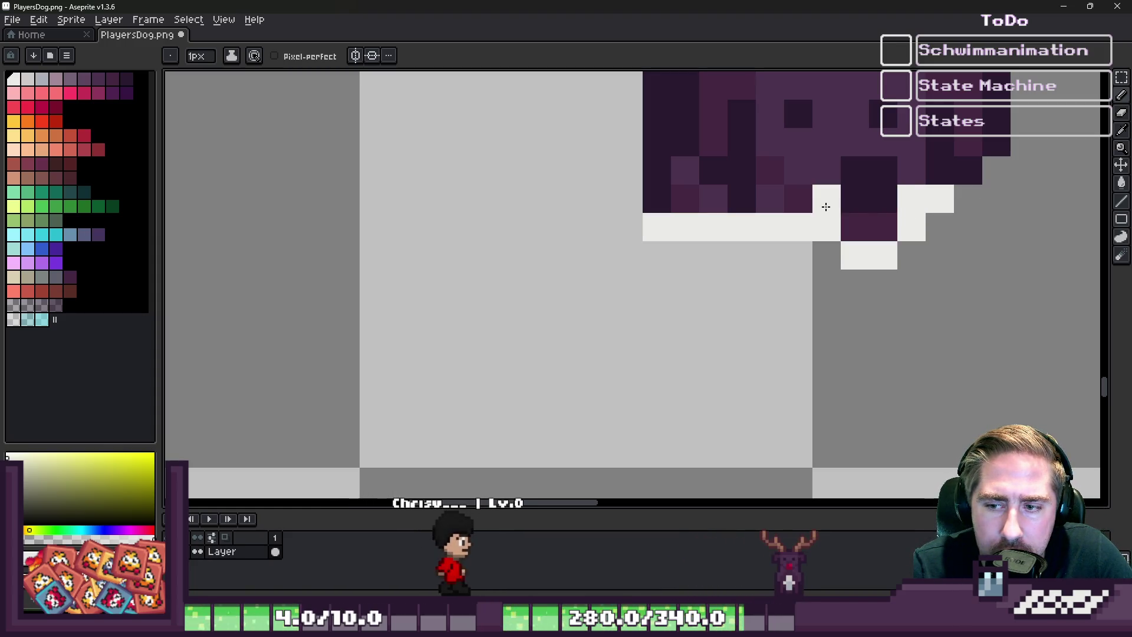
Replace the bad white stroke with a clean white splash line beneath the second dog frame
scroll(659, 212, "down", 5)
scroll(649, 209, "up", 3)
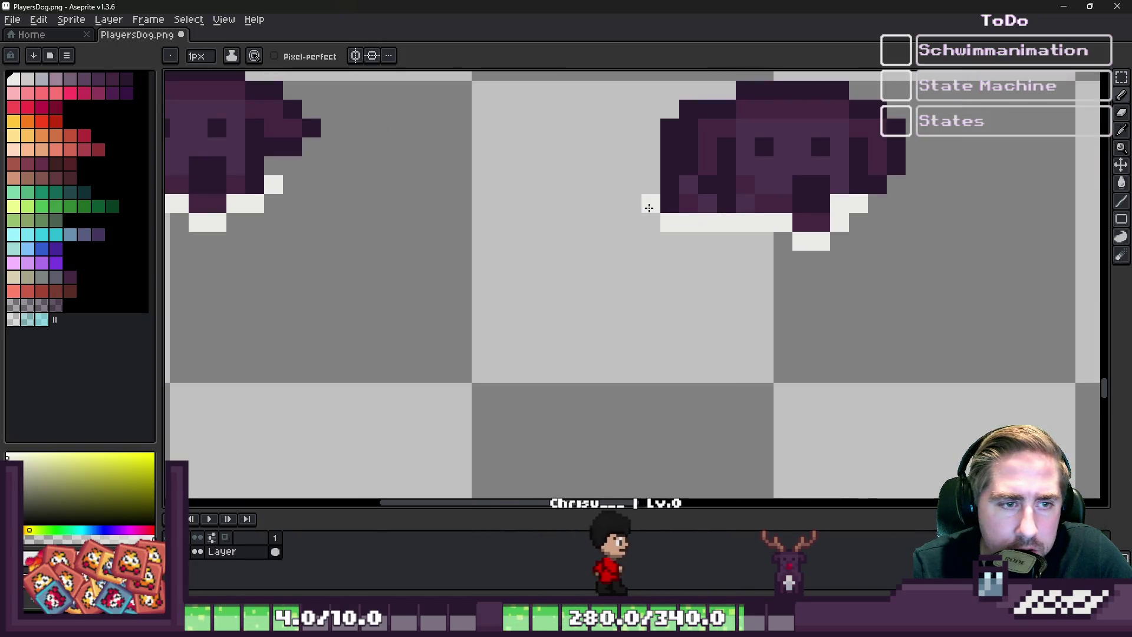
scroll(649, 210, "down", 3)
scroll(641, 206, "up", 3)
scroll(641, 206, "down", 1)
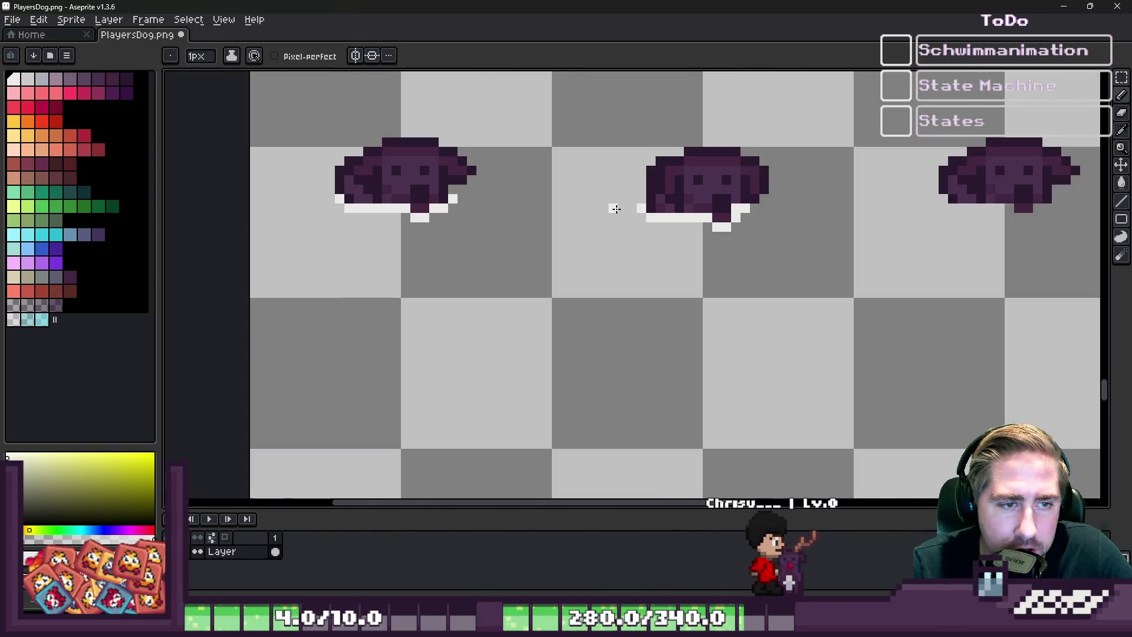
scroll(631, 209, "up", 2)
scroll(629, 217, "up", 1)
scroll(629, 218, "down", 1)
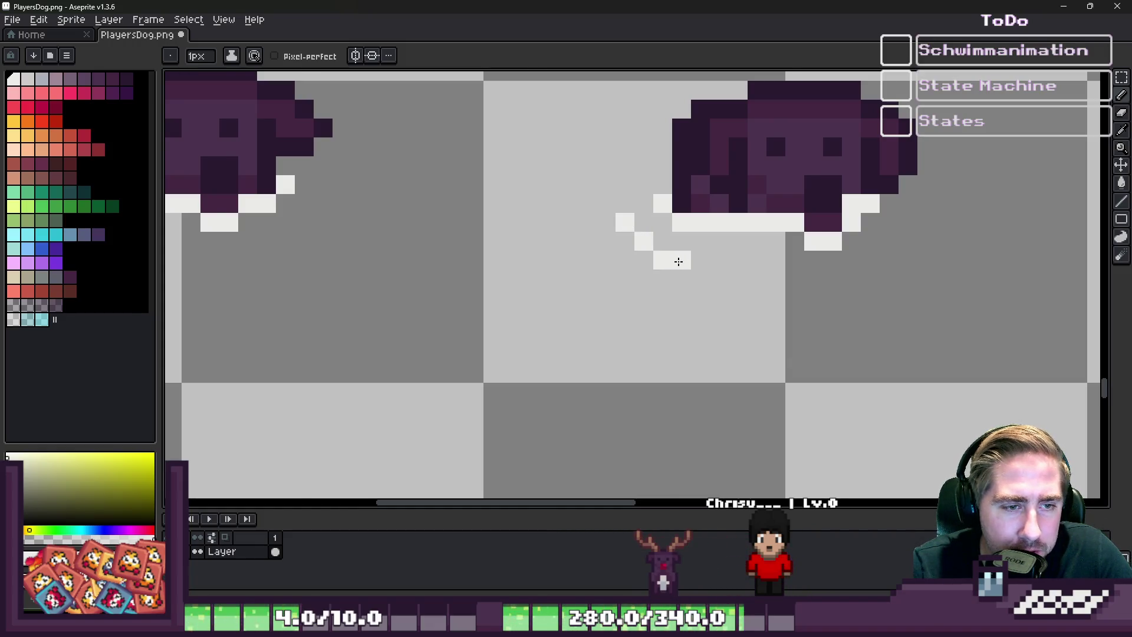
scroll(679, 262, "down", 1)
key("ctrl+z")
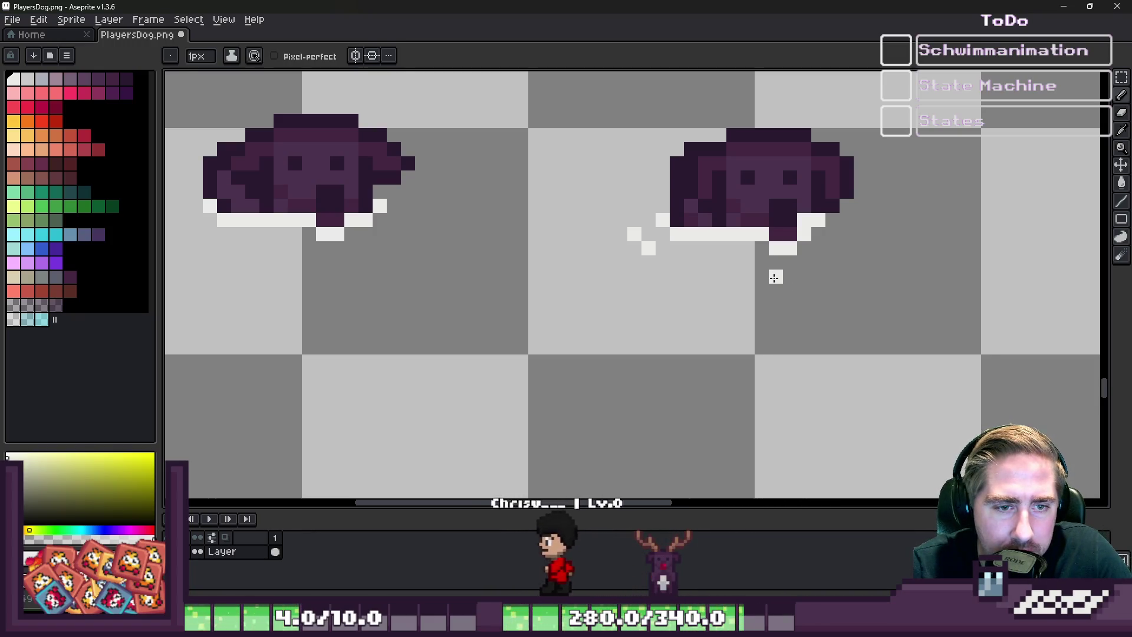
left_click_drag(759, 276, 806, 276)
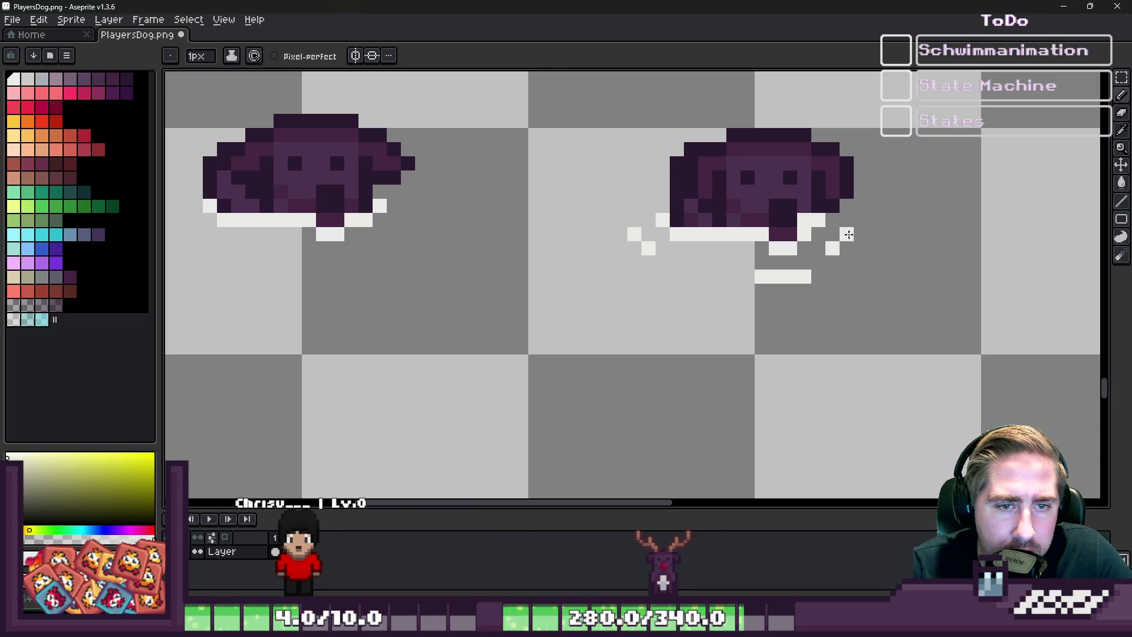
scroll(849, 235, "down", 5)
scroll(645, 252, "up", 4)
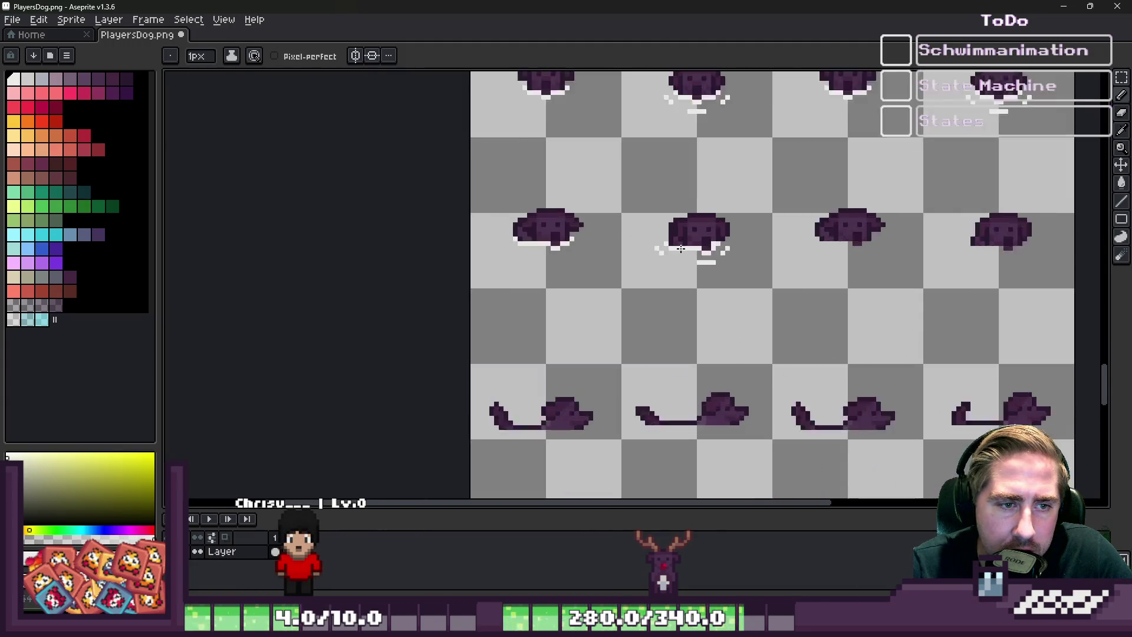
scroll(656, 269, "down", 3)
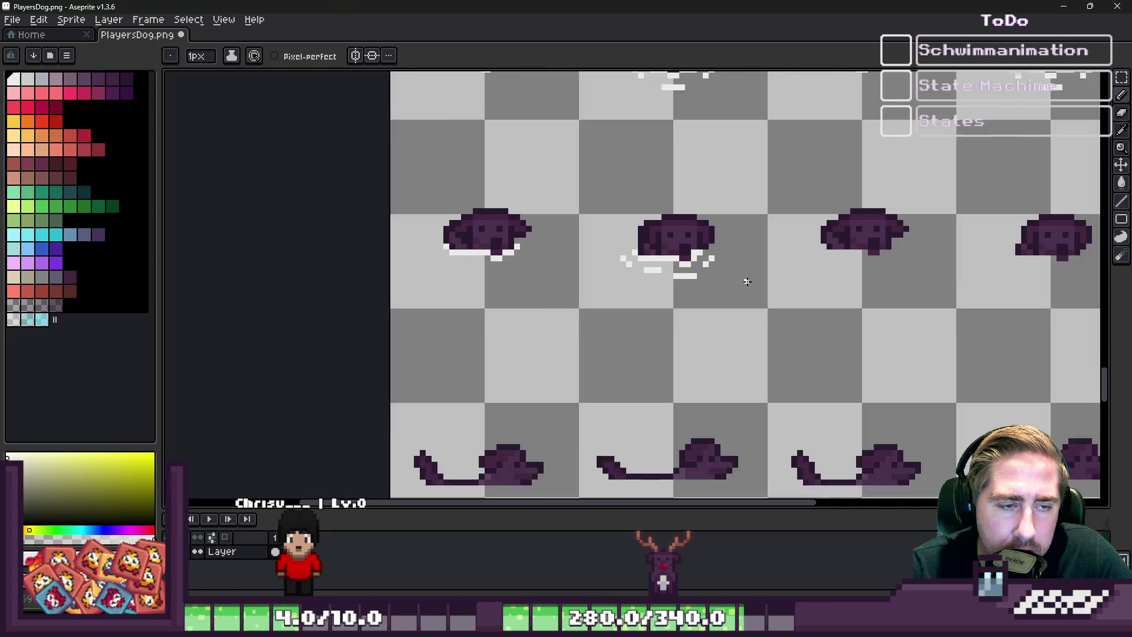
scroll(764, 268, "up", 2)
key("m")
scroll(584, 286, "up", 1)
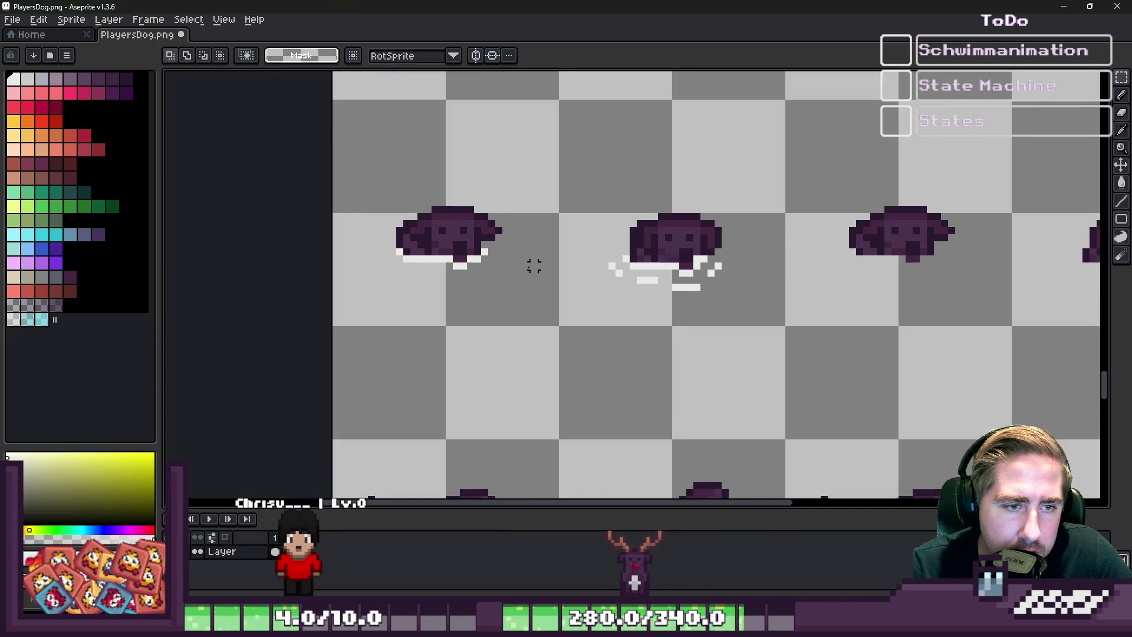
Copy the splash pixels onto the fourth swimming frame and save the sprite sheet
left_click_drag(421, 266, 738, 316)
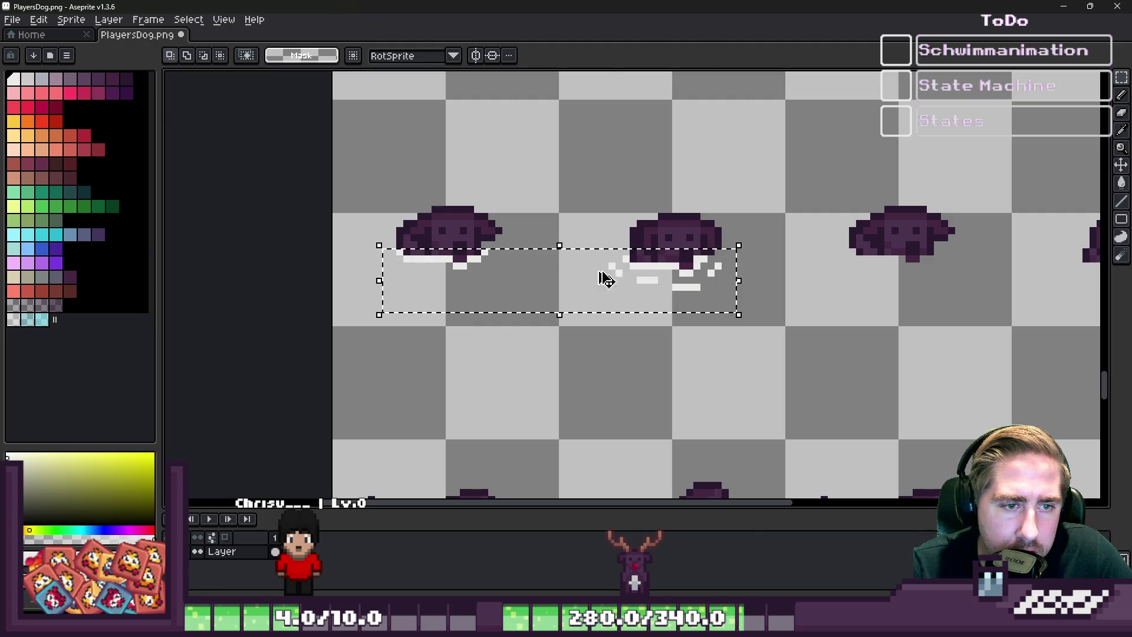
left_click_drag(601, 273, 1011, 318)
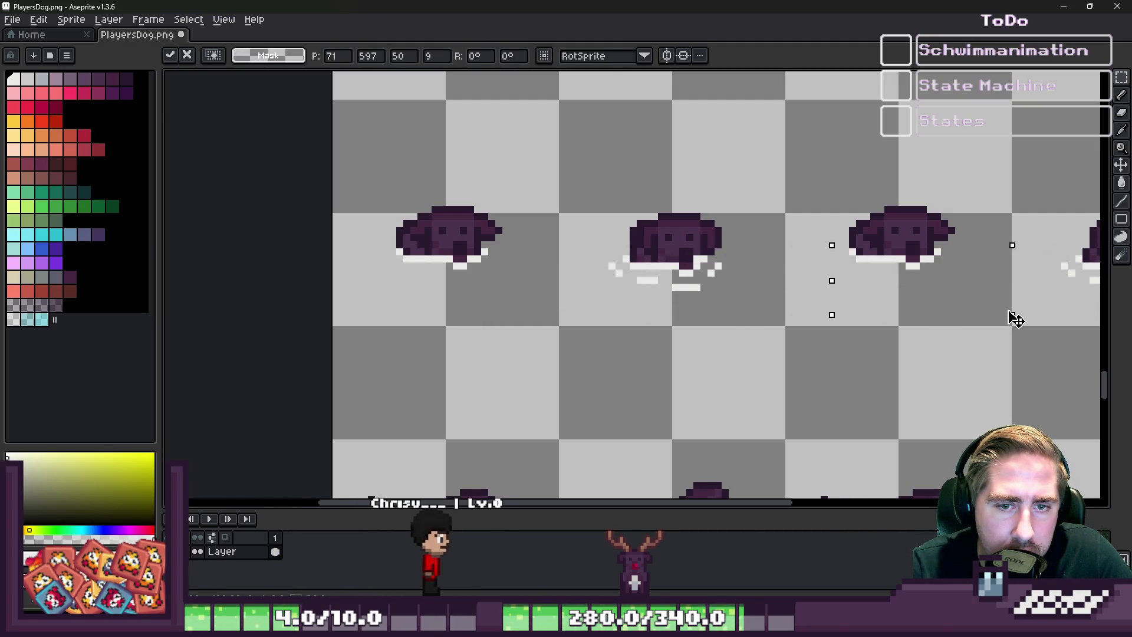
left_click(653, 240)
scroll(657, 227, "down", 2)
scroll(656, 227, "down", 2)
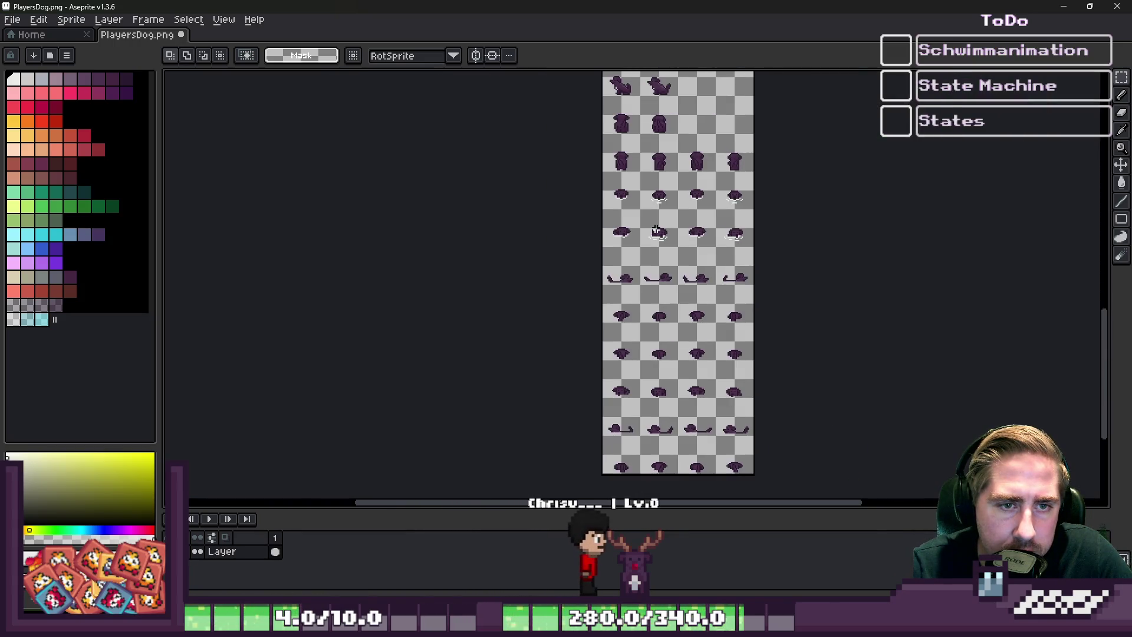
scroll(655, 227, "up", 1)
key("ctrl+s")
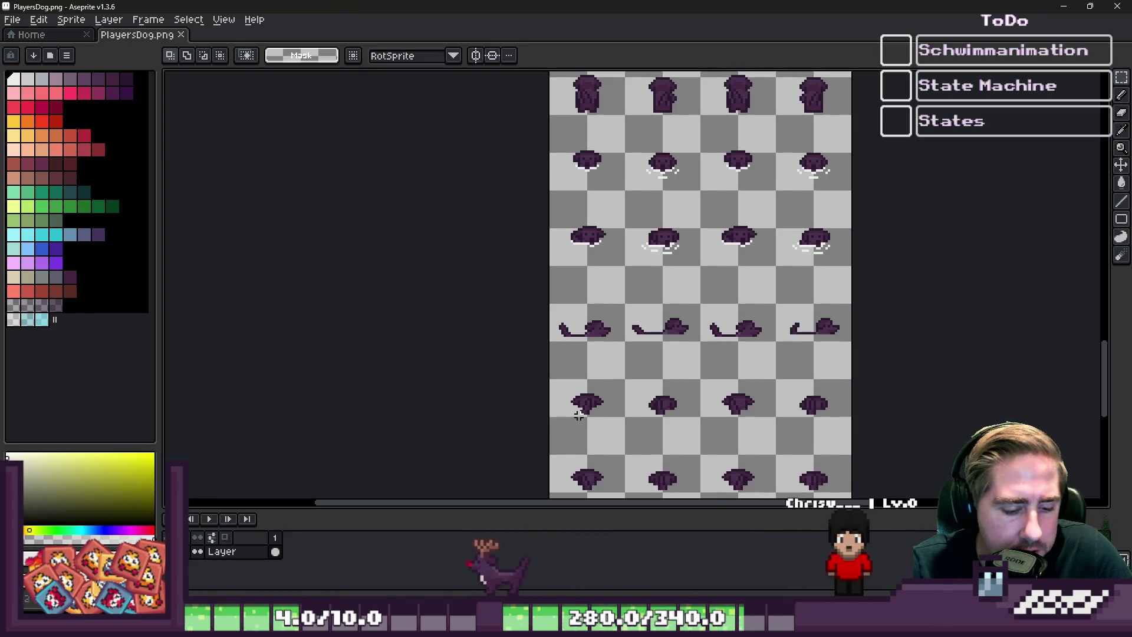
Draw a white waterline under the stretched-out dog with the pencil
key("b")
scroll(576, 346, "up", 4)
mouse_move(492, 276)
left_mouse_down()
mouse_move(794, 281)
mouse_move(744, 273)
mouse_move(746, 261)
left_mouse_up()
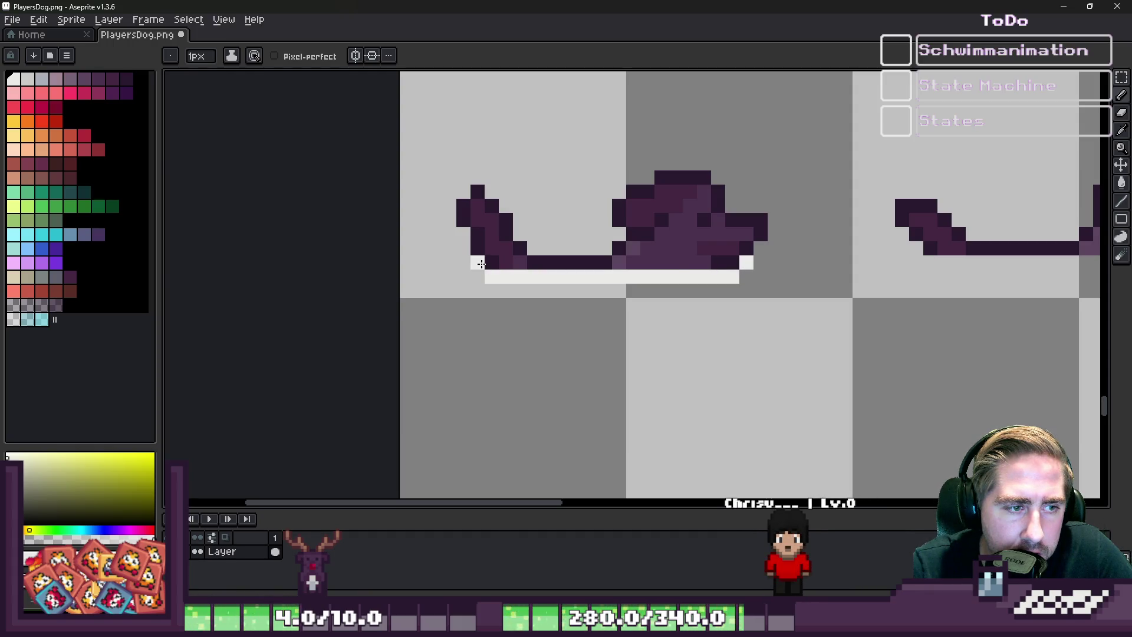
Add a white pixel and a long white waterline under the second stretched dog
scroll(482, 264, "down", 3)
scroll(701, 260, "up", 3)
left_click(701, 263)
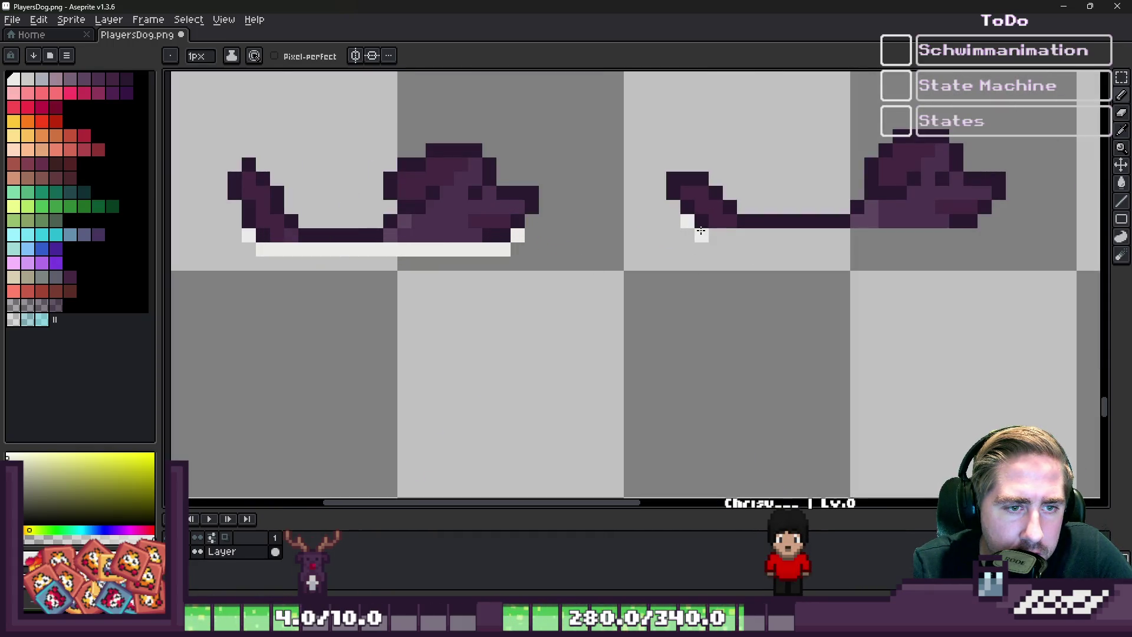
left_click_drag(700, 231, 971, 232)
scroll(779, 235, "down", 2)
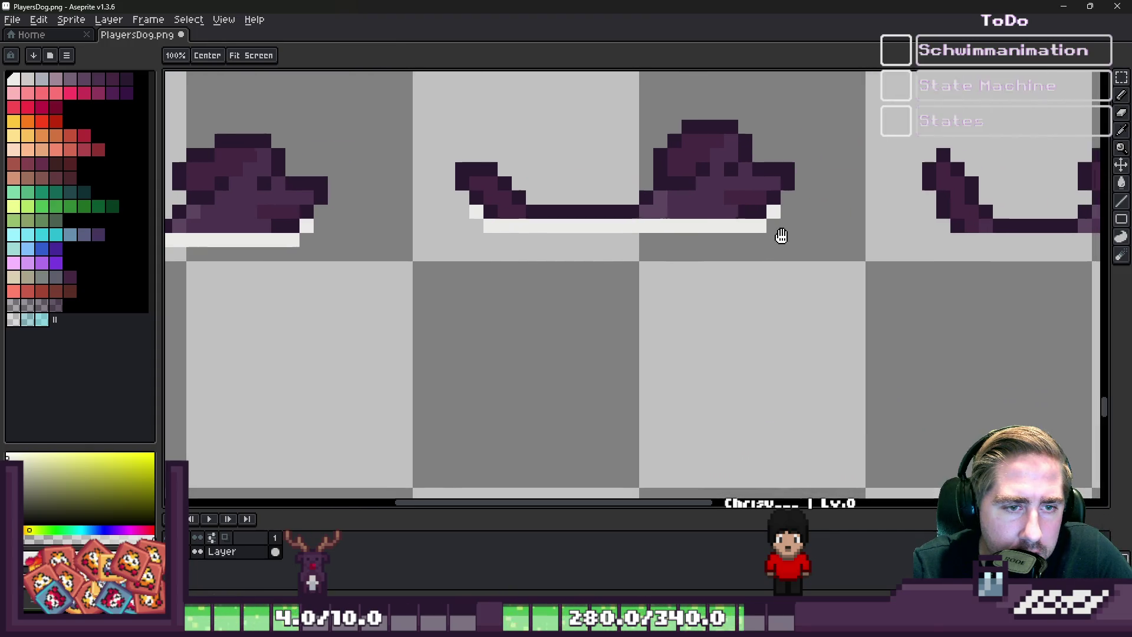
scroll(749, 257, "up", 2)
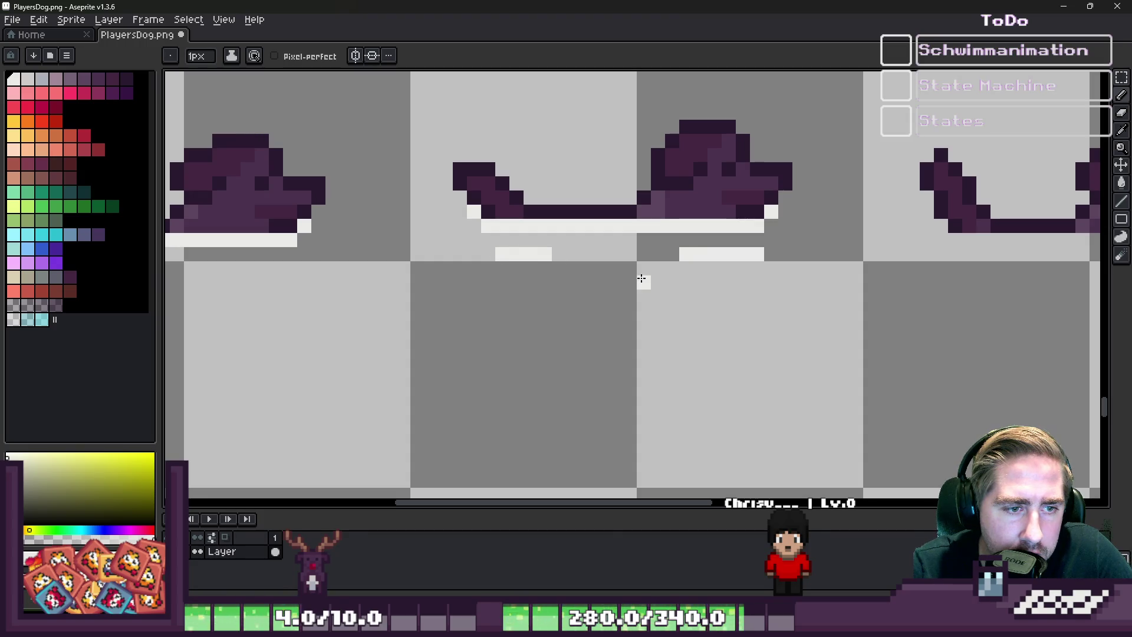
scroll(583, 281, "down", 2)
scroll(586, 277, "up", 2)
scroll(593, 271, "down", 3)
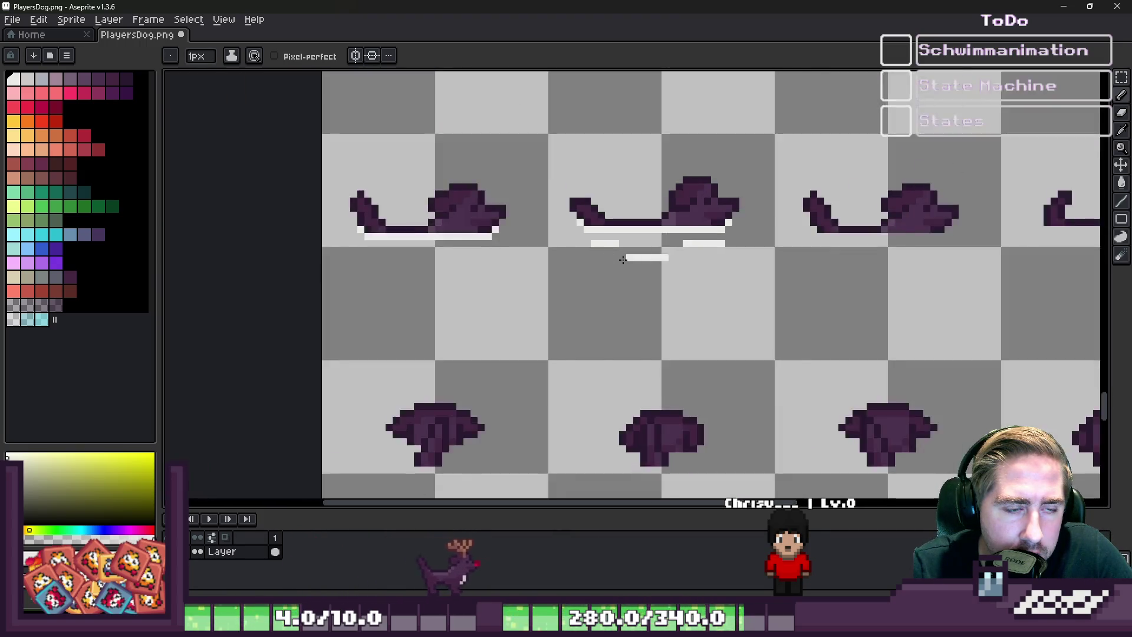
scroll(595, 269, "up", 3)
scroll(606, 266, "up", 2)
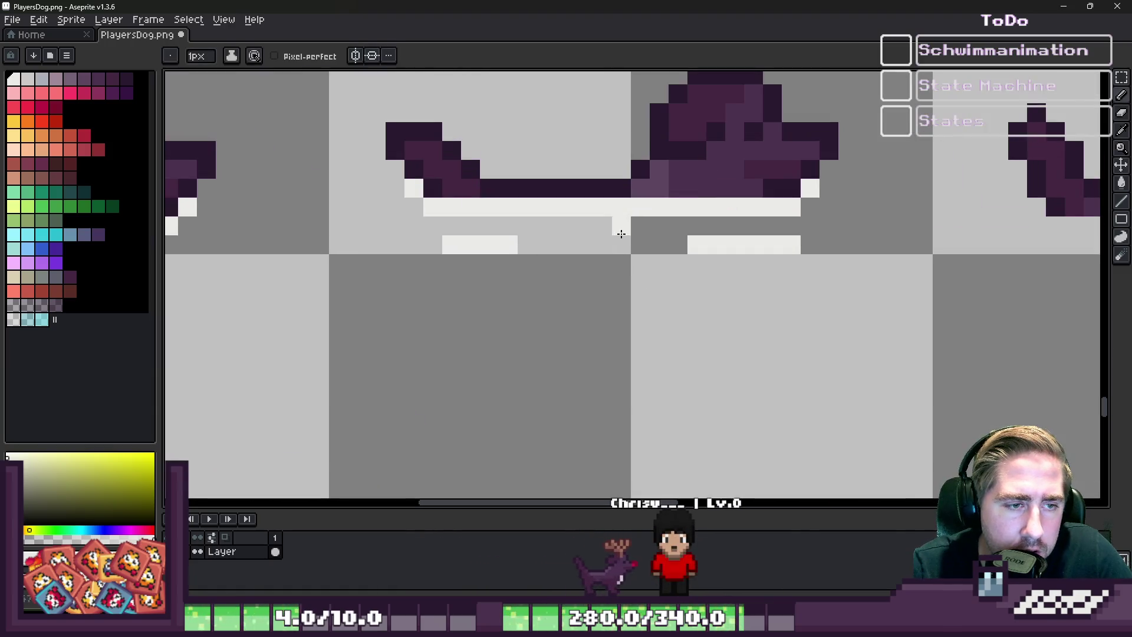
Undo the two misplaced splash dashes and the stray light pixel
key("ctrl+z")
key("ctrl+z")
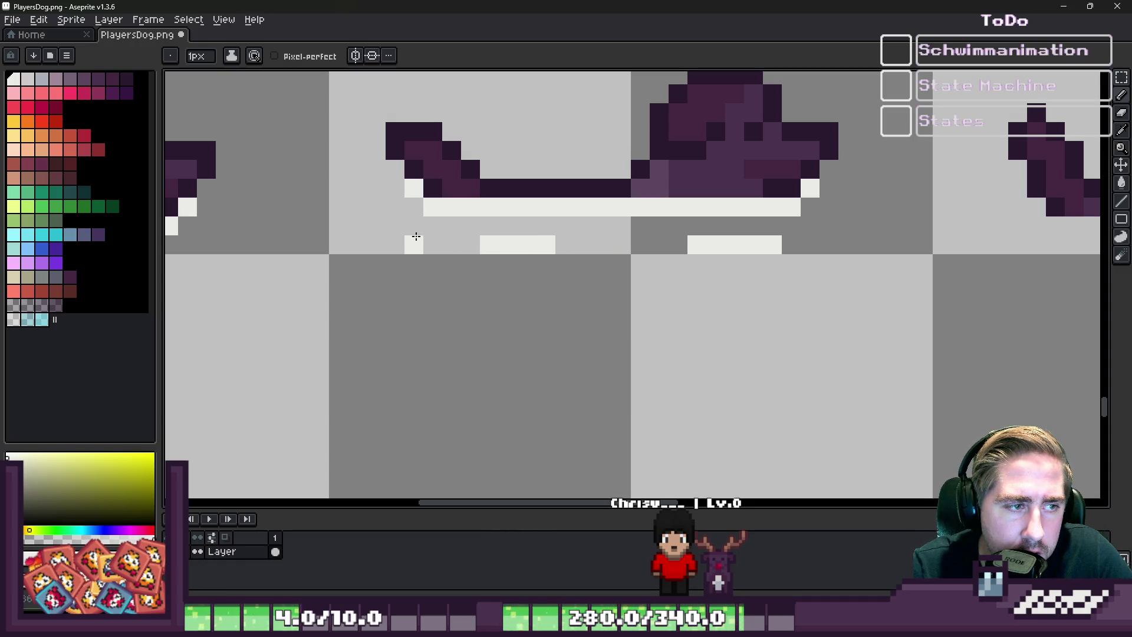
key("ctrl+z")
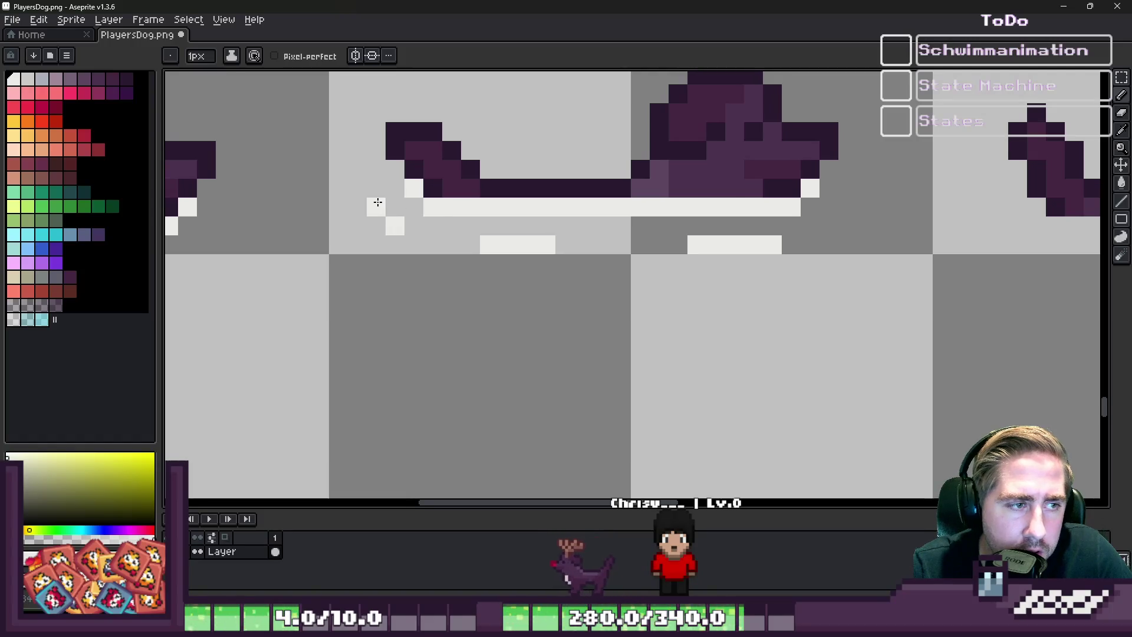
scroll(378, 202, "down", 4)
scroll(582, 223, "up", 5)
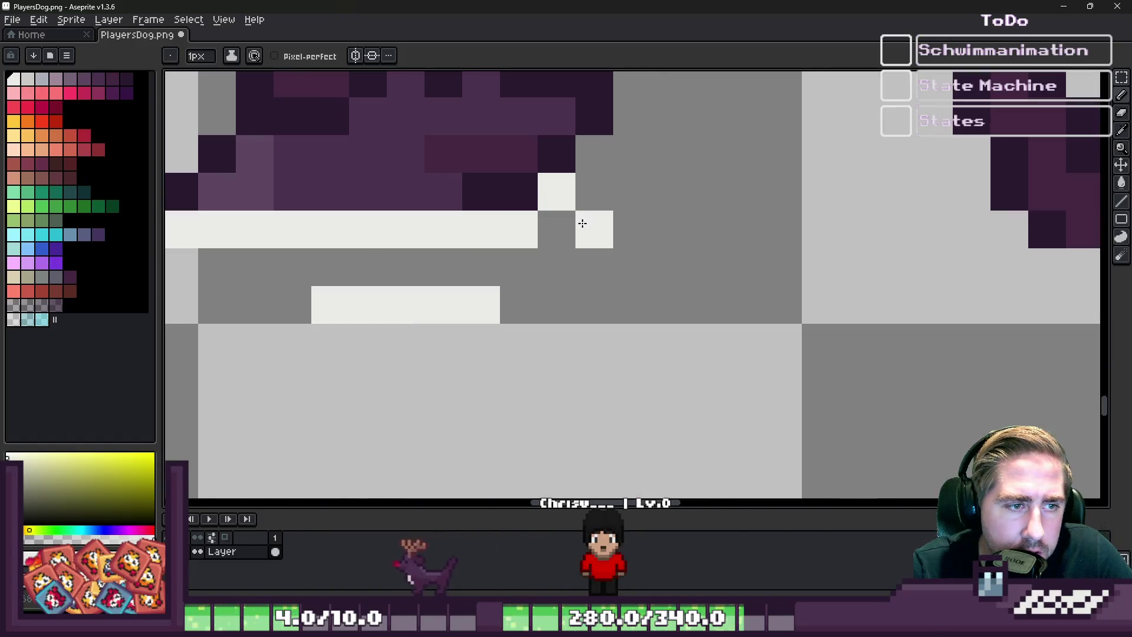
scroll(716, 266, "down", 5)
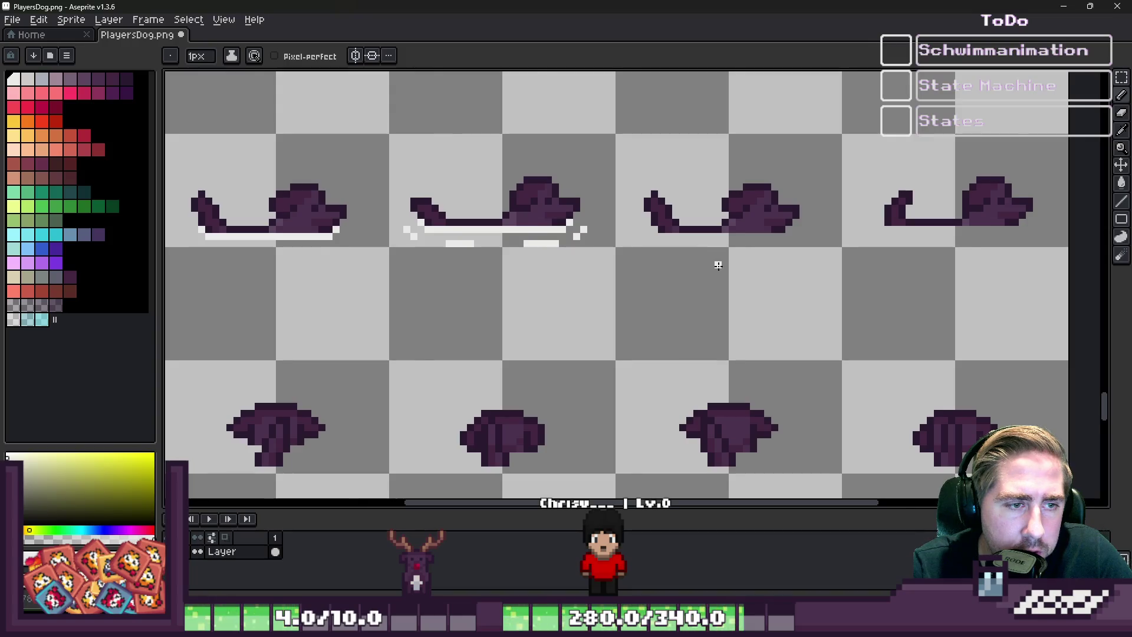
scroll(679, 266, "up", 3)
Copy the waterline and splash pixels from frames one and two onto frames three and four
key("m")
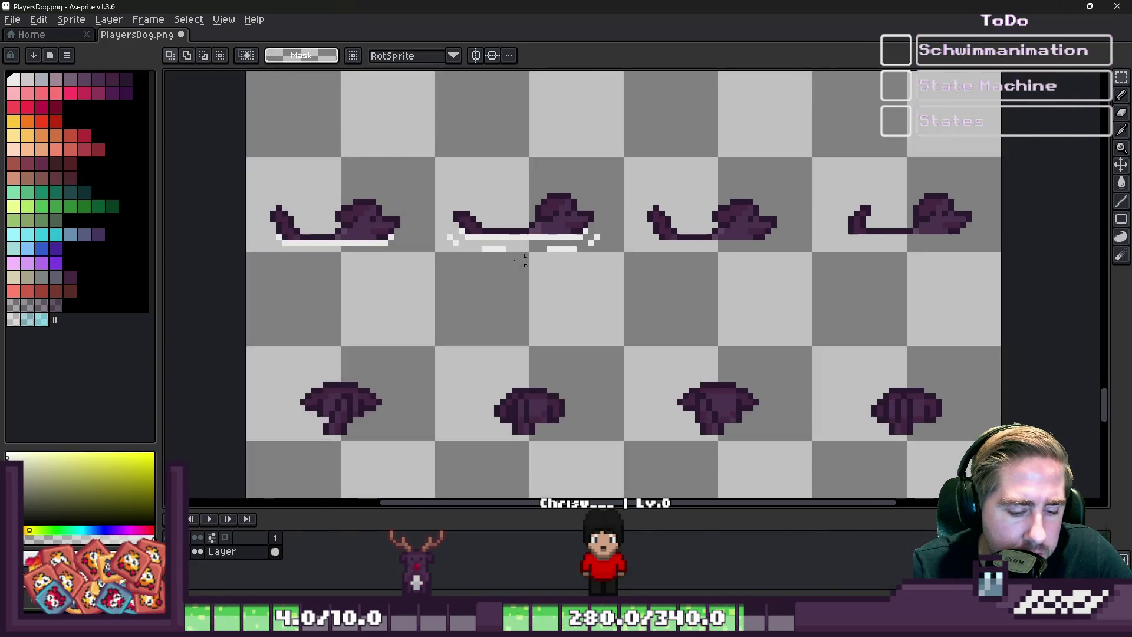
left_click_drag(255, 234, 640, 255)
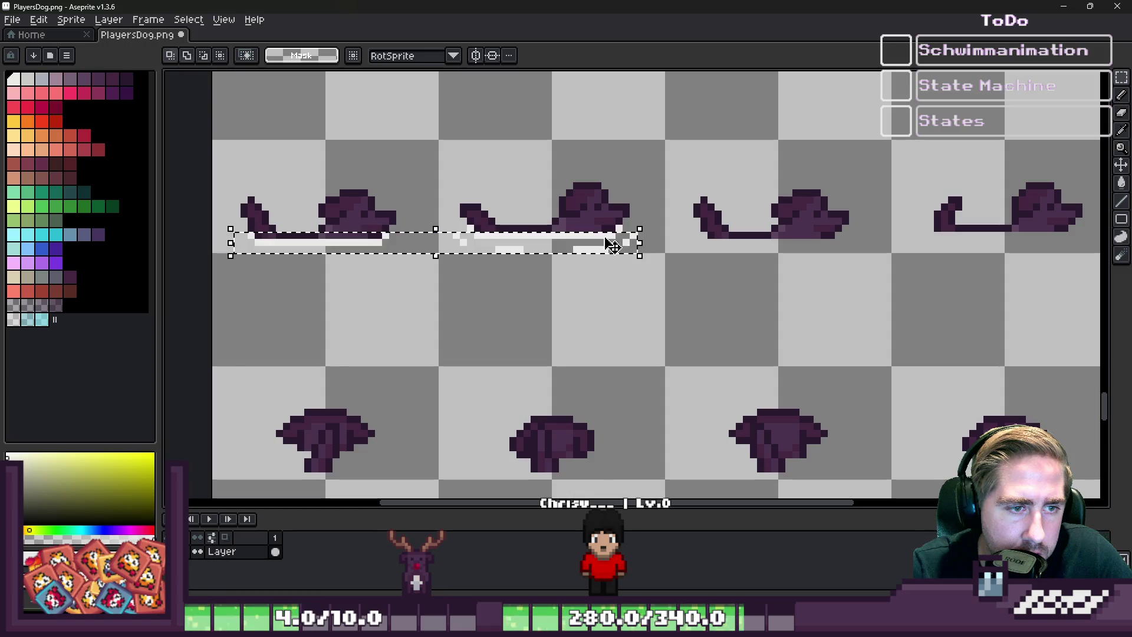
left_click_drag(242, 227, 637, 255)
left_click_drag(394, 260, 829, 278)
key("ctrl+z")
mouse_move(401, 248)
left_mouse_down()
mouse_move(851, 283)
mouse_move(816, 285)
left_mouse_up()
key("Return")
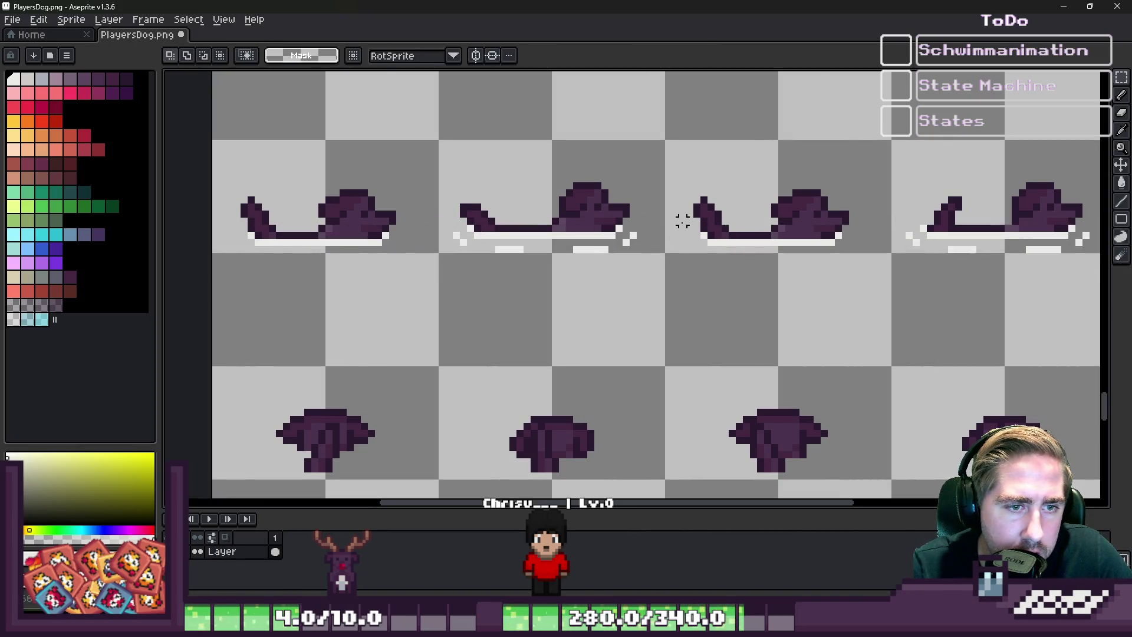
scroll(681, 219, "down", 5)
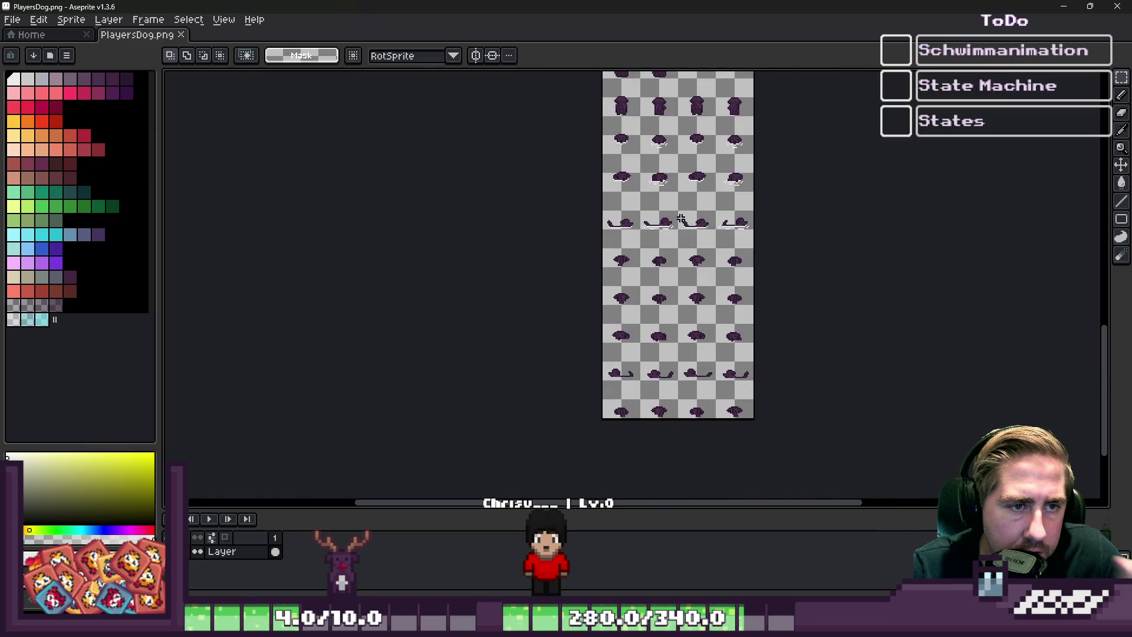
scroll(676, 189, "up", 2)
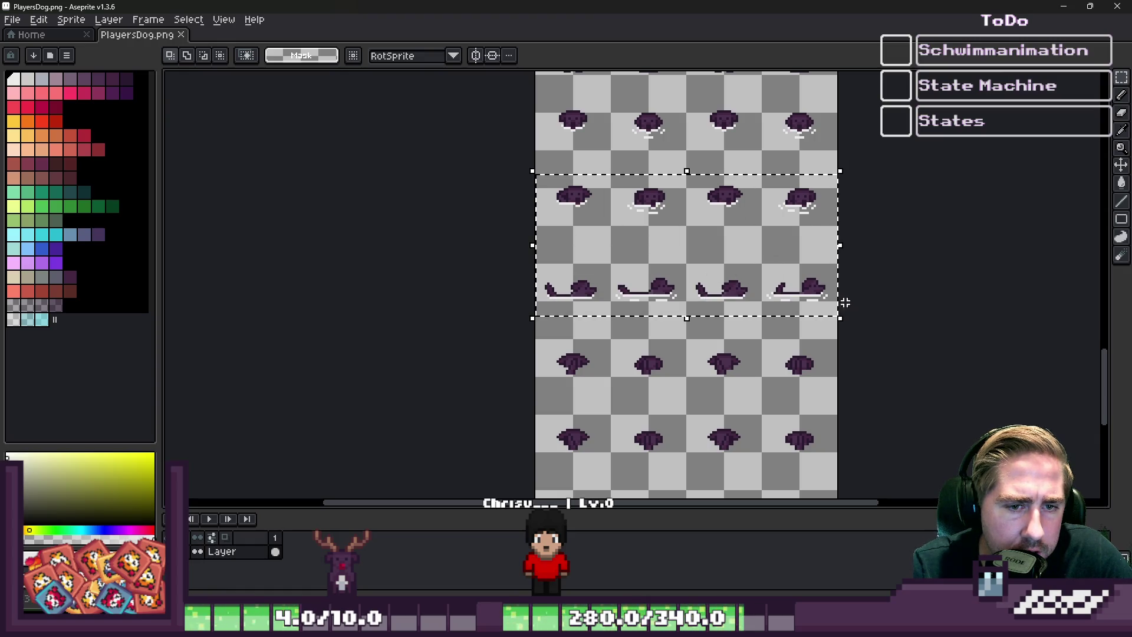
Move the selected dog rows down onto the lower rows and drop them in place
mouse_move(667, 240)
left_mouse_down()
mouse_move(656, 231)
mouse_move(643, 260)
mouse_move(628, 333)
mouse_move(635, 185)
mouse_move(650, 409)
mouse_move(650, 330)
left_mouse_up()
scroll(649, 410, "down", 4)
scroll(651, 413, "up", 5)
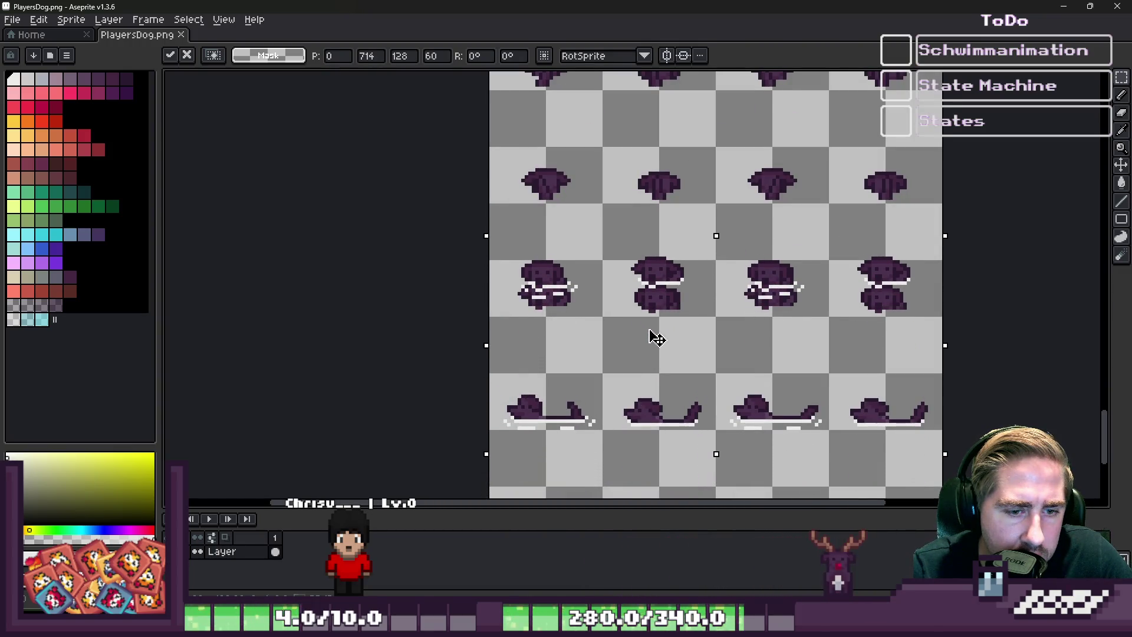
key("Return")
scroll(649, 334, "down", 3)
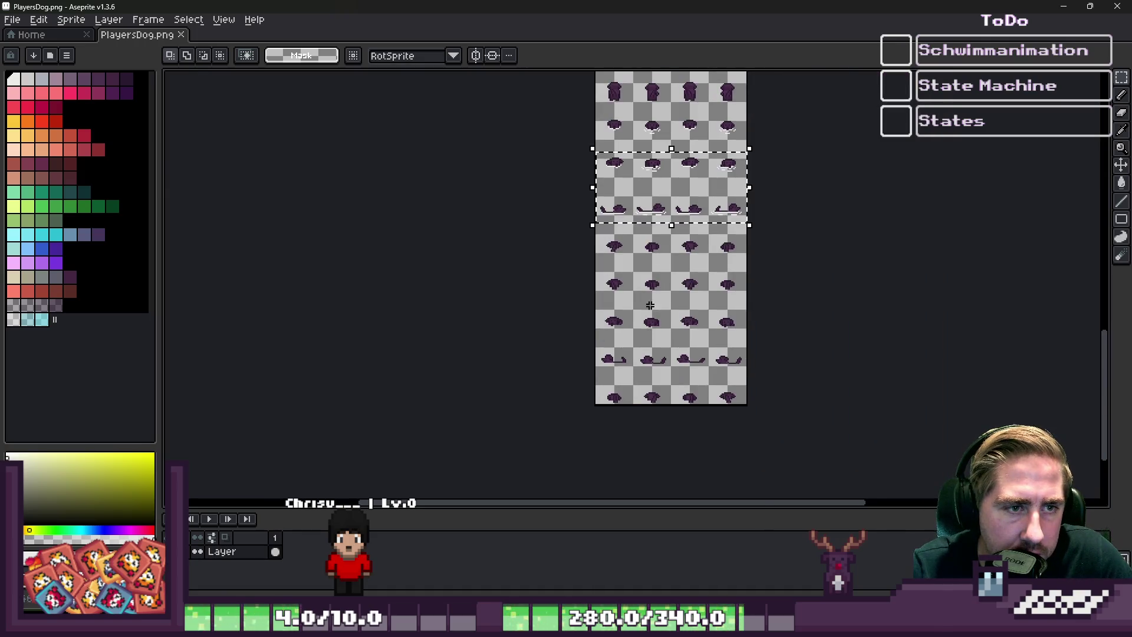
scroll(649, 182, "up", 3)
left_click_drag(644, 165, 649, 215)
key("Return")
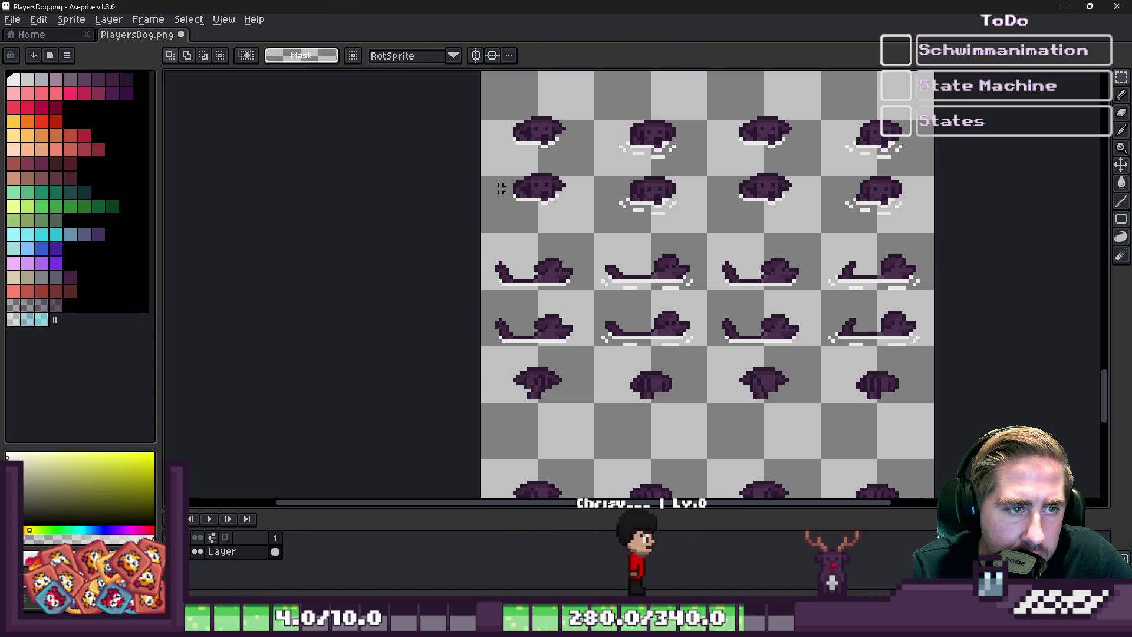
Select the second and fourth dog rows and flip them horizontally
left_click_drag(484, 162, 918, 230)
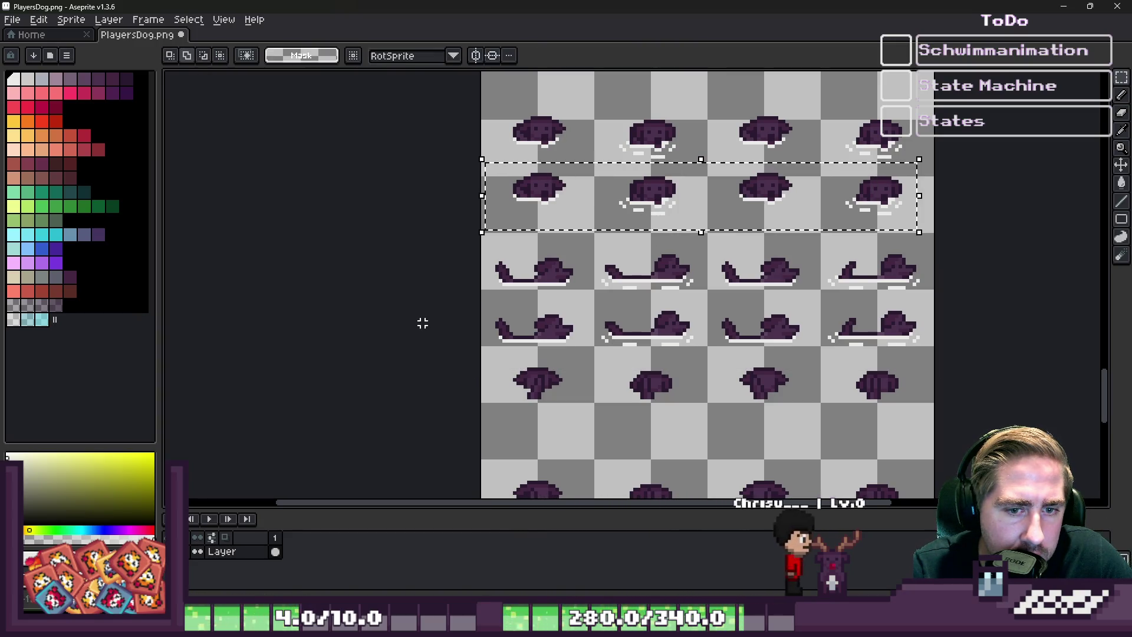
left_click_drag(482, 307, 937, 356)
key("shift+h")
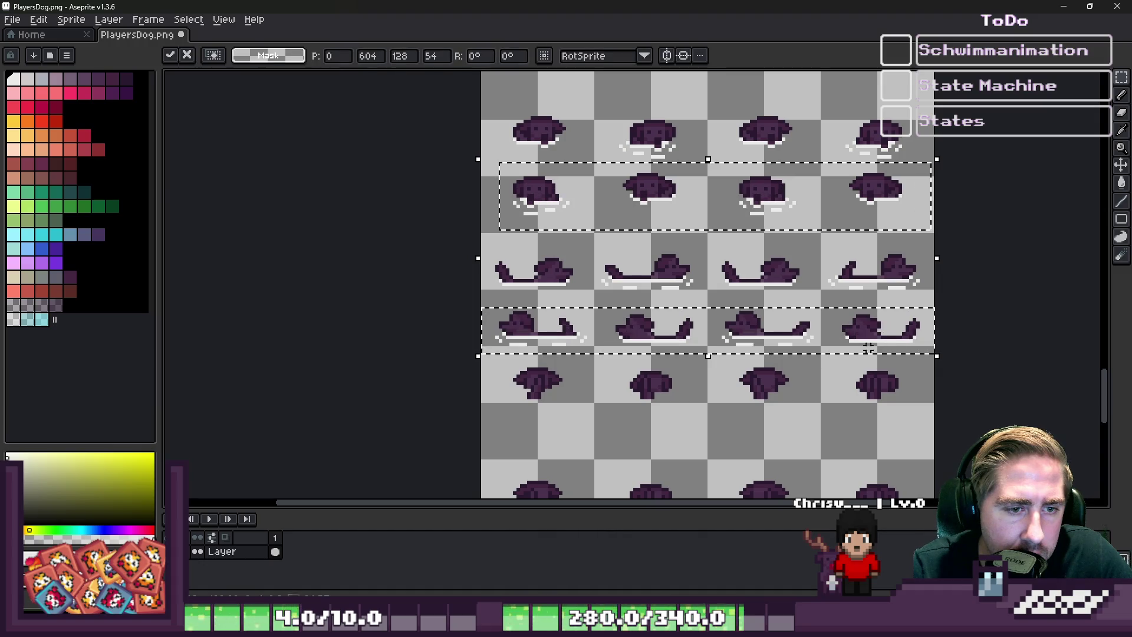
Commit the flip and shift the first second-row dog left into its cell
key("Return")
key("ctrl+d")
scroll(500, 163, "up", 1)
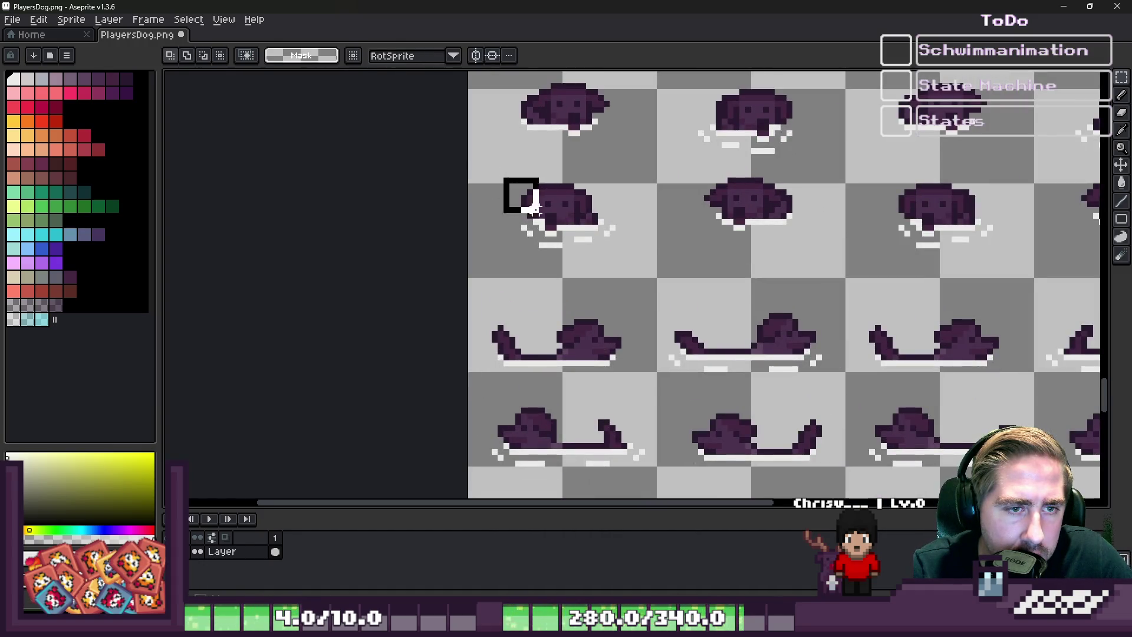
left_click_drag(636, 268, 641, 273)
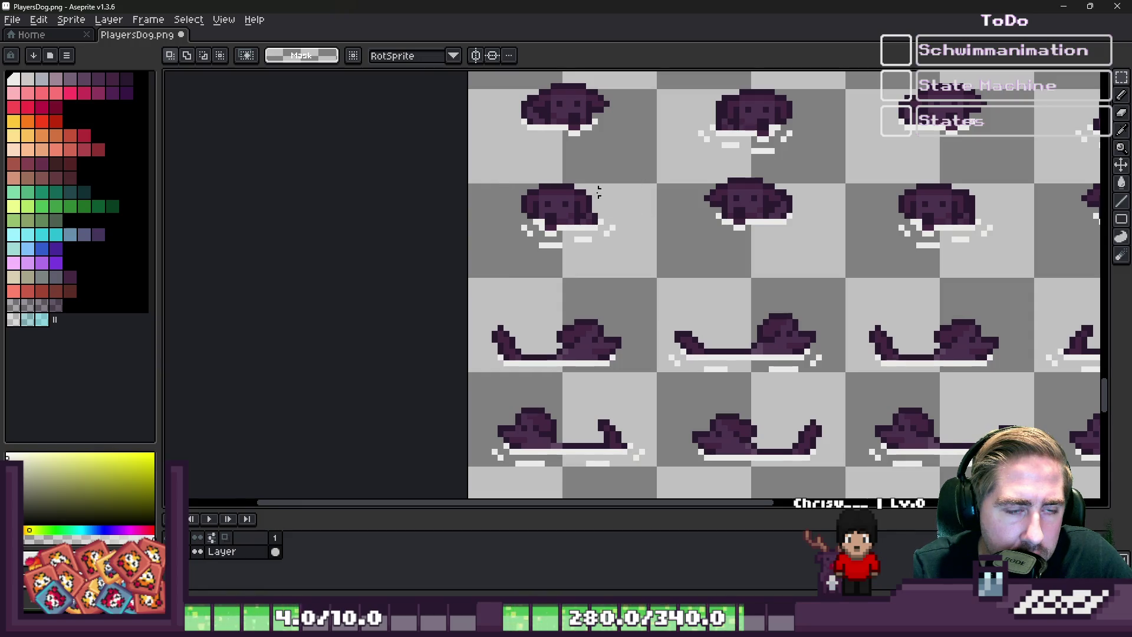
scroll(599, 192, "down", 1)
scroll(566, 195, "up", 1)
left_click_drag(453, 179, 622, 272)
left_click_drag(642, 172, 773, 245)
left_click_drag(662, 209, 599, 212)
mouse_move(459, 178)
left_mouse_down()
mouse_move(554, 257)
mouse_move(779, 257)
left_mouse_up()
key("Return")
Shift the right-hand second-row dogs left into their cells
scroll(679, 200, "right", 3)
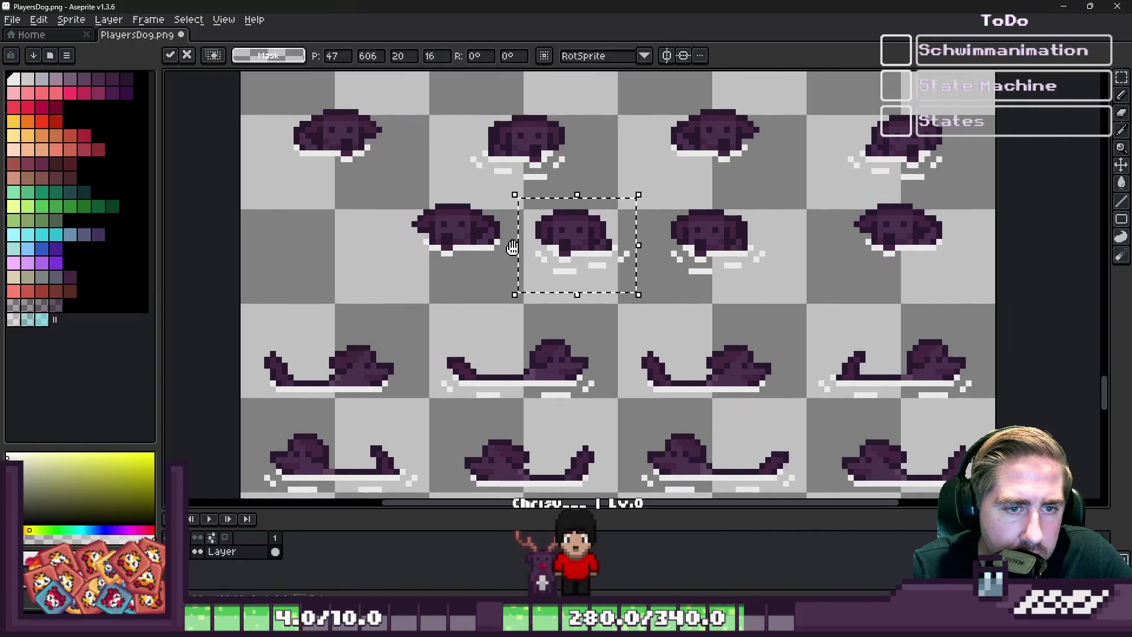
left_click_drag(827, 190, 973, 273)
left_click_drag(923, 245, 847, 245)
mouse_move(647, 185)
left_mouse_down()
mouse_move(760, 282)
mouse_move(951, 291)
left_mouse_up()
mouse_move(725, 185)
left_mouse_down()
mouse_move(989, 286)
mouse_move(791, 256)
mouse_move(820, 266)
left_mouse_up()
key("Return")
Reposition the four second-row dogs and move another dog left into its cell
scroll(604, 197, "down", 1)
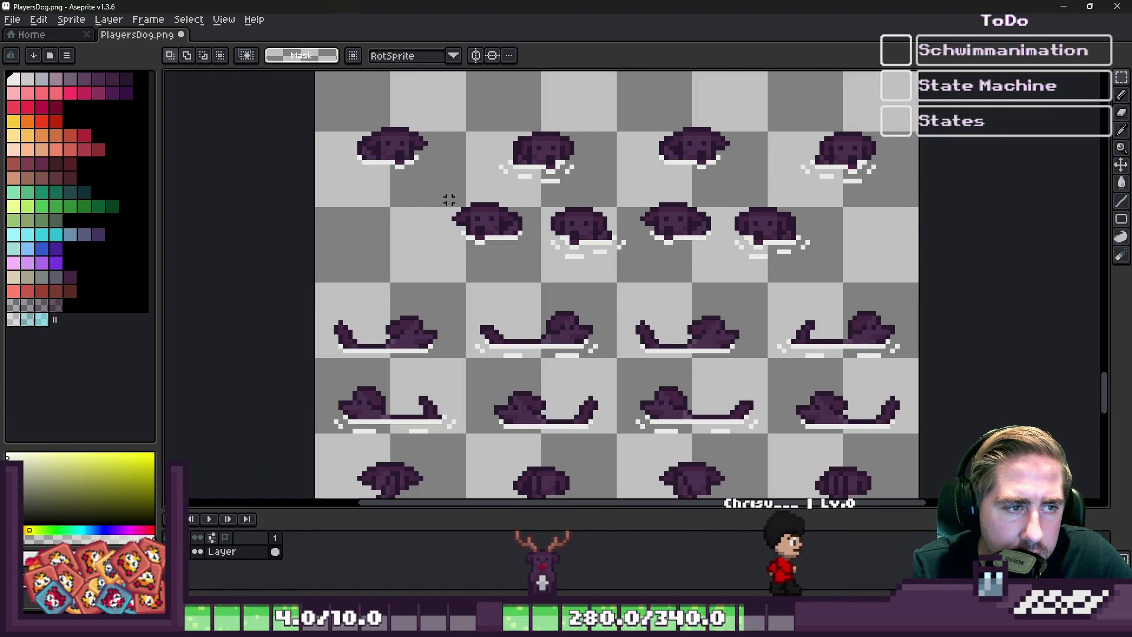
mouse_move(431, 201)
left_mouse_down()
mouse_move(839, 253)
mouse_move(753, 391)
mouse_move(762, 269)
mouse_move(728, 311)
mouse_move(734, 365)
left_mouse_up()
scroll(819, 236, "down", 1)
scroll(819, 236, "down", 1)
scroll(698, 438, "up", 2)
key("ctrl+d")
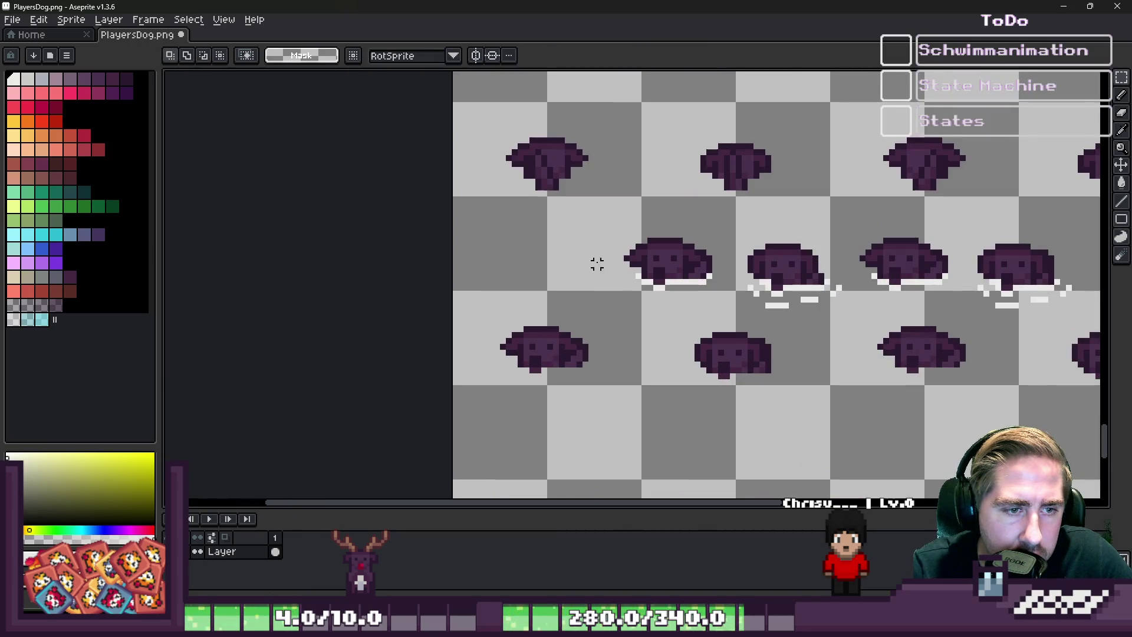
mouse_move(738, 305)
left_mouse_down()
mouse_move(589, 271)
mouse_move(568, 277)
mouse_move(571, 352)
left_mouse_up()
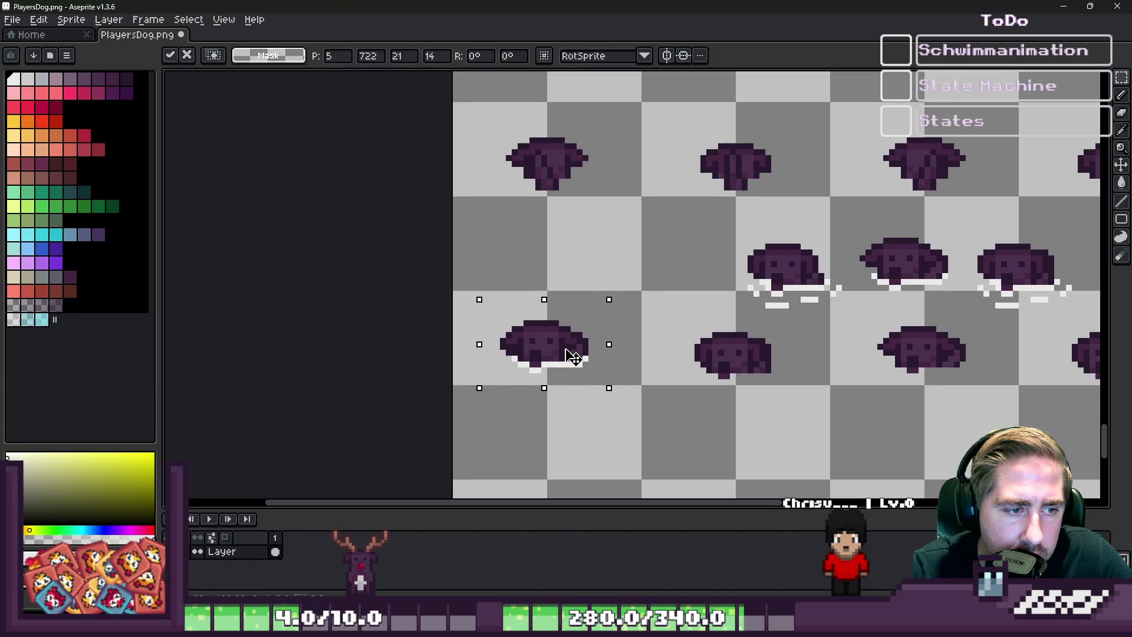
key("ctrl+d")
Move a dog down-left into its grid cell
left_click_drag(844, 312, 844, 312)
mouse_move(790, 268)
left_mouse_down()
mouse_move(723, 351)
mouse_move(751, 362)
left_mouse_up()
key("Return")
scroll(746, 250, "down", 2)
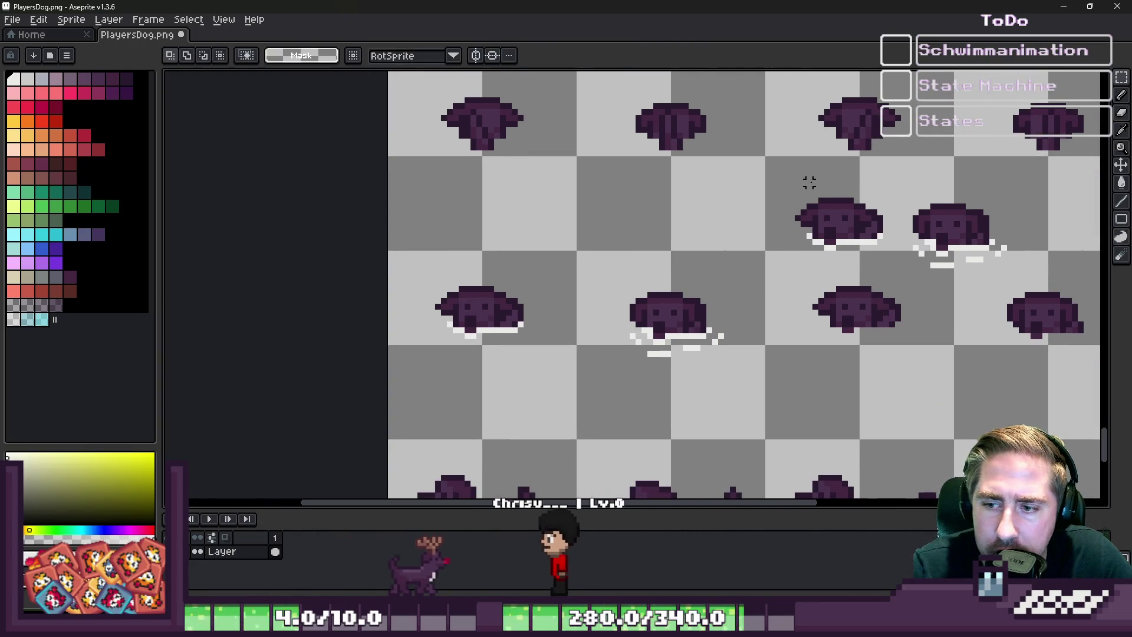
scroll(625, 165, "down", 1)
scroll(763, 202, "up", 3)
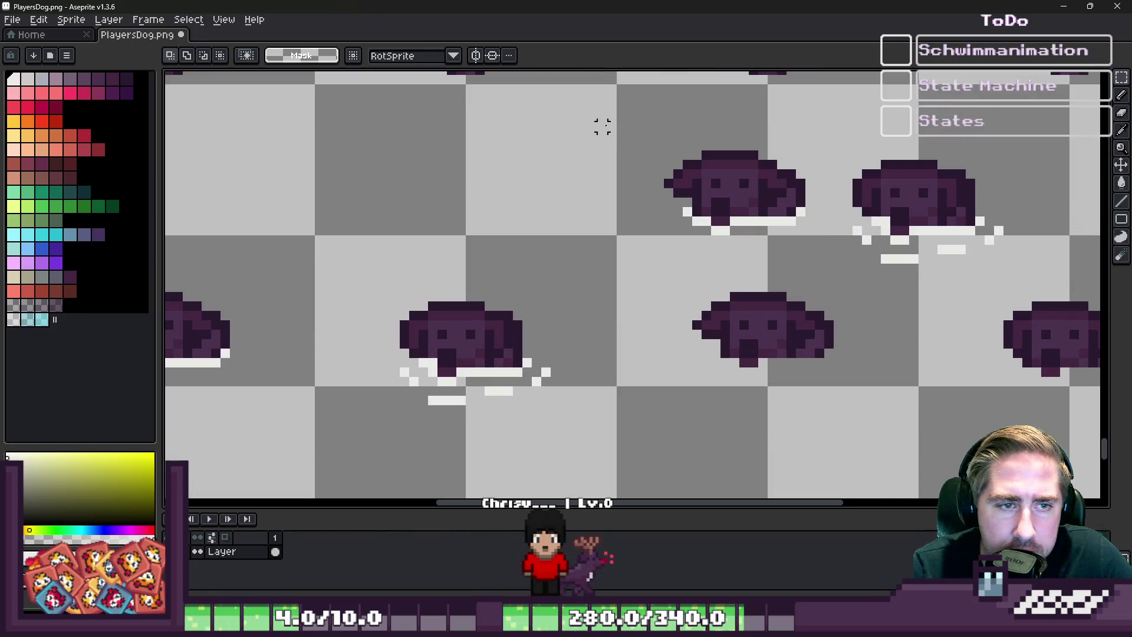
Move the upper dog frames down into the lower row beside the lower-right dog
left_click_drag(602, 125, 811, 260)
mouse_move(737, 156)
left_mouse_down()
mouse_move(763, 263)
mouse_move(749, 301)
mouse_move(758, 291)
left_mouse_up()
key("Return")
scroll(717, 197, "down", 1)
scroll(649, 148, "up", 1)
left_click_drag(598, 103, 780, 249)
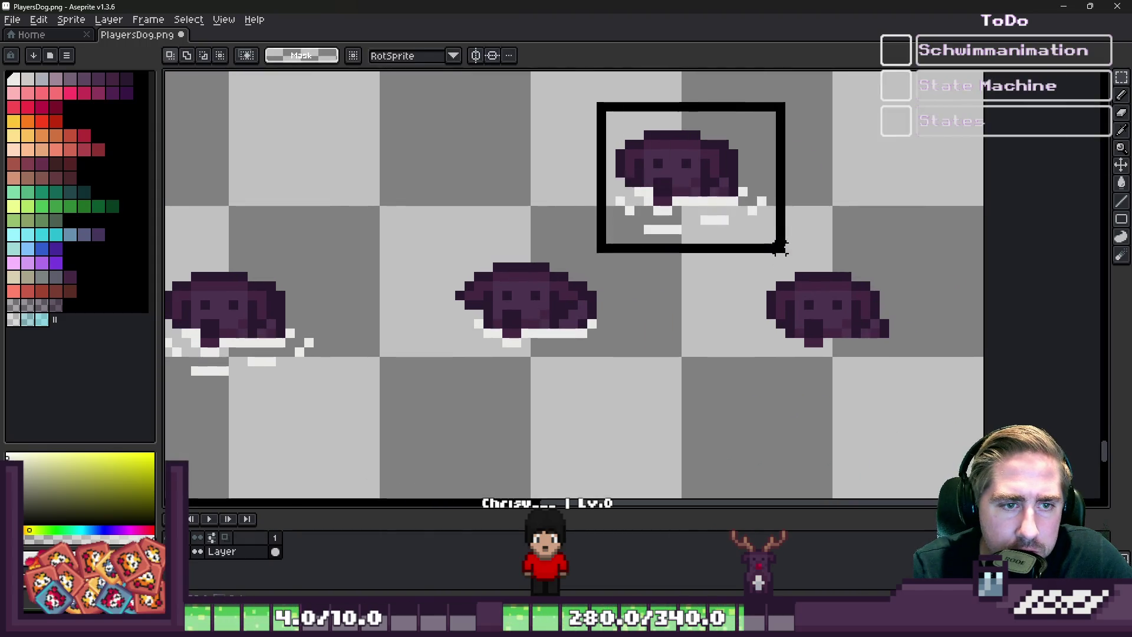
mouse_move(678, 185)
left_mouse_down()
mouse_move(788, 285)
mouse_move(804, 320)
left_mouse_up()
key("Return")
Move the second row of dogs down to the lower rows
scroll(814, 285, "down", 3)
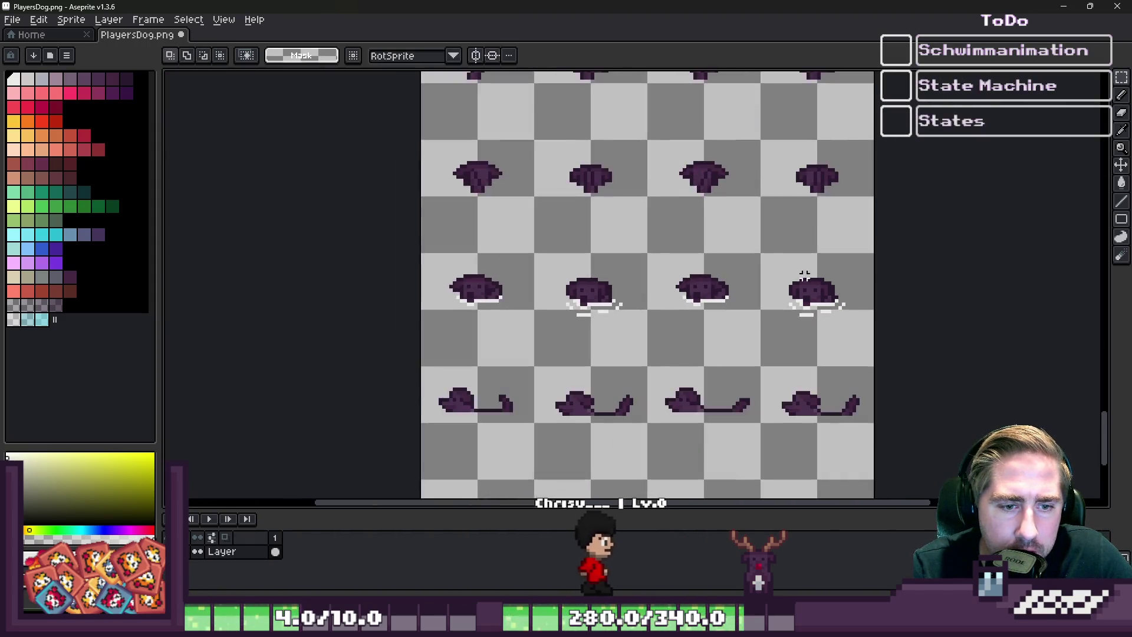
scroll(804, 275, "down", 2)
scroll(749, 262, "up", 1)
scroll(707, 236, "down", 1)
scroll(626, 187, "up", 2)
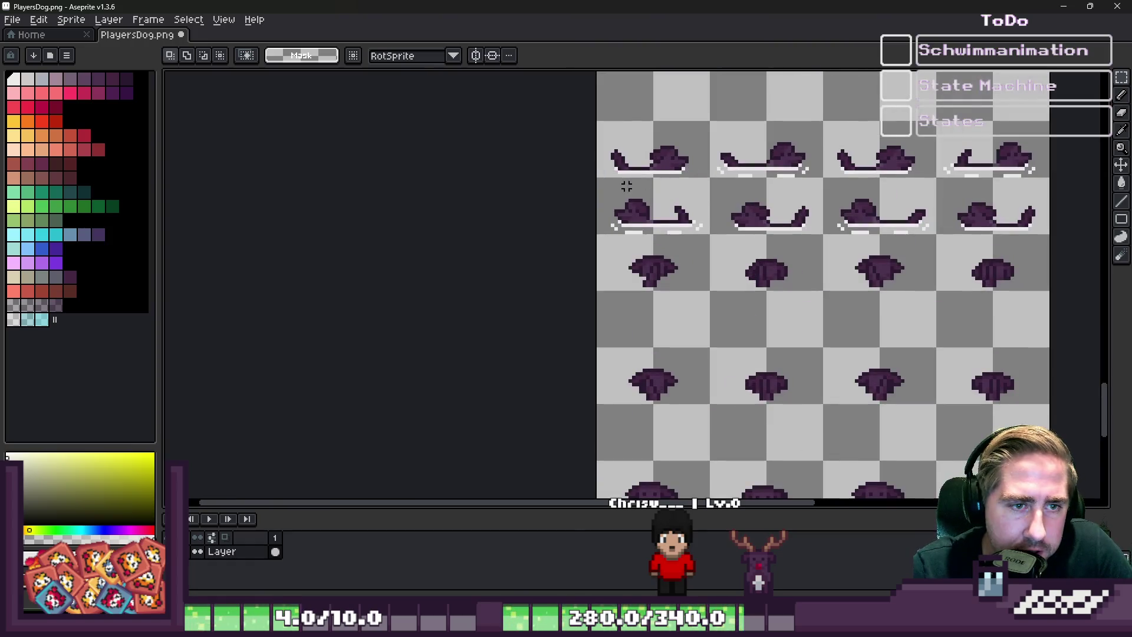
left_click_drag(593, 193, 1029, 250)
scroll(792, 208, "down", 1)
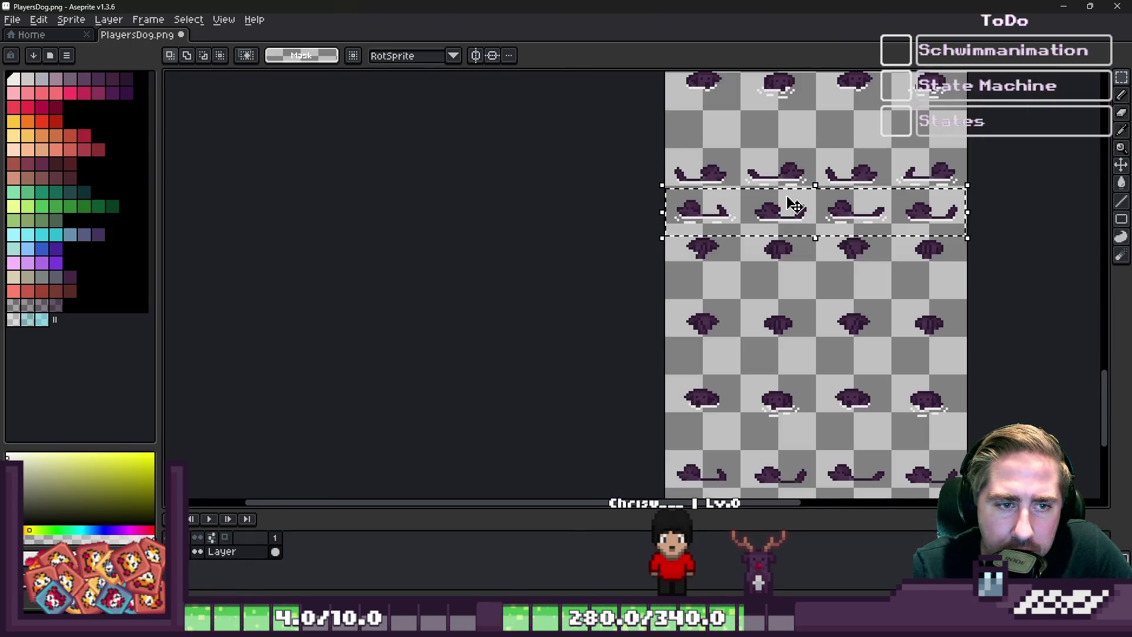
left_click_drag(792, 208, 811, 436)
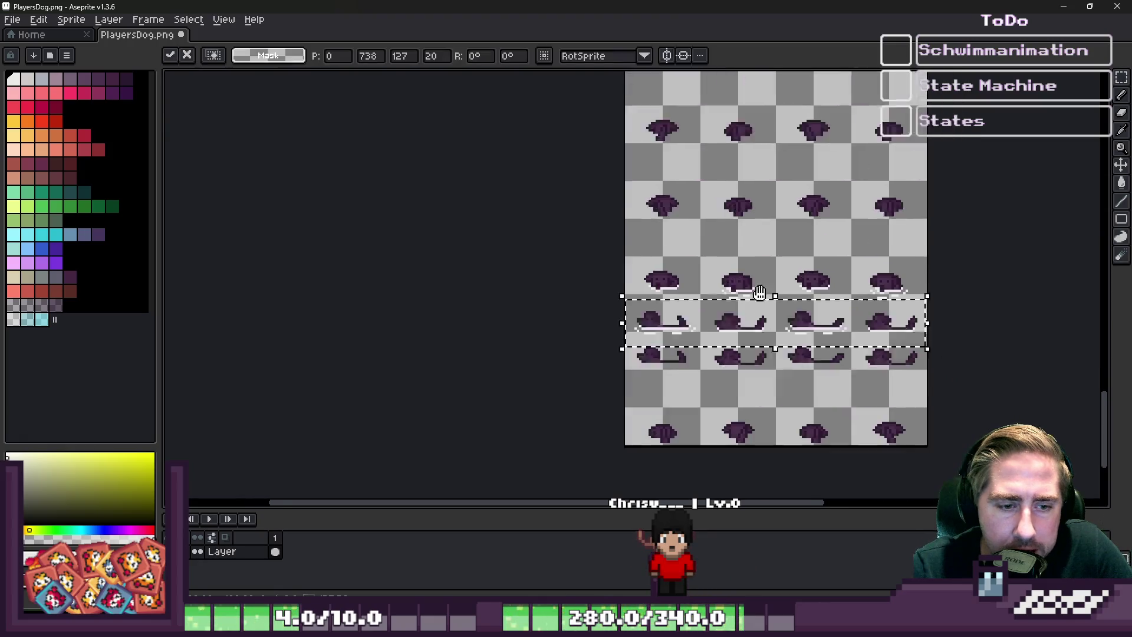
key("Return")
scroll(671, 257, "up", 1)
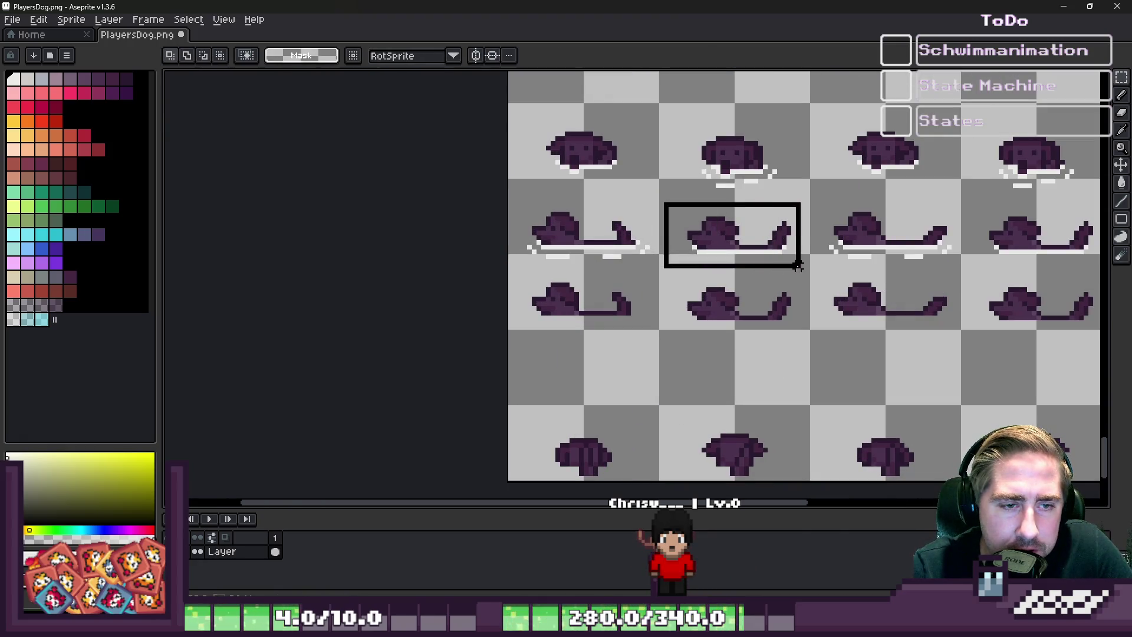
Fill the empty fourth-row cell and shift the second row one cell right
left_click_drag(766, 239, 734, 374)
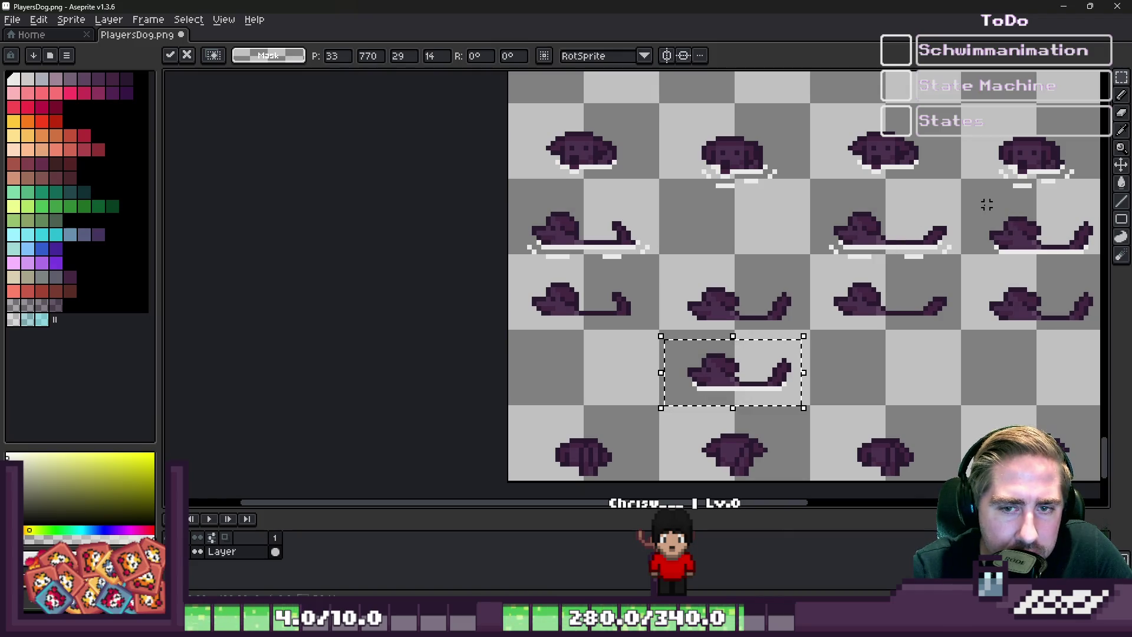
mouse_move(987, 204)
left_mouse_down()
mouse_move(1091, 270)
mouse_move(1097, 399)
left_mouse_up()
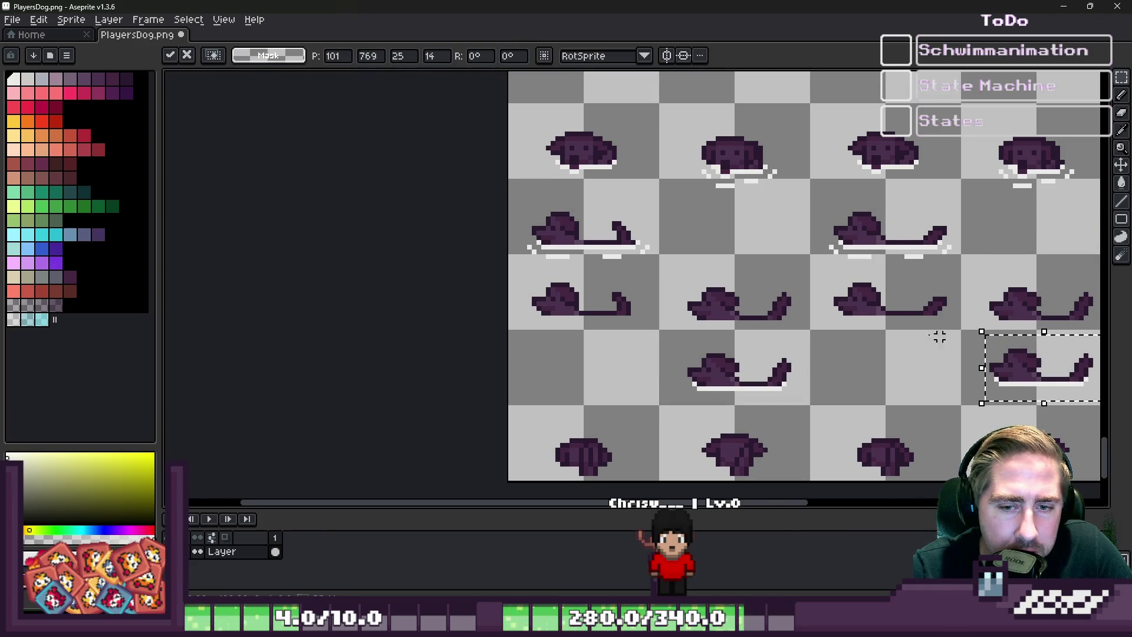
scroll(940, 329, "right", 2)
left_click(354, 184)
left_click_drag(353, 185, 898, 255)
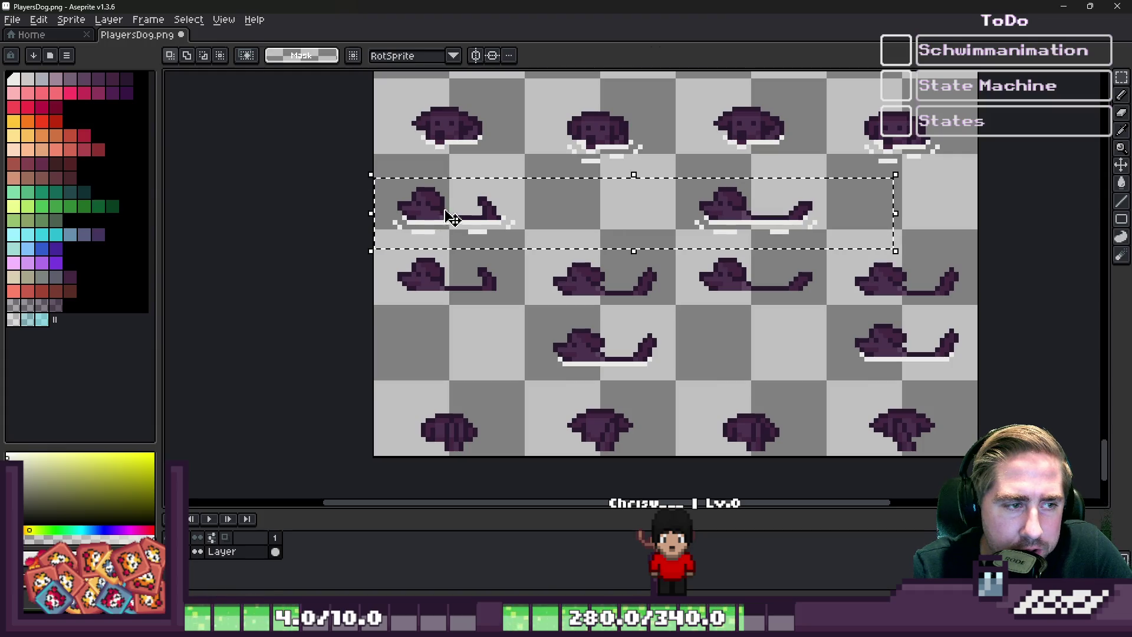
left_click_drag(454, 218, 598, 246)
Shift the fourth-row dogs one cell left and move one dog up out of row 4
mouse_move(520, 308)
left_mouse_down()
mouse_move(971, 364)
mouse_move(976, 378)
left_mouse_up()
mouse_move(871, 358)
left_mouse_down()
mouse_move(766, 373)
mouse_move(713, 363)
left_mouse_up()
key("ctrl+d")
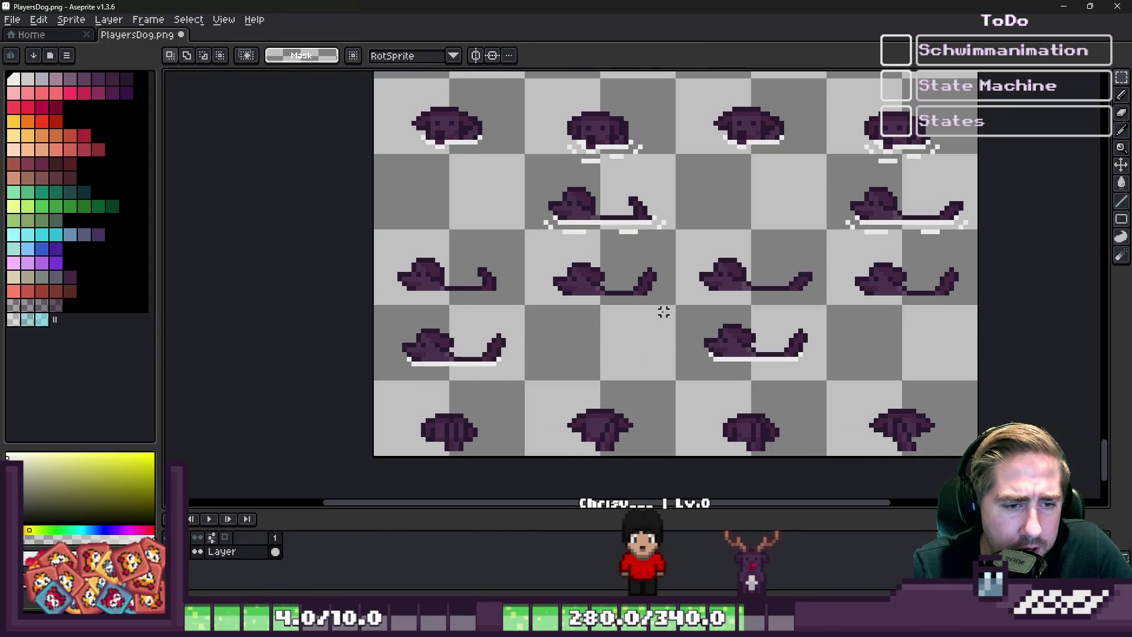
left_click_drag(781, 341, 782, 231)
key("ctrl+d")
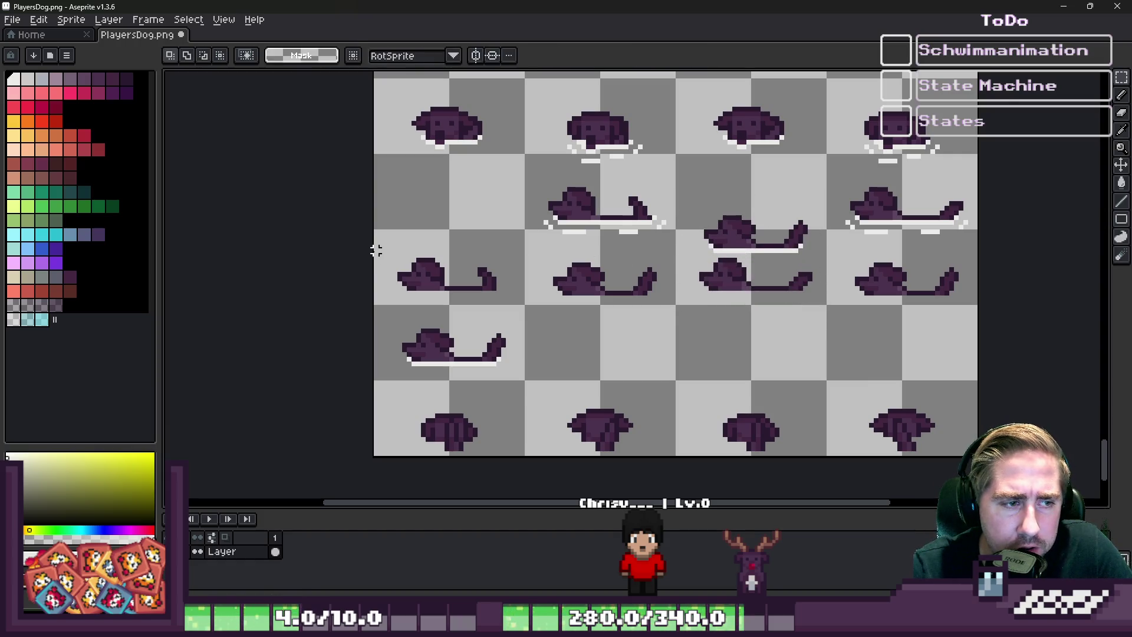
scroll(377, 299, "up", 1)
Move the lower-left dog right one cell and the lower-middle dog up one cell
left_click_drag(391, 327, 604, 427)
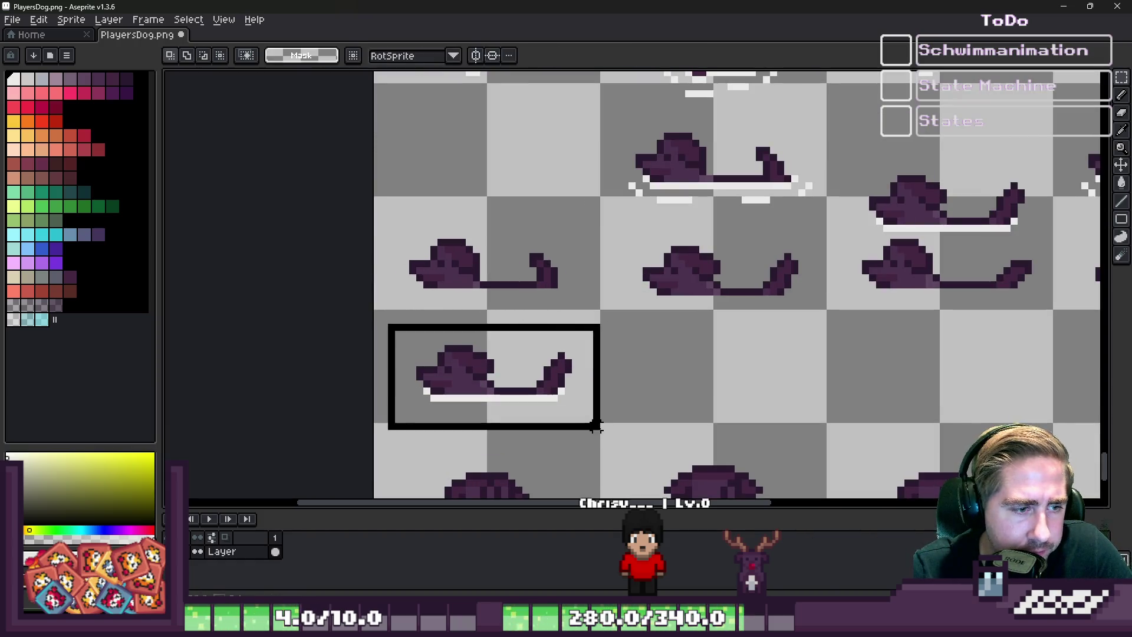
mouse_move(460, 361)
left_mouse_down()
mouse_move(647, 336)
mouse_move(698, 354)
mouse_move(677, 354)
mouse_move(690, 347)
left_mouse_up()
key("ctrl+d")
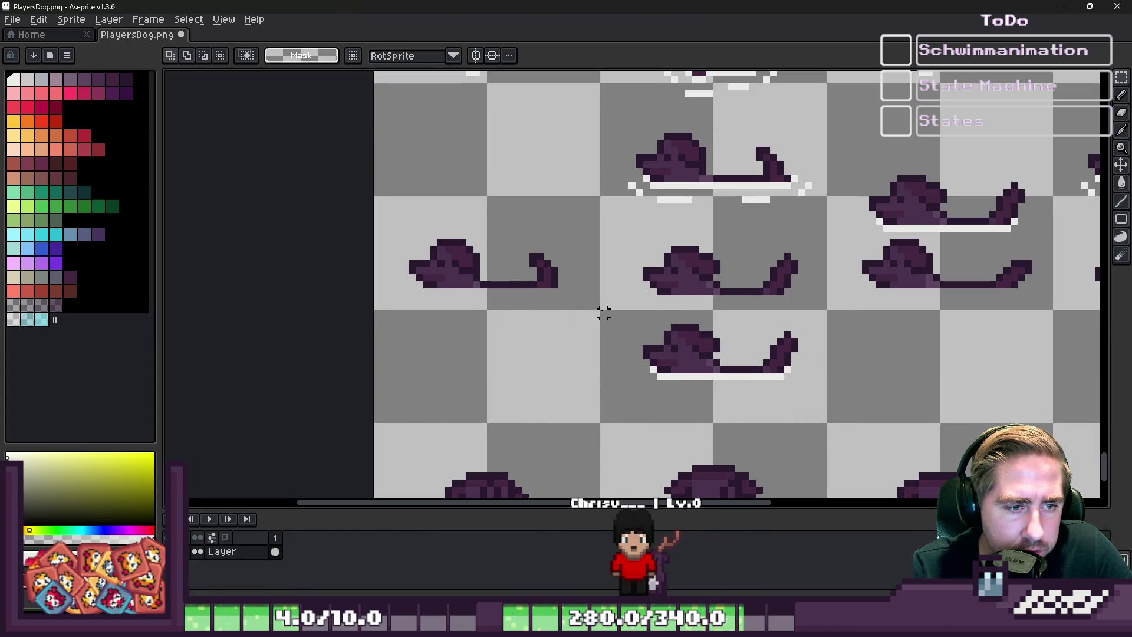
left_click_drag(604, 313, 829, 419)
mouse_move(743, 372)
left_mouse_down()
mouse_move(677, 316)
mouse_move(741, 285)
mouse_move(698, 316)
mouse_move(609, 286)
mouse_move(470, 298)
mouse_move(460, 321)
mouse_move(469, 360)
left_mouse_up()
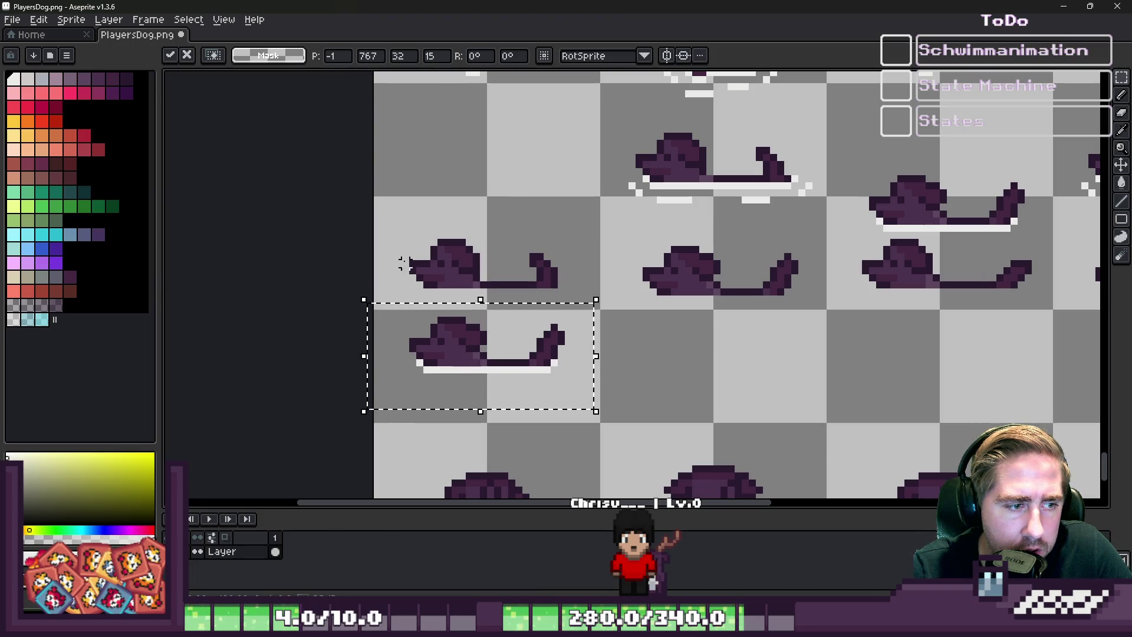
Move the remaining lower-left dog up one cell into the row's first frame
mouse_move(384, 220)
left_mouse_down()
mouse_move(535, 278)
mouse_move(576, 311)
left_mouse_up()
left_click(384, 278)
left_click_drag(382, 283, 575, 391)
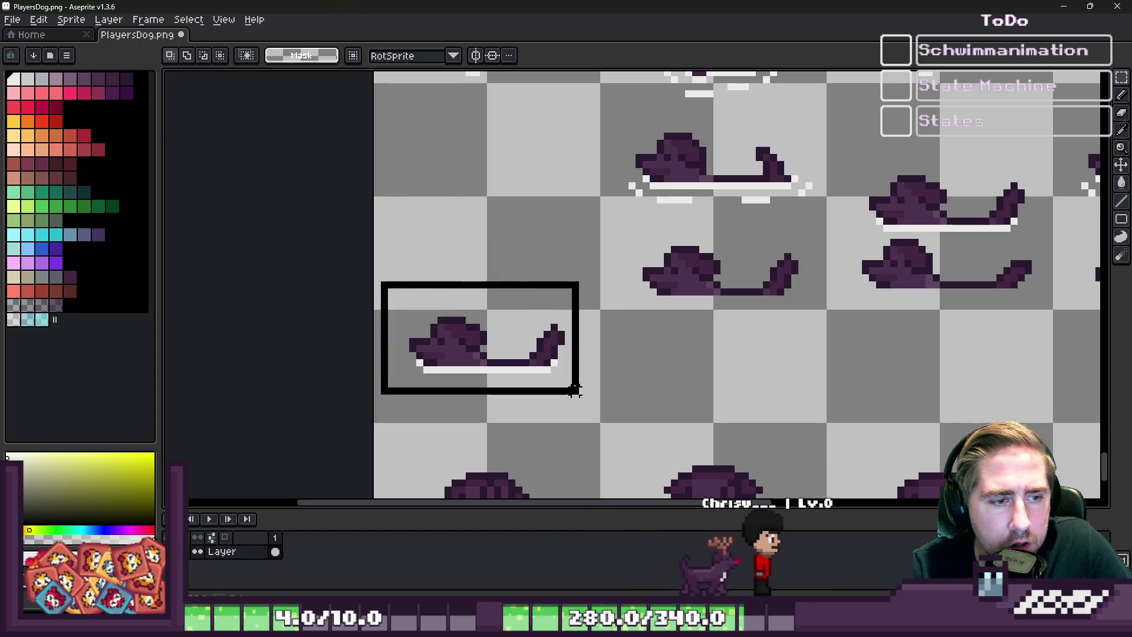
mouse_move(529, 328)
left_mouse_down()
mouse_move(534, 257)
mouse_move(586, 296)
mouse_move(680, 304)
mouse_move(457, 306)
mouse_move(435, 286)
mouse_move(449, 278)
left_mouse_up()
key("ctrl+d")
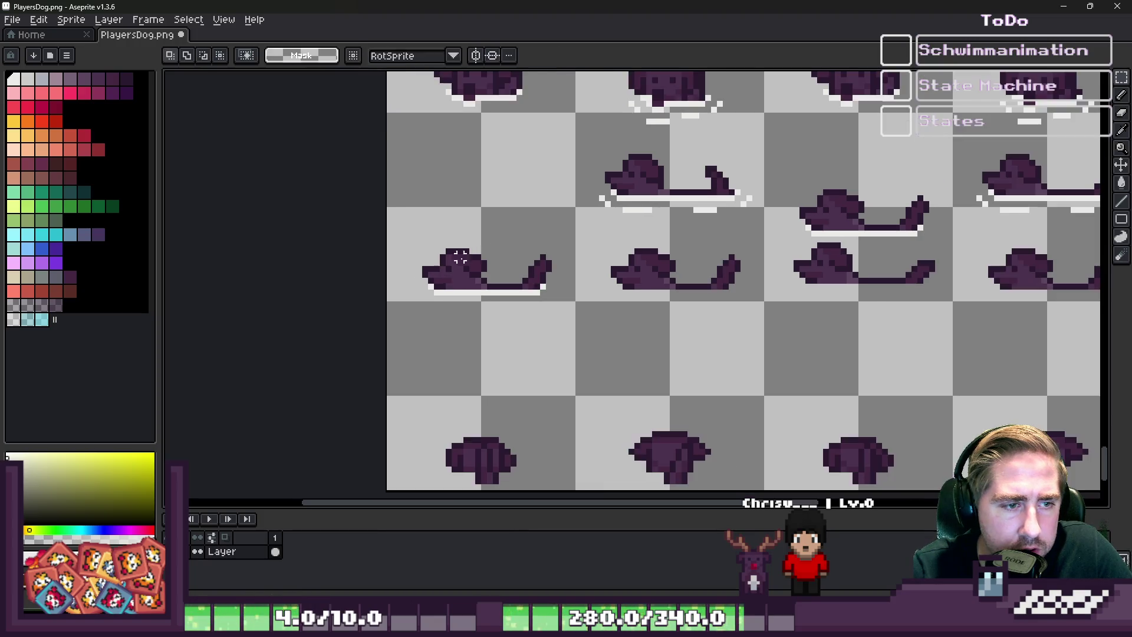
Delete a leftover dog frame and the lower middle dog from the sheet
scroll(454, 286, "down", 1)
scroll(454, 286, "up", 2)
left_click_drag(502, 216, 748, 358)
key("Delete")
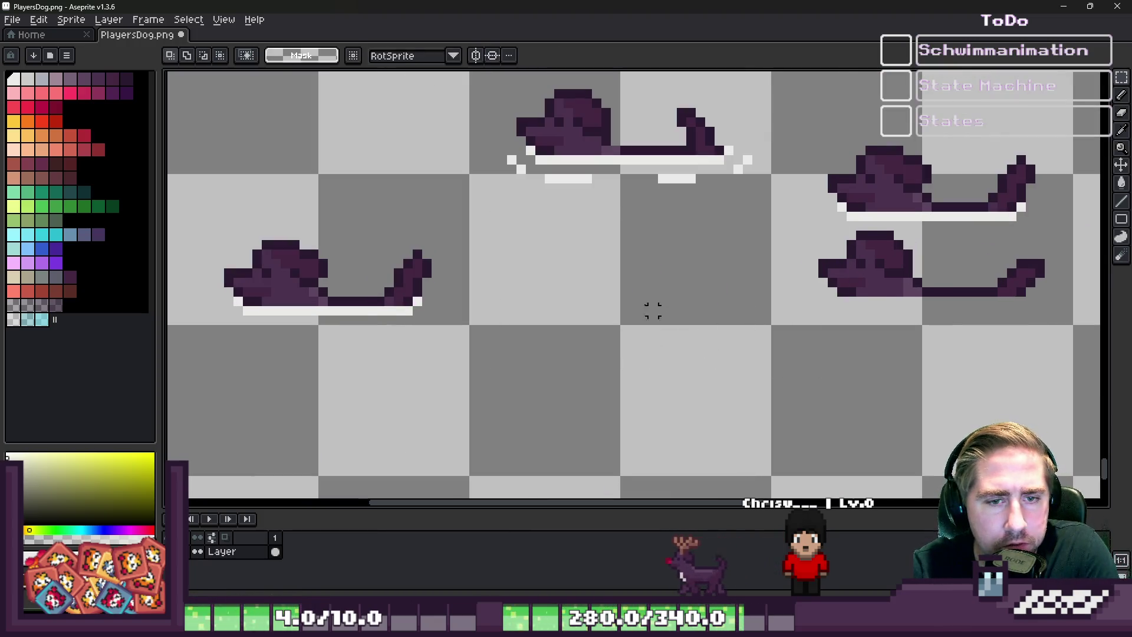
scroll(851, 248, "down", 1)
scroll(635, 246, "up", 1)
scroll(650, 248, "down", 1)
left_click_drag(650, 248, 858, 335)
key("Delete")
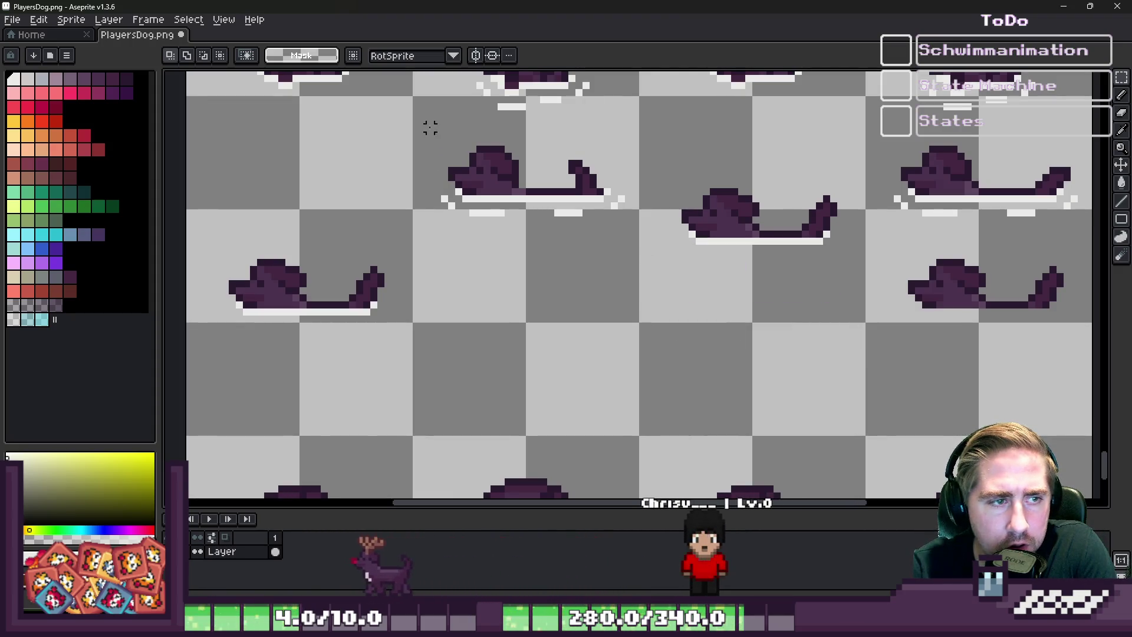
Delete the middle dog and the upper-right dog
left_click_drag(668, 168, 861, 287)
key("Delete")
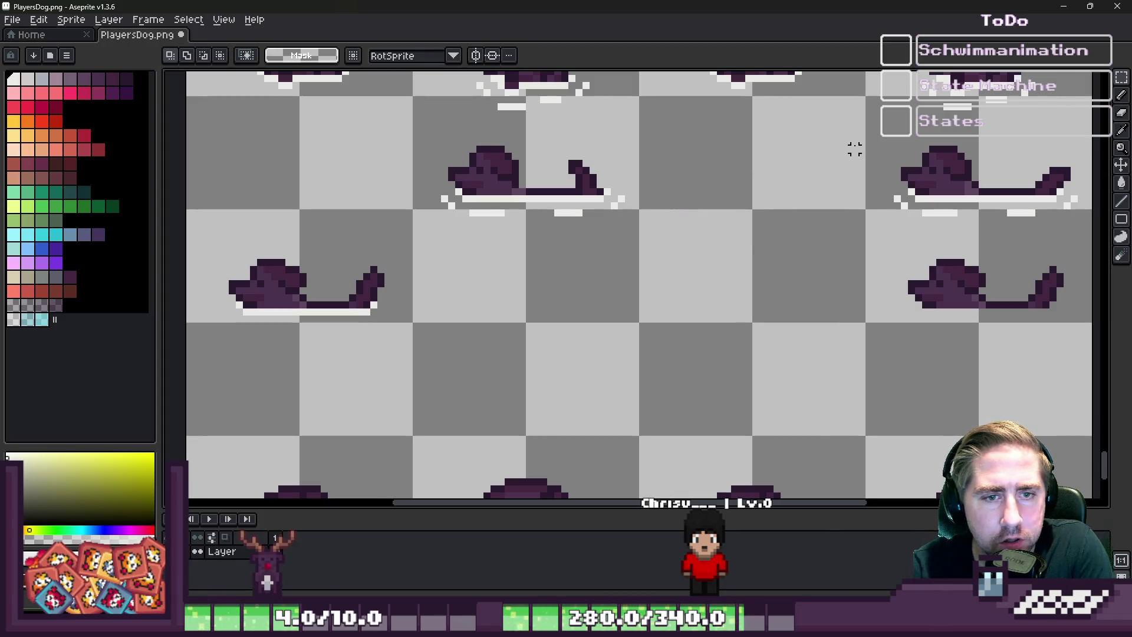
left_click_drag(849, 125, 1089, 234)
key("Delete")
Try moving the middle dog down a row, then undo twice to restore the deleted dog
scroll(742, 226, "down", 1)
scroll(571, 185, "up", 1)
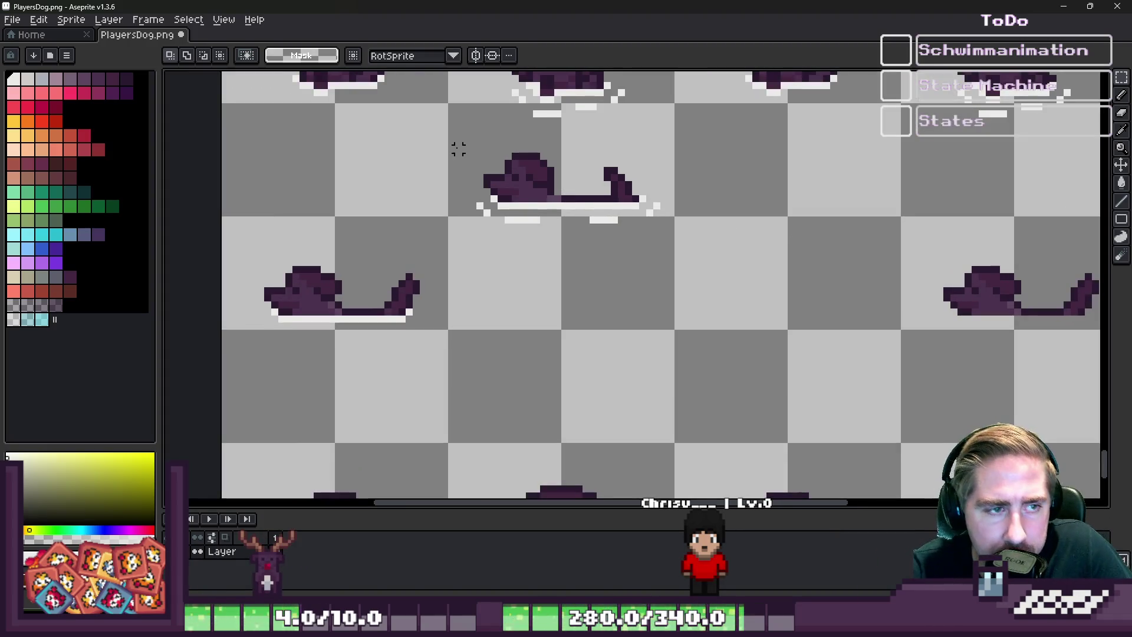
left_click_drag(458, 147, 741, 268)
mouse_move(549, 182)
left_mouse_down()
mouse_move(560, 293)
mouse_move(579, 285)
left_mouse_up()
key("ctrl+z")
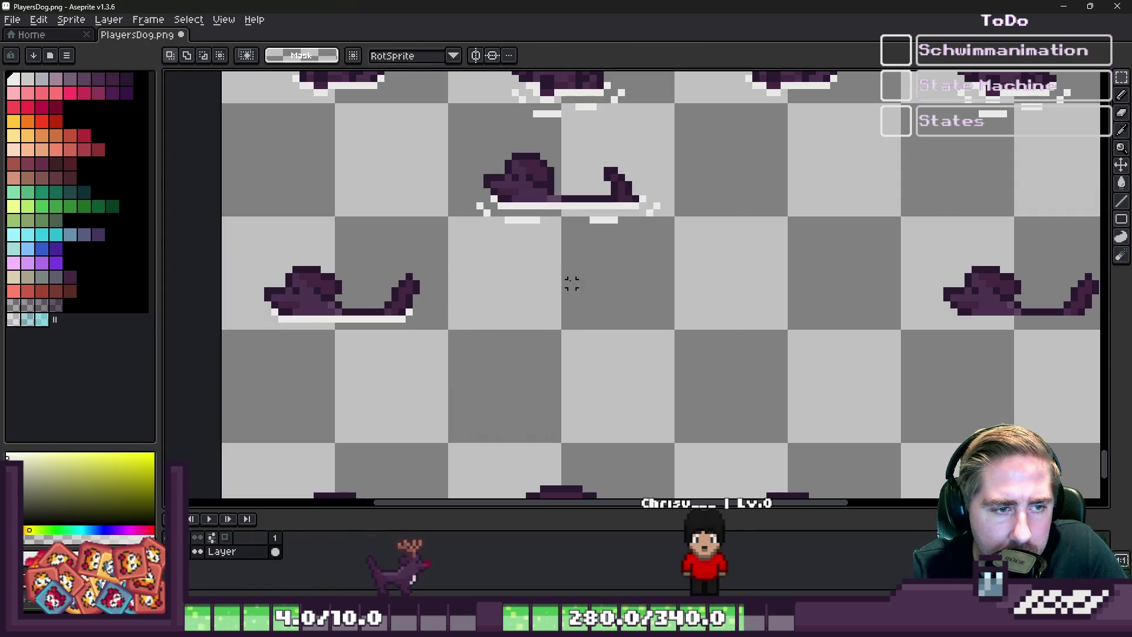
key("ctrl+z")
key("ctrl+z")
key("ctrl+z")
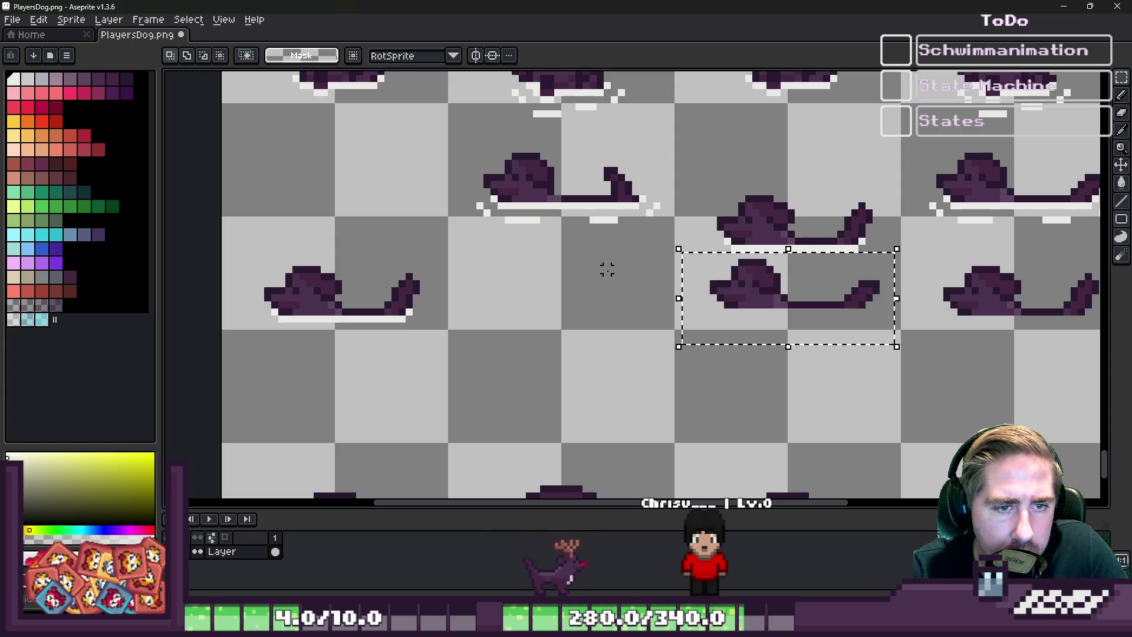
Delete the upper-right dog sprite
mouse_move(713, 169)
left_mouse_down()
mouse_move(834, 245)
mouse_move(905, 245)
left_mouse_up()
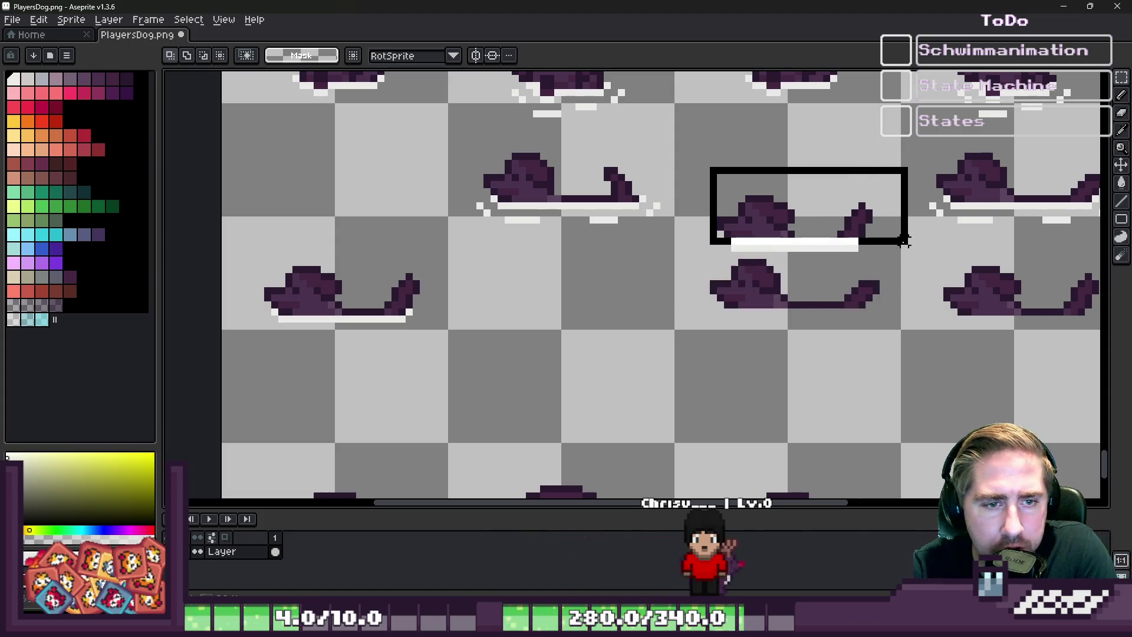
key("Delete")
scroll(905, 150, "right", 3)
left_click_drag(758, 146, 986, 223)
key("Delete")
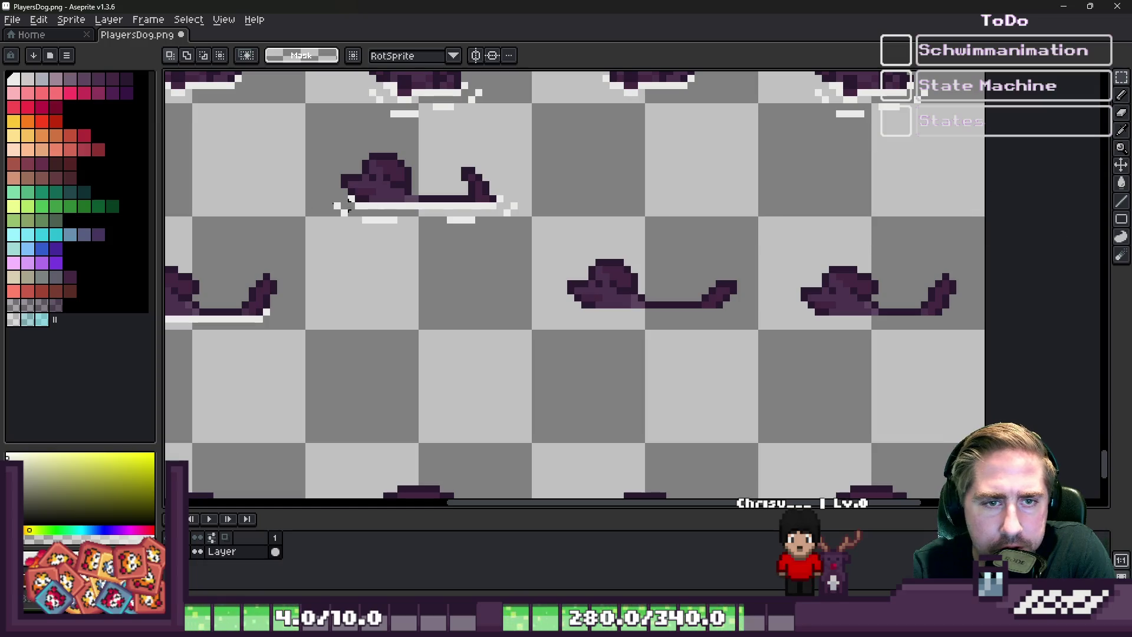
Move the upper dog into the empty cell and delete the dogs on the middle row's right
left_click_drag(382, 183, 571, 245)
mouse_move(472, 202)
left_mouse_down()
mouse_move(707, 308)
mouse_move(417, 321)
left_mouse_up()
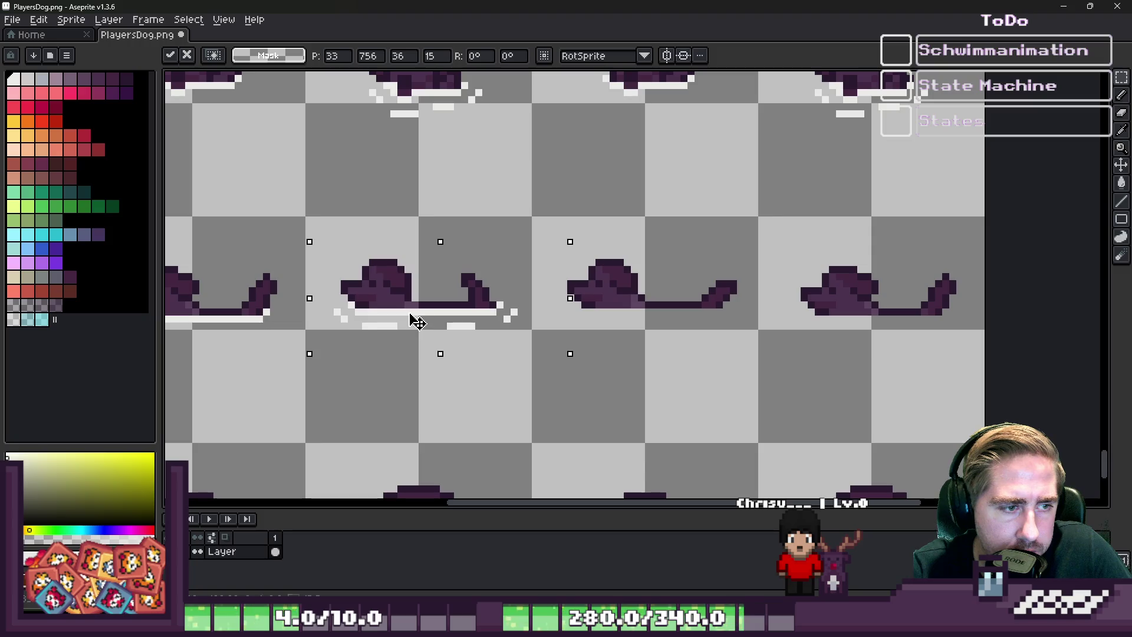
key("Return")
left_click_drag(552, 231, 944, 348)
key("Delete")
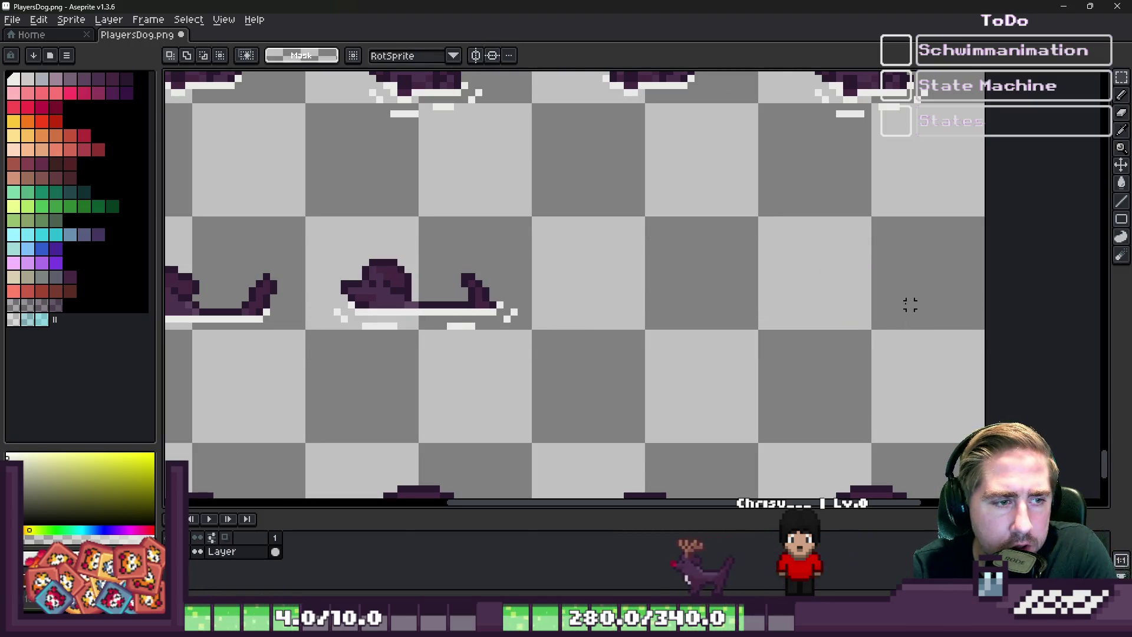
Copy the two left middle-row dogs two cells to the right
scroll(330, 243, "down", 1)
mouse_move(330, 242)
left_mouse_down()
mouse_move(669, 311)
mouse_move(687, 333)
mouse_move(392, 309)
mouse_move(784, 384)
left_mouse_up()
left_click_drag(443, 345, 739, 345)
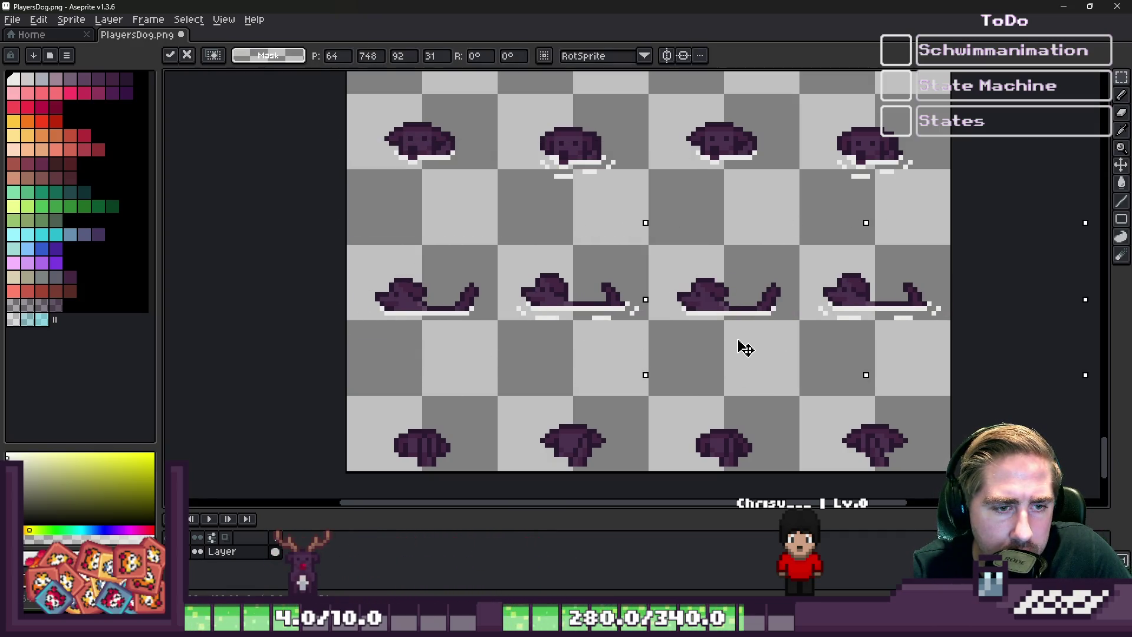
key("ctrl+d")
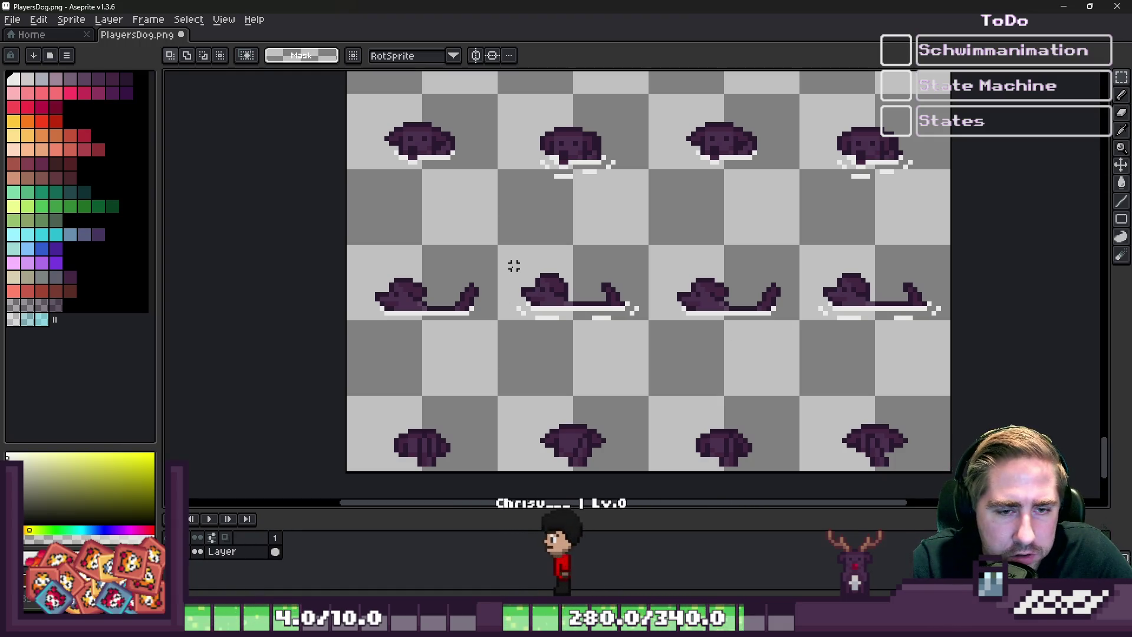
scroll(514, 271, "up", 1)
scroll(513, 270, "down", 1)
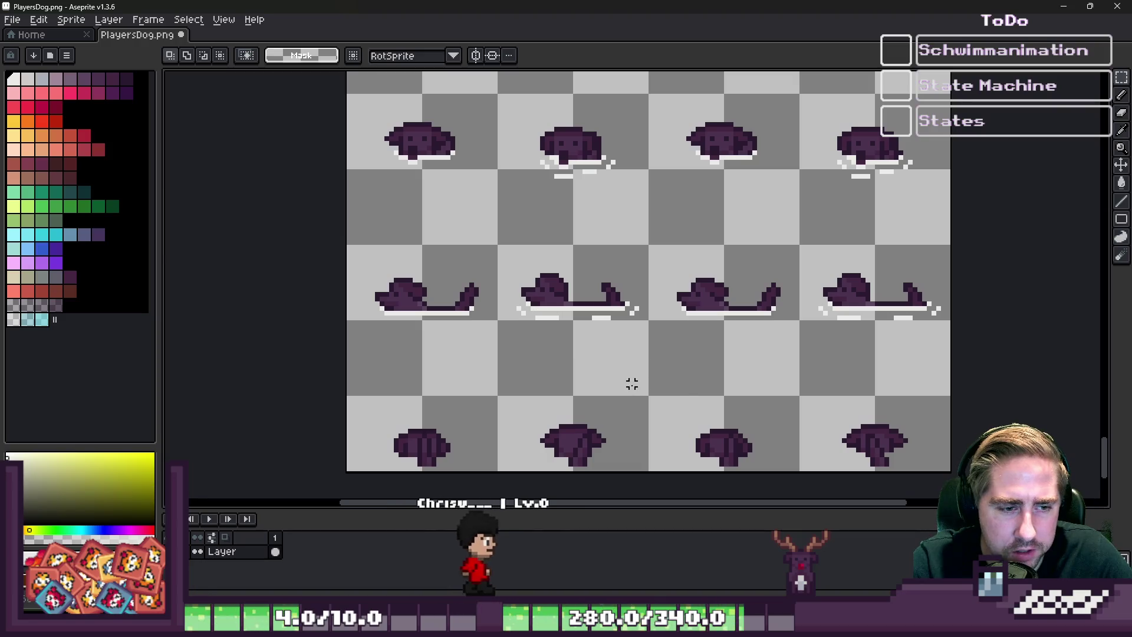
mouse_move(651, 367)
left_mouse_down()
mouse_move(678, 388)
mouse_move(576, 298)
mouse_move(481, 251)
left_mouse_up()
key("Return")
key("ctrl+d")
scroll(513, 182, "up", 1)
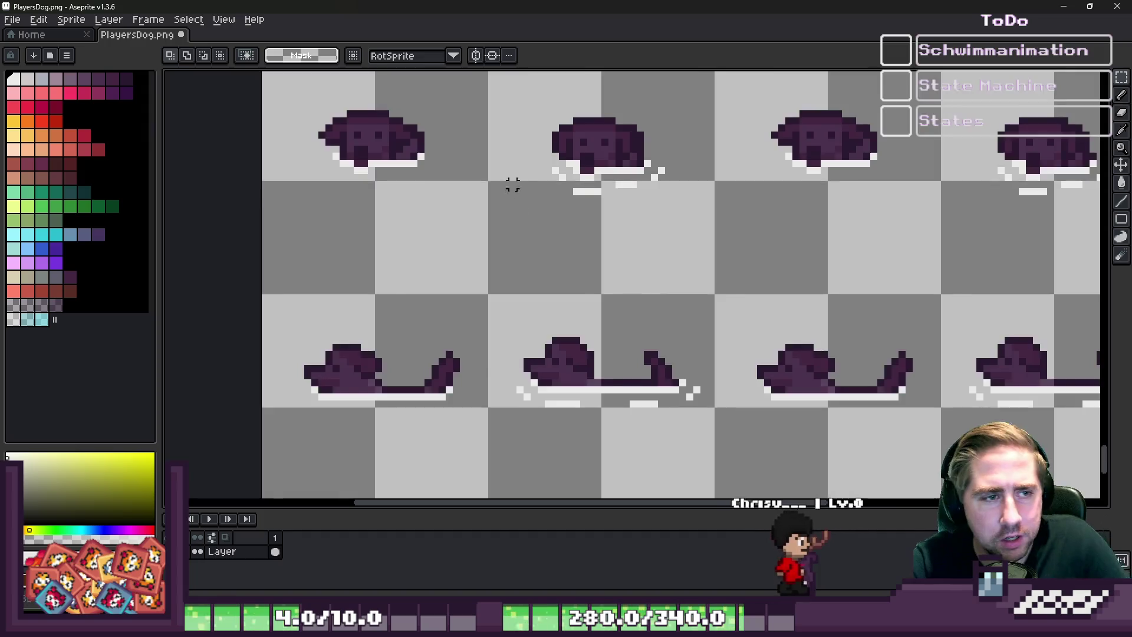
Sample the whitish splash colour and paint splash pixels below the dog and beside its stem
scroll(507, 165, "down", 5)
scroll(497, 145, "up", 2)
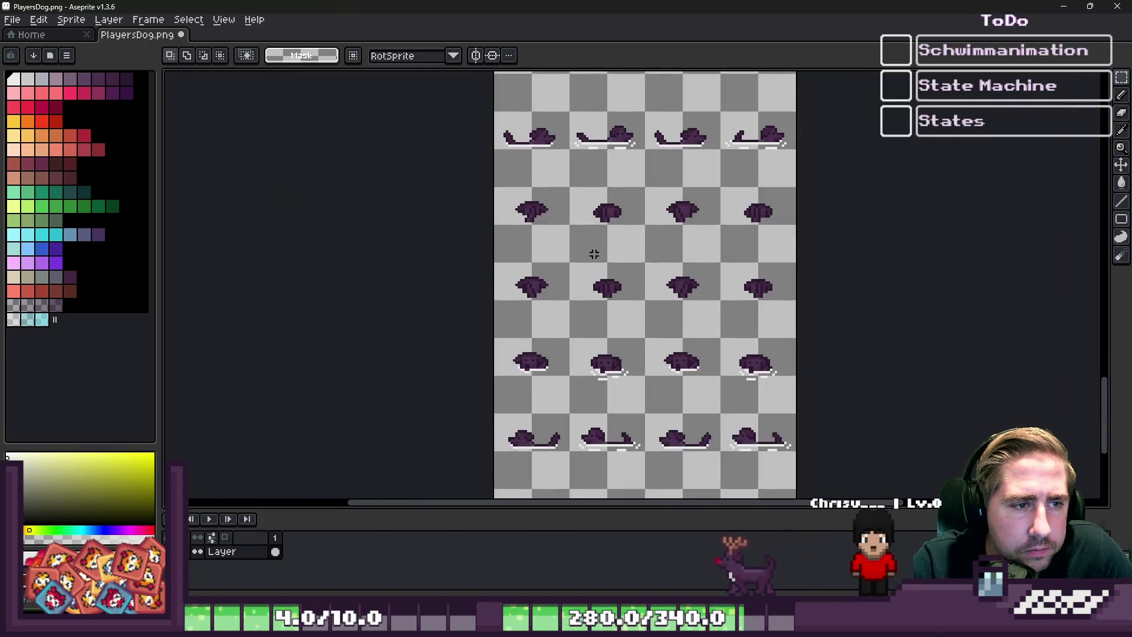
scroll(561, 236, "down", 1)
scroll(594, 150, "up", 2)
key("i")
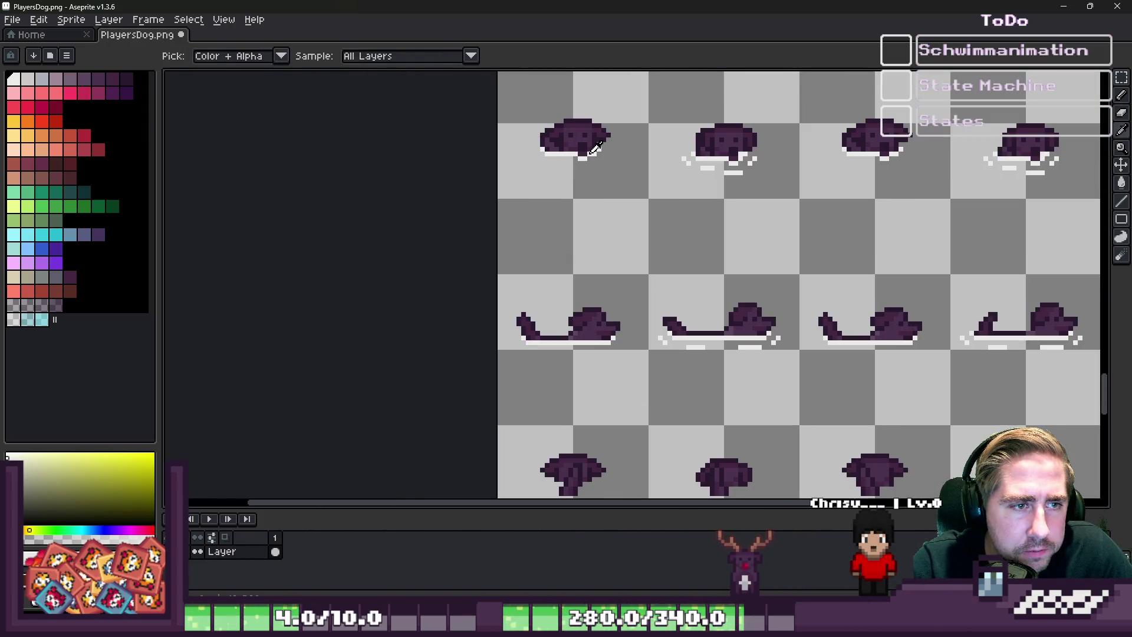
left_click(588, 157)
key("b")
scroll(589, 283, "down", 3)
scroll(567, 407, "up", 8)
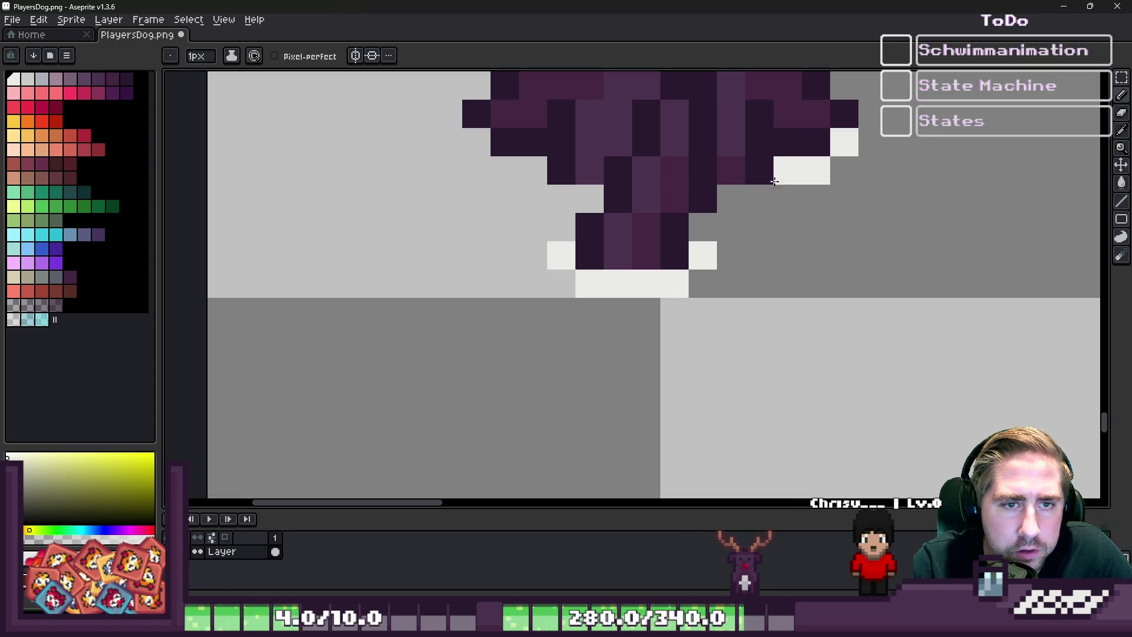
left_click_drag(731, 199, 749, 201)
left_click(590, 199)
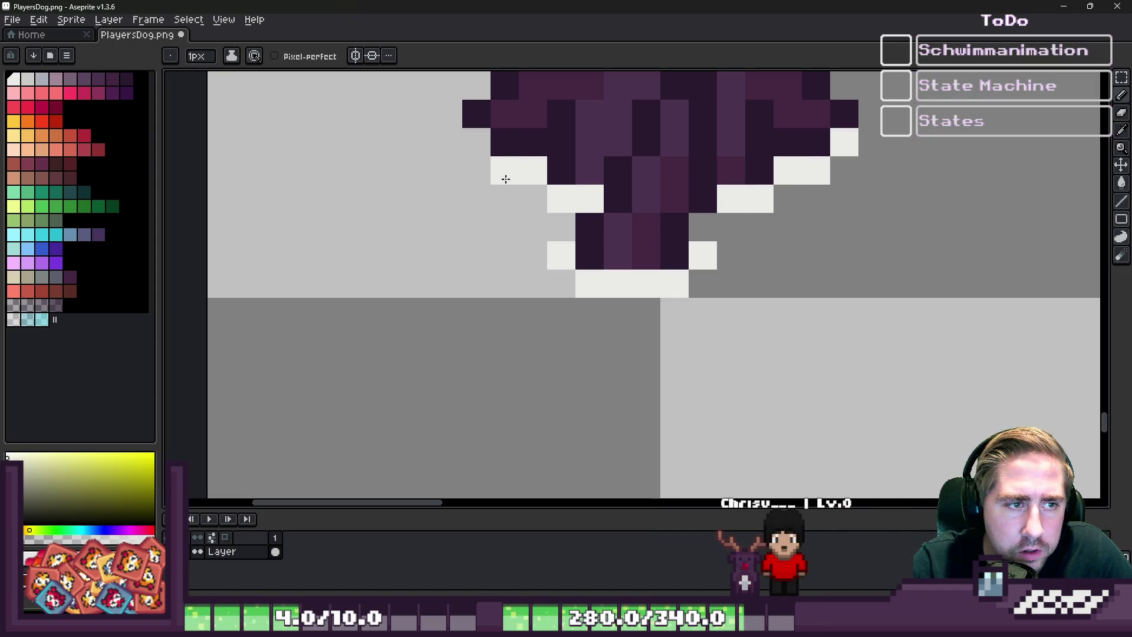
With the 1px pencil, add white pixels beside the right dog and at its lower left
key("e")
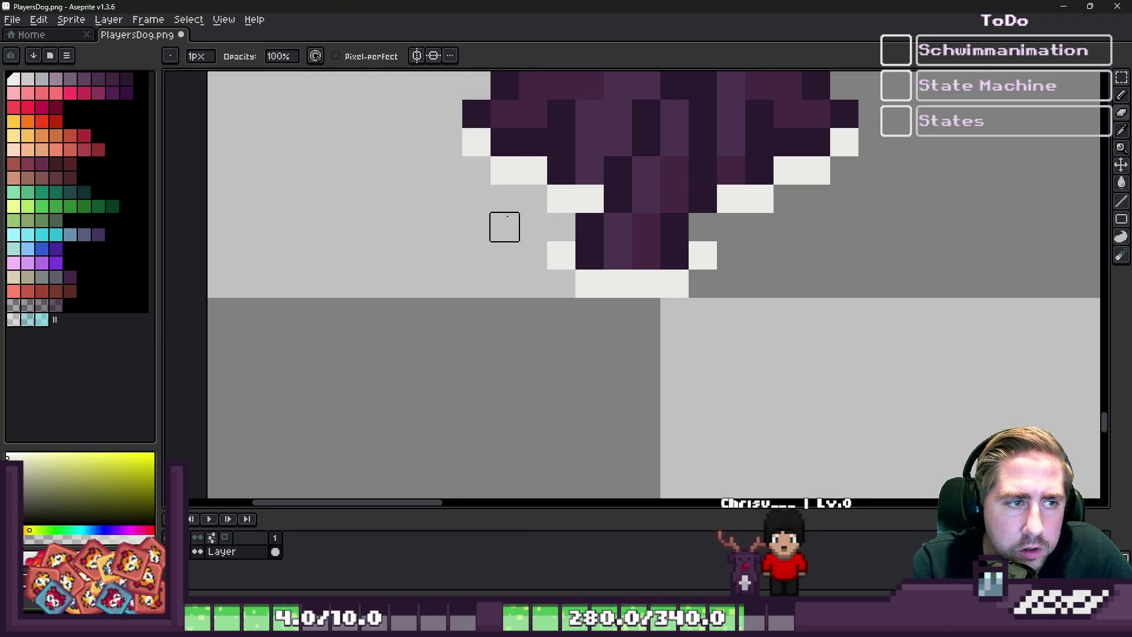
key("b")
scroll(490, 207, "down", 1)
scroll(497, 229, "down", 3)
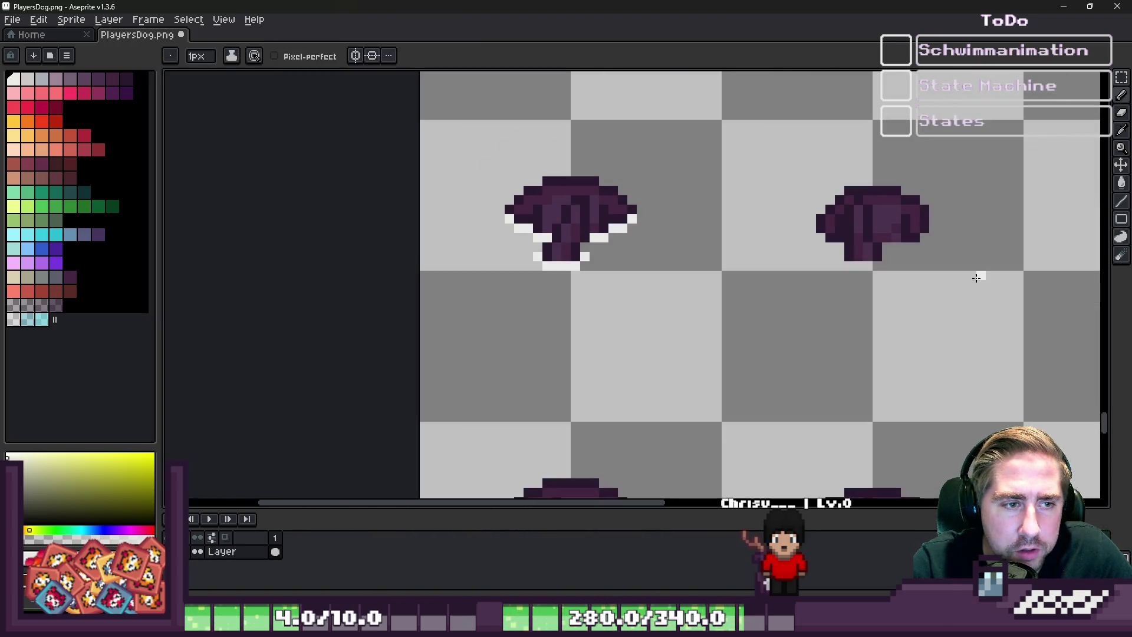
scroll(944, 272, "up", 3)
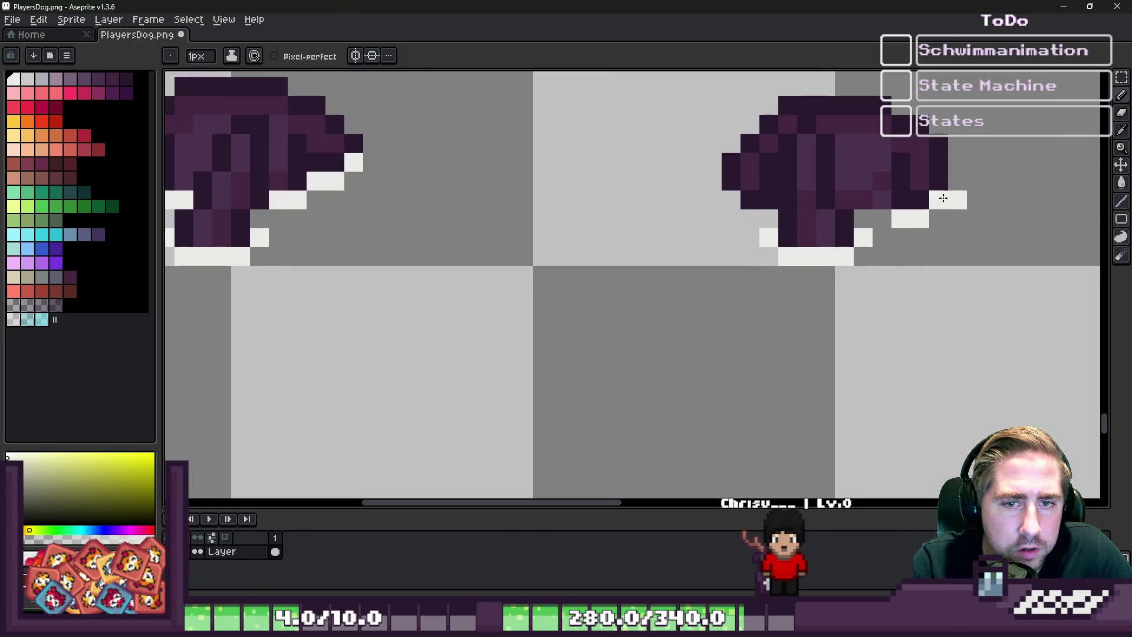
left_click(939, 201)
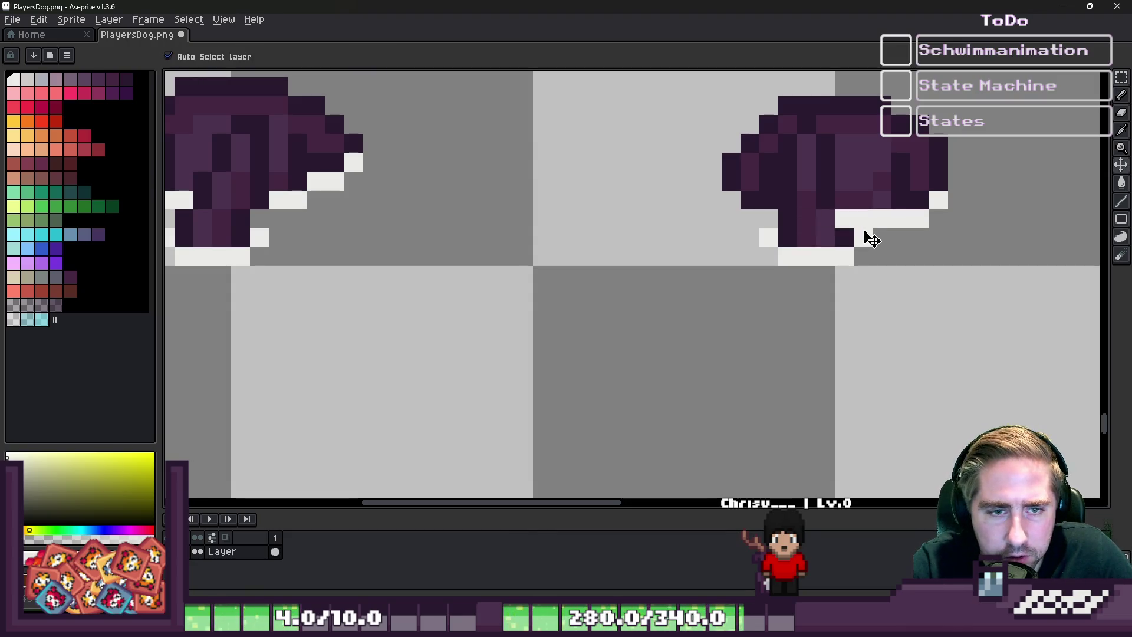
left_click_drag(769, 219, 732, 199)
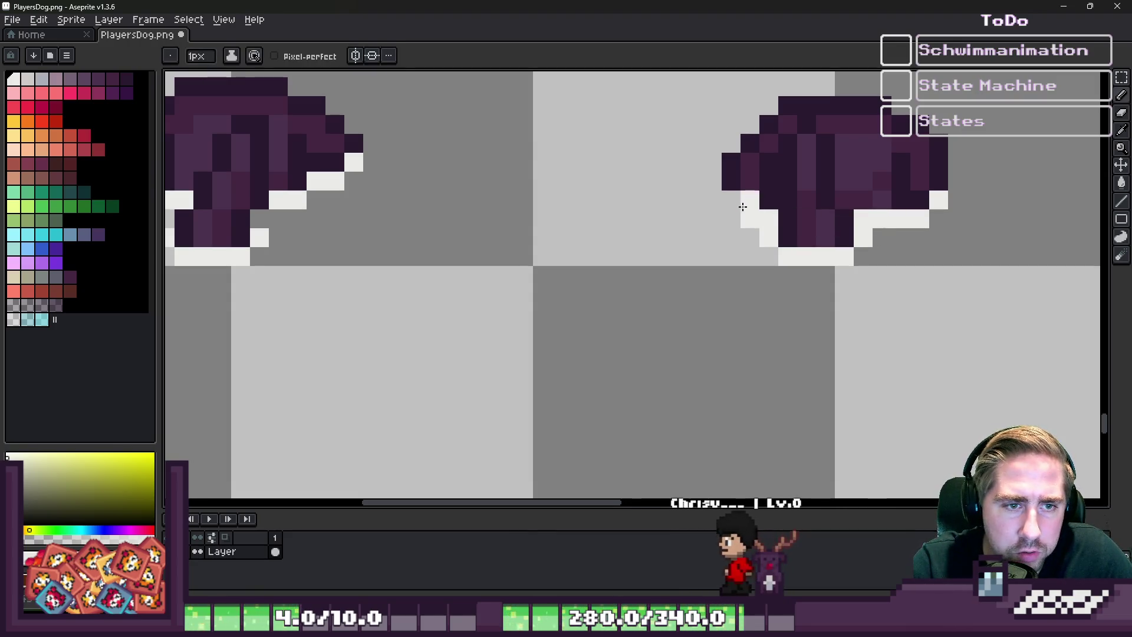
Place white splash droplets to the right and left of the dog
scroll(818, 201, "down", 1)
scroll(819, 201, "up", 1)
left_click(818, 236)
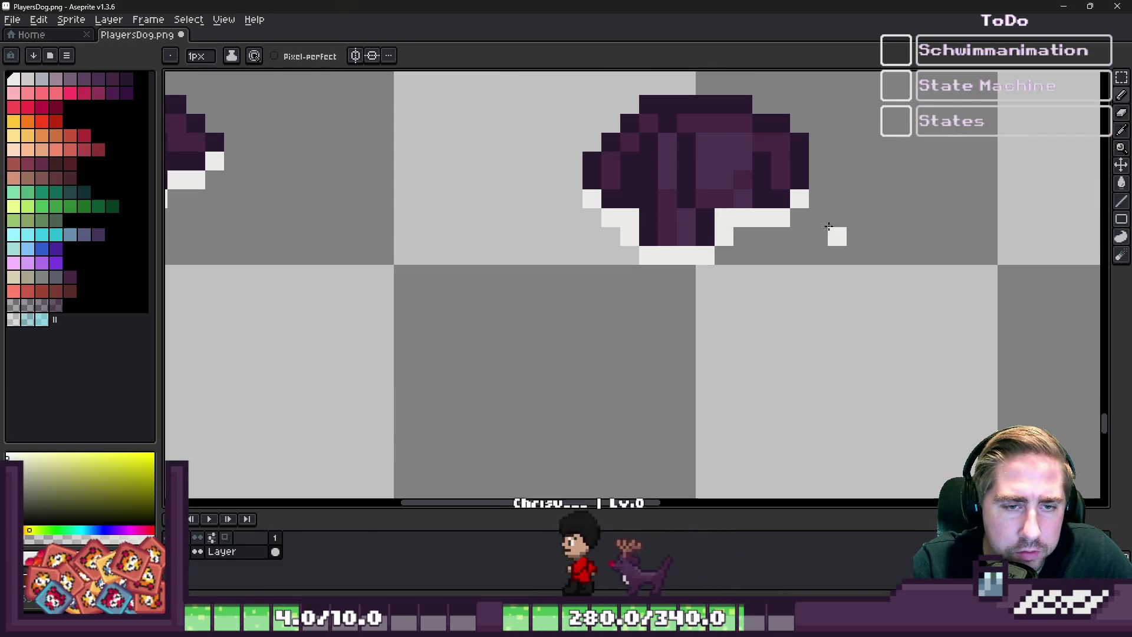
left_click(837, 217)
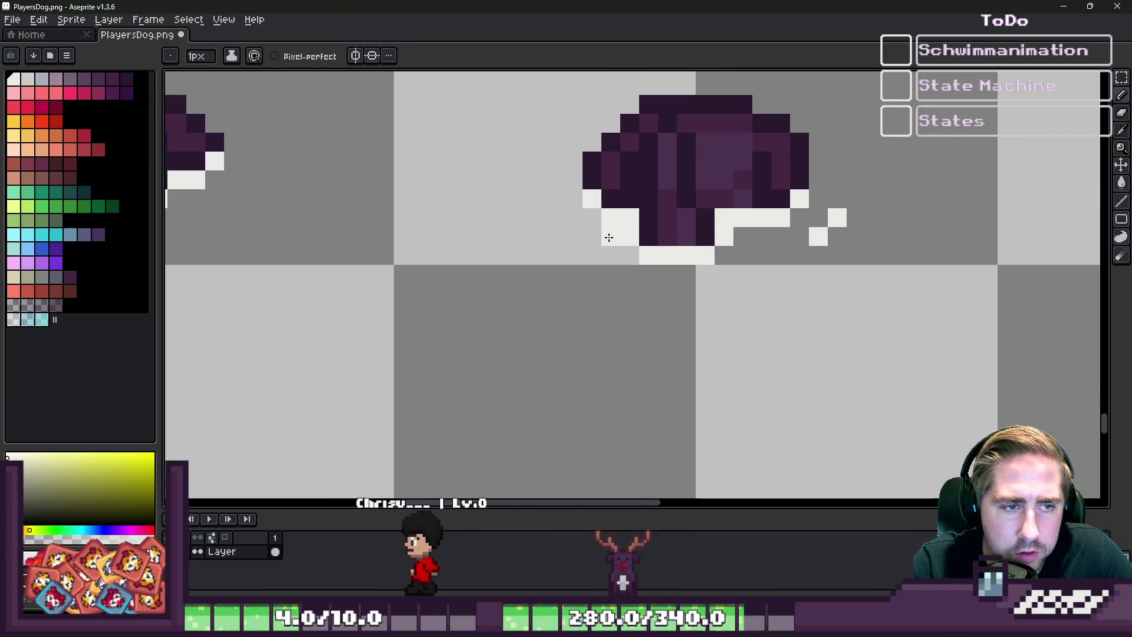
left_click(568, 228)
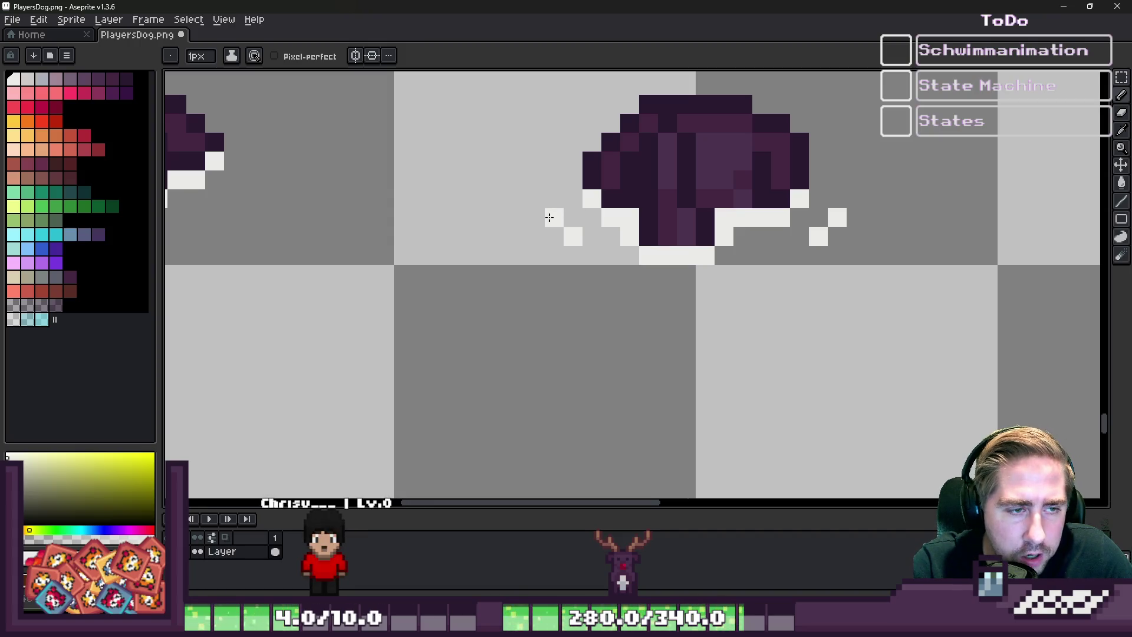
scroll(625, 276, "up", 1)
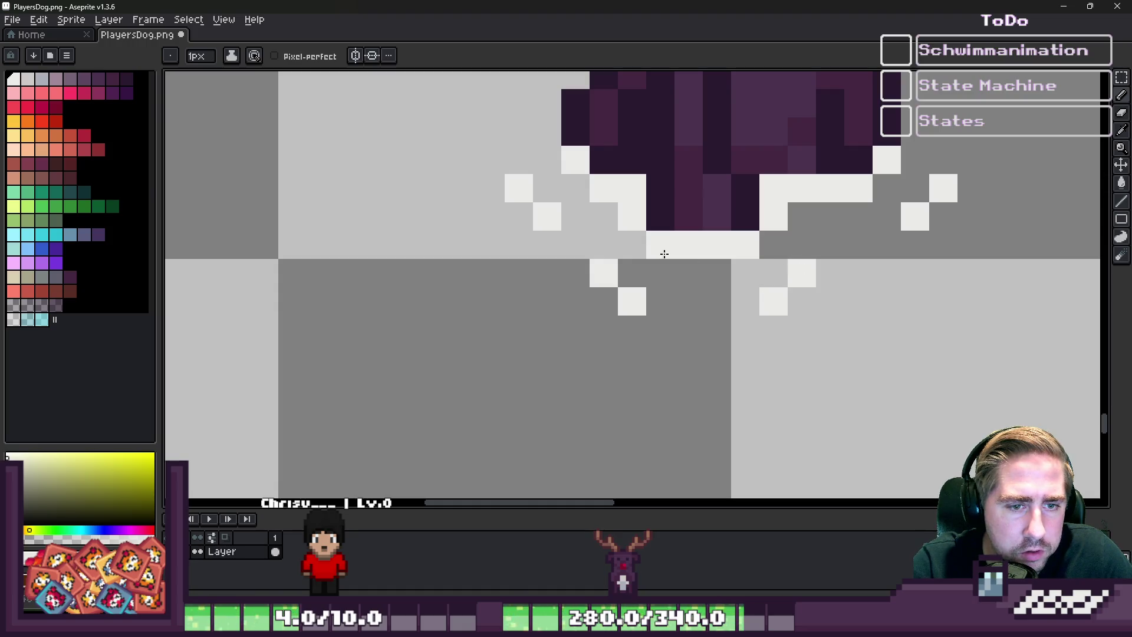
scroll(664, 254, "down", 6)
scroll(648, 259, "up", 2)
Copy the first two dog frames four squares to the right
key("m")
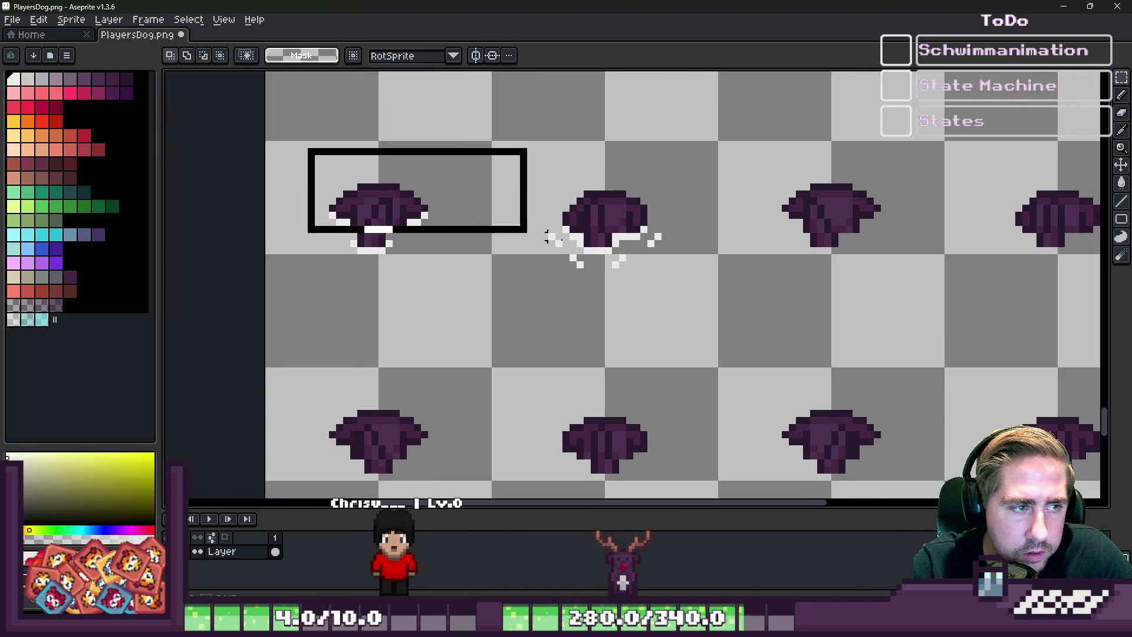
left_click_drag(547, 238, 695, 274)
mouse_move(514, 258)
left_mouse_down()
mouse_move(981, 255)
mouse_move(967, 258)
left_mouse_up()
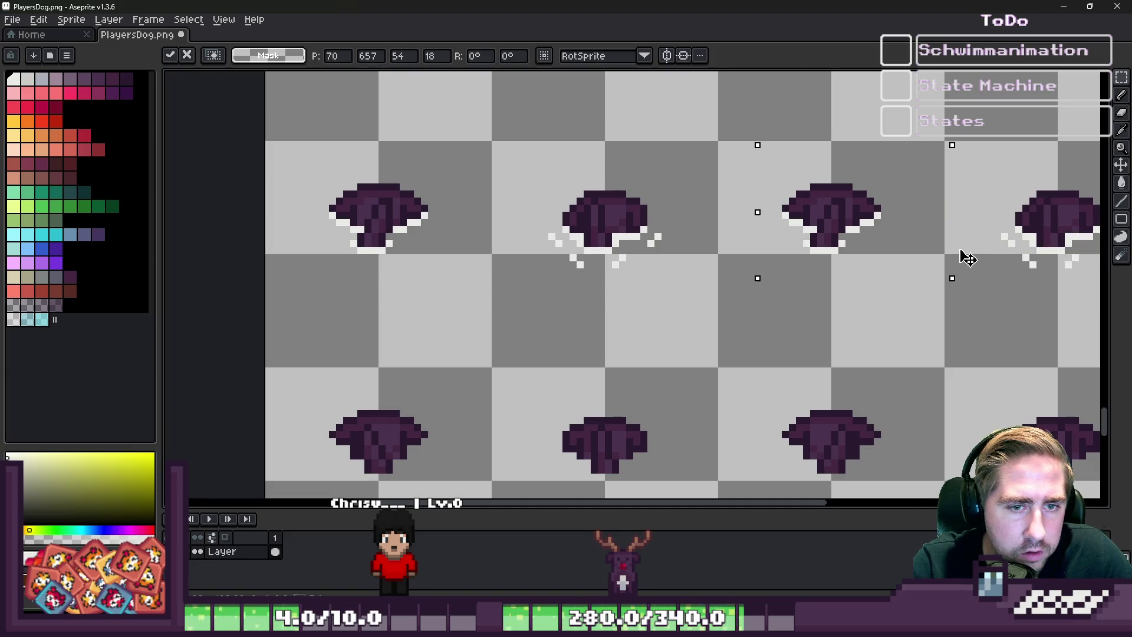
key("Return")
Paste the two copied dog frames, nudged up and right
scroll(677, 222, "down", 2)
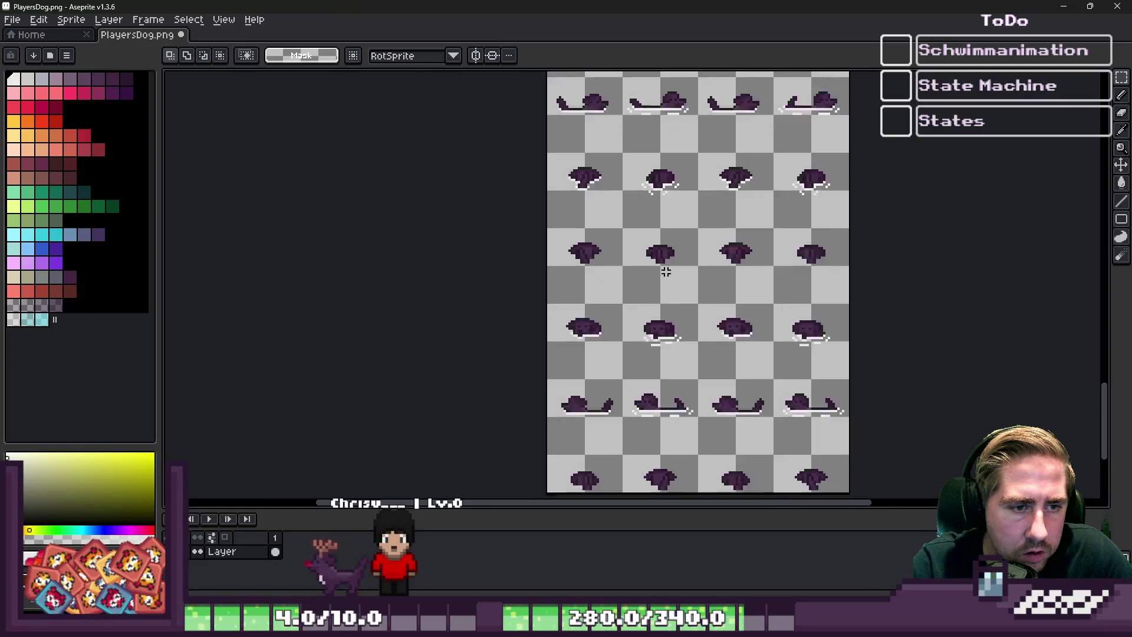
scroll(617, 273, "up", 1)
scroll(644, 243, "down", 1)
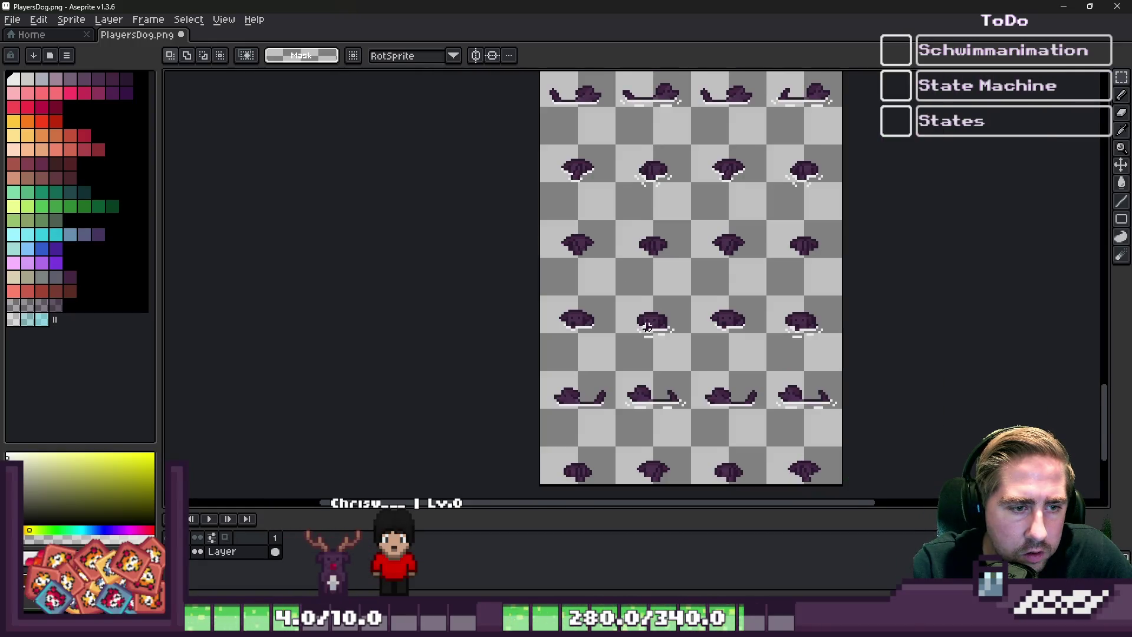
scroll(647, 326, "up", 1)
scroll(631, 397, "up", 1)
key("ctrl+v")
left_click_drag(441, 252, 468, 229)
key("Return")
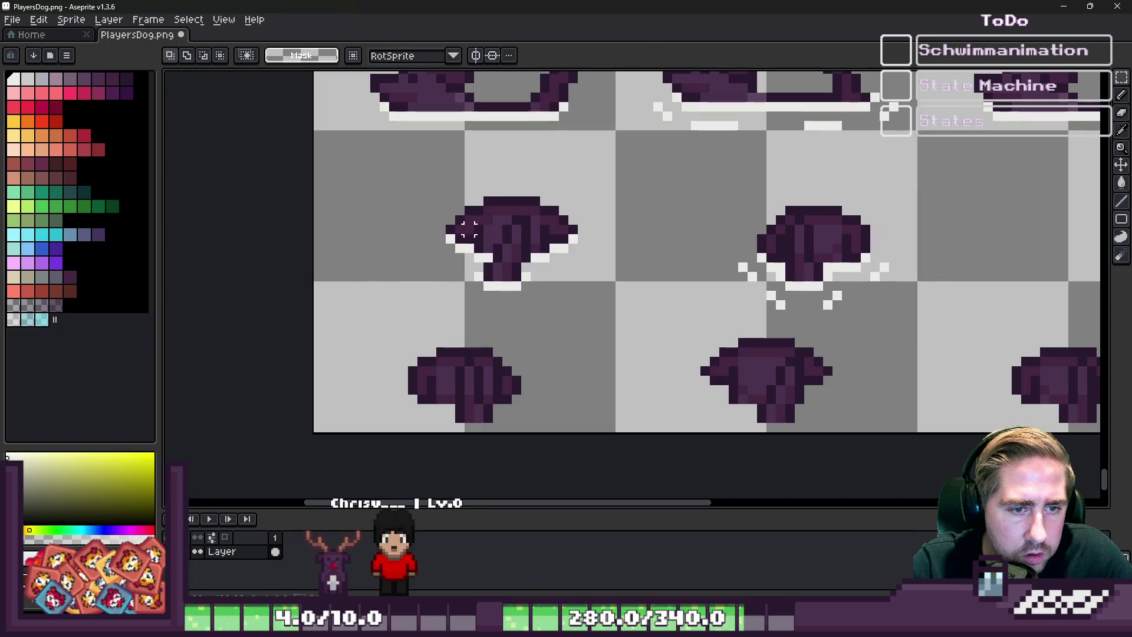
Move the middle sprites down onto the bottom row
mouse_move(416, 176)
left_mouse_down()
mouse_move(543, 274)
mouse_move(652, 323)
left_mouse_up()
scroll(550, 278, "down", 1)
key("ctrl+z")
key("Delete")
key("ctrl+z")
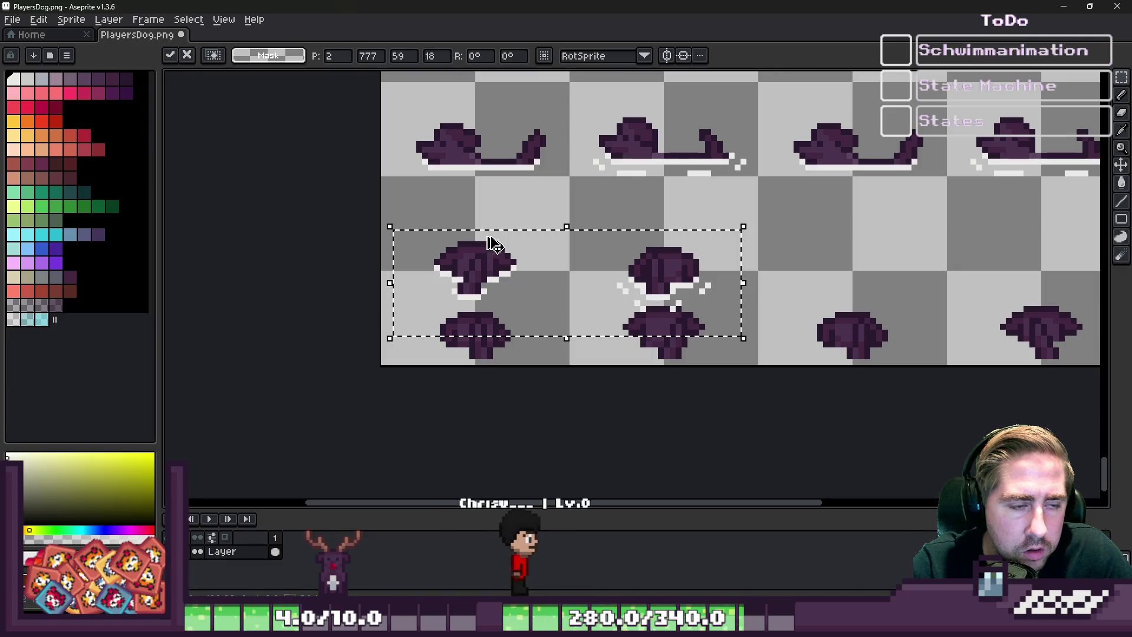
mouse_move(507, 260)
left_mouse_down()
mouse_move(669, 265)
mouse_move(678, 329)
mouse_move(697, 328)
left_mouse_up()
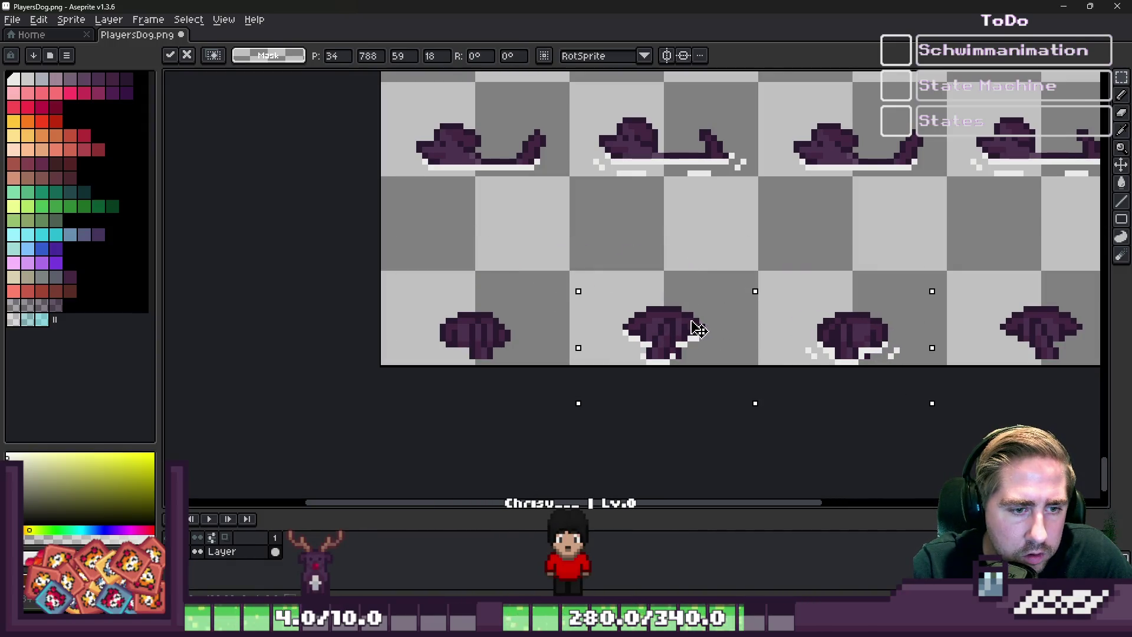
scroll(838, 339, "up", 2)
key("Return")
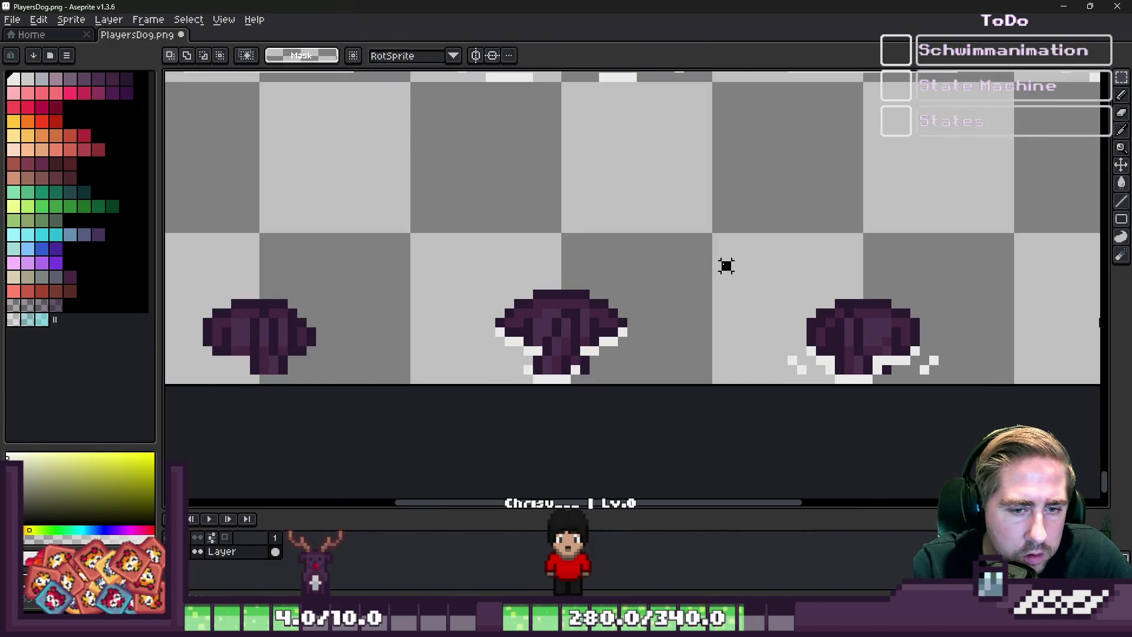
Copy the first two swimming head frames up into the empty row above
left_click_drag(719, 257, 1019, 387)
scroll(627, 281, "down", 2)
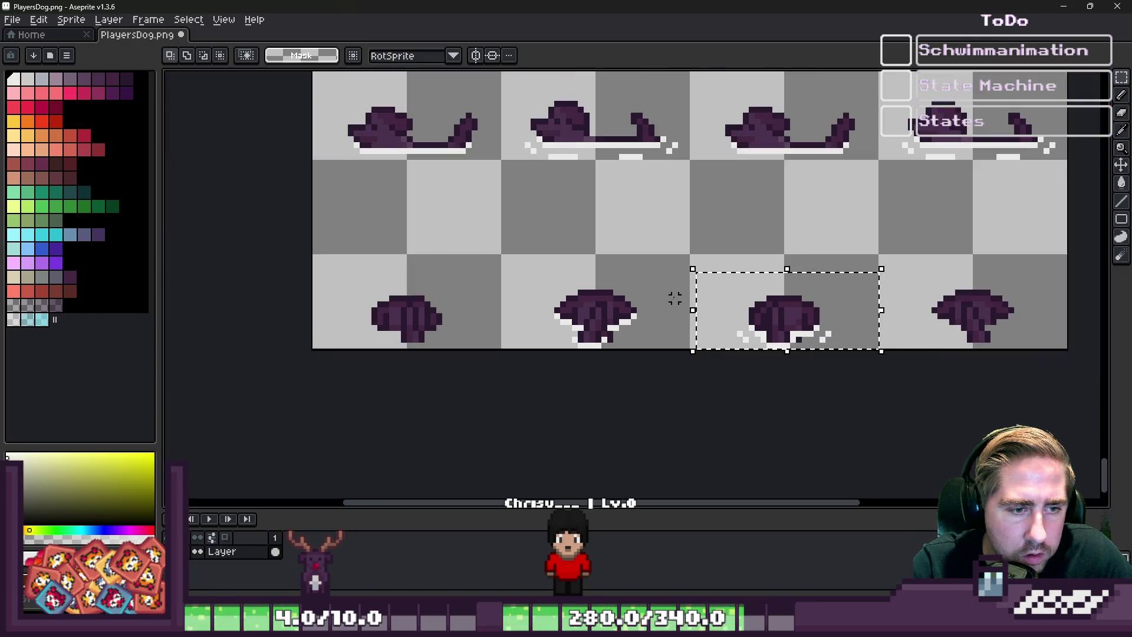
key("Escape")
left_click_drag(324, 240, 678, 341)
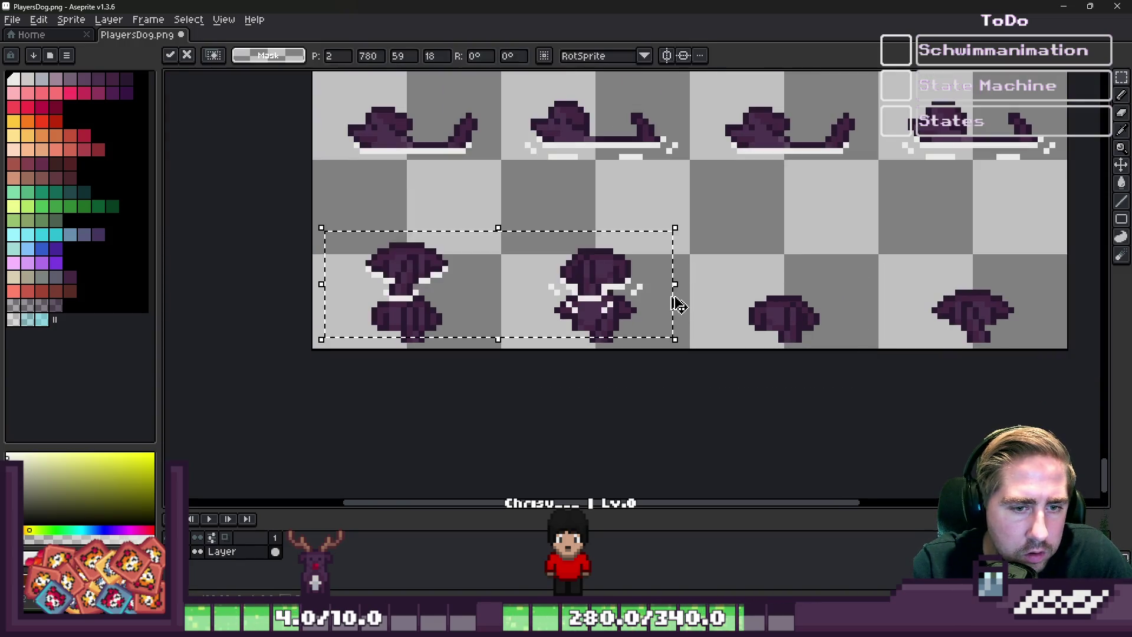
mouse_move(670, 303)
left_mouse_down()
mouse_move(601, 245)
mouse_move(749, 228)
mouse_move(744, 305)
mouse_move(730, 233)
left_mouse_up()
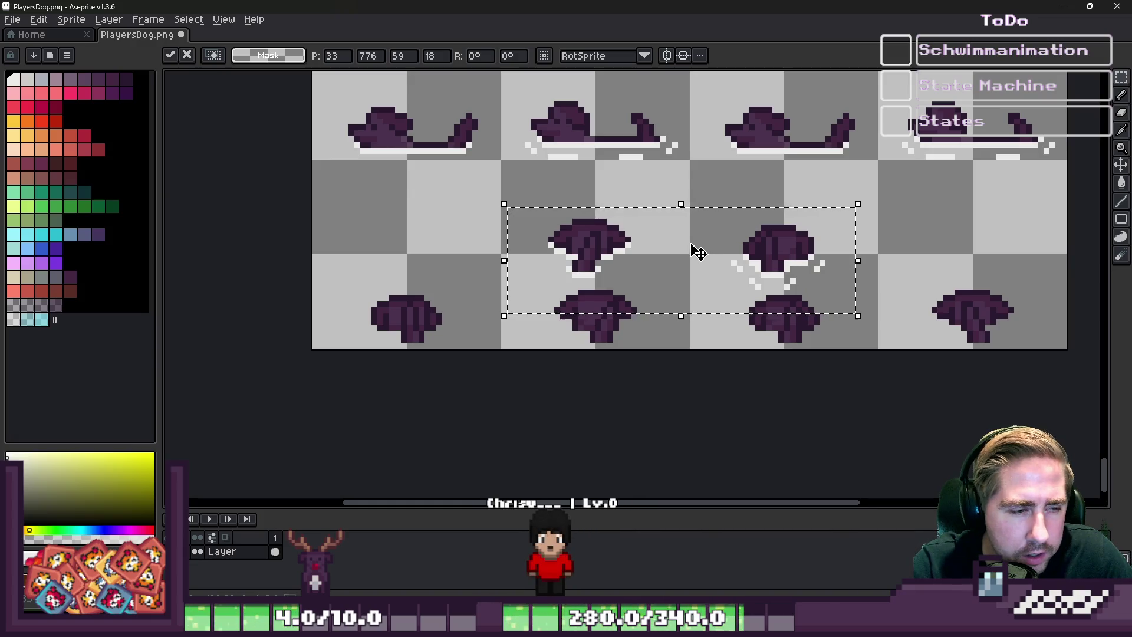
key("m")
Shift one copied head in the middle row slightly lower within its cell
scroll(571, 268, "up", 2)
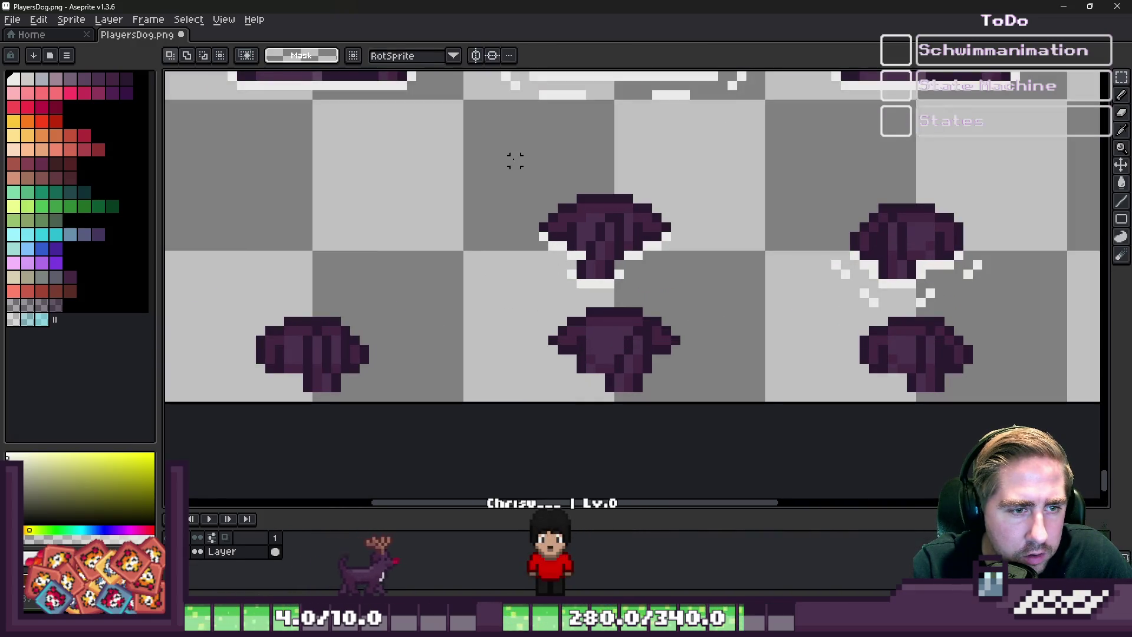
mouse_move(512, 157)
left_mouse_down()
mouse_move(666, 275)
mouse_move(673, 294)
left_mouse_up()
mouse_move(613, 236)
left_mouse_down()
mouse_move(627, 260)
mouse_move(619, 342)
mouse_move(634, 218)
left_mouse_up()
left_click(513, 217)
scroll(508, 207, "down", 2)
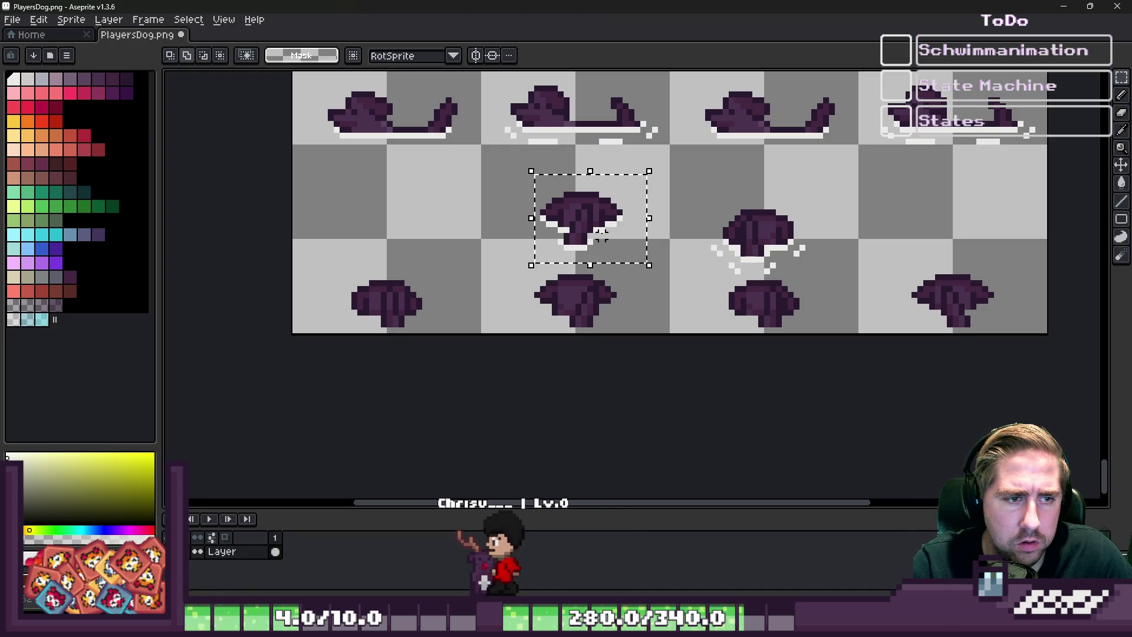
Move a splash-covered head onto the last bottom frame, nudged right and up
key("Right")
key("Right")
key("Right")
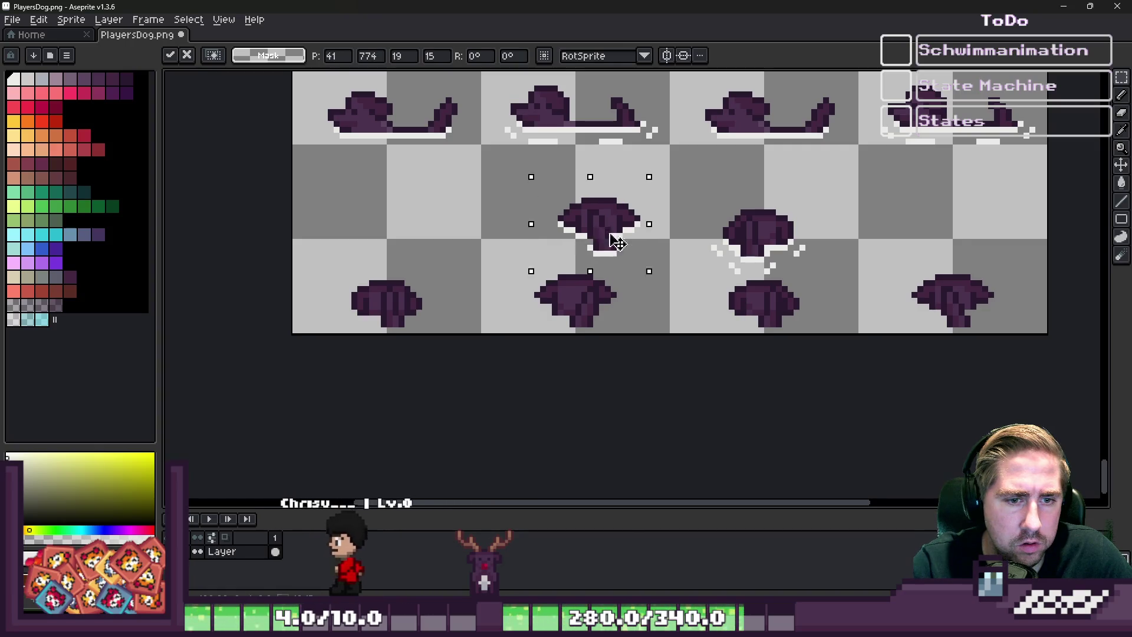
left_click_drag(601, 230, 962, 313)
key("Up")
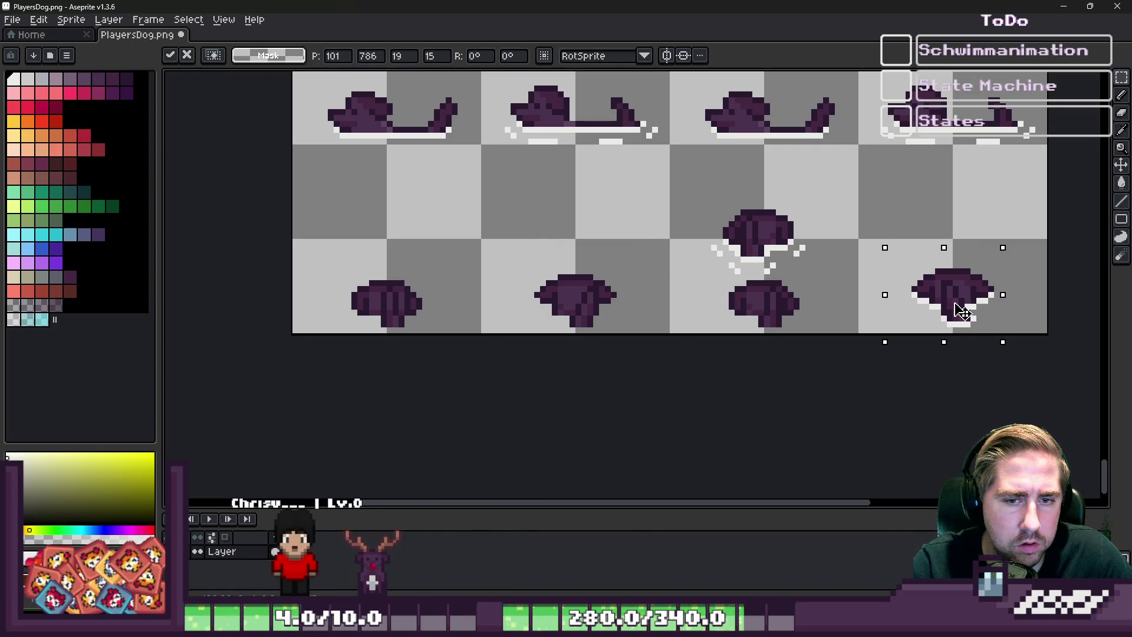
key("Return")
scroll(841, 309, "up", 2)
Move the remaining copied head onto the third bottom frame
left_click_drag(607, 111, 802, 248)
mouse_move(731, 207)
left_mouse_down()
mouse_move(721, 198)
mouse_move(737, 309)
left_mouse_up()
key("Return")
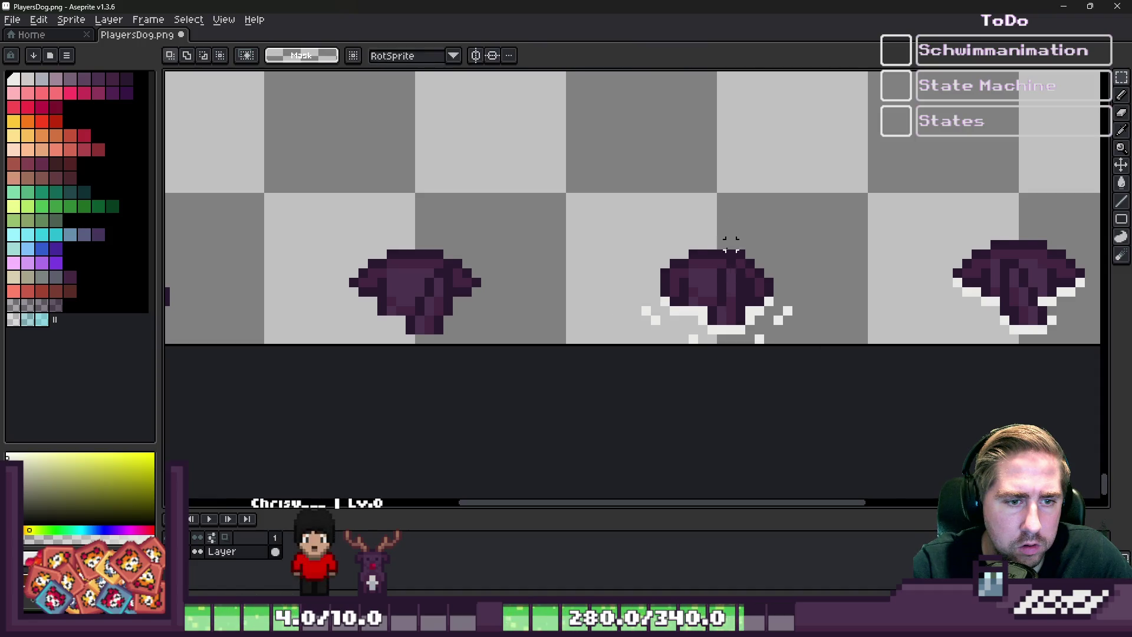
scroll(723, 241, "down", 2)
scroll(581, 274, "up", 1)
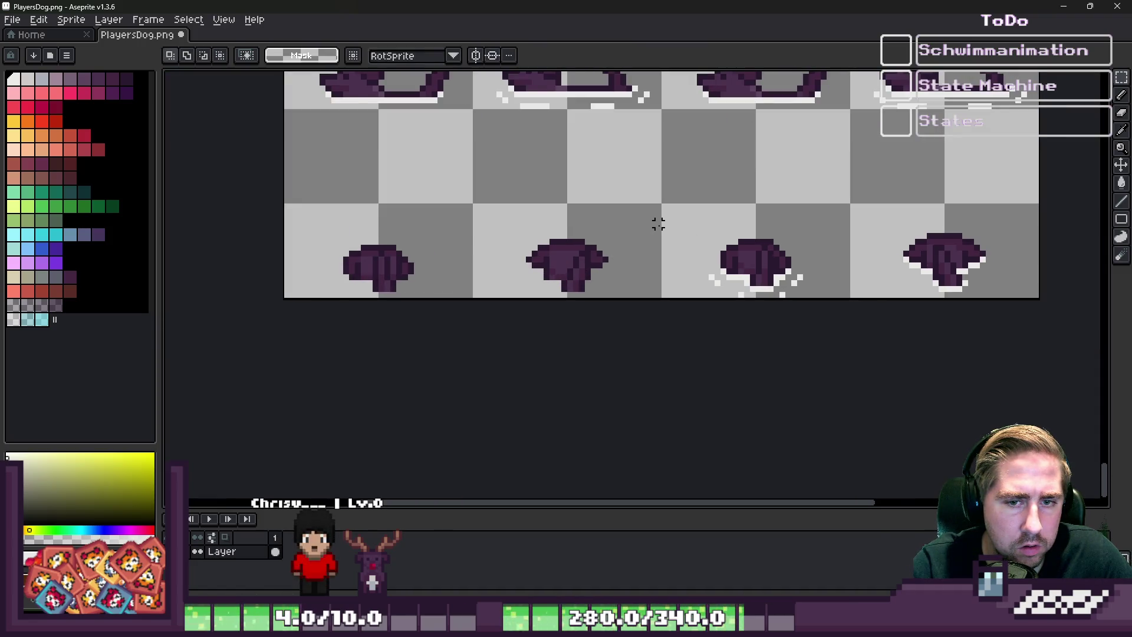
Cancel an attempted move of a splash head to the first frame and deselect
mouse_move(782, 264)
left_mouse_down()
mouse_move(392, 307)
mouse_move(394, 268)
mouse_move(382, 259)
mouse_move(390, 269)
left_mouse_up()
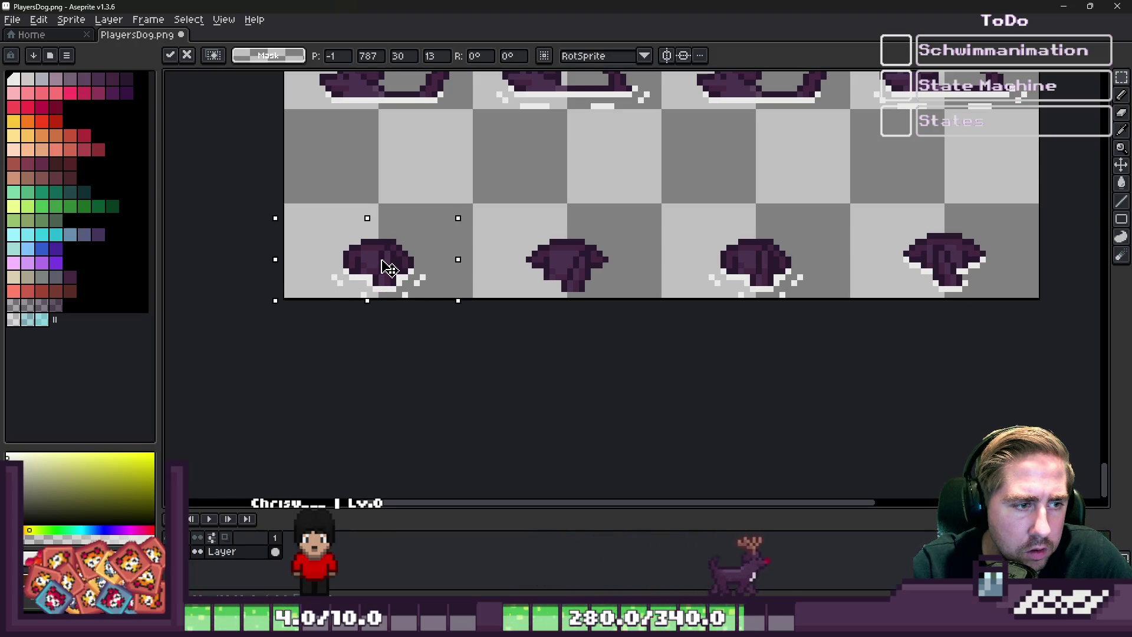
key("Escape")
key("ctrl+d")
scroll(607, 328, "down", 3)
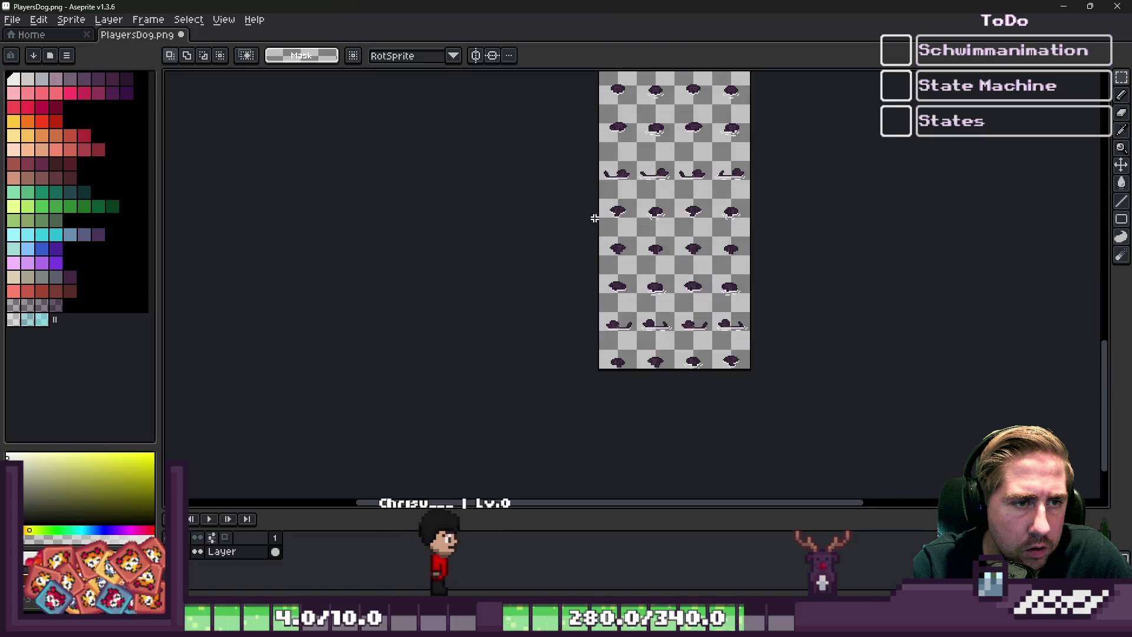
Clear a stray selection of an empty cell and look over the sheet
scroll(595, 218, "up", 3)
left_click_drag(565, 96, 646, 176)
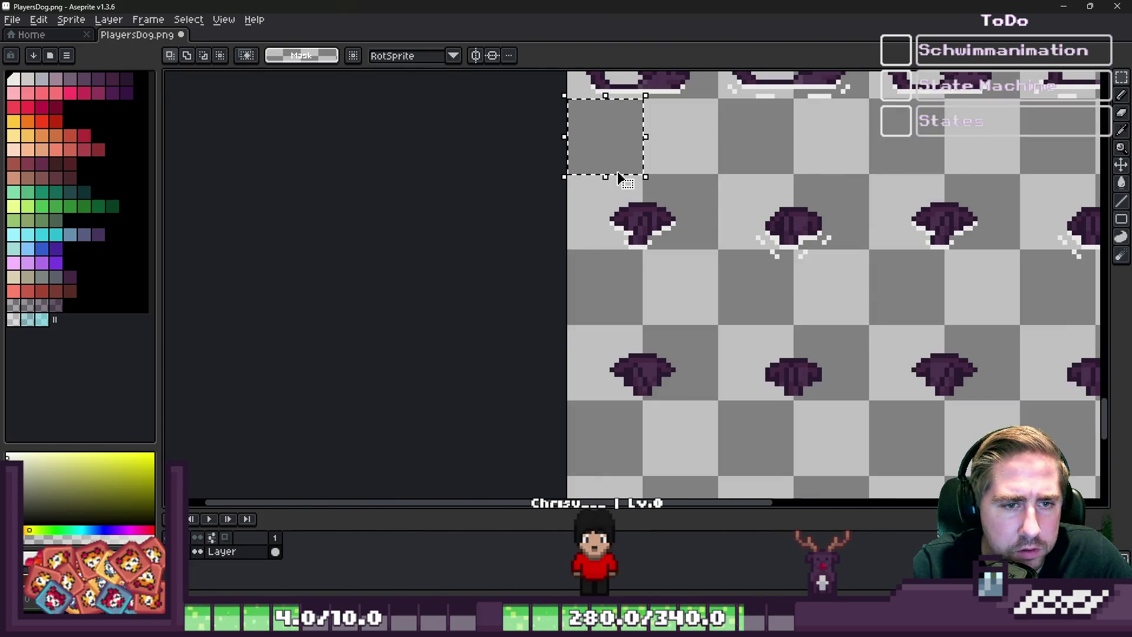
key("ctrl+d")
scroll(616, 185, "down", 2)
scroll(573, 181, "up", 2)
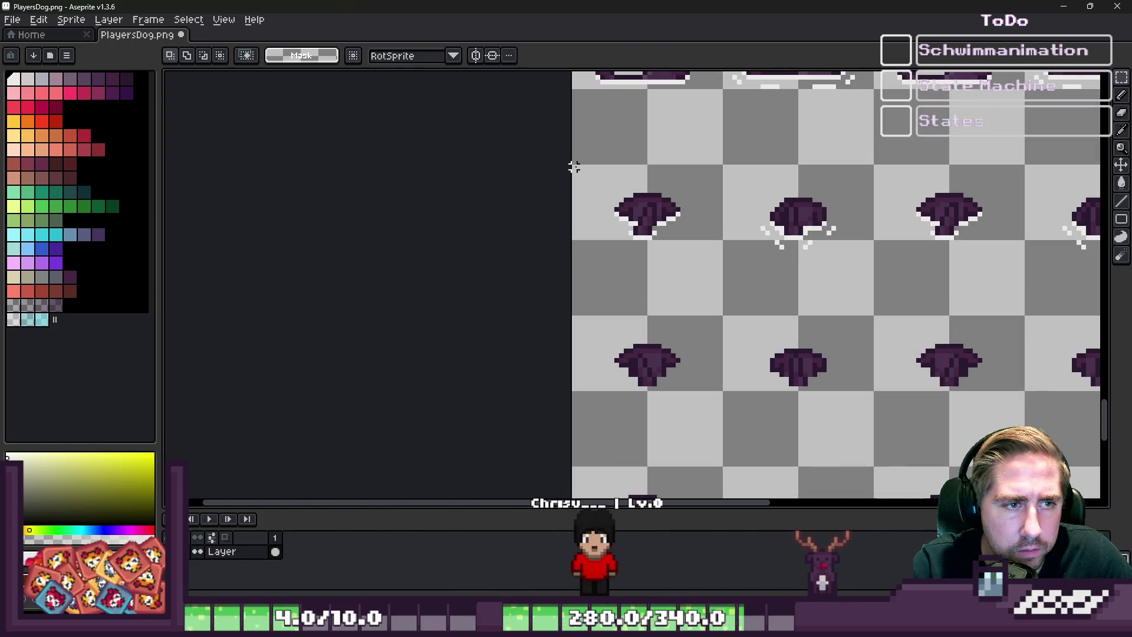
scroll(649, 206, "right", 5)
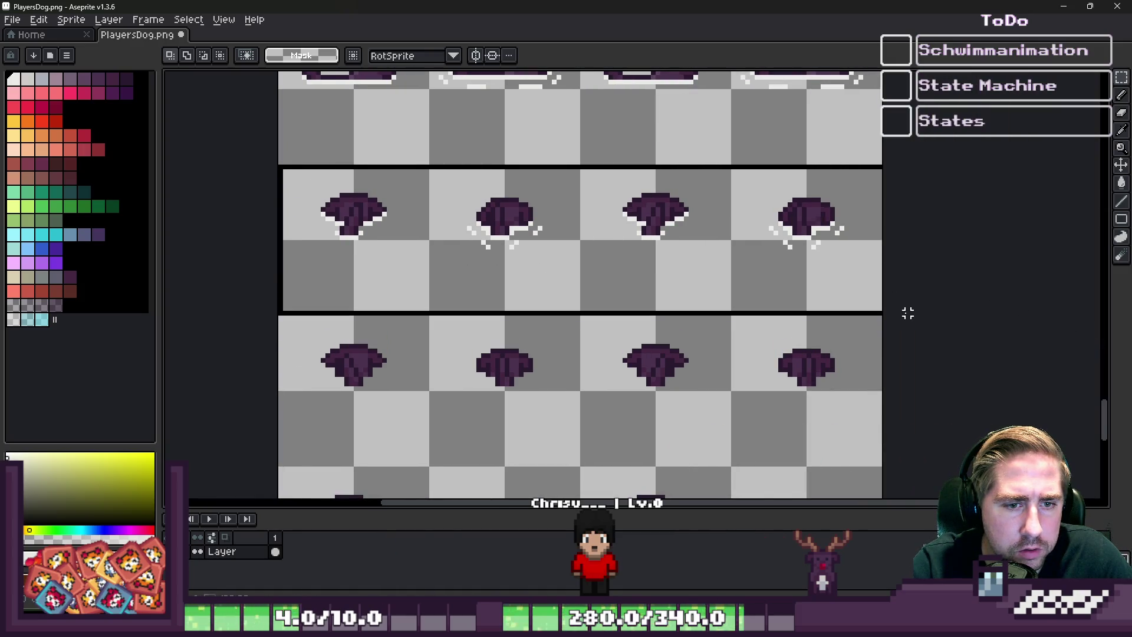
scroll(894, 303, "down", 1)
scroll(460, 220, "up", 1)
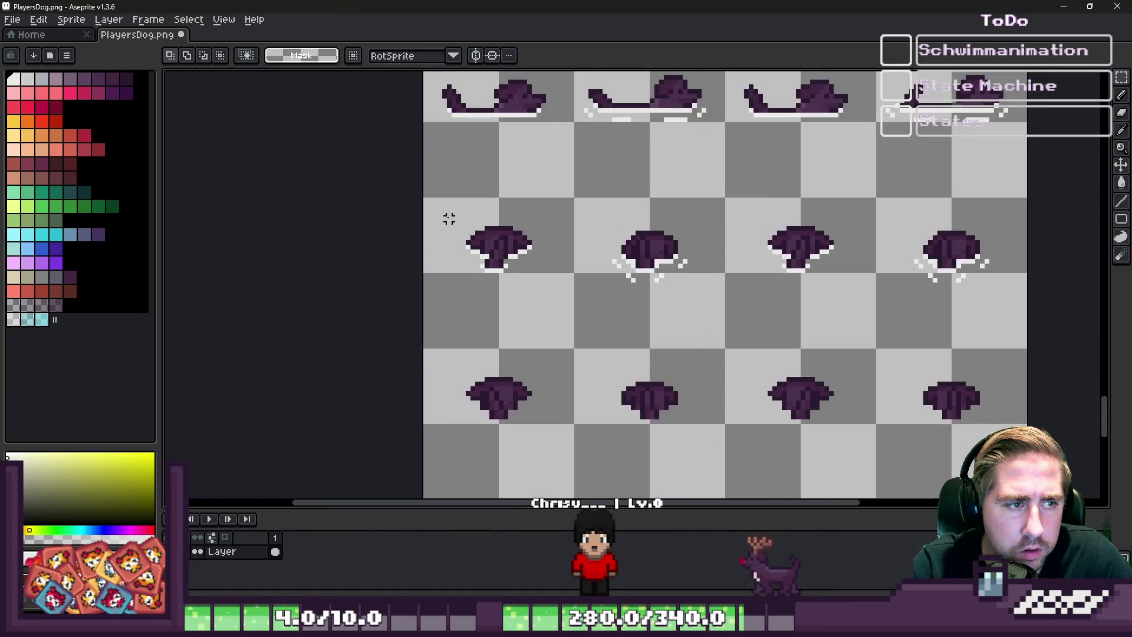
scroll(447, 217, "down", 1)
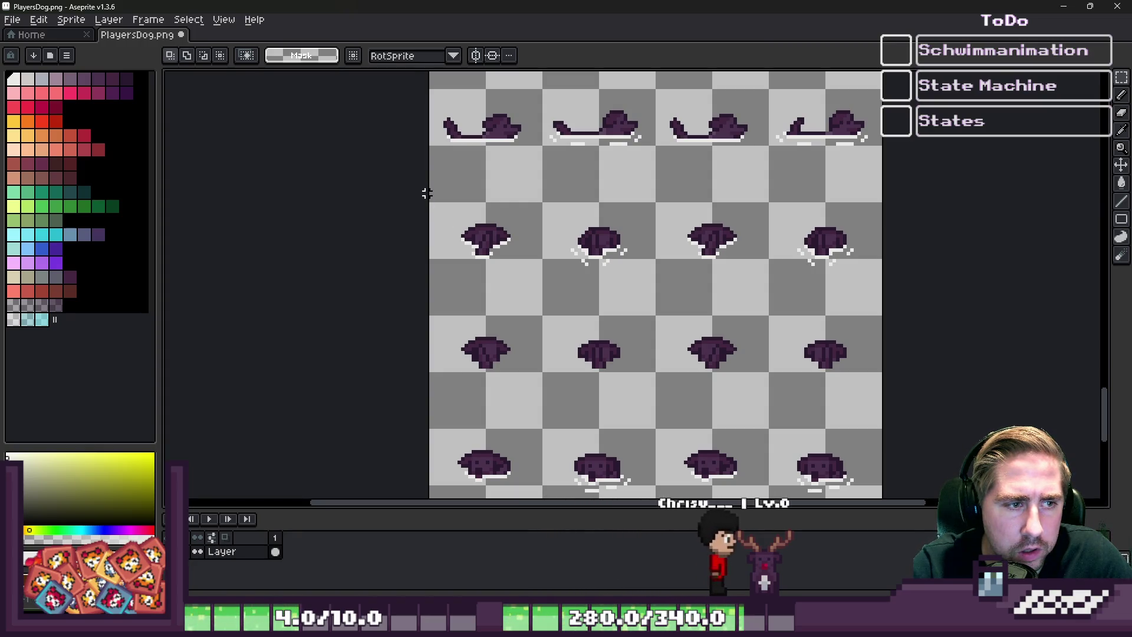
scroll(638, 280, "up", 2)
scroll(531, 257, "up", 2)
Draw a rectangular marquee around the row of splash-covered dog heads
key("b")
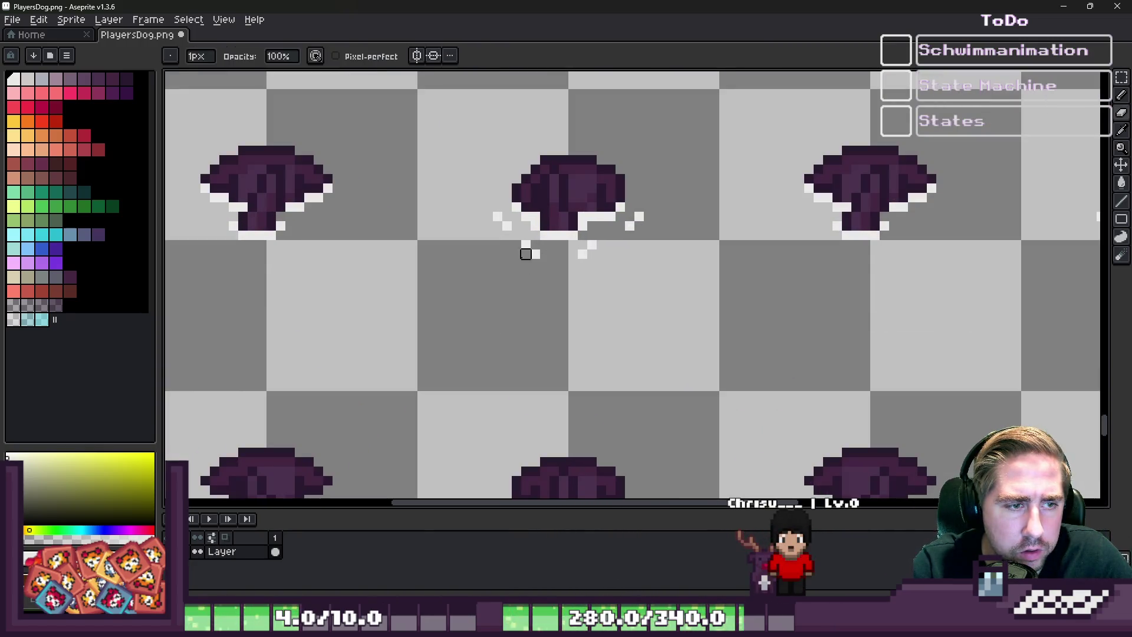
scroll(610, 253, "down", 1)
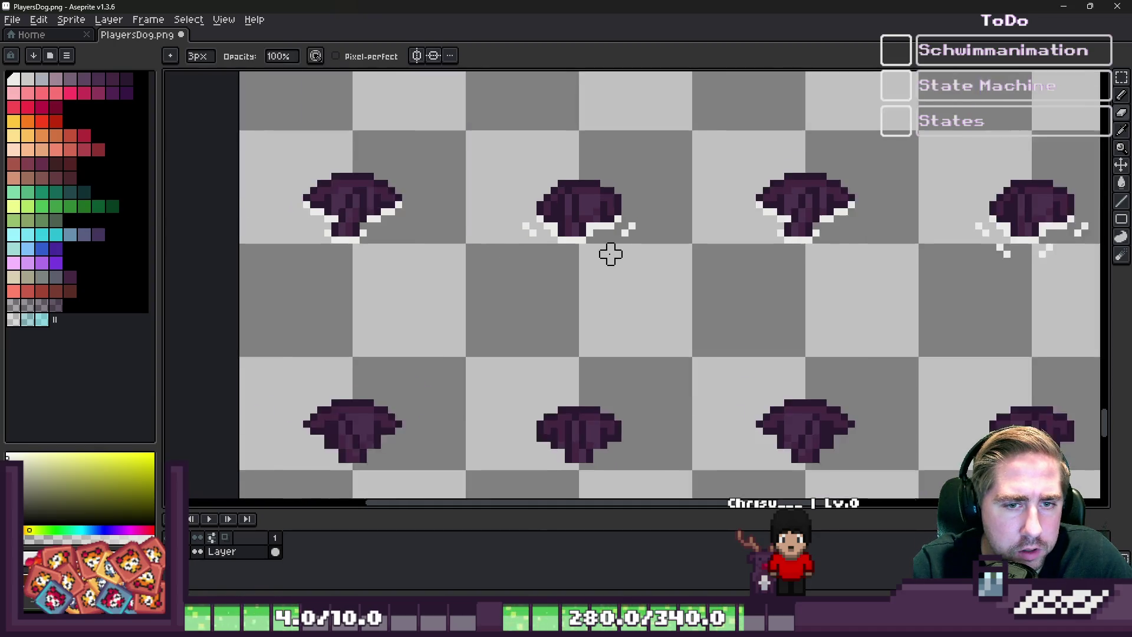
scroll(620, 252, "down", 1)
scroll(926, 260, "up", 2)
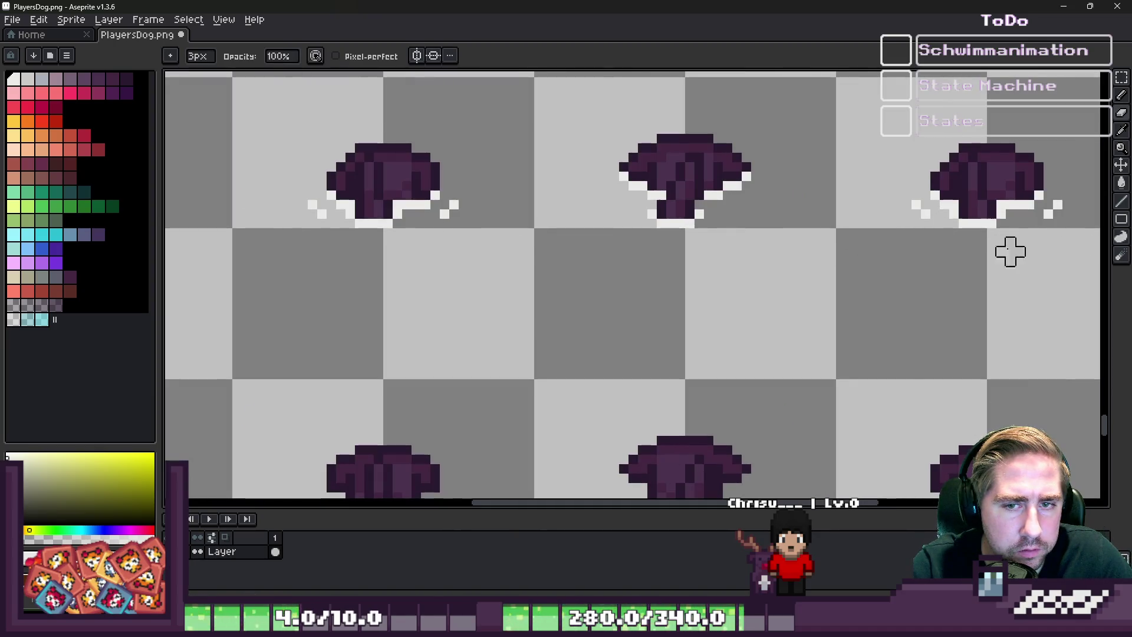
scroll(1011, 252, "down", 2)
key("m")
scroll(753, 236, "down", 1)
left_click_drag(299, 139, 899, 253)
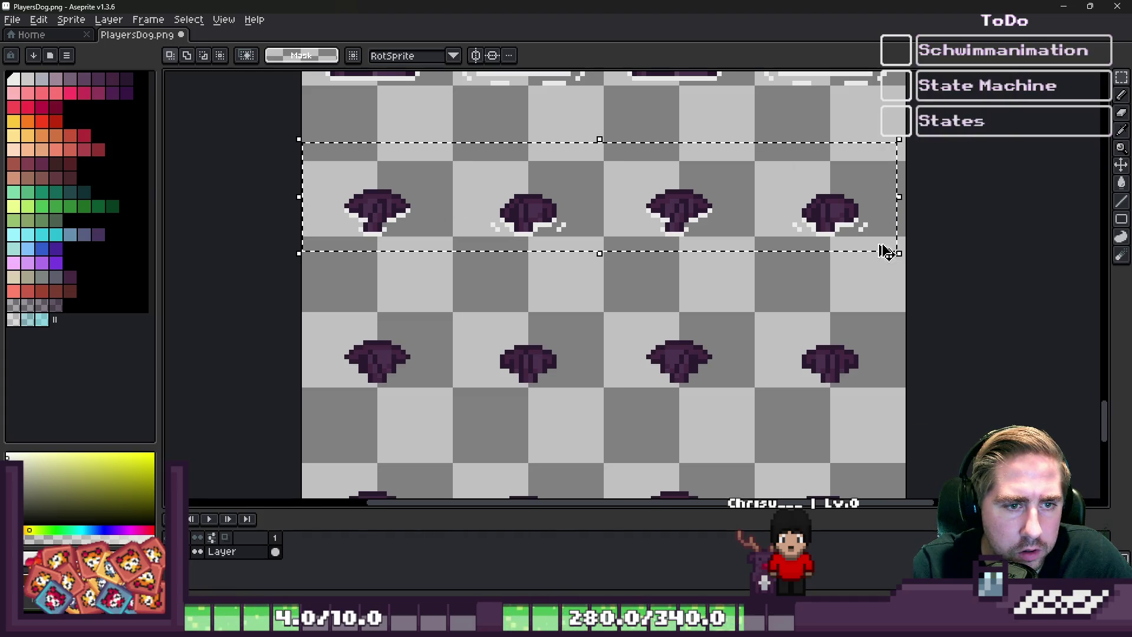
Paste the row of splash-ringed dog heads and lower it into place
scroll(703, 185, "down", 2)
scroll(702, 185, "down", 2)
scroll(232, 351, "up", 4)
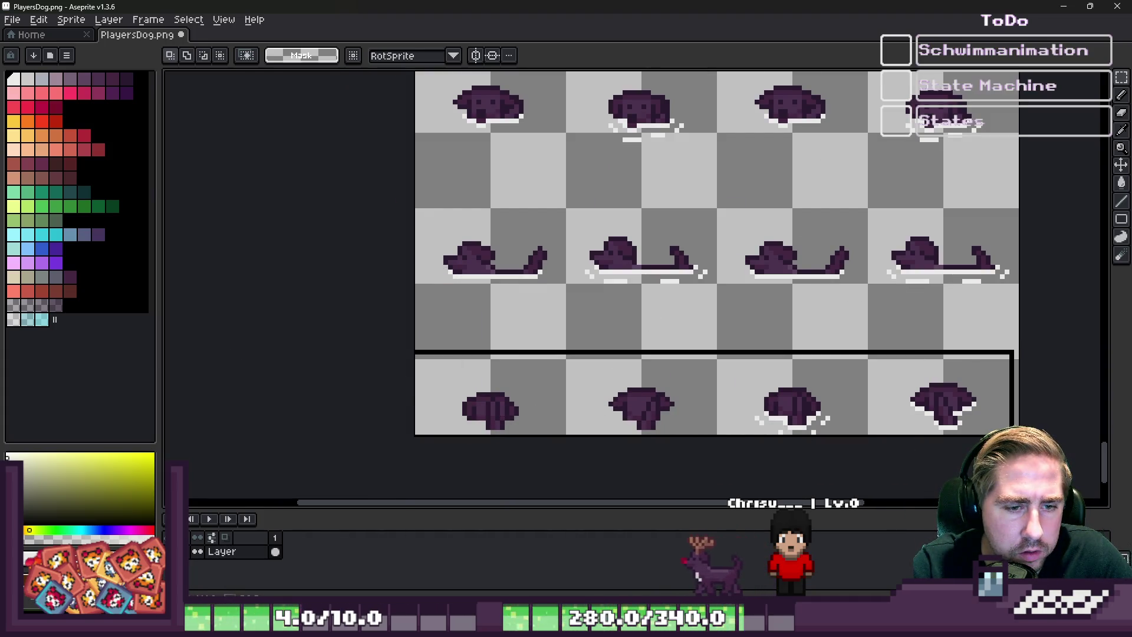
key("Delete")
key("ctrl+v")
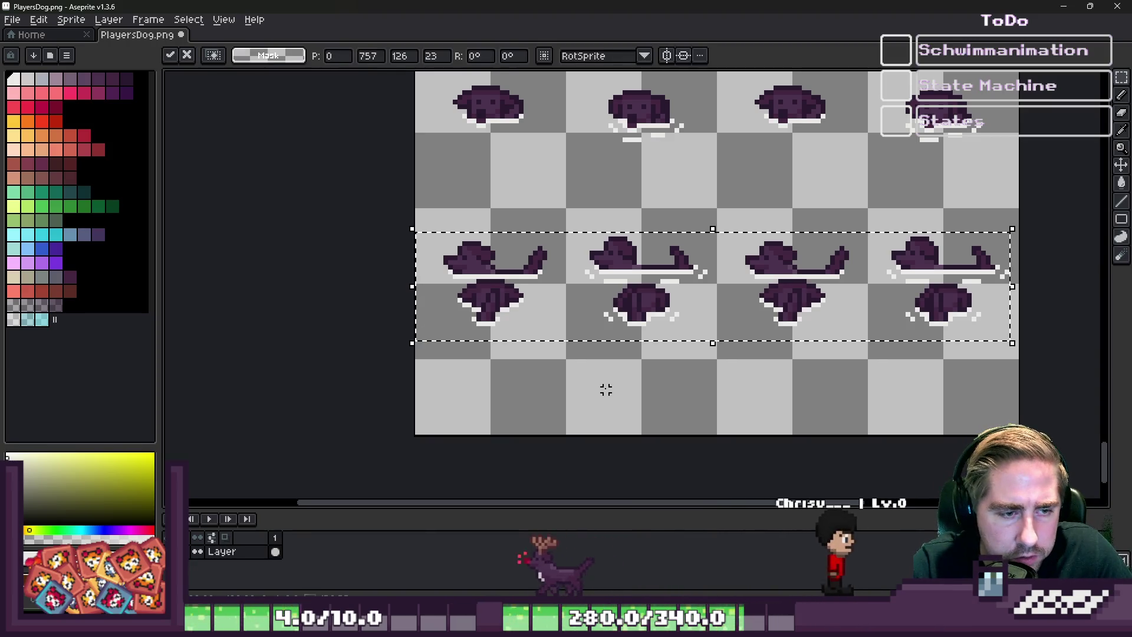
key("ctrl+z")
key("ctrl+z")
key("ctrl+v")
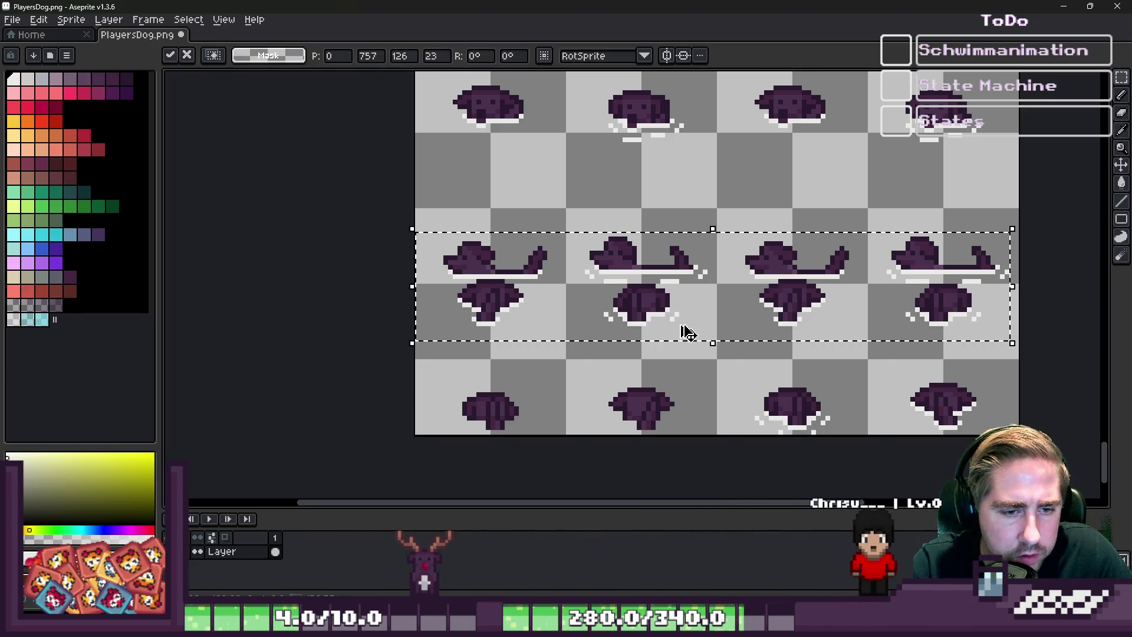
left_click_drag(636, 318, 599, 345)
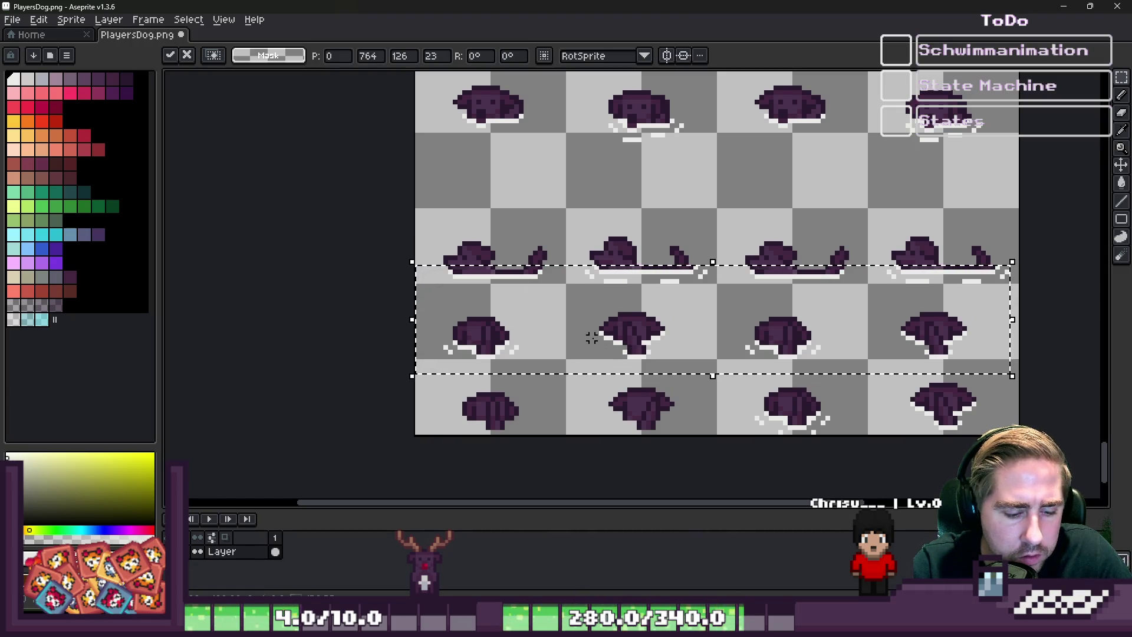
key("ctrl+d")
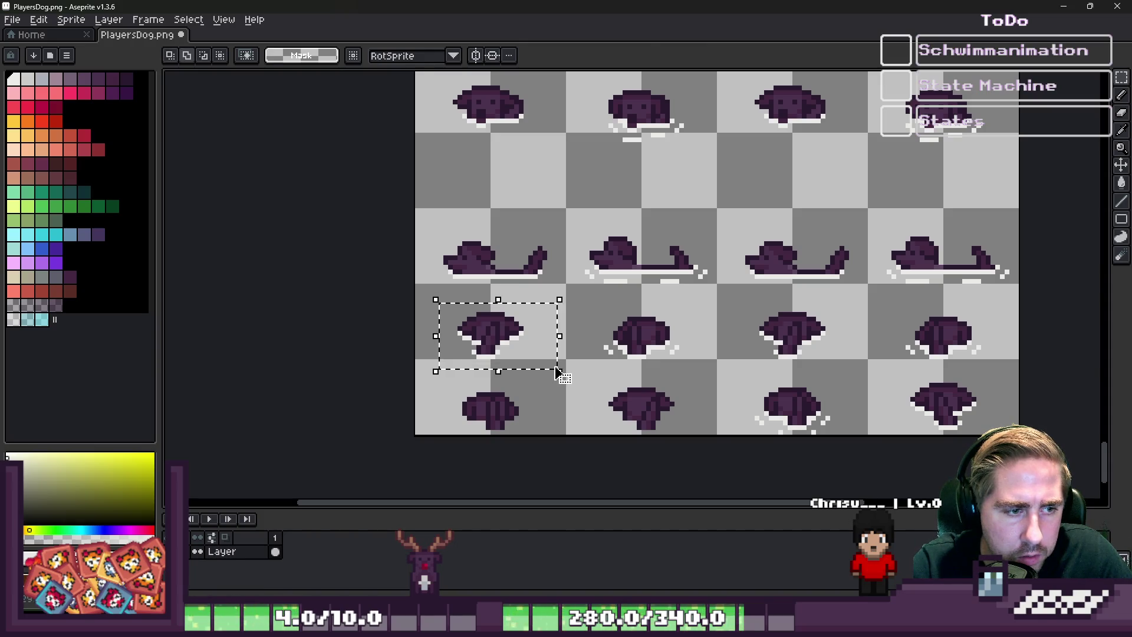
Nudge individual dog heads in the row into alignment
key("Right")
key("Right")
key("Right")
left_click_drag(587, 305, 691, 371)
key("Left")
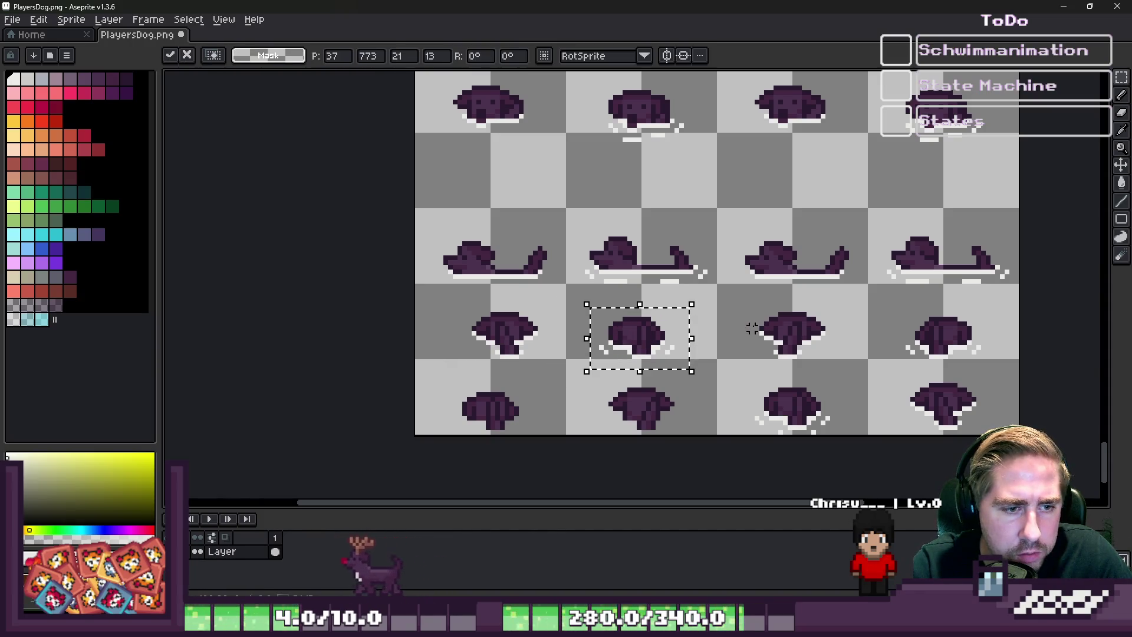
key("Return")
left_click_drag(897, 309, 997, 366)
scroll(944, 348, "up", 5)
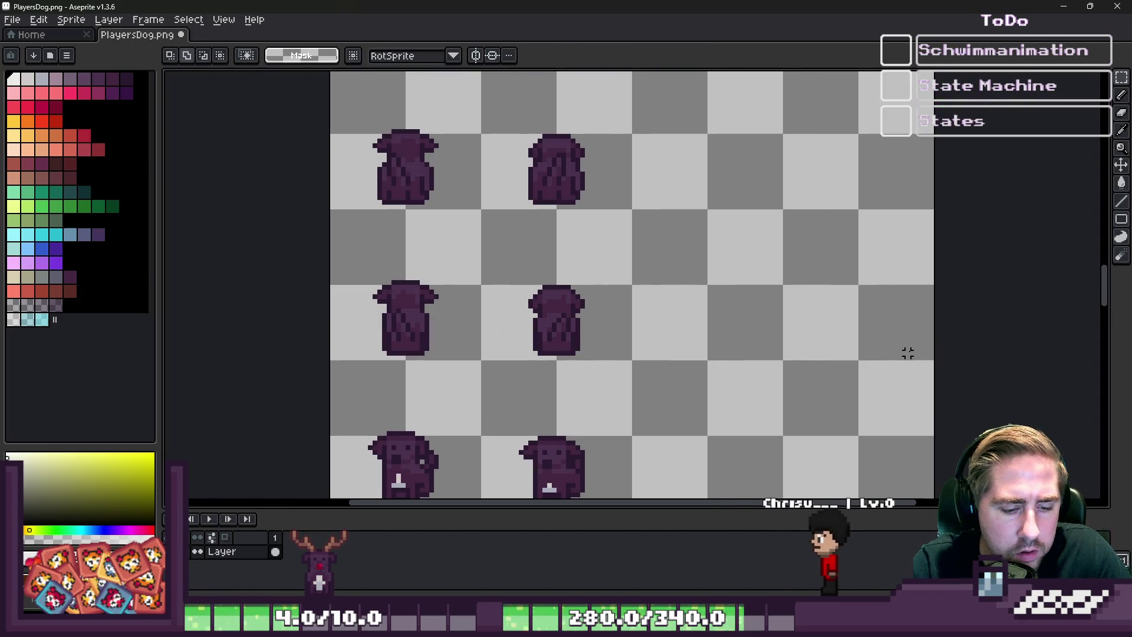
scroll(887, 325, "down", 3)
scroll(854, 404, "up", 3)
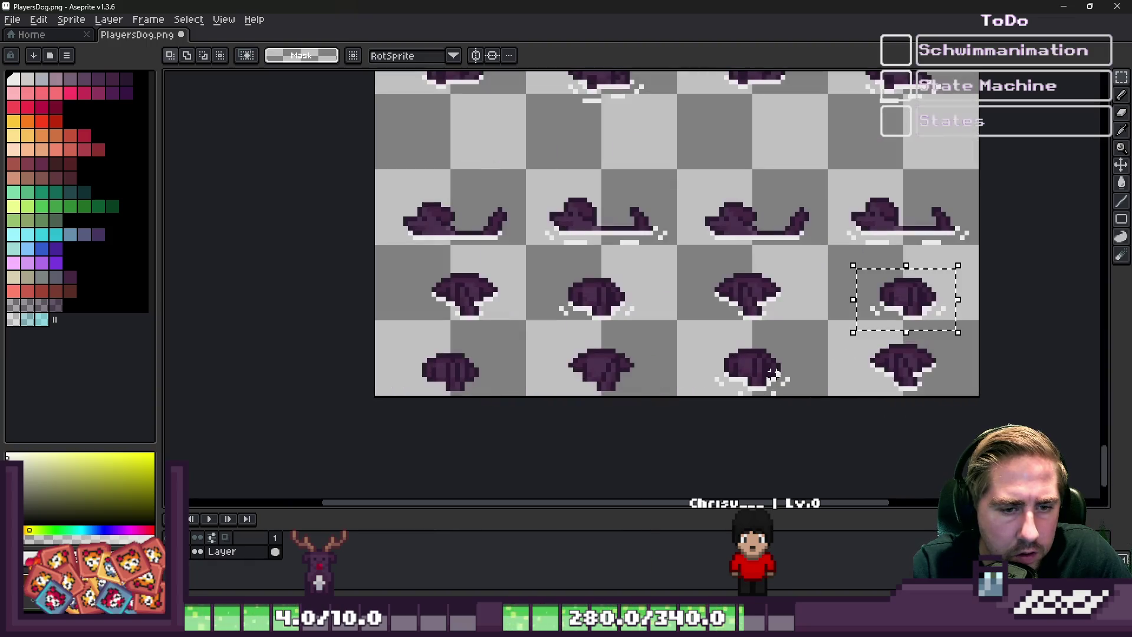
left_click_drag(702, 256, 798, 332)
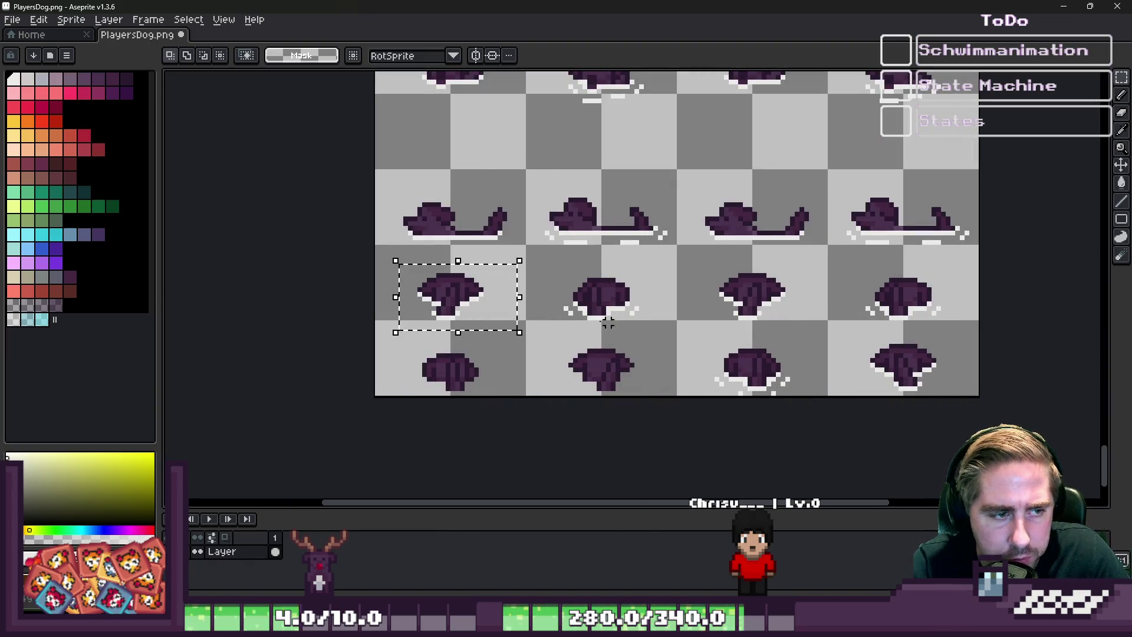
Select the middle row of dogs, drag it further down the sheet, and commit it
scroll(412, 316, "up", 1)
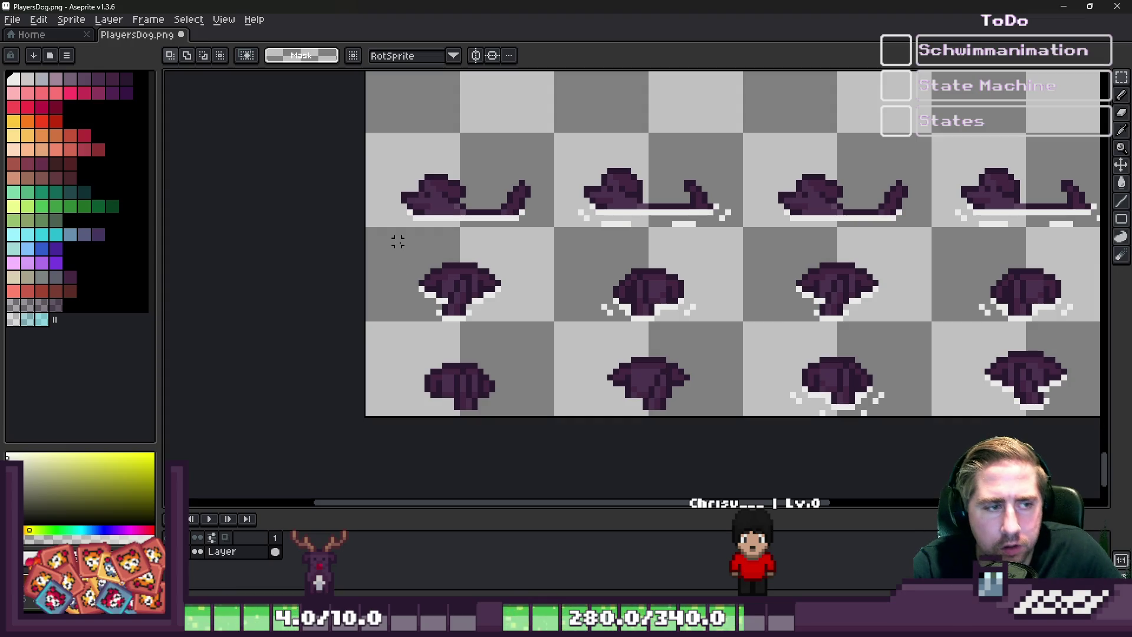
left_click_drag(397, 242, 1088, 341)
scroll(678, 351, "down", 3)
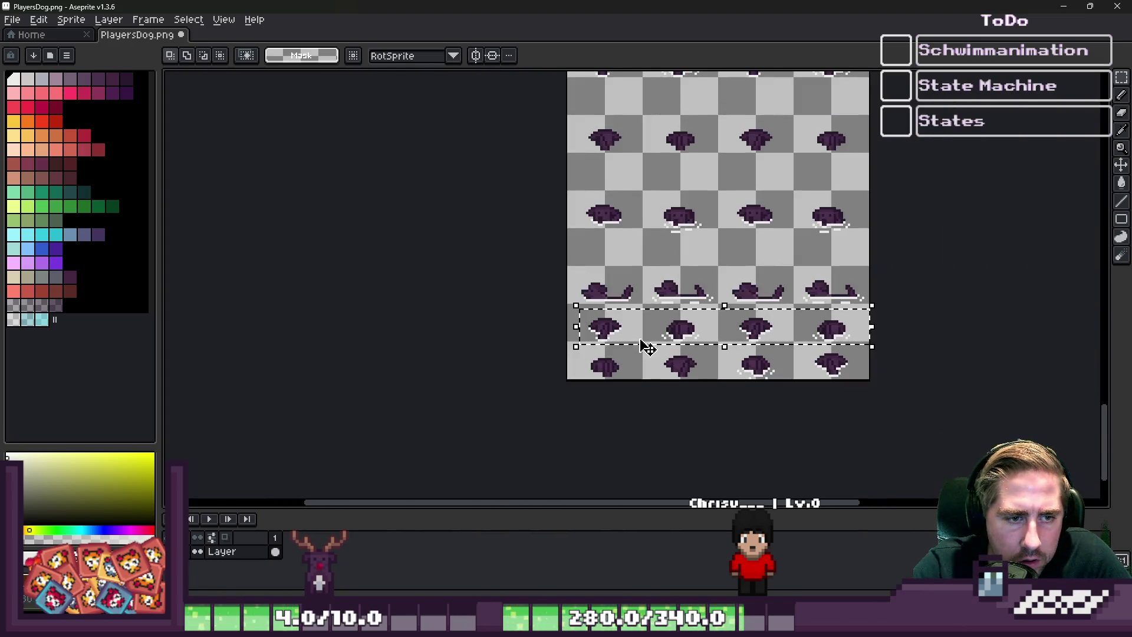
scroll(647, 348, "down", 2)
scroll(647, 349, "up", 2)
mouse_move(637, 351)
left_mouse_down()
mouse_move(645, 106)
mouse_move(632, 273)
mouse_move(607, 182)
mouse_move(600, 460)
left_mouse_up()
scroll(595, 235, "up", 2)
scroll(595, 235, "up", 1)
scroll(608, 185, "down", 2)
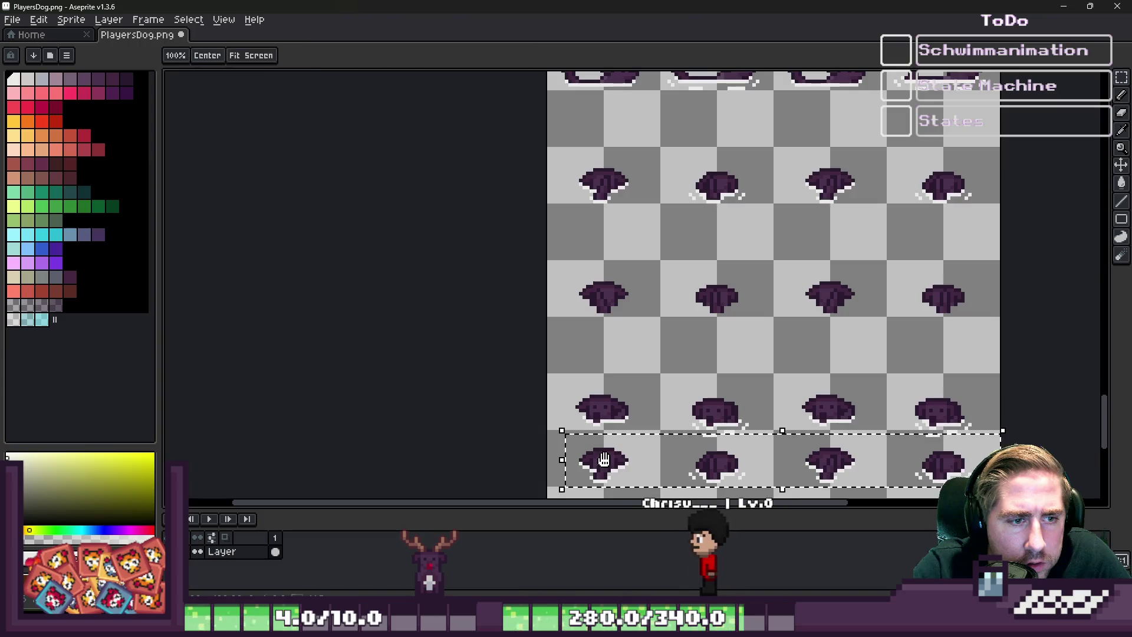
scroll(599, 460, "down", 4)
left_click_drag(619, 223, 634, 332)
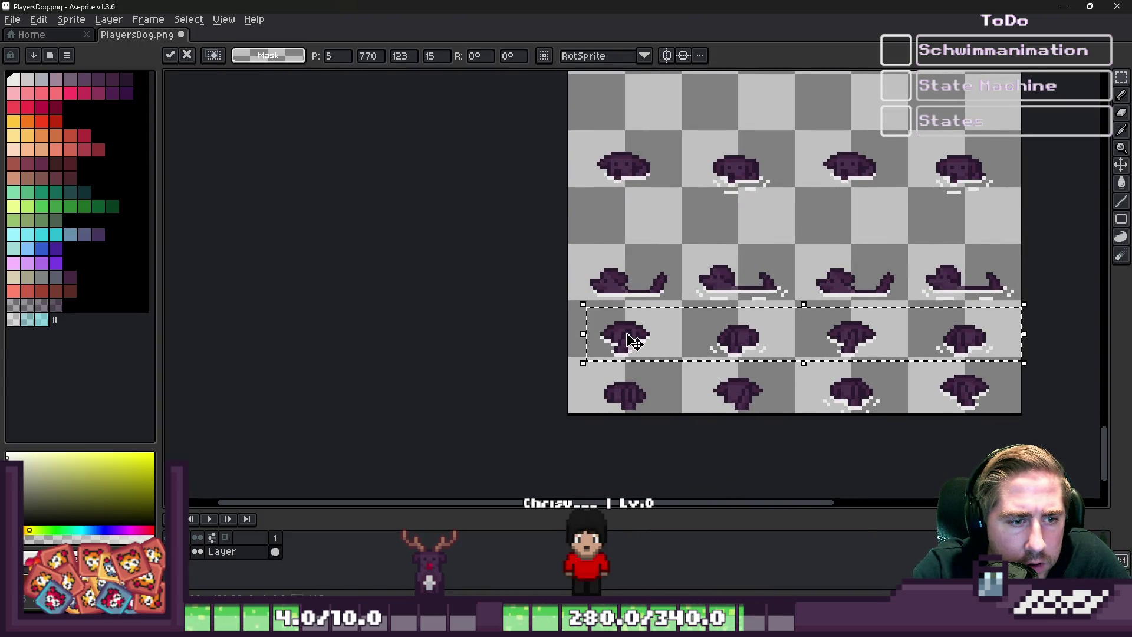
key("ctrl+d")
scroll(612, 342, "up", 1)
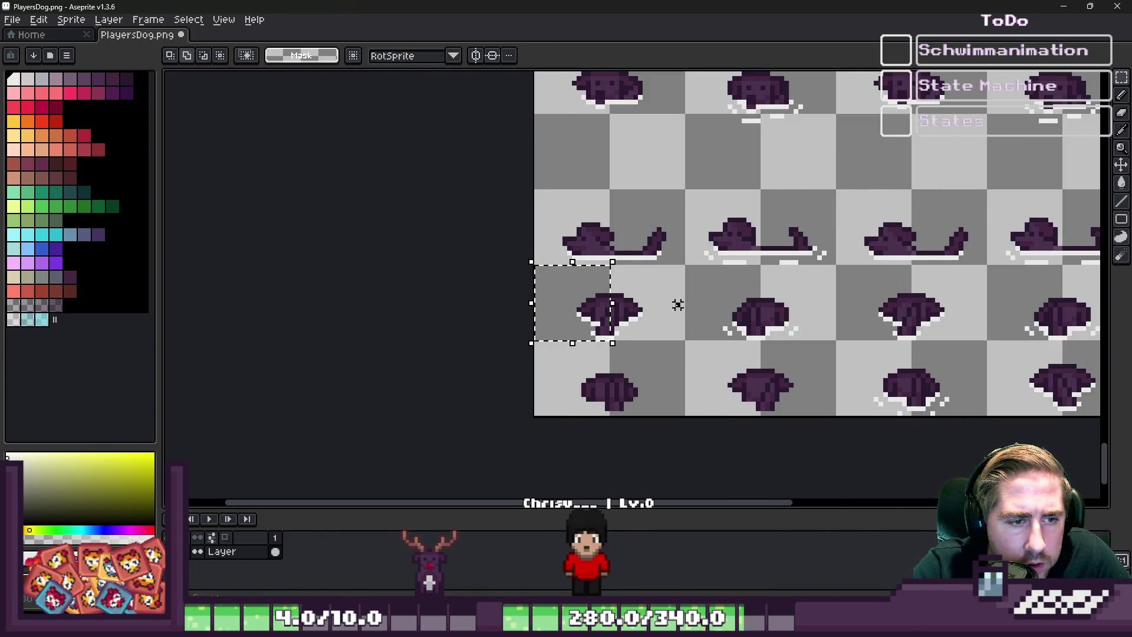
scroll(646, 321, "up", 3)
scroll(536, 299, "down", 1)
scroll(707, 277, "down", 1)
key("ctrl+d")
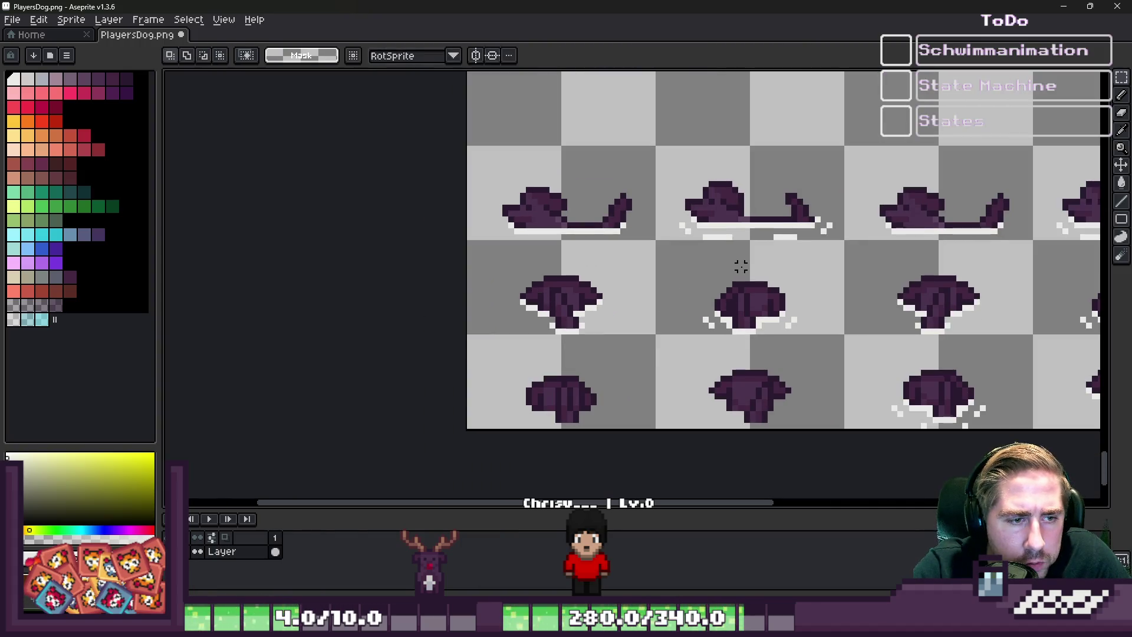
scroll(808, 271, "right", 3)
key("ctrl+d")
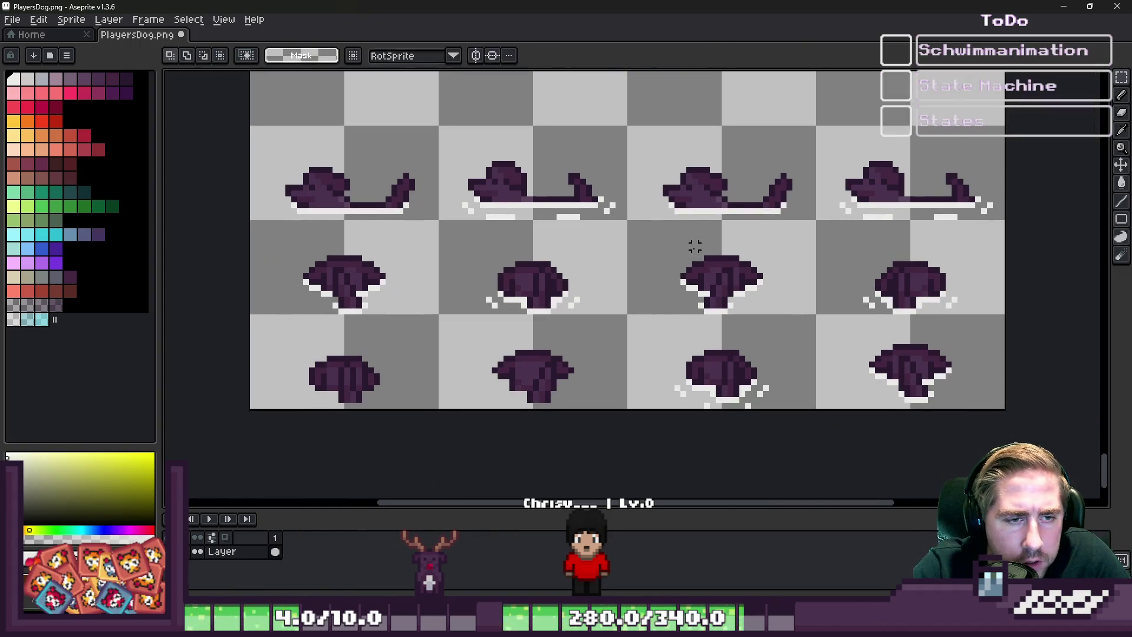
key("ctrl+d")
Select the fourth dog's cell in the row, then drop the selection
left_click_drag(826, 248, 842, 252)
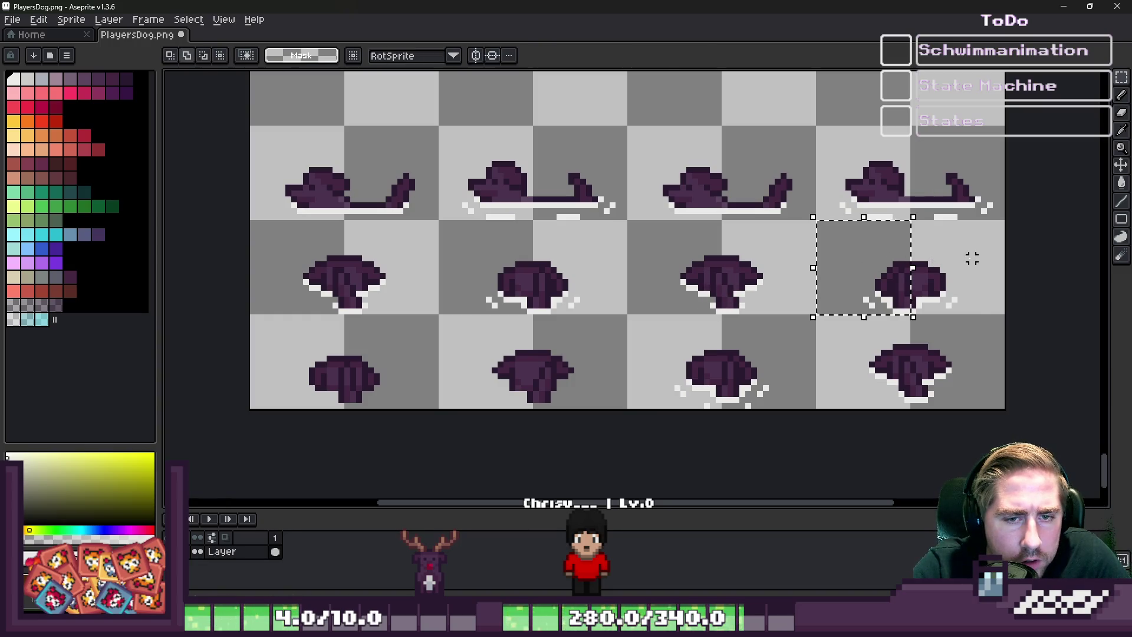
left_click_drag(972, 257, 970, 255)
left_click(948, 258)
key("ctrl+d")
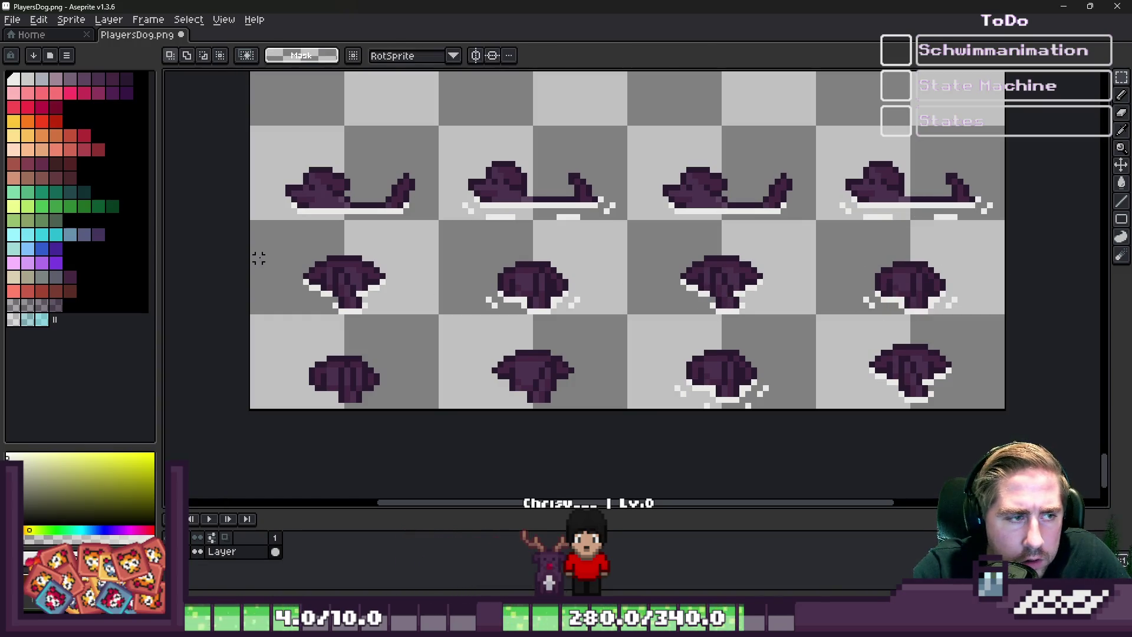
Erase the old bottom row, move the middle row into it, and save the sheet
left_click_drag(270, 334, 996, 401)
key("Delete")
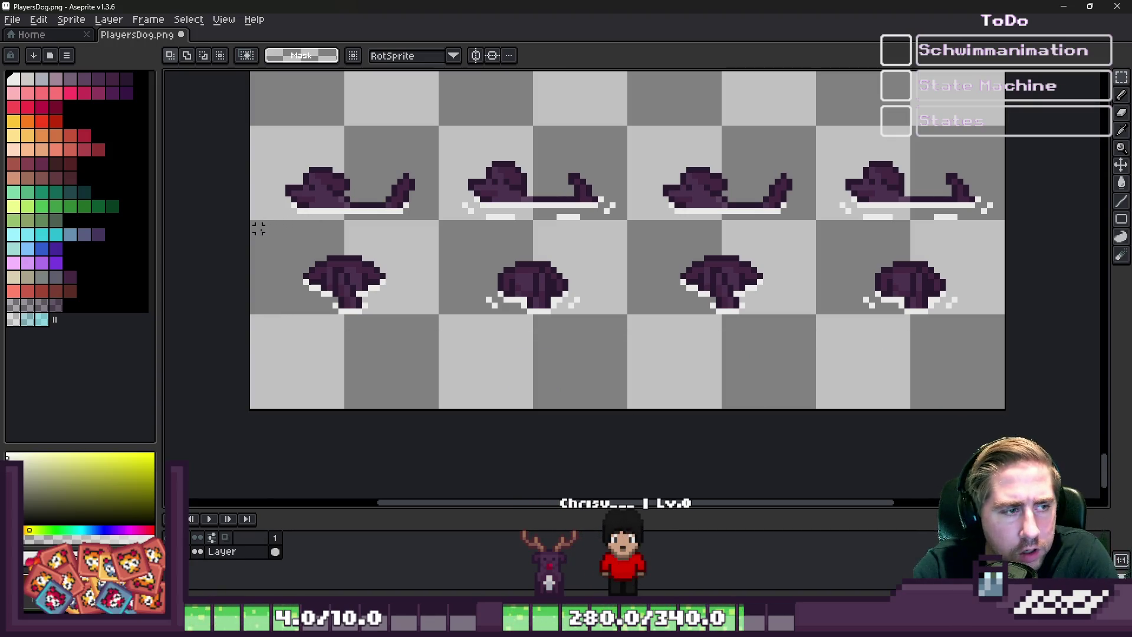
left_click_drag(260, 236, 1005, 366)
left_click_drag(723, 292, 725, 386)
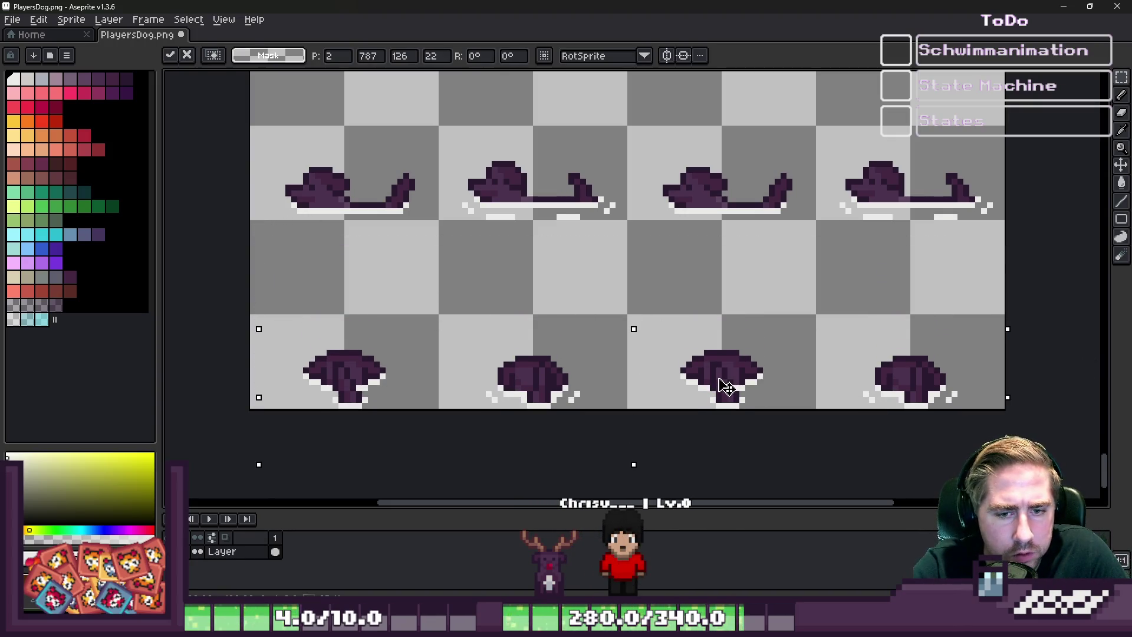
key("ctrl+d")
key("ctrl+s")
scroll(778, 324, "down", 3)
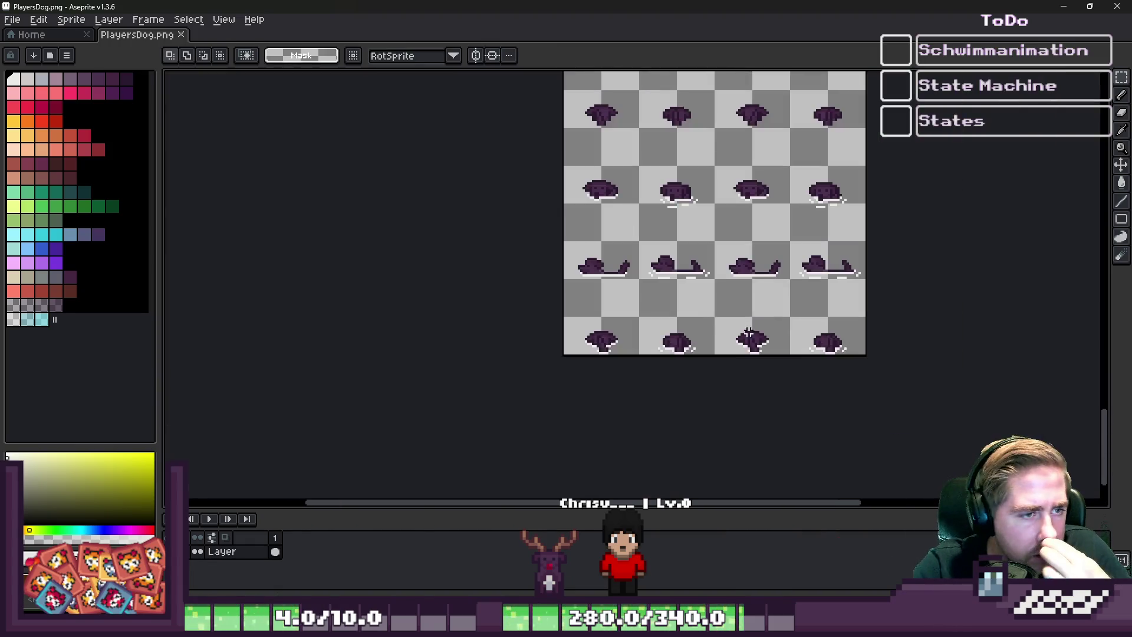
scroll(590, 328, "up", 6)
Paint a diagonal of white splash pixels under the dog, undoing a stray pixel
key("b")
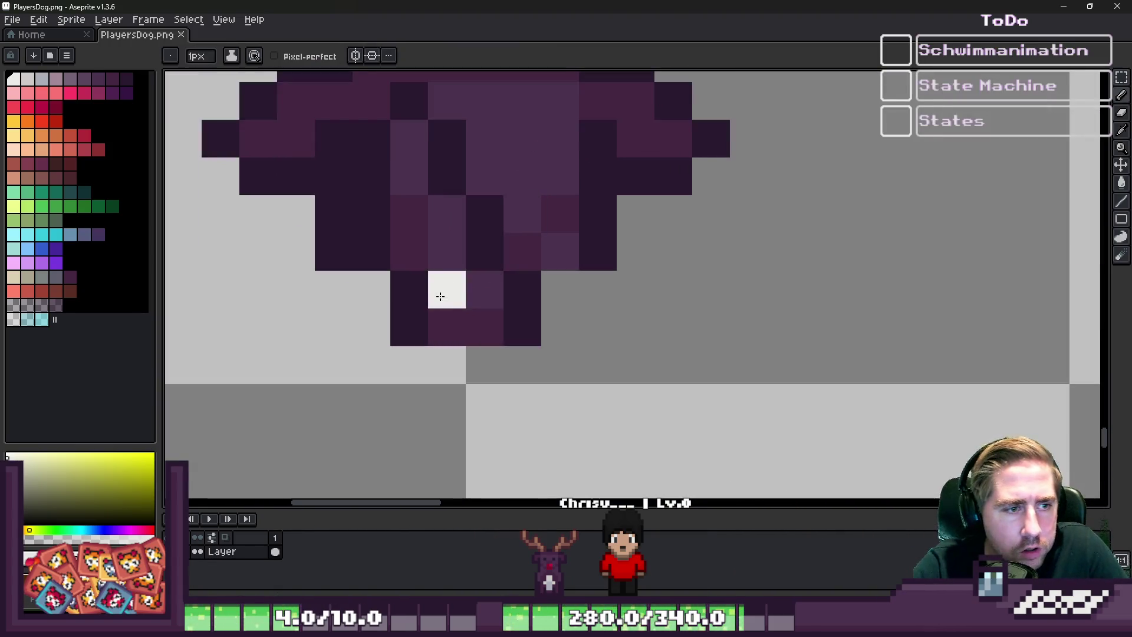
scroll(374, 266, "down", 1)
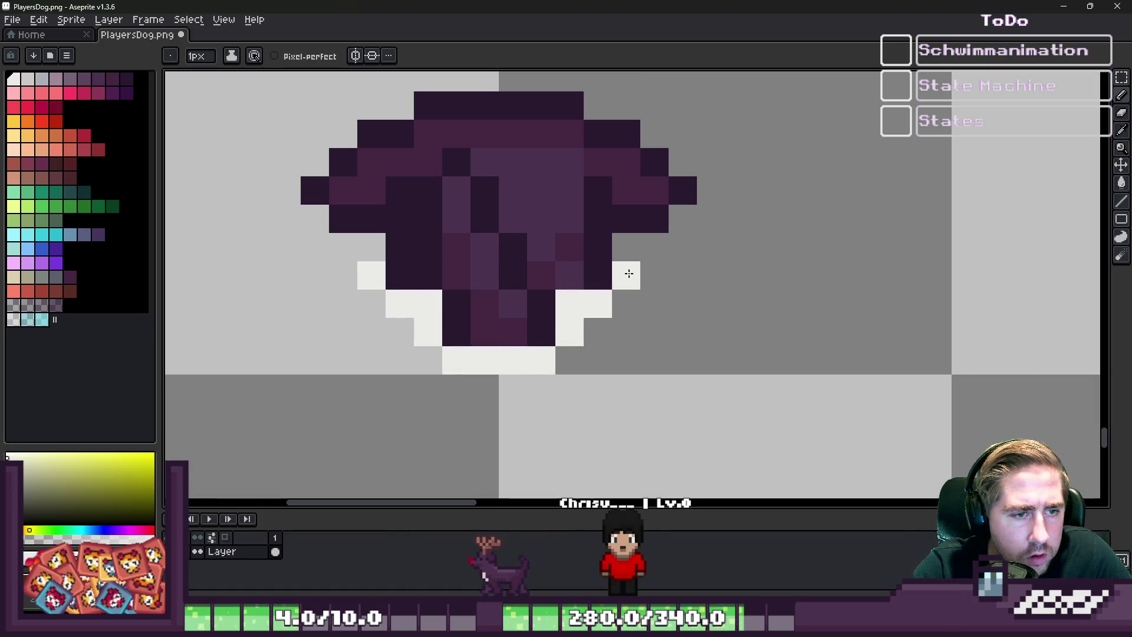
scroll(629, 273, "down", 3)
scroll(468, 283, "up", 3)
scroll(468, 283, "down", 3)
scroll(527, 256, "up", 3)
left_click(528, 256)
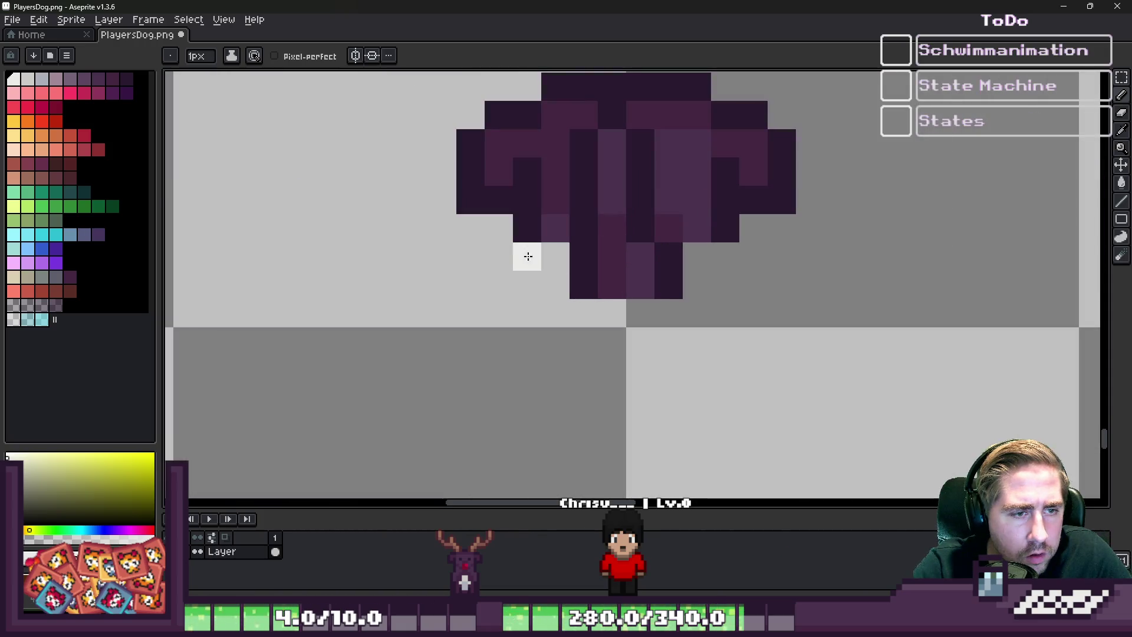
left_click_drag(505, 228, 568, 298)
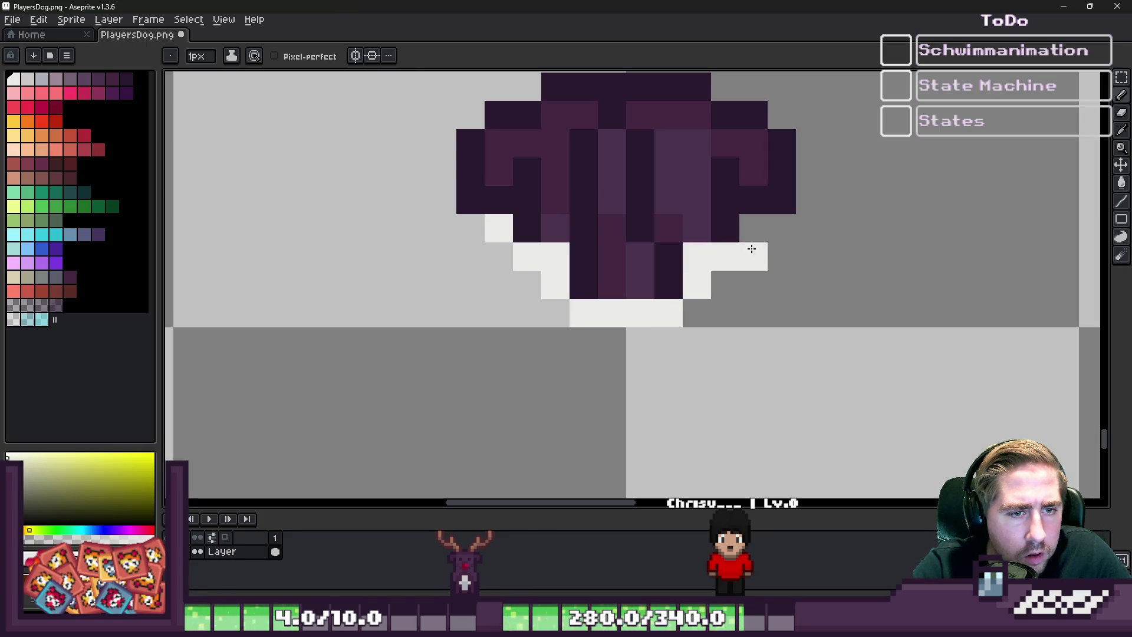
key("ctrl+z")
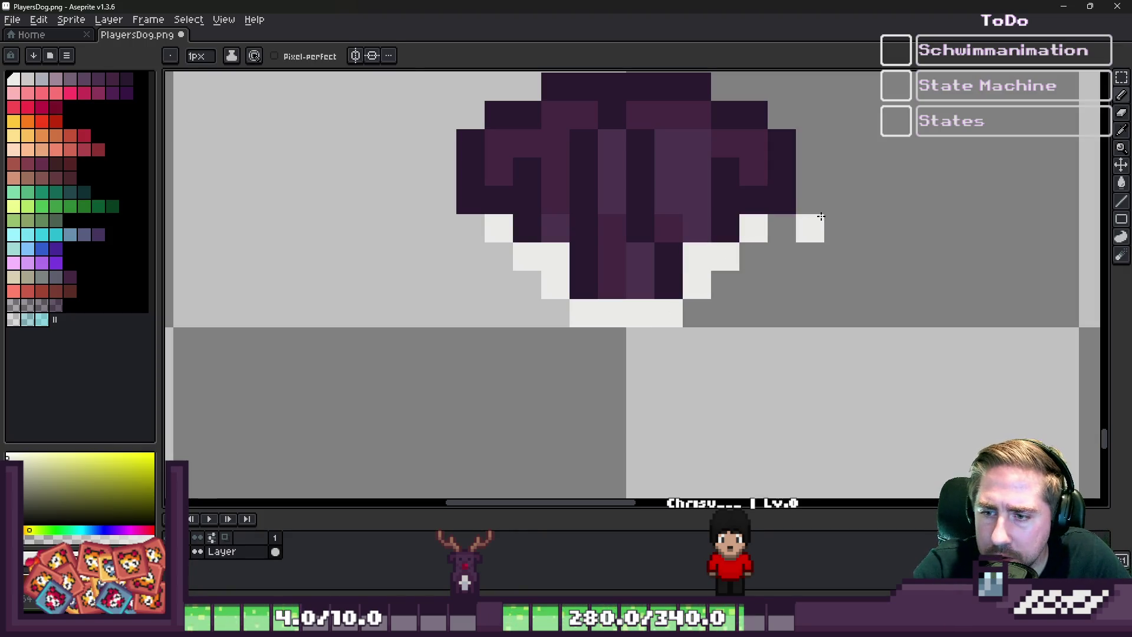
Add two more white splash pixels, then marquee-select one dog's cell
scroll(794, 192, "down", 2)
scroll(809, 248, "up", 3)
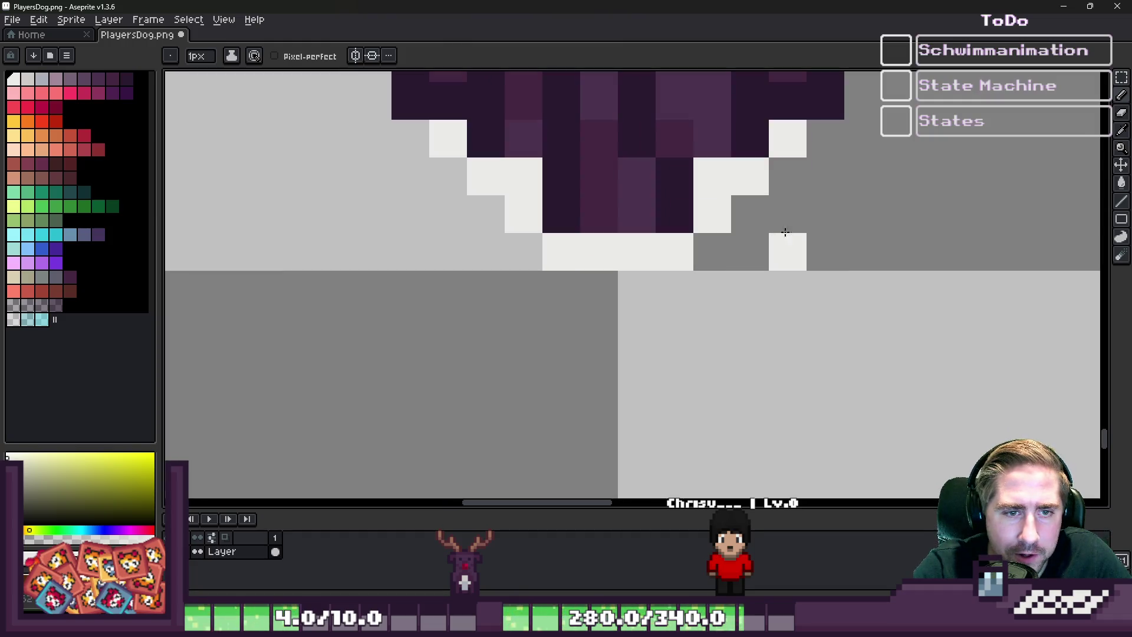
scroll(516, 298, "down", 6)
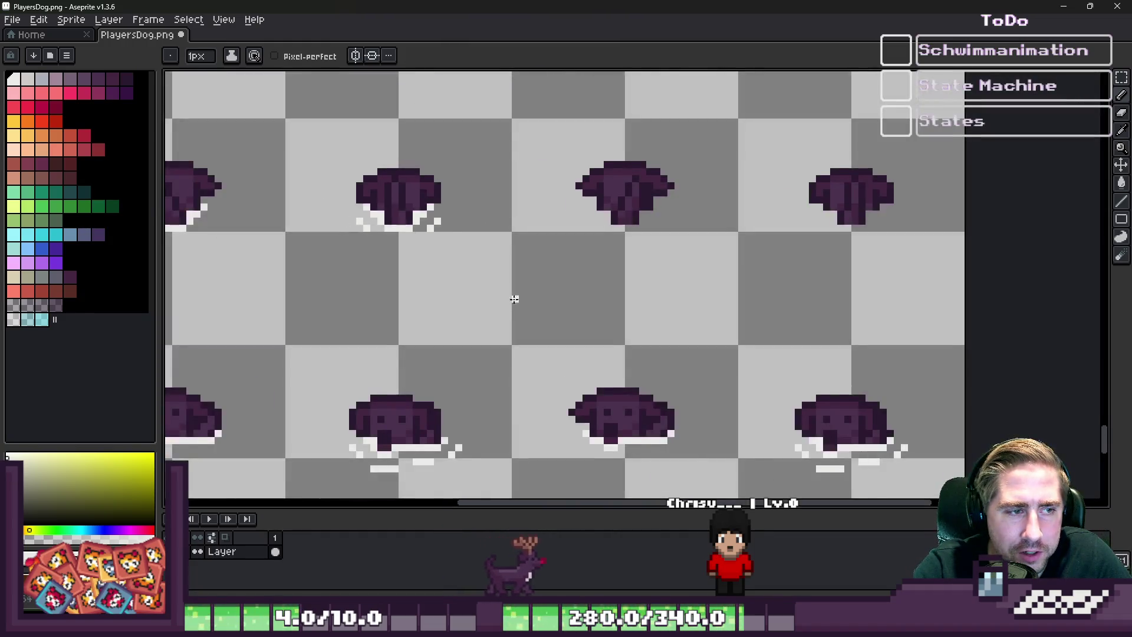
scroll(599, 222, "up", 5)
mouse_move(557, 212)
left_mouse_down()
mouse_move(557, 228)
mouse_move(599, 270)
mouse_move(678, 270)
mouse_move(711, 215)
mouse_move(779, 173)
left_mouse_up()
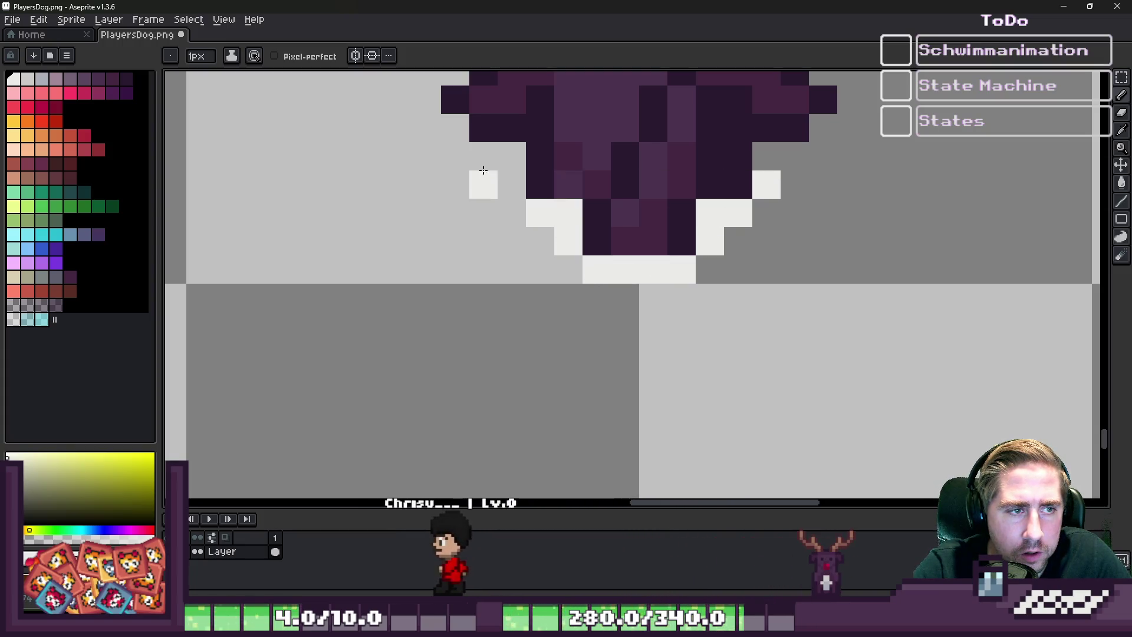
scroll(301, 263, "down", 8)
scroll(301, 263, "up", 2)
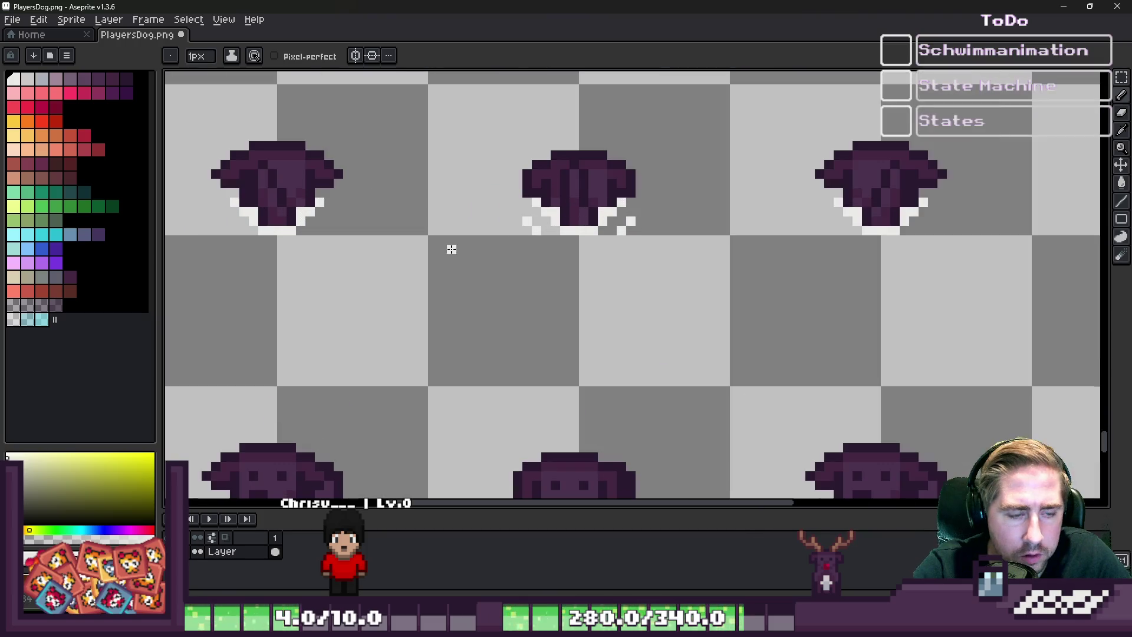
key("m")
mouse_move(505, 144)
left_mouse_down()
mouse_move(575, 177)
mouse_move(598, 171)
left_mouse_up()
Try moving the selected dog toward the fourth slot, then cancel the move
scroll(598, 171, "down", 1)
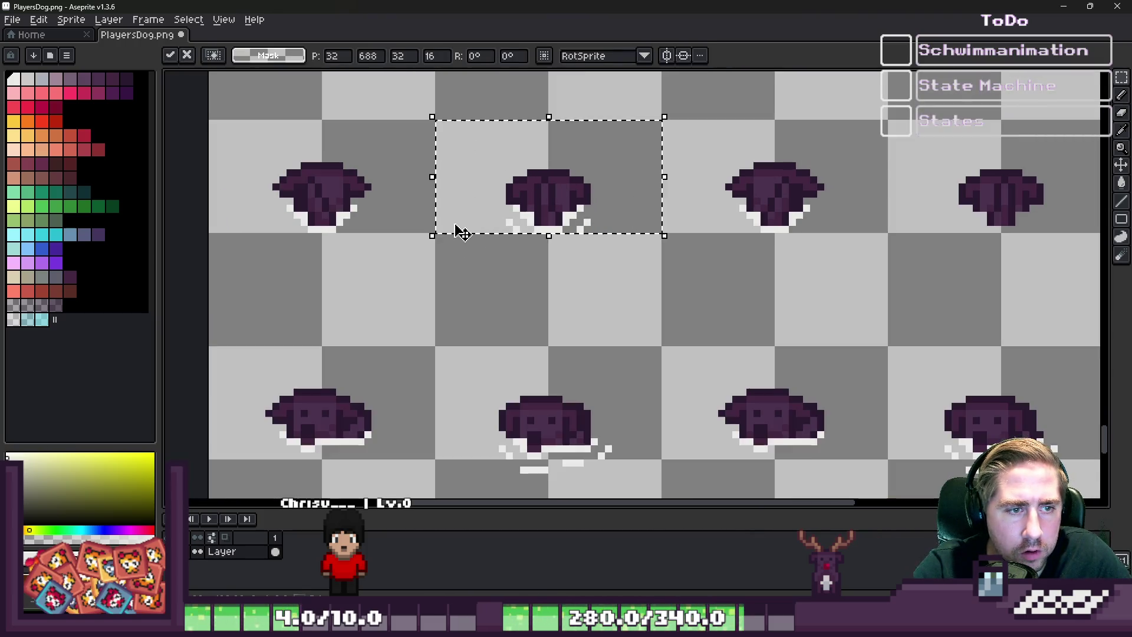
mouse_move(458, 230)
left_mouse_down()
mouse_move(859, 222)
mouse_move(939, 233)
left_mouse_up()
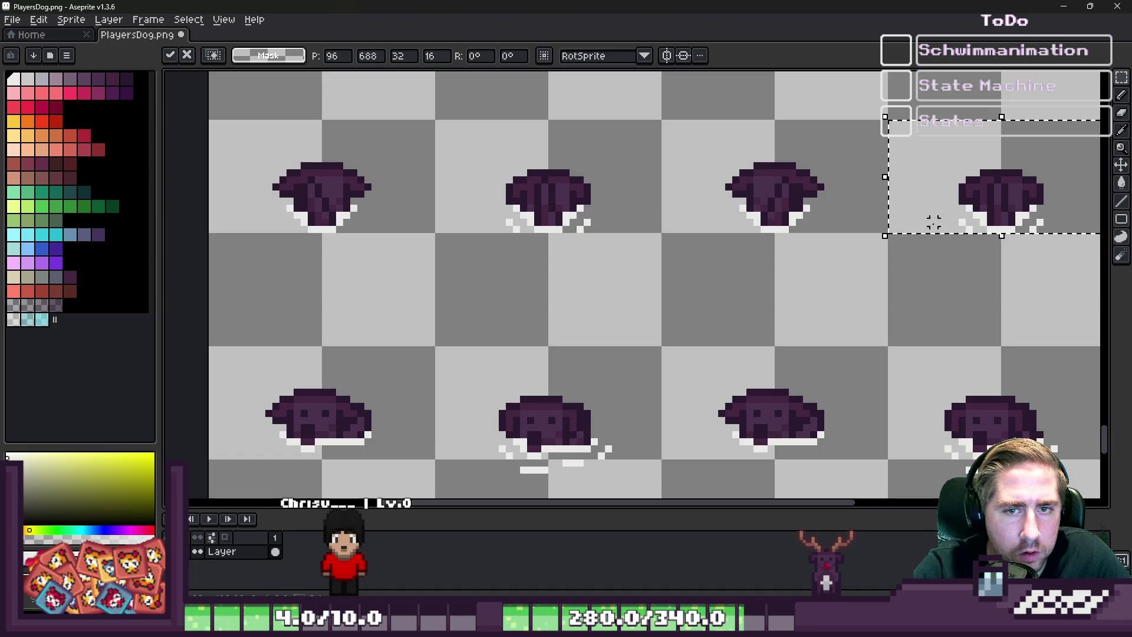
left_click_drag(947, 233, 976, 280)
key("Escape")
Paint white splash pixels and droplets under and to the right of the fourth dog
scroll(455, 248, "down", 1)
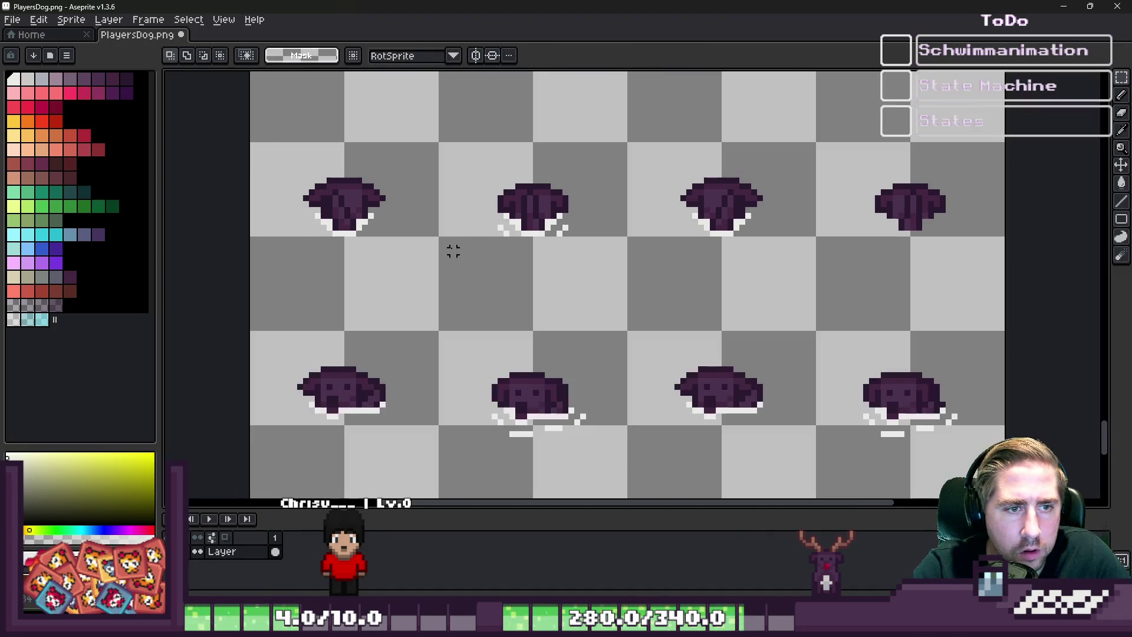
scroll(642, 257, "up", 2)
scroll(589, 253, "up", 1)
scroll(560, 260, "down", 1)
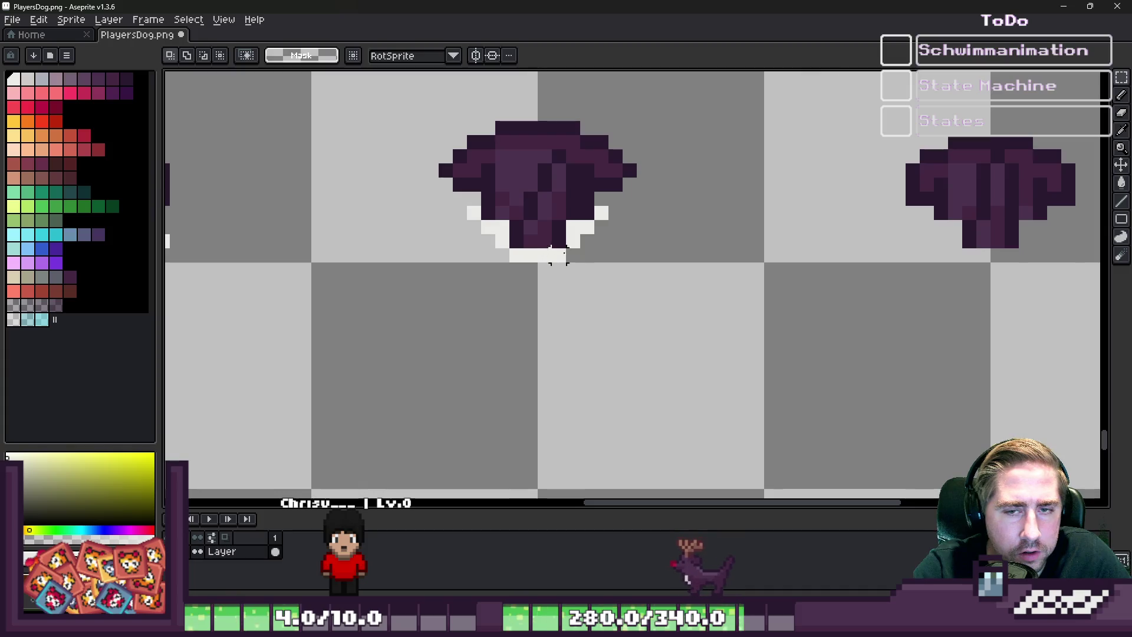
key("b")
scroll(985, 253, "up", 1)
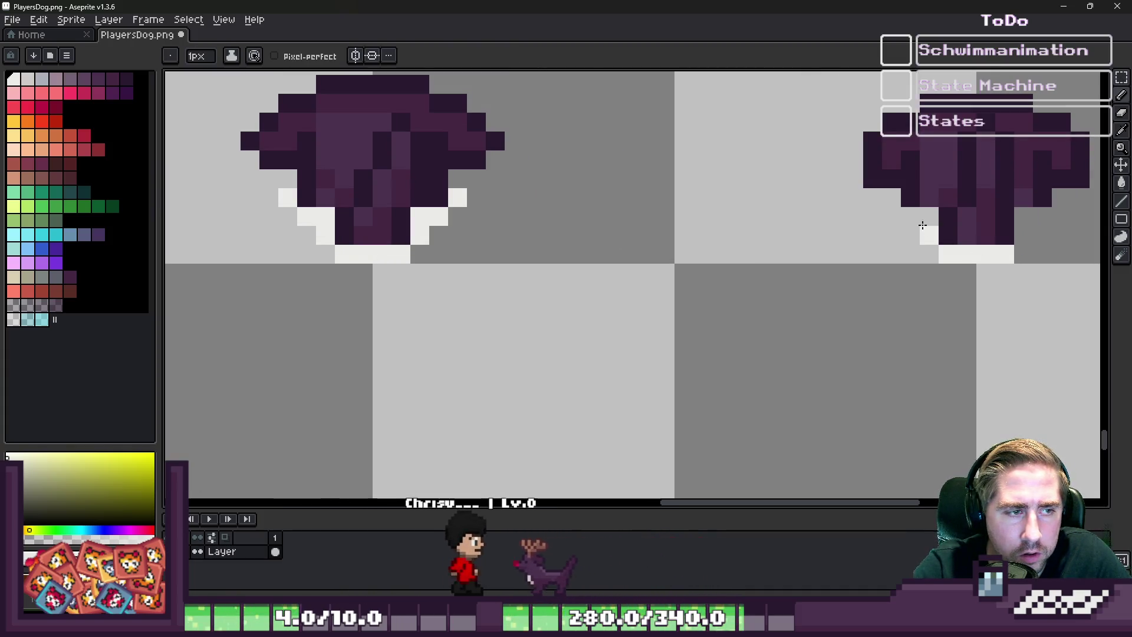
left_click_drag(997, 254, 911, 216)
left_click_drag(1023, 235, 1059, 200)
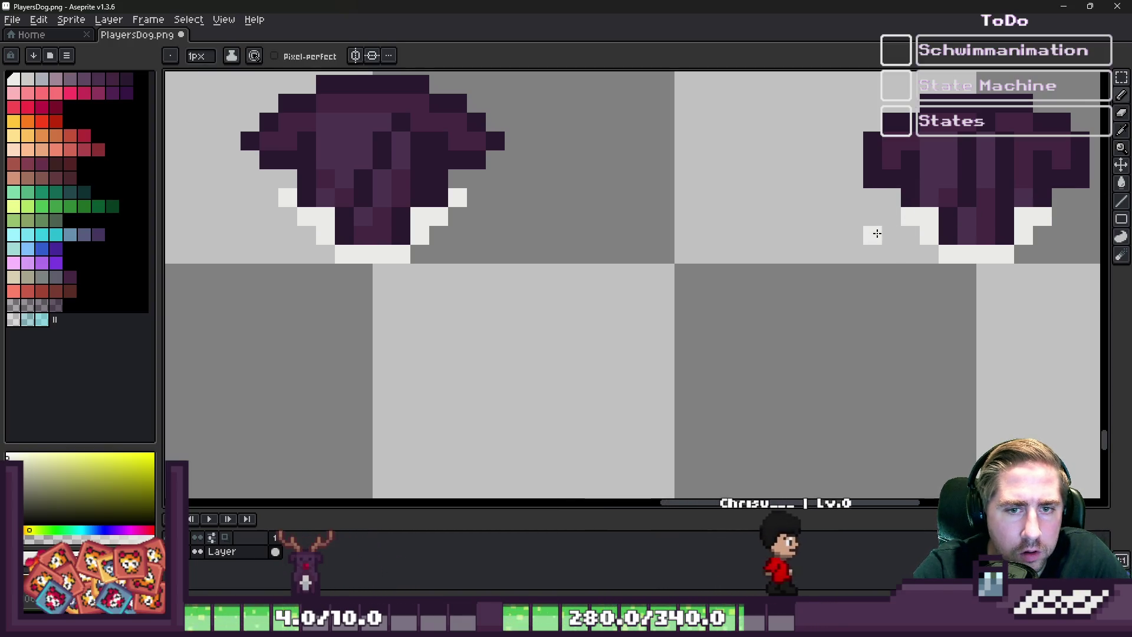
scroll(841, 239, "down", 1)
scroll(911, 238, "up", 2)
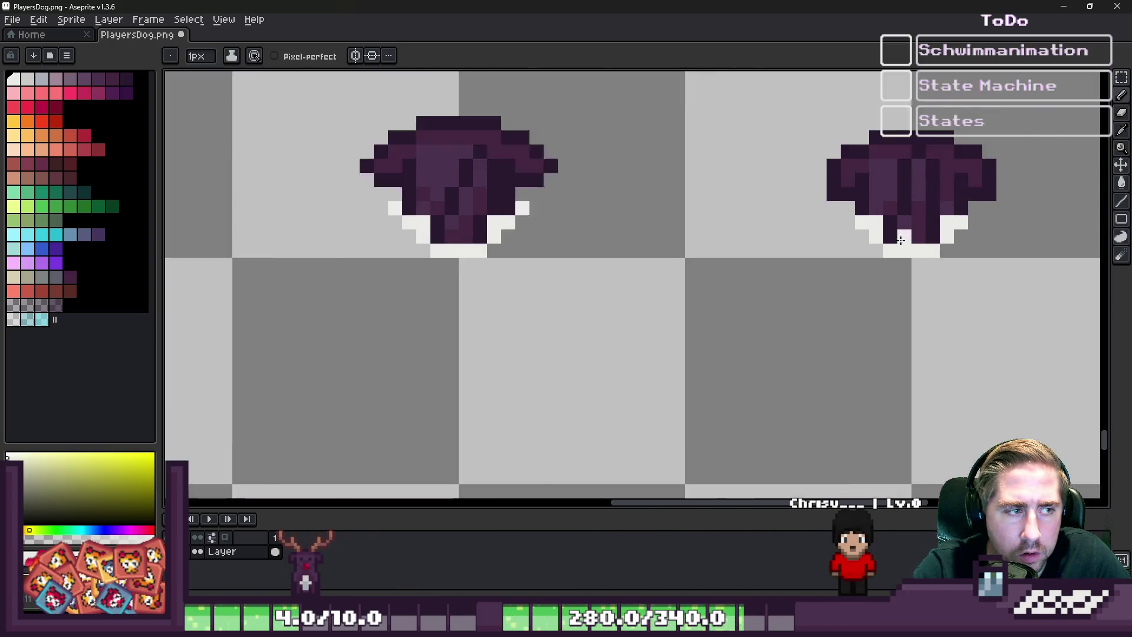
left_click(849, 211)
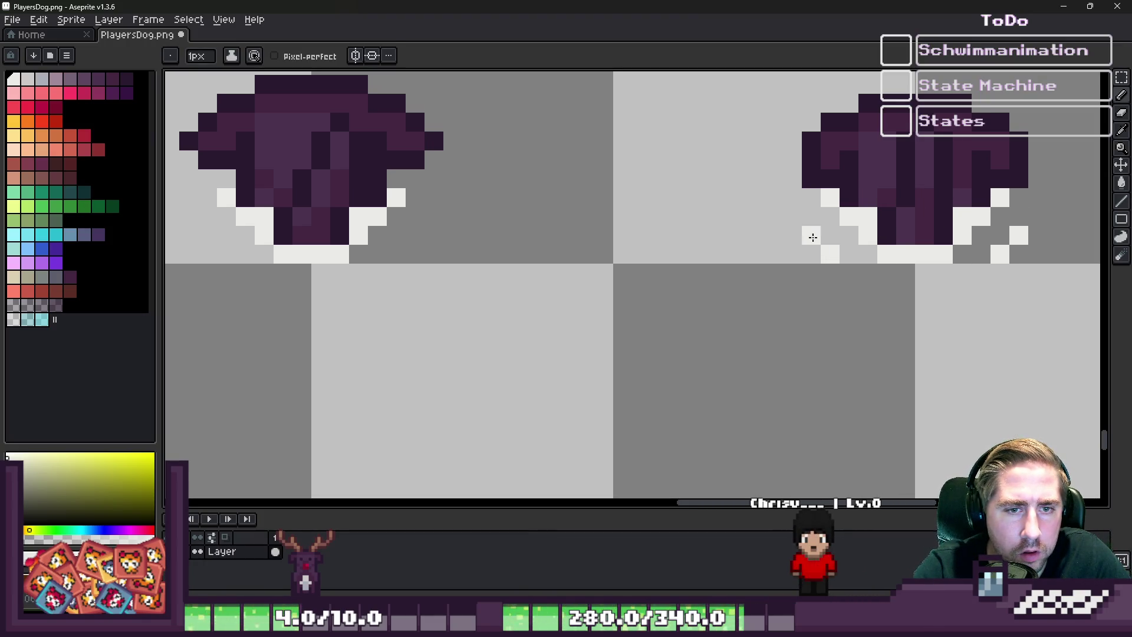
scroll(793, 298, "down", 3)
scroll(797, 298, "down", 1)
scroll(652, 295, "up", 2)
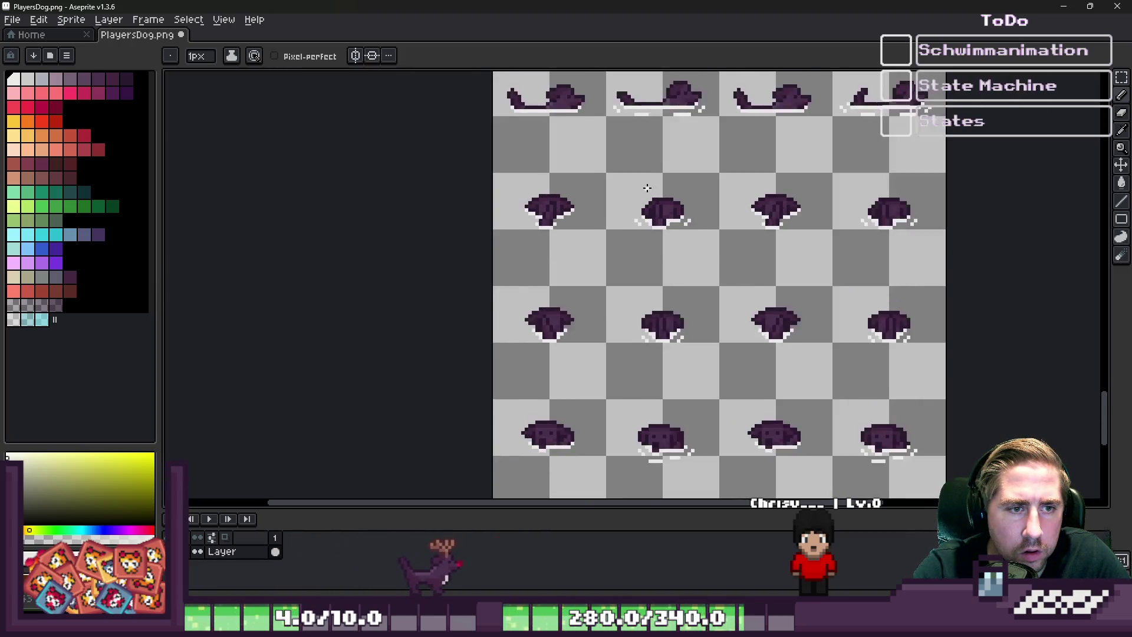
Marquee-select part of the right dog frame, then drop the selection
scroll(626, 295, "down", 1)
scroll(626, 295, "down", 2)
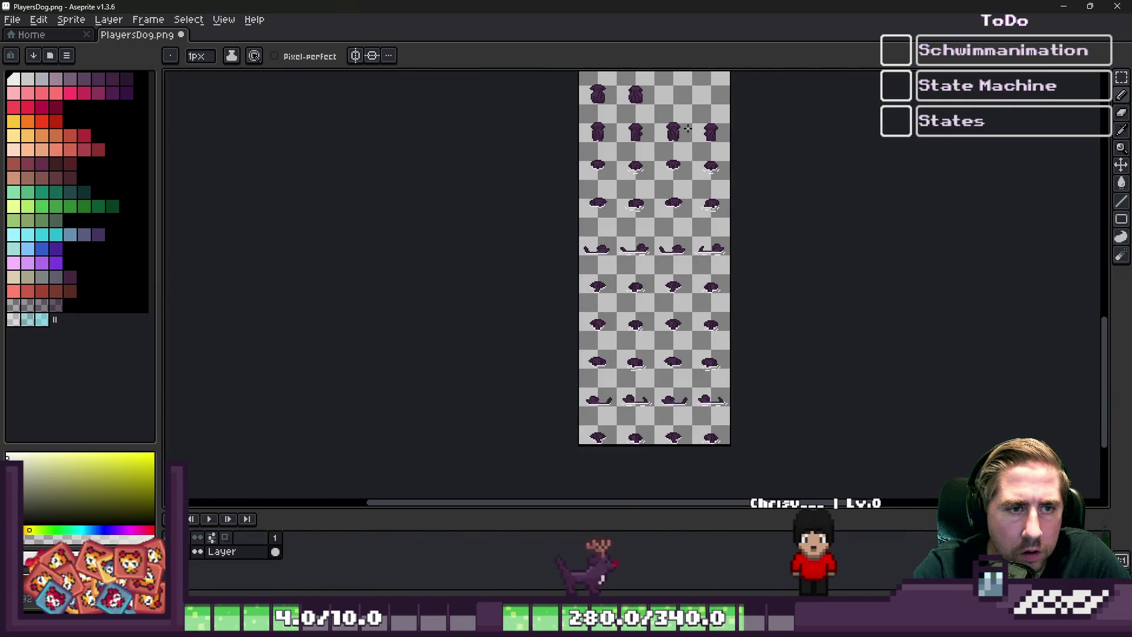
scroll(688, 129, "up", 1)
key("m")
scroll(693, 154, "down", 2)
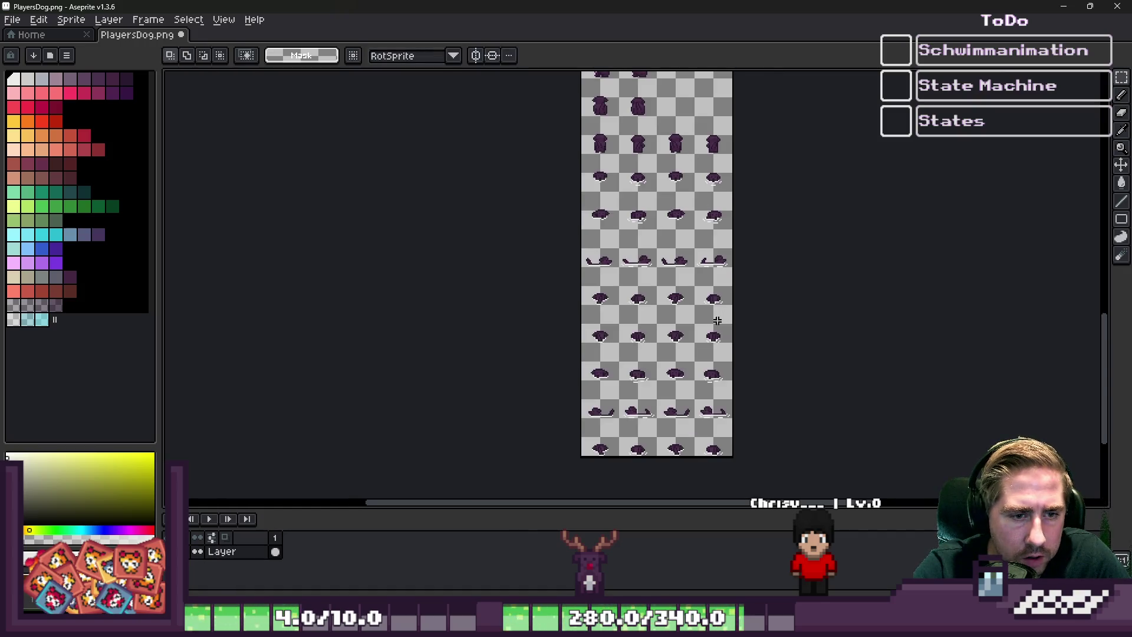
scroll(695, 347, "up", 4)
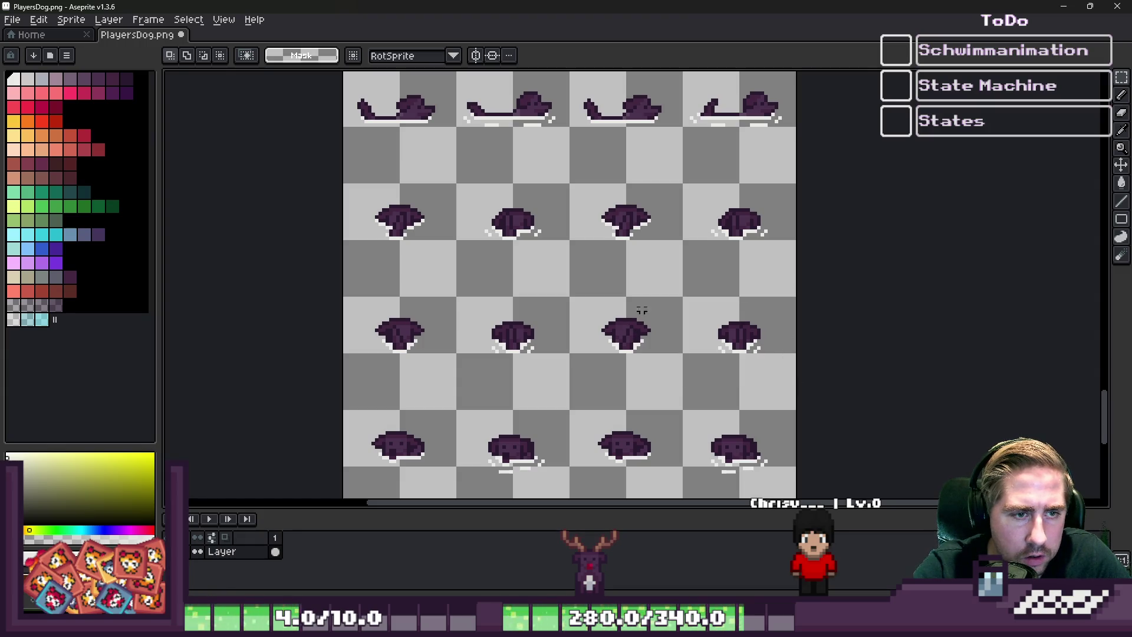
scroll(675, 260, "up", 1)
scroll(747, 270, "up", 1)
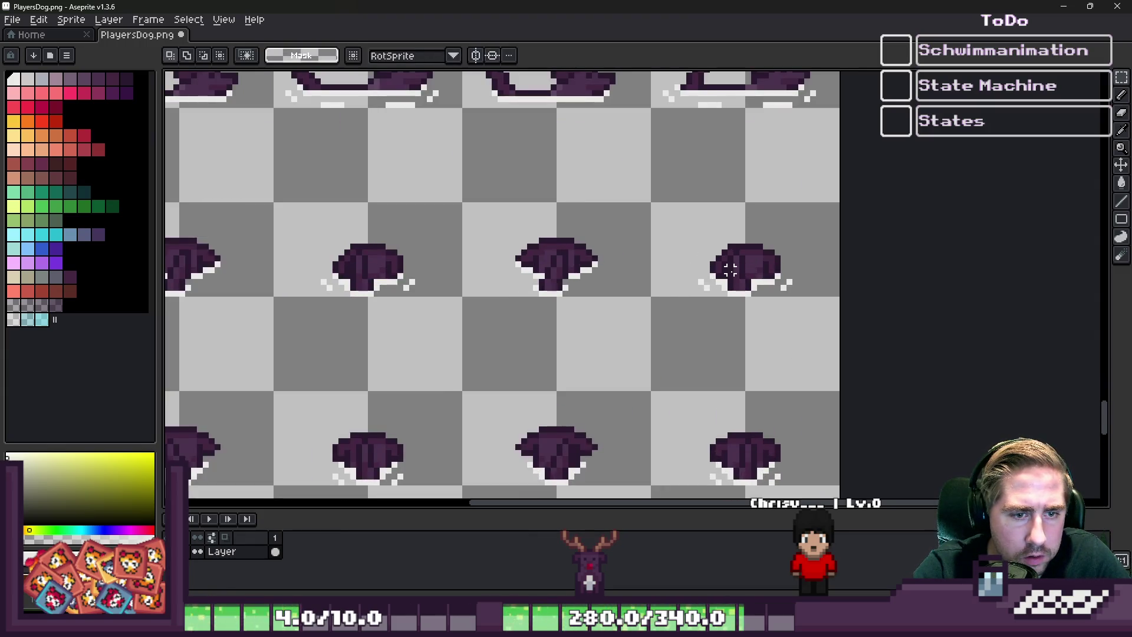
scroll(725, 263, "up", 2)
mouse_move(717, 198)
left_mouse_down()
mouse_move(767, 303)
mouse_move(822, 346)
left_mouse_up()
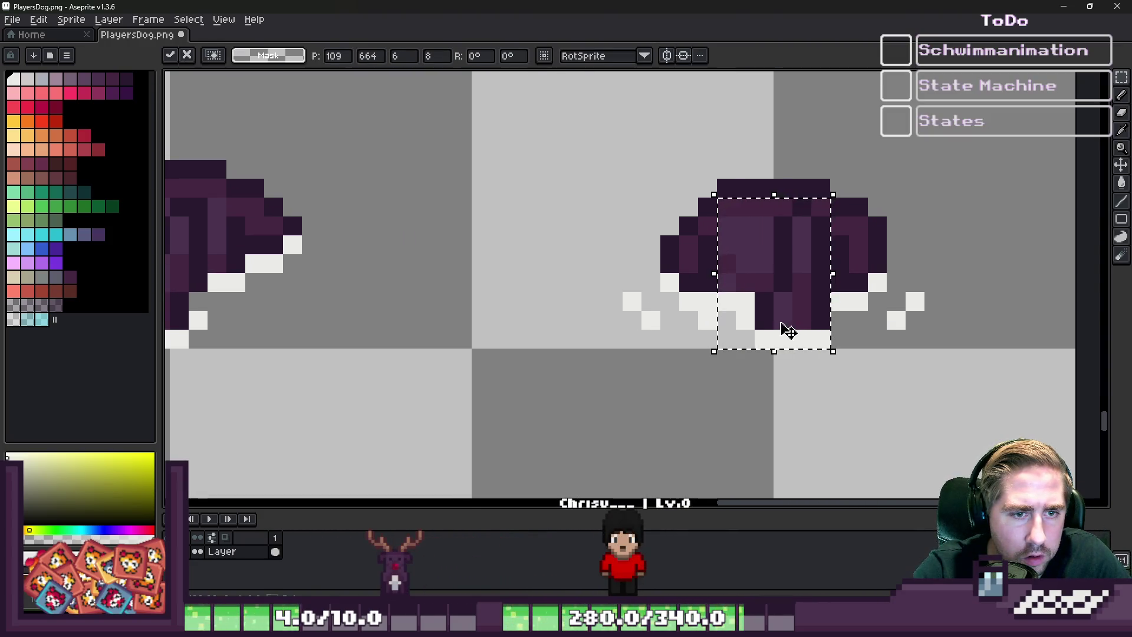
left_click(689, 255)
Shift the left dog's body pixels one pixel left, then back right
scroll(690, 248, "down", 3)
scroll(509, 264, "up", 1)
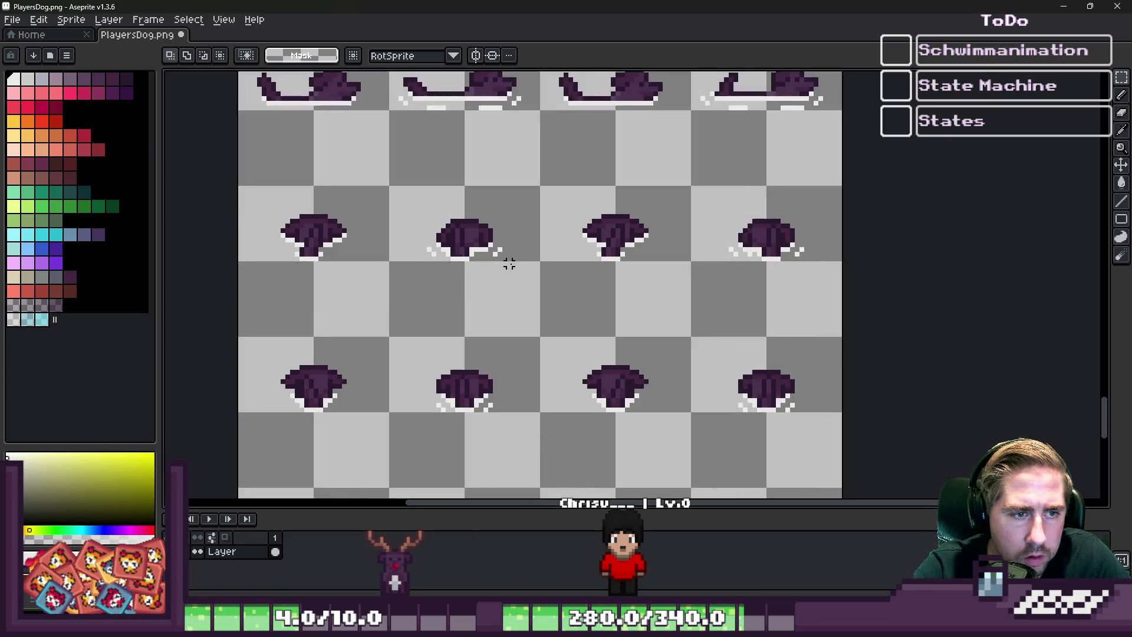
scroll(472, 264, "up", 2)
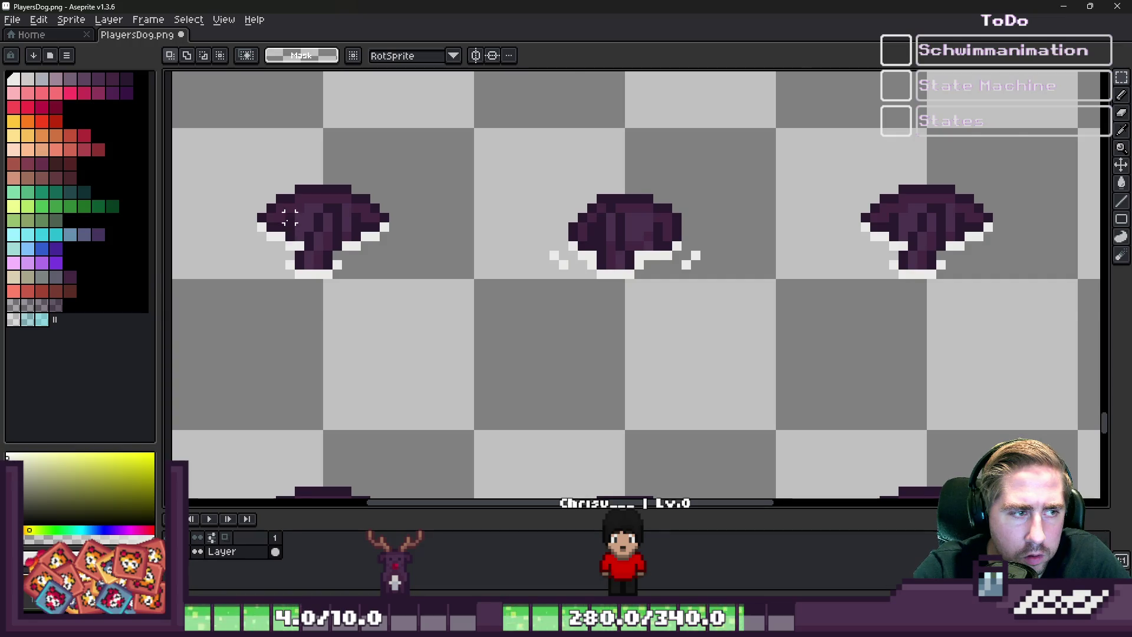
scroll(289, 218, "up", 1)
left_click_drag(296, 182, 386, 314)
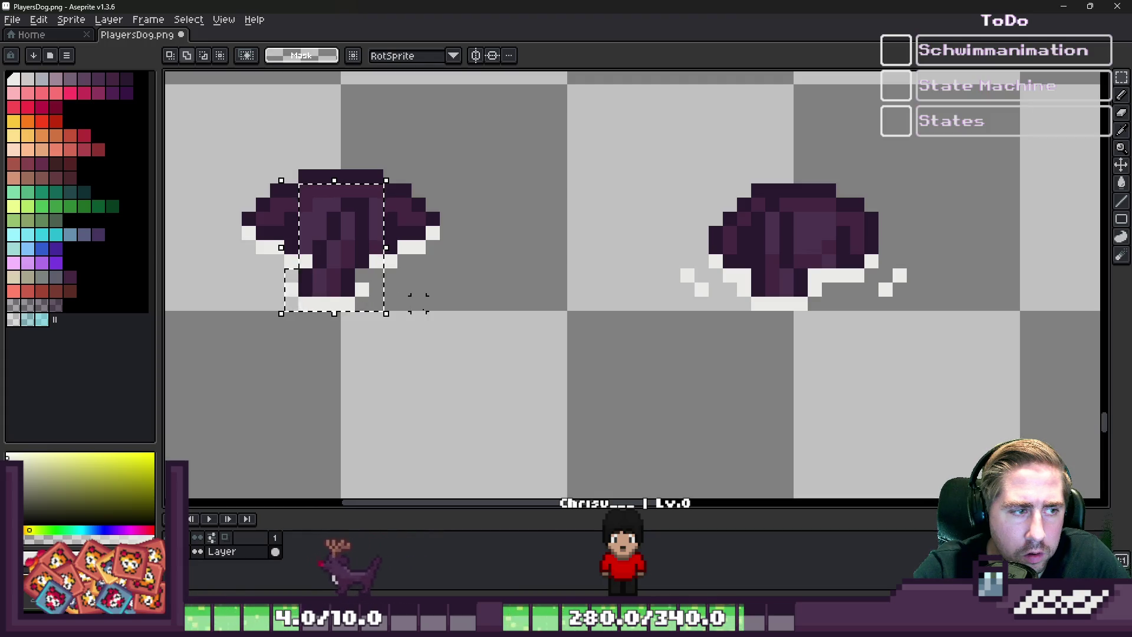
key("Left")
key("Return")
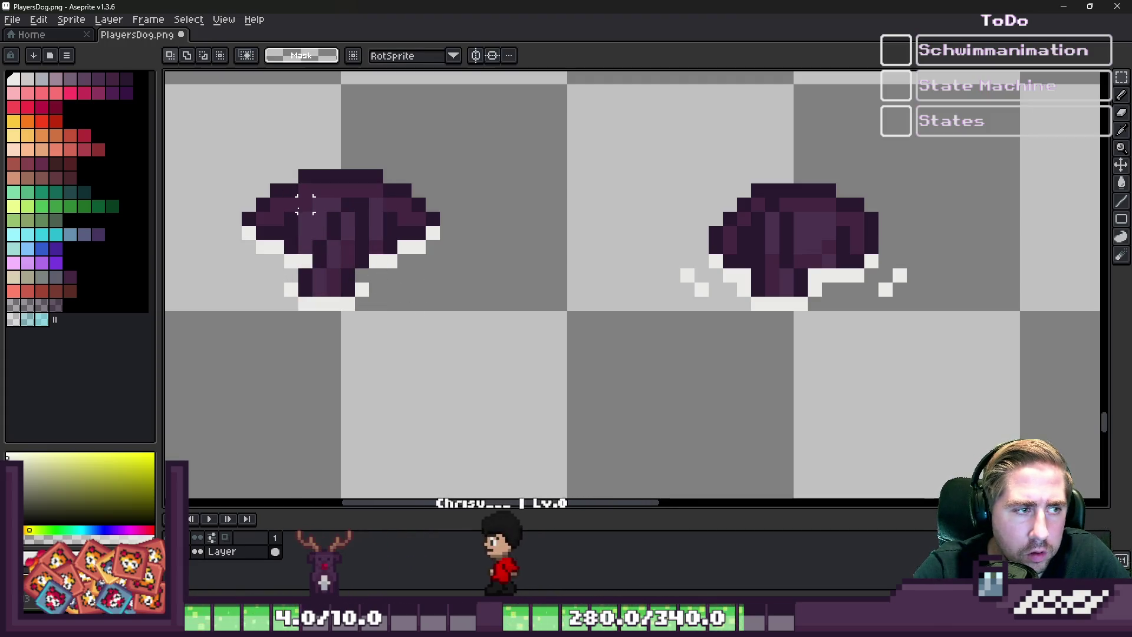
left_click_drag(305, 191, 374, 310)
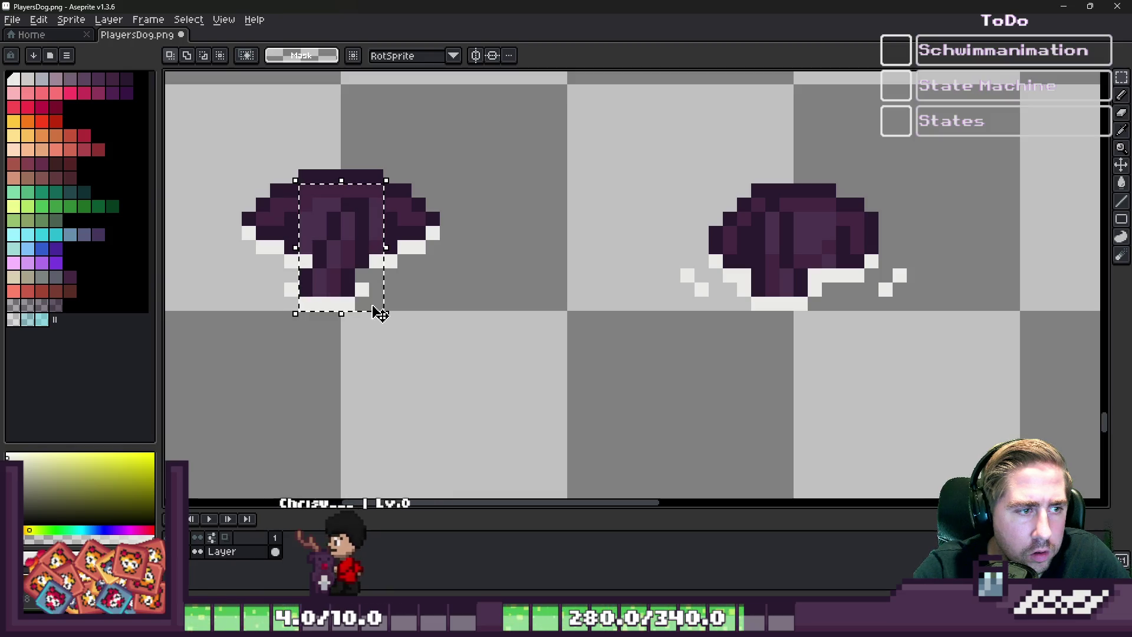
key("Right")
key("Return")
Add a white splash pixel below the left dog with the Pencil
key("b")
left_click(399, 285)
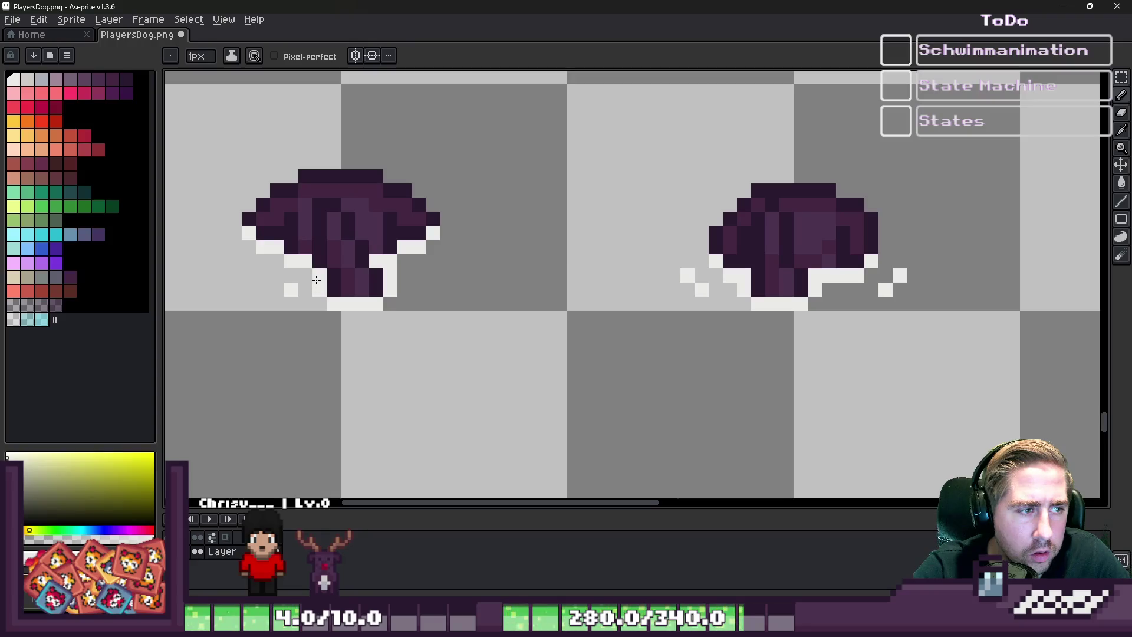
key("e")
scroll(294, 286, "up", 1)
scroll(464, 300, "down", 3)
key("b")
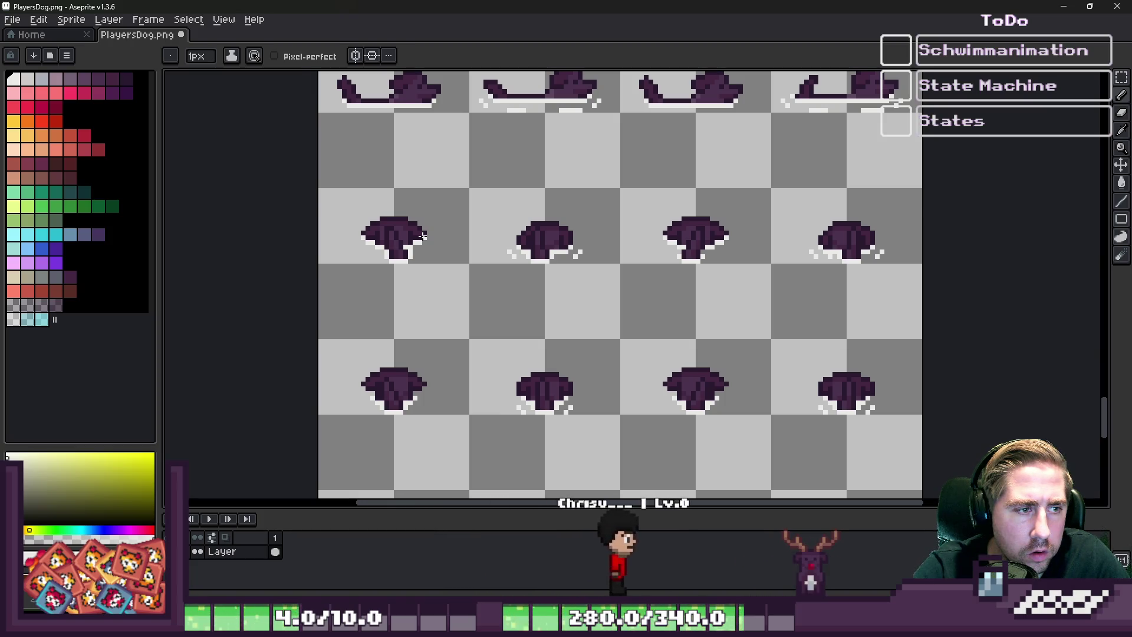
Review the zoomed-out sprite sheet, minimize Aseprite, and run the Godot project
scroll(501, 253, "down", 2)
scroll(501, 253, "up", 1)
scroll(509, 148, "down", 1)
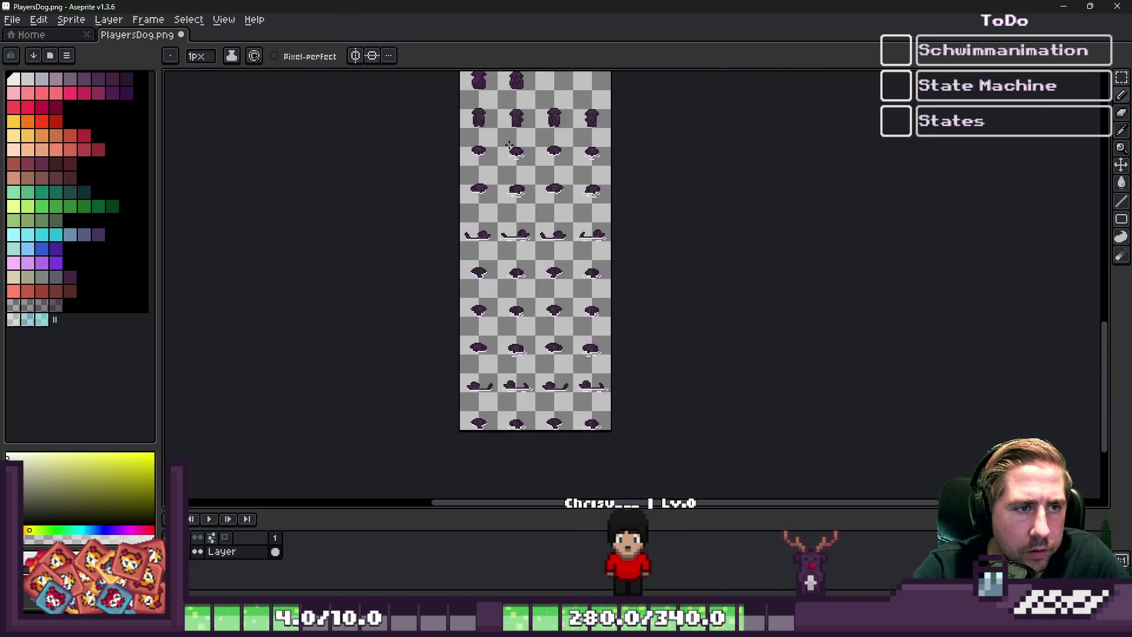
scroll(516, 150, "up", 1)
scroll(515, 154, "down", 1)
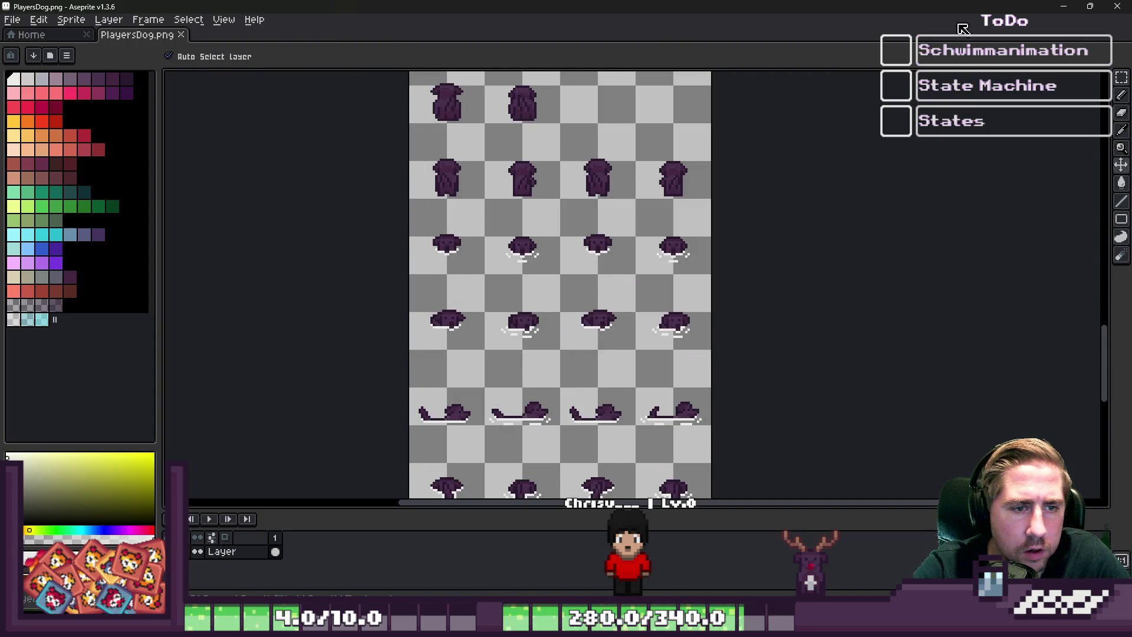
left_click(1064, 6)
left_click(942, 27)
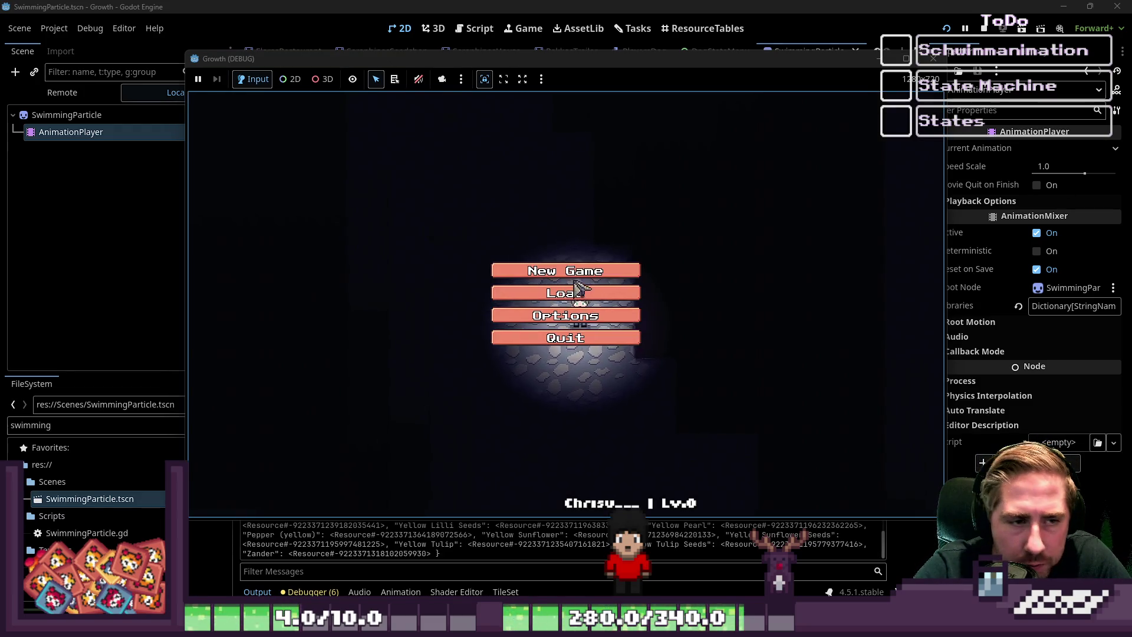
Start a new game with a character named 'sdag'
left_click(575, 272)
type("sdag")
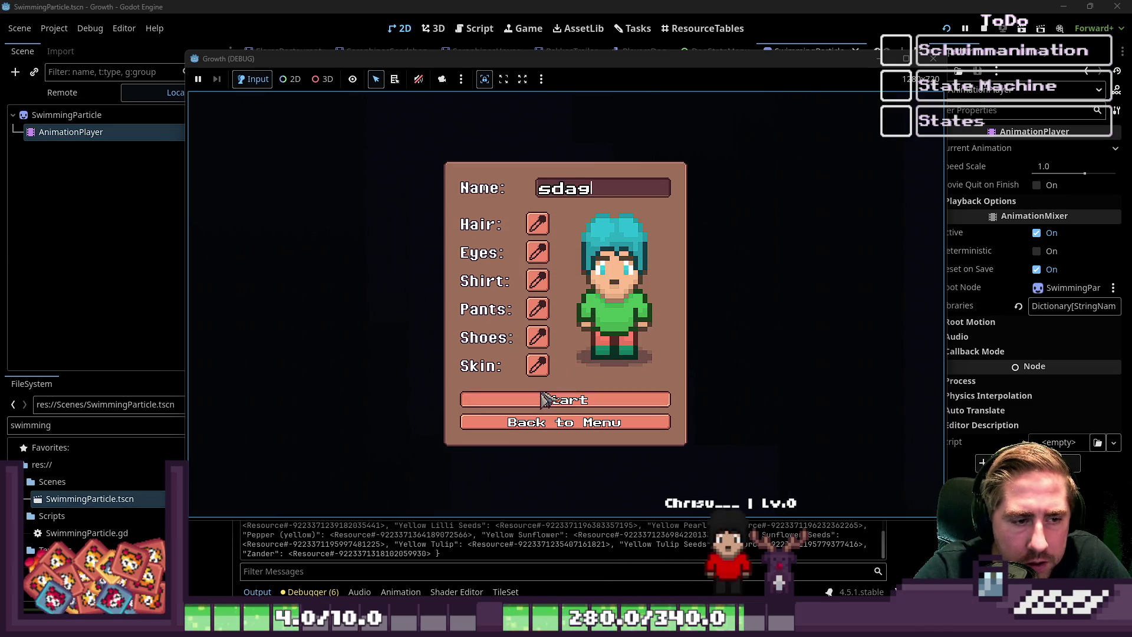
left_click(546, 399)
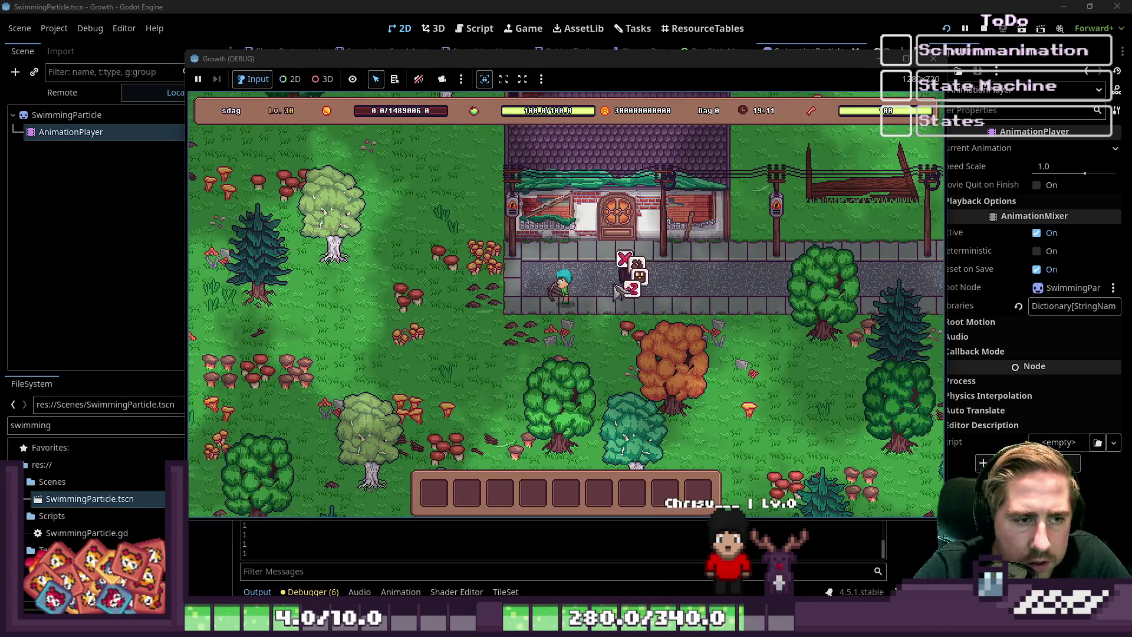
Walk the player left through the forest past the lake, then stop the run with F8
key("a")
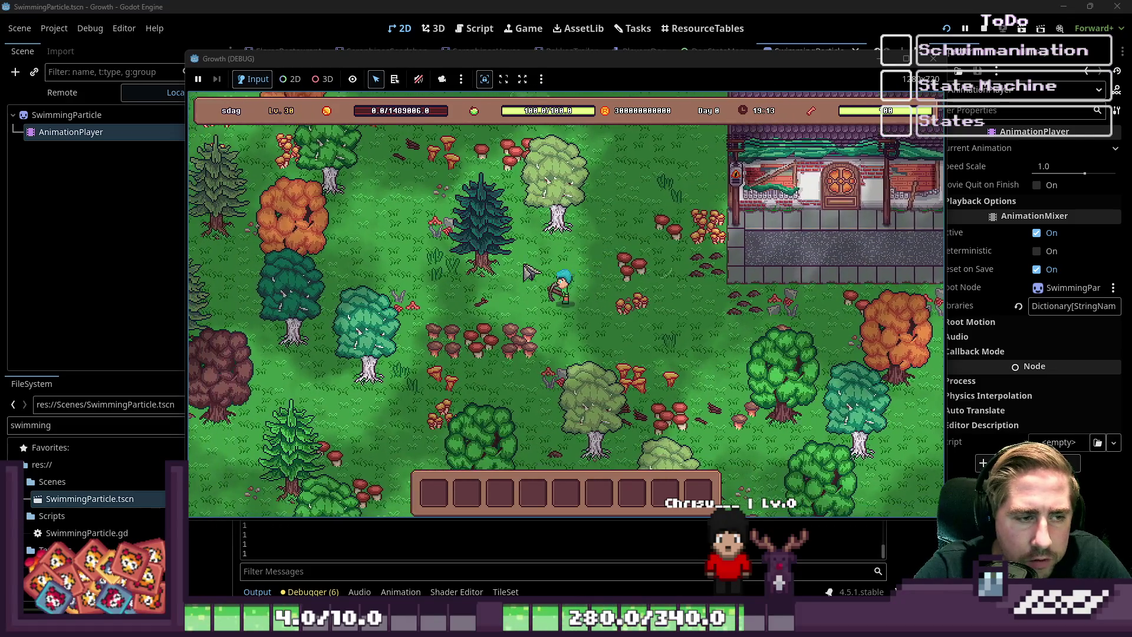
key("a")
key("w")
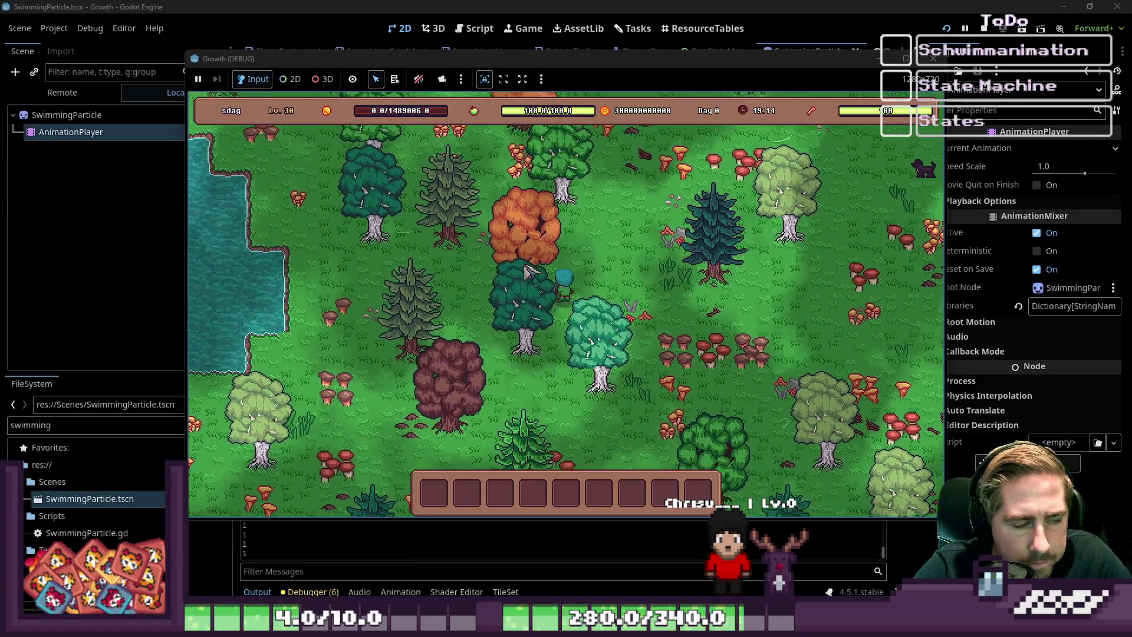
key("a")
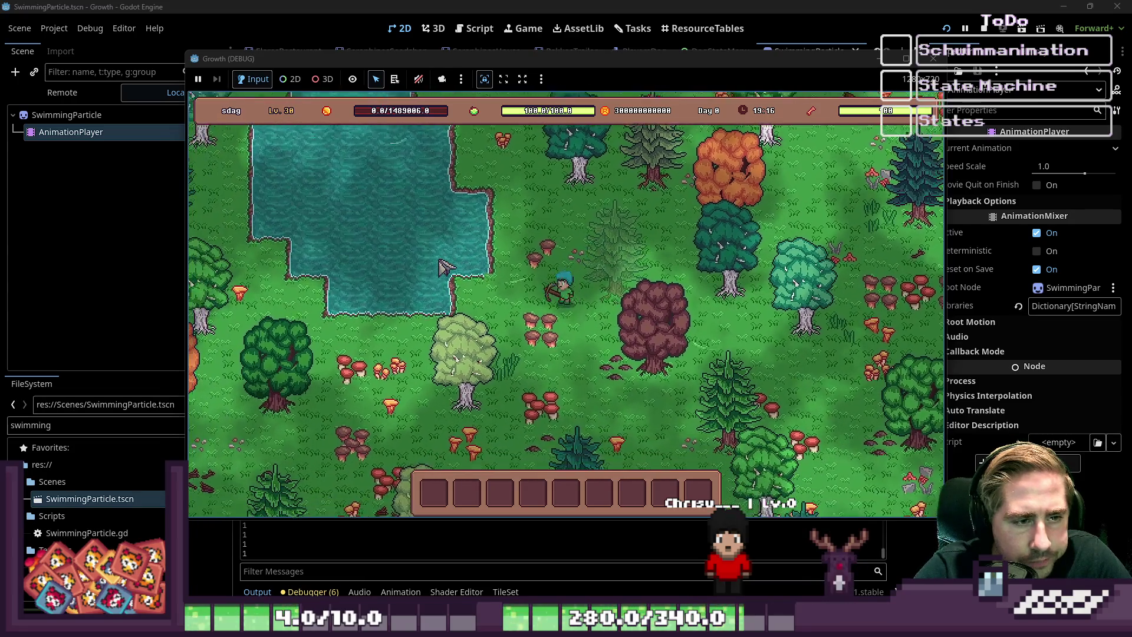
key("a")
key("s")
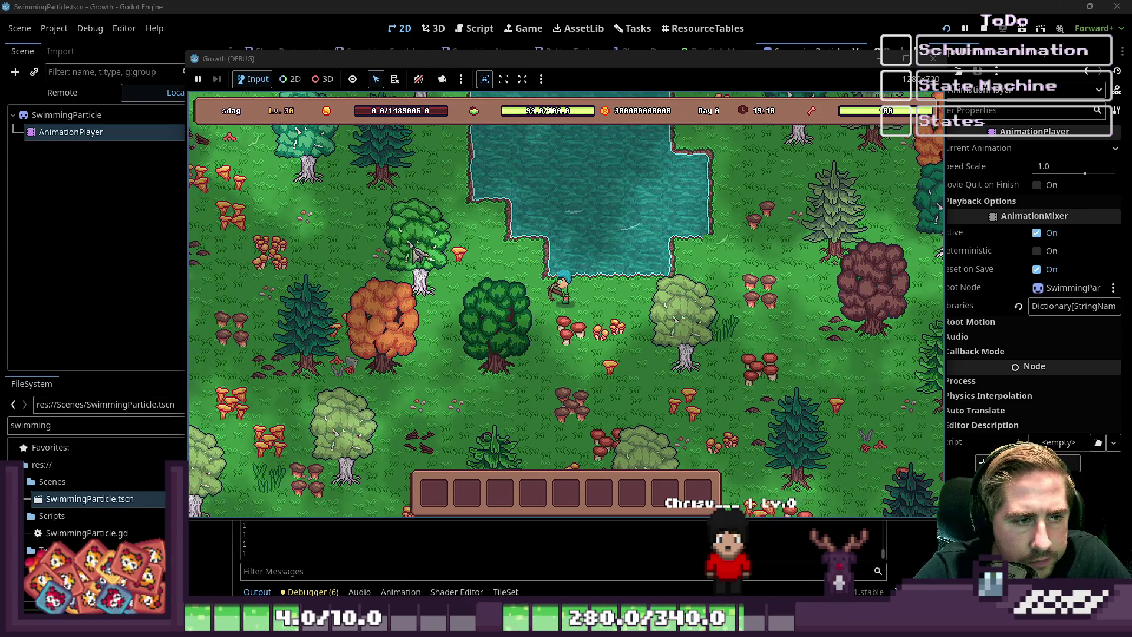
key("a")
key("w")
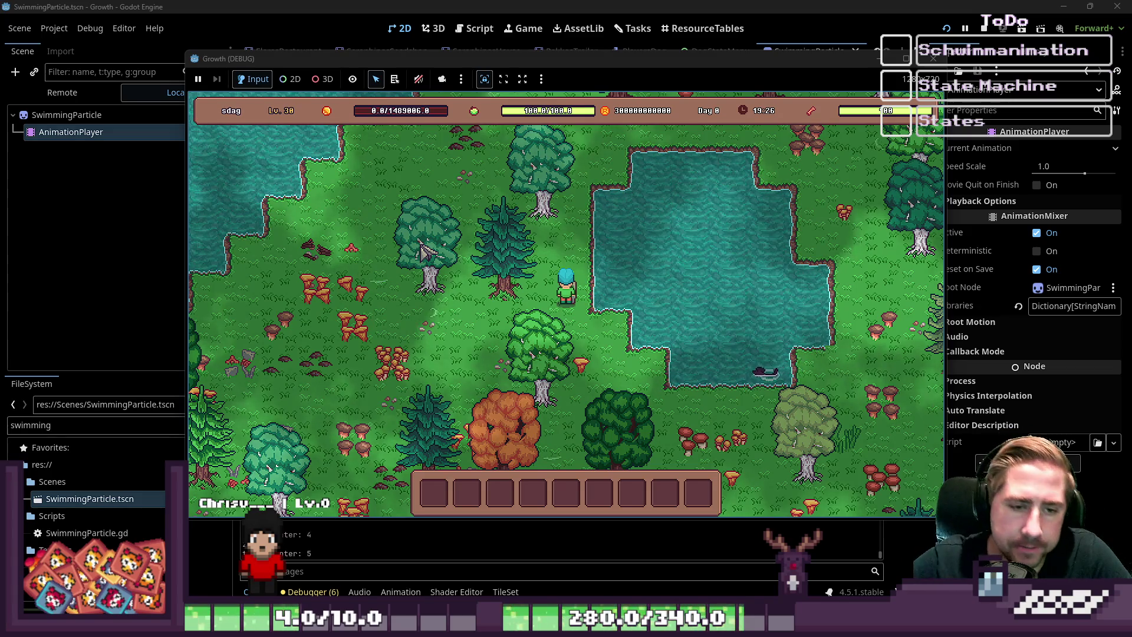
key("w")
key("w")
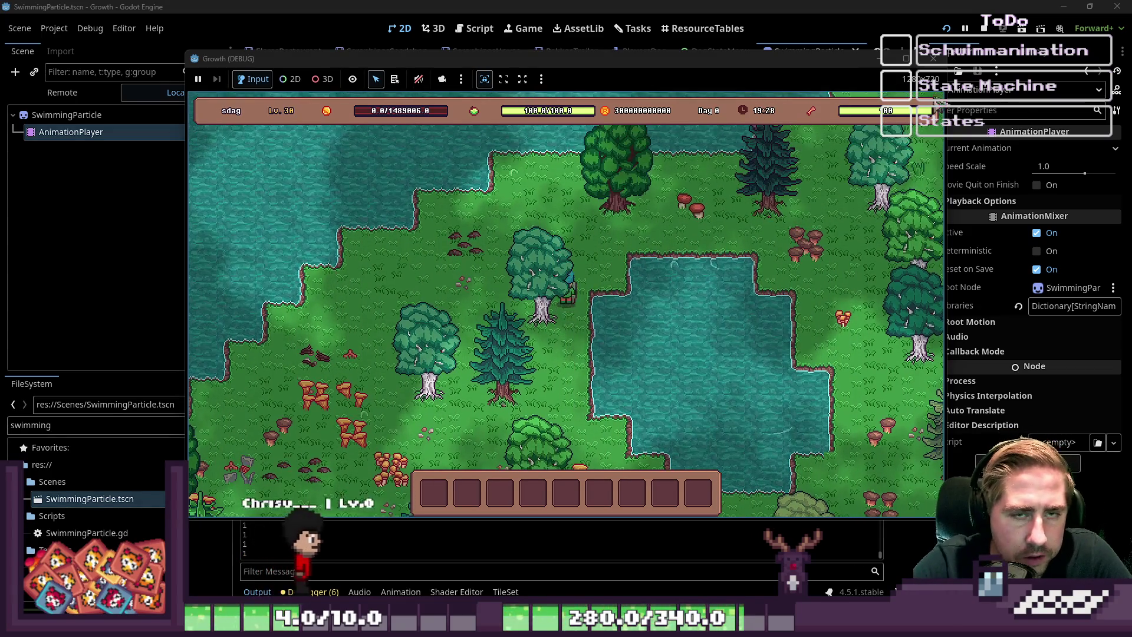
key("F8")
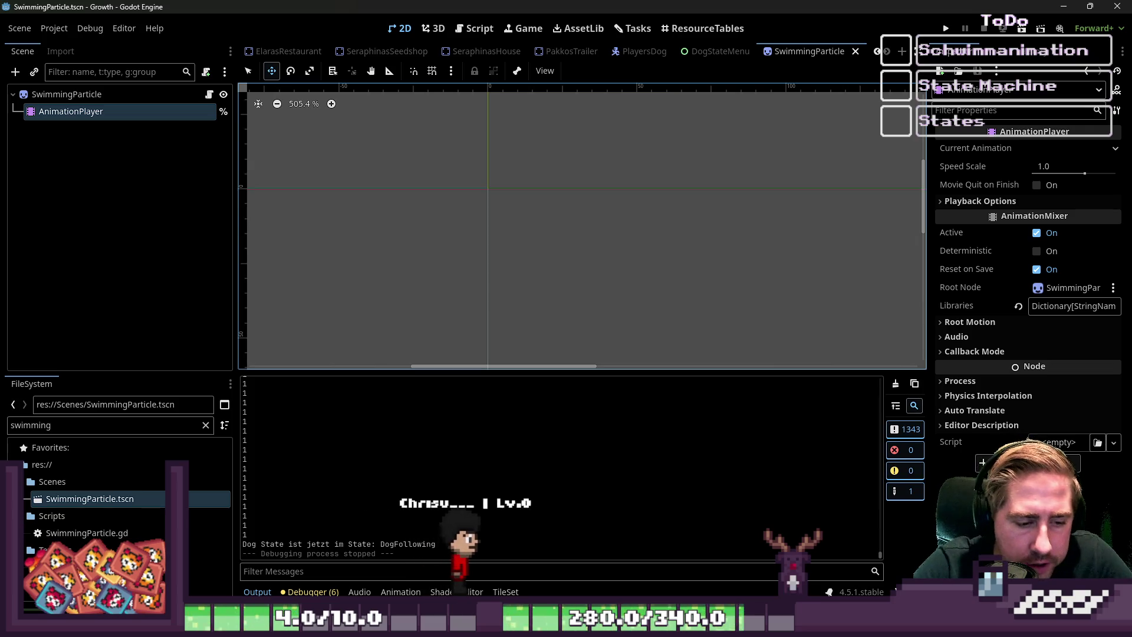
Bring the PlayersDog sprite sheet back into view and switch to rectangular selection
mouse_move(566, 626)
left_click(314, 575)
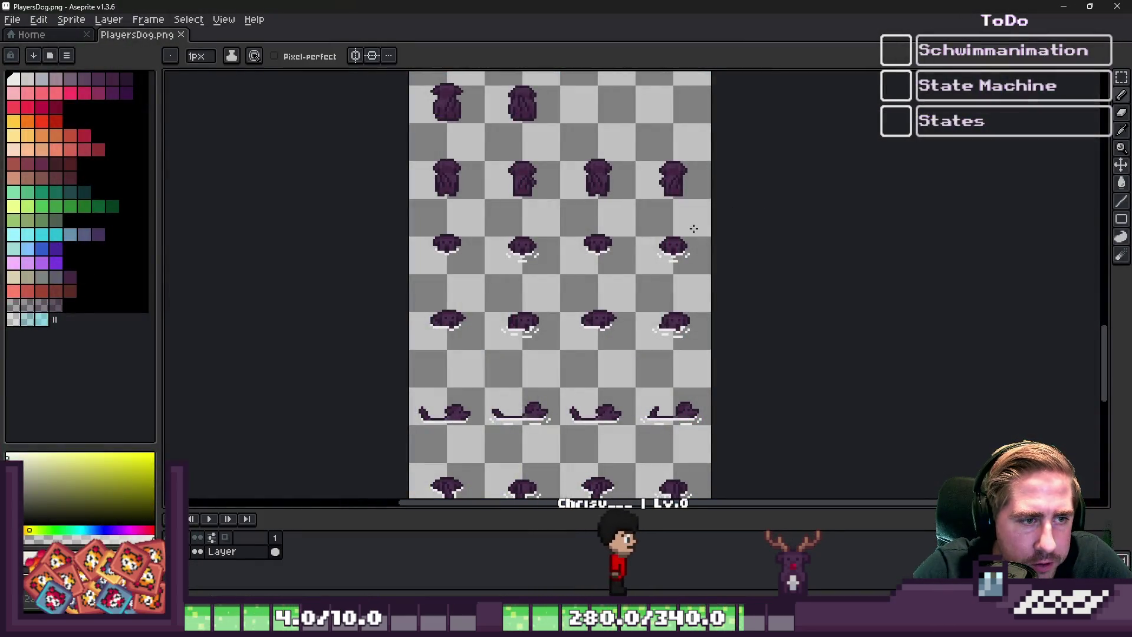
scroll(542, 324, "down", 2)
scroll(542, 323, "up", 1)
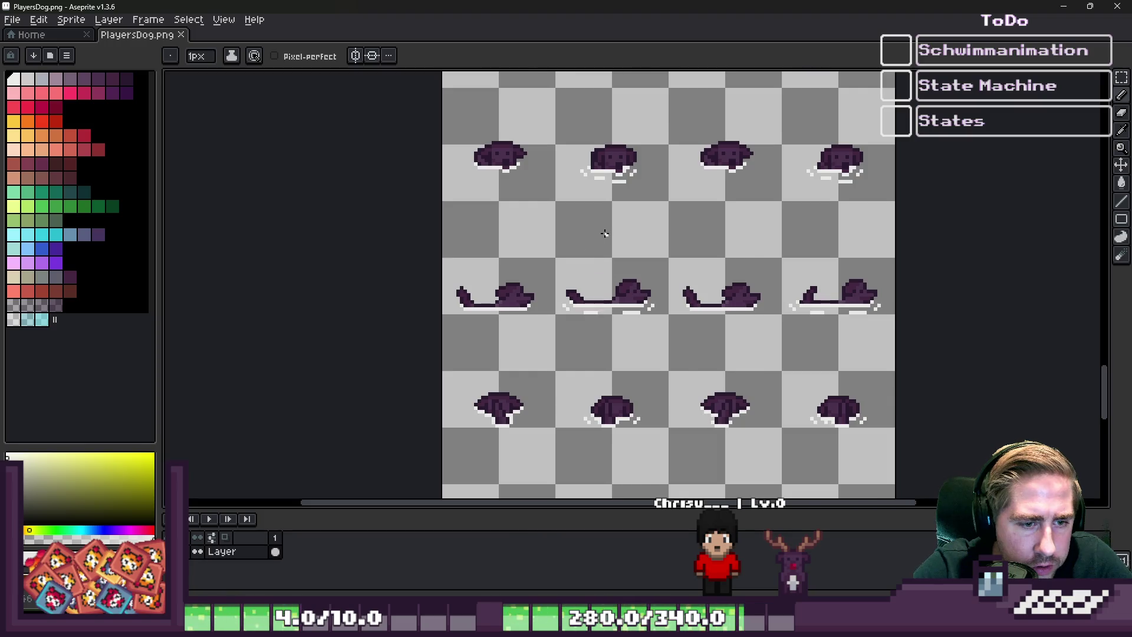
scroll(605, 234, "down", 1)
key("m")
scroll(633, 284, "down", 1)
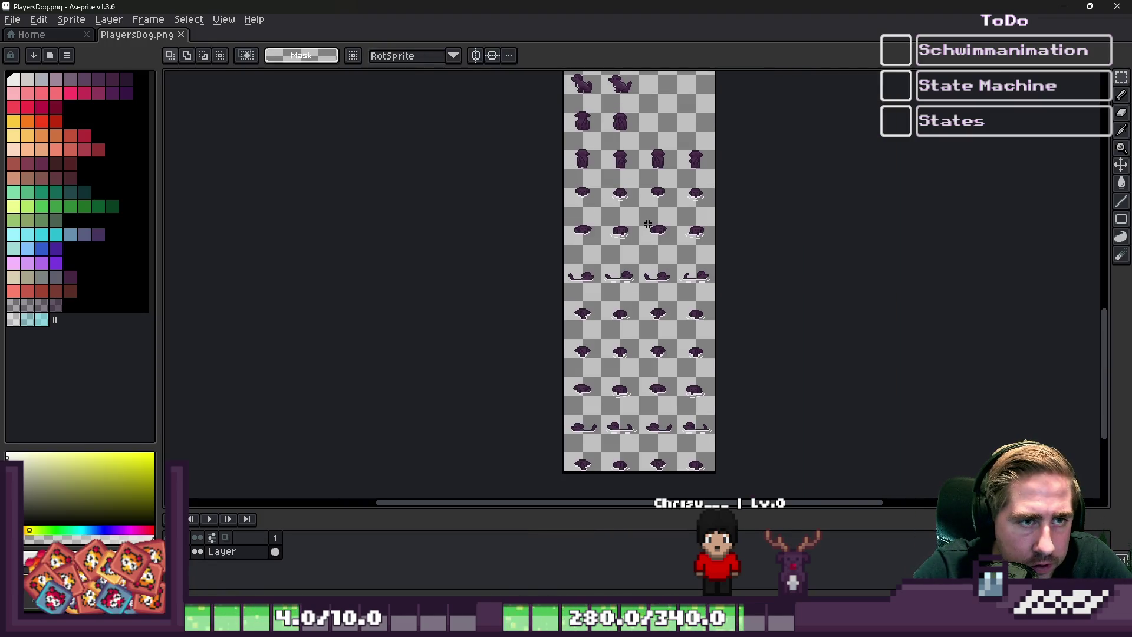
scroll(648, 224, "up", 2)
scroll(419, 78, "down", 1)
Set a 32×32 pixel grid and scan the sheet to check each frame's cell
left_click(189, 19)
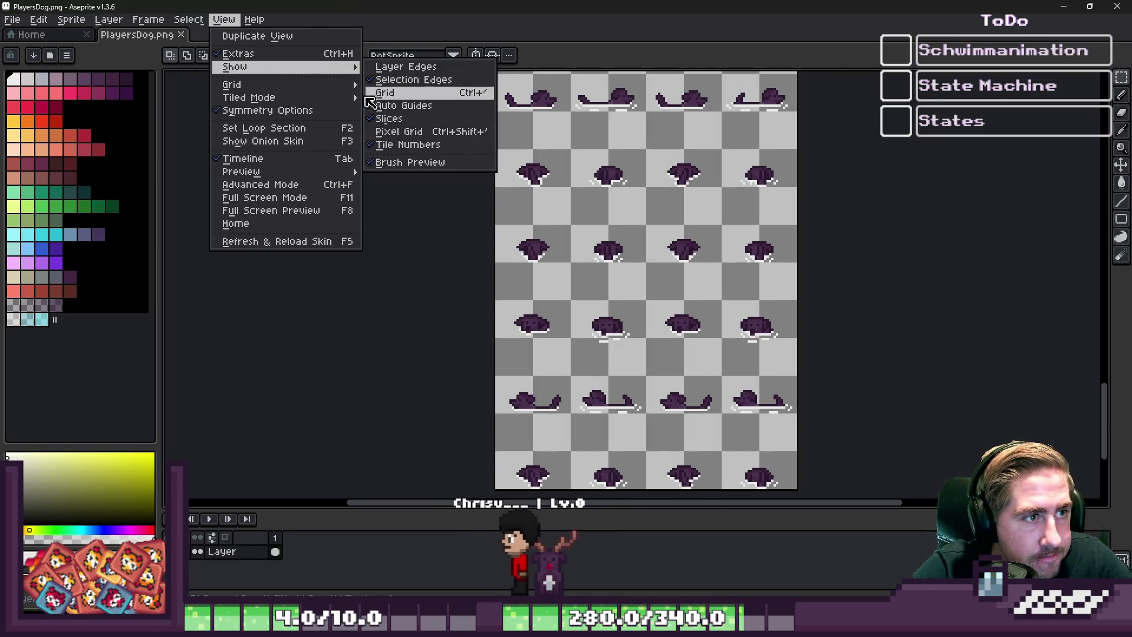
mouse_move(328, 96)
left_click(390, 85)
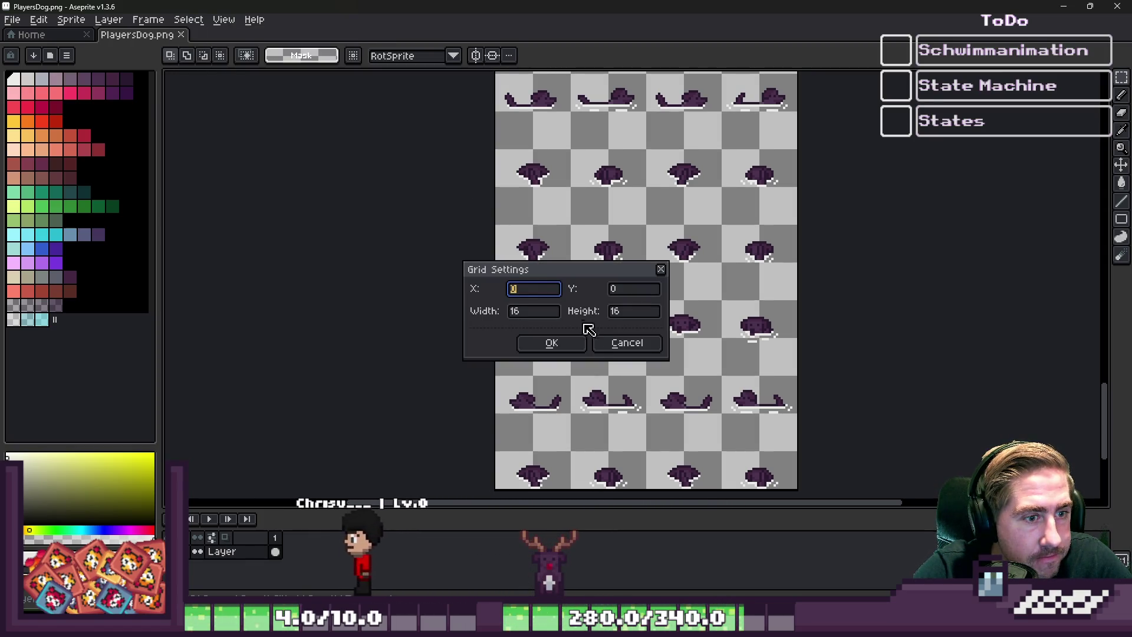
left_click(543, 314)
type("32")
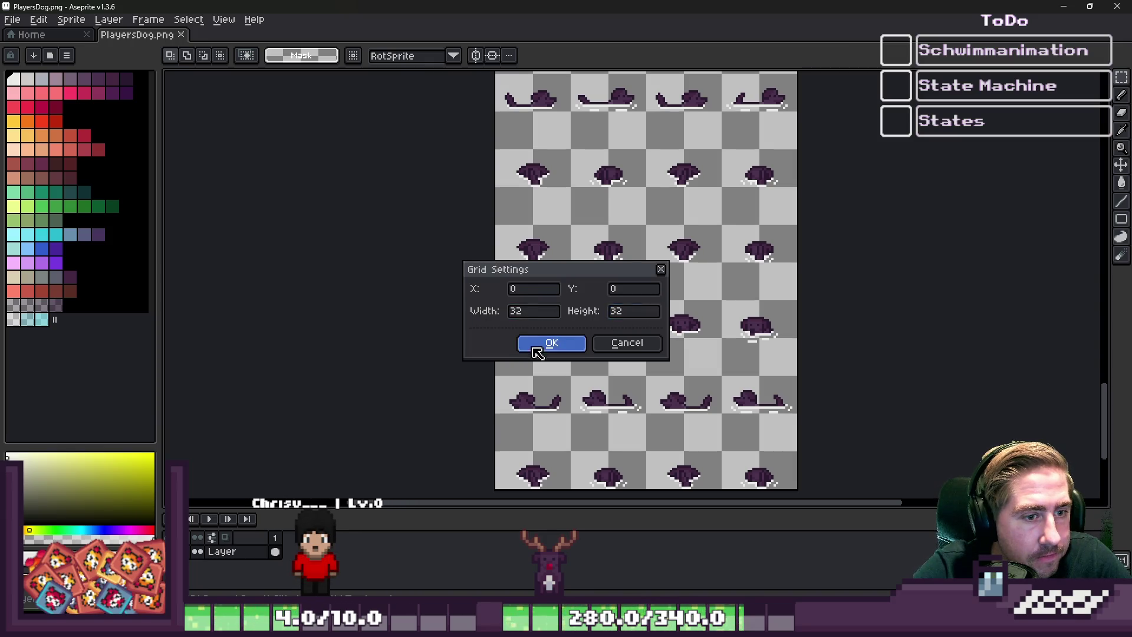
left_click(538, 348)
scroll(552, 273, "down", 1)
scroll(610, 322, "up", 4)
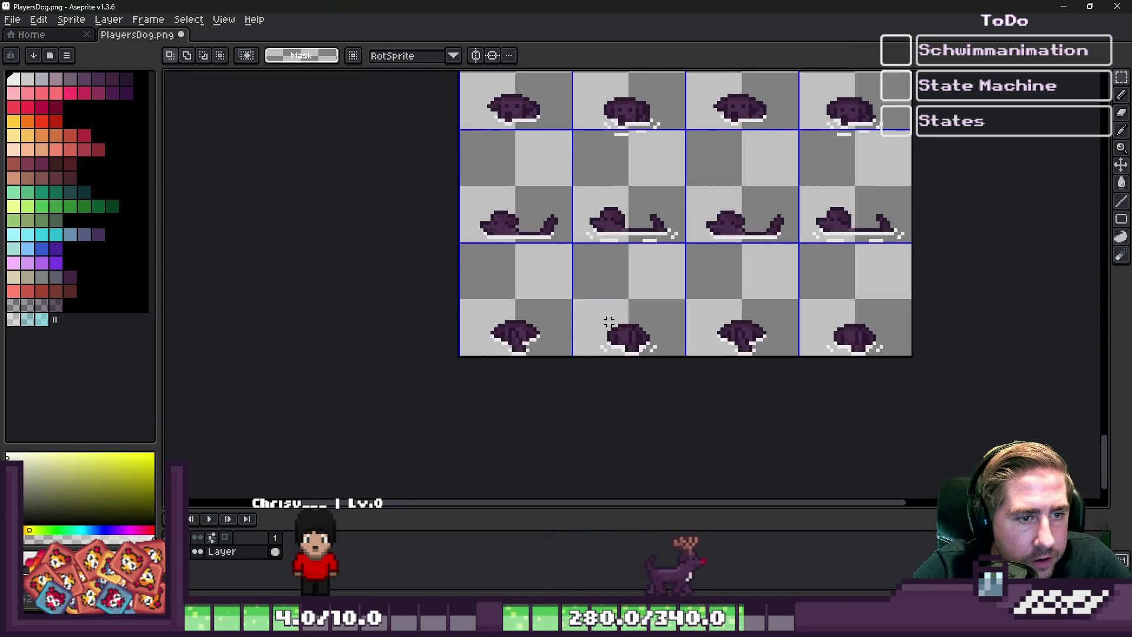
scroll(609, 322, "down", 3)
scroll(607, 384, "up", 3)
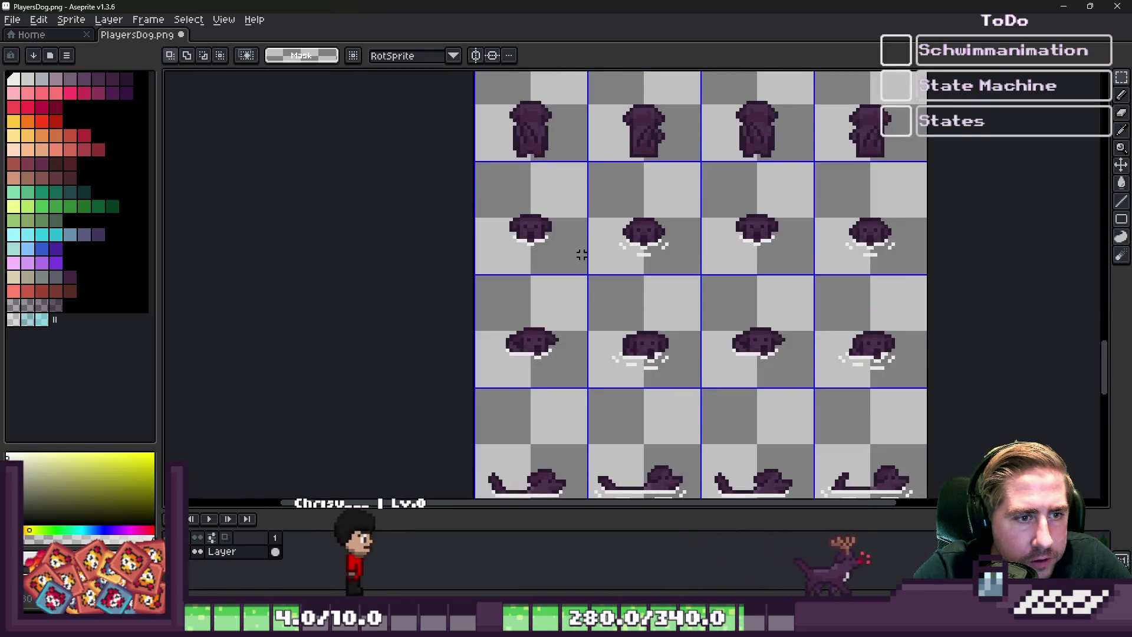
scroll(581, 255, "down", 2)
scroll(584, 183, "up", 2)
scroll(652, 354, "down", 2)
scroll(613, 383, "up", 2)
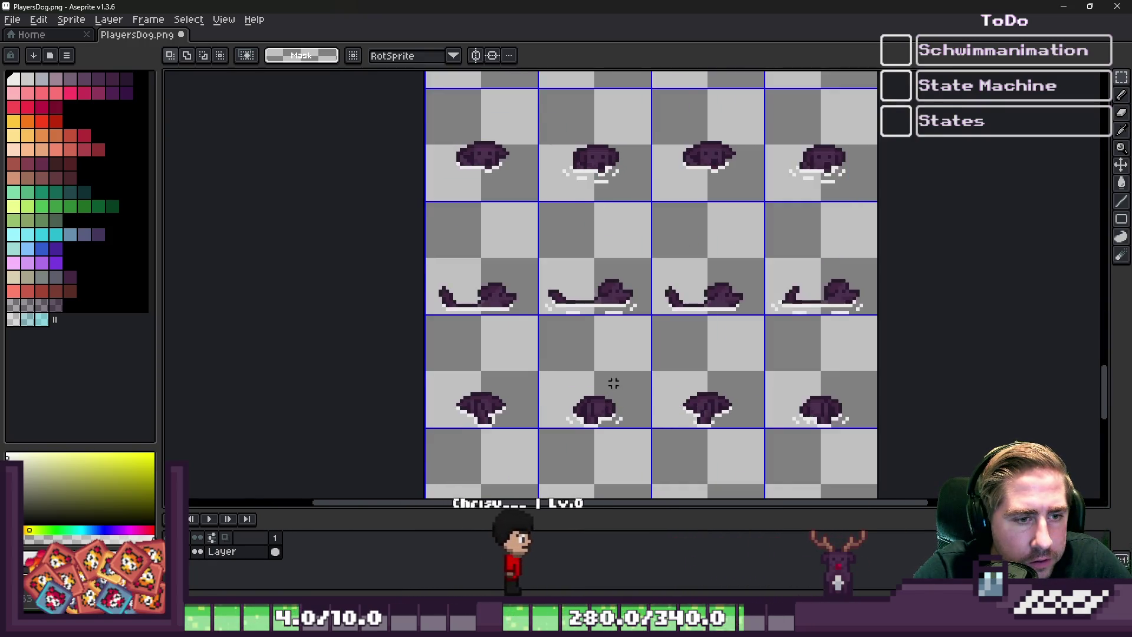
scroll(614, 383, "down", 2)
scroll(599, 354, "up", 2)
scroll(621, 387, "down", 2)
scroll(617, 375, "up", 2)
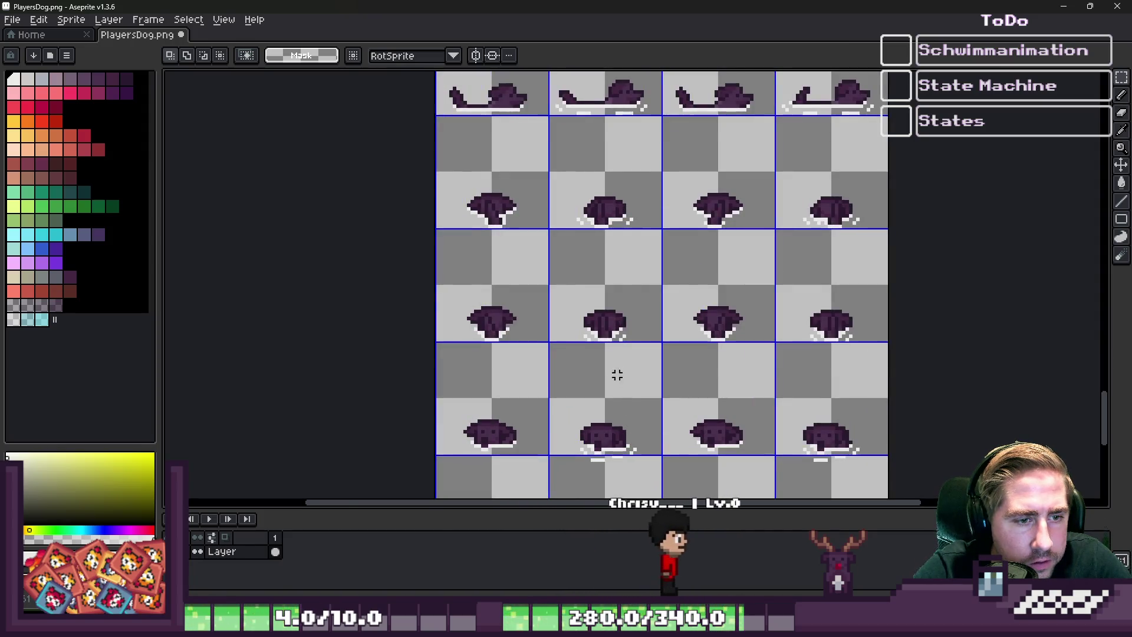
scroll(616, 377, "down", 1)
scroll(614, 413, "up", 2)
scroll(668, 396, "down", 1)
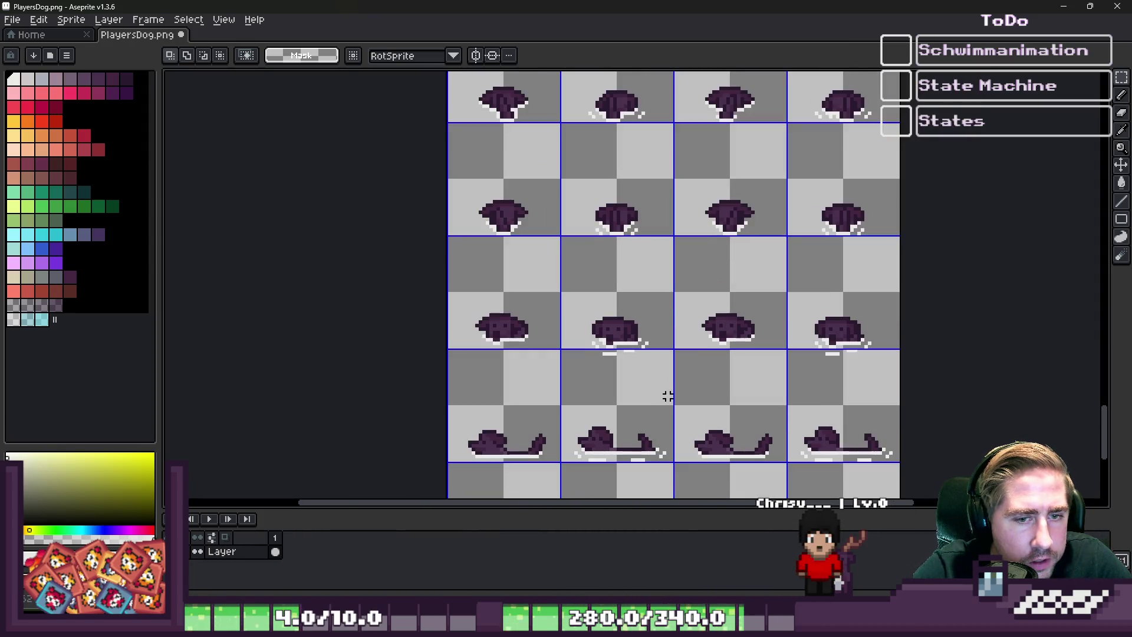
Marquee-select a full row of the lower swimming-dog frames
left_click_drag(449, 267, 900, 375)
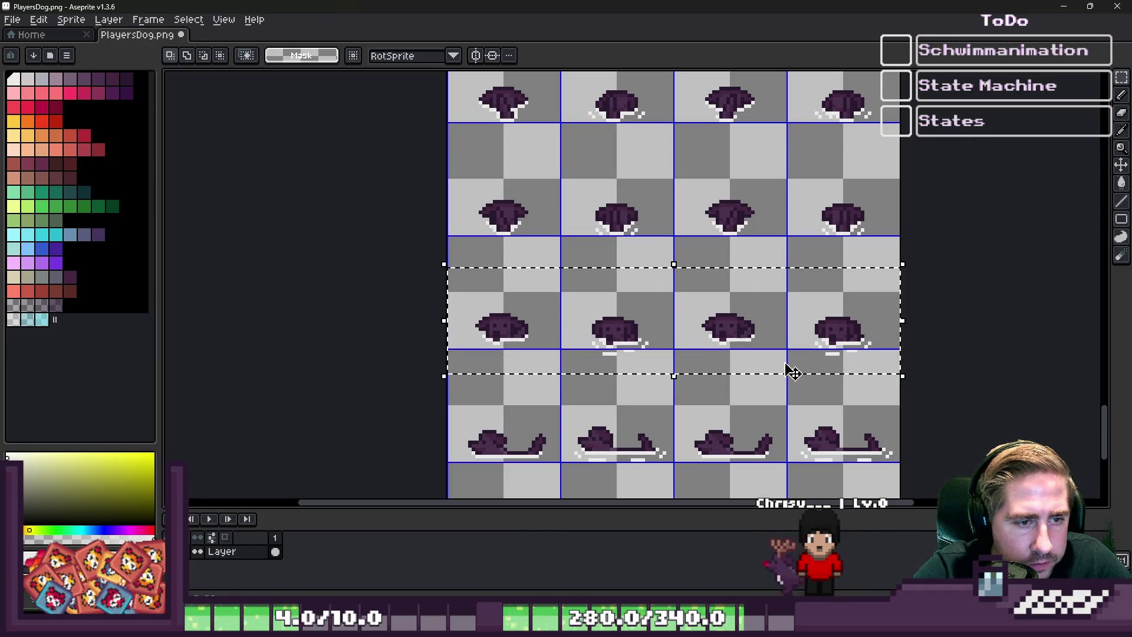
scroll(625, 338, "up", 1)
scroll(625, 337, "down", 3)
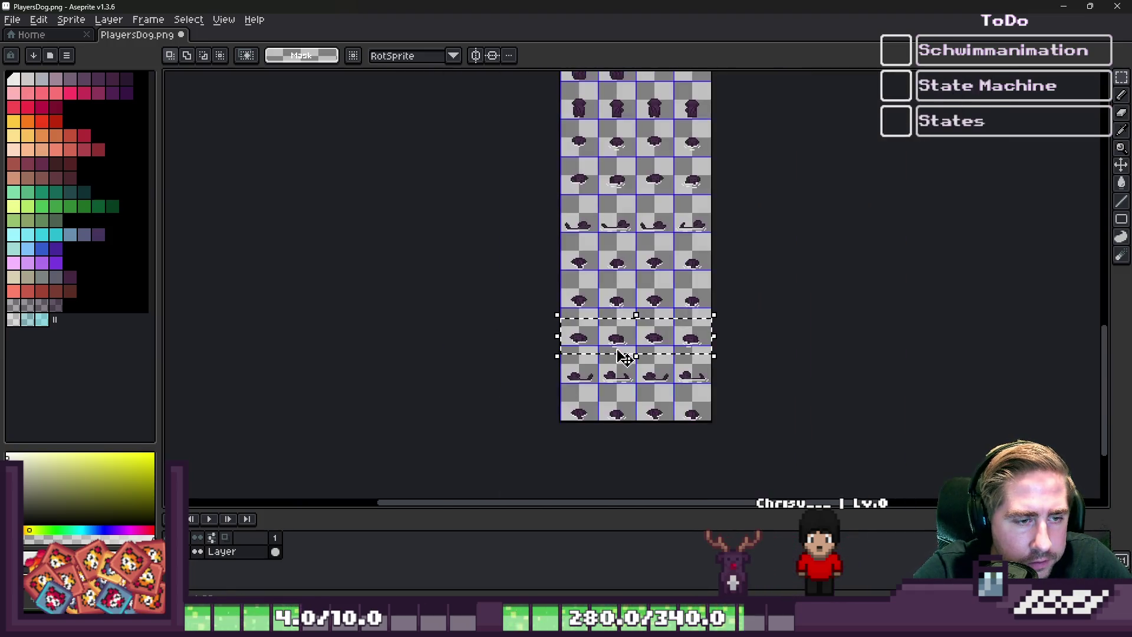
left_click(589, 364)
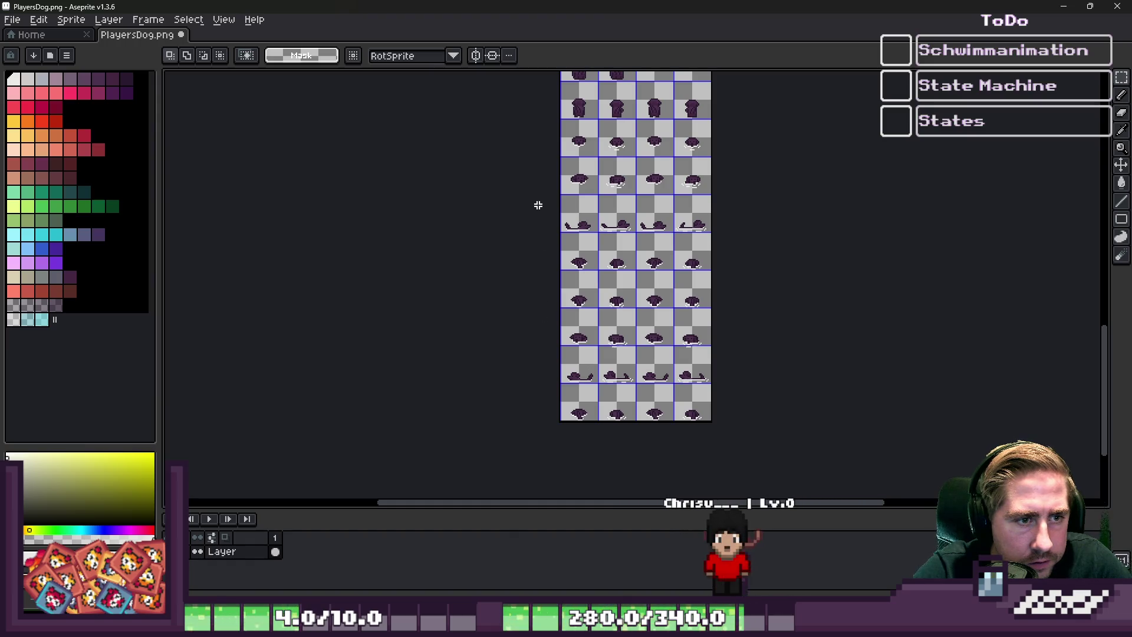
scroll(624, 258, "up", 3)
Nudge the selected frames up one pixel and commit the move
left_click(609, 285)
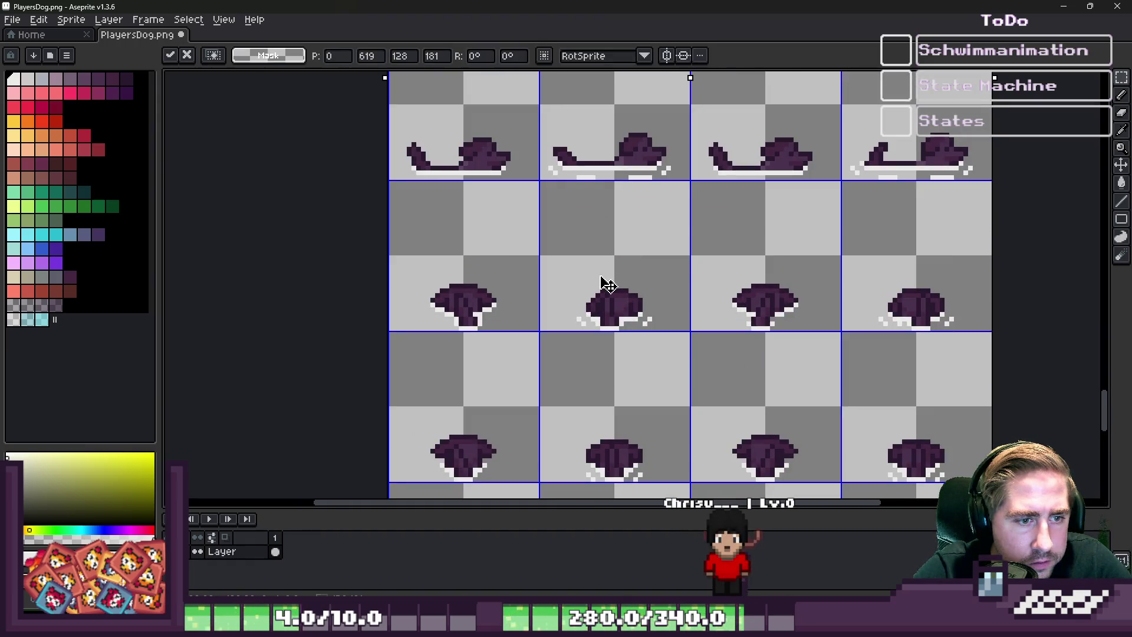
left_click_drag(609, 285, 608, 281)
scroll(612, 292, "down", 2)
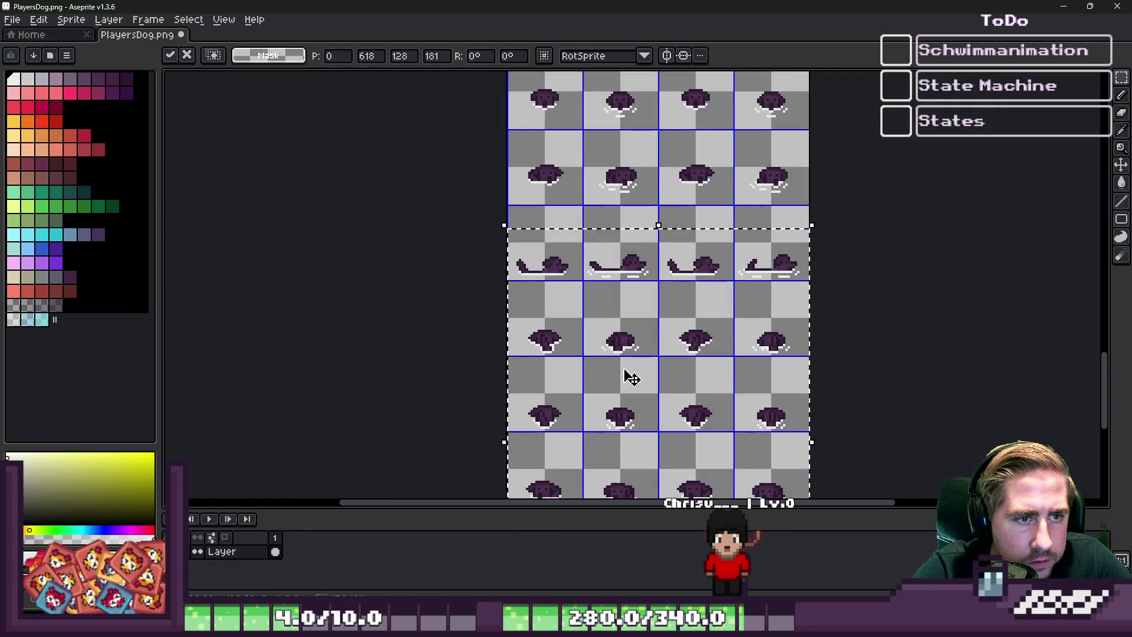
key("Return")
Shift the lower frames further up into their grid cells and commit
scroll(513, 231, "down", 2)
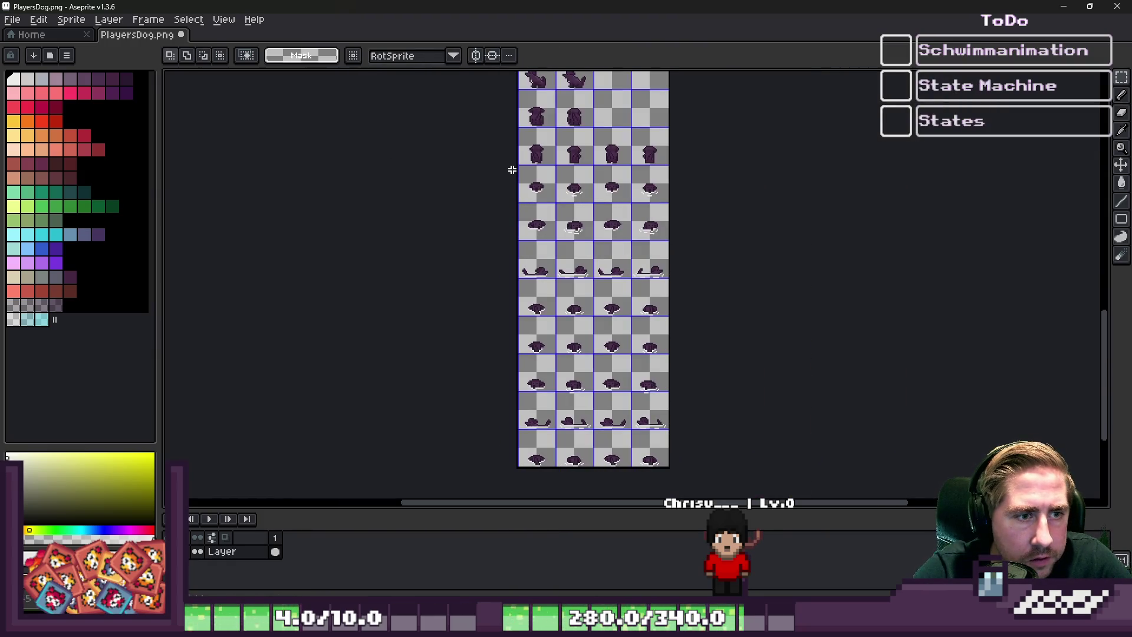
scroll(670, 354, "down", 2)
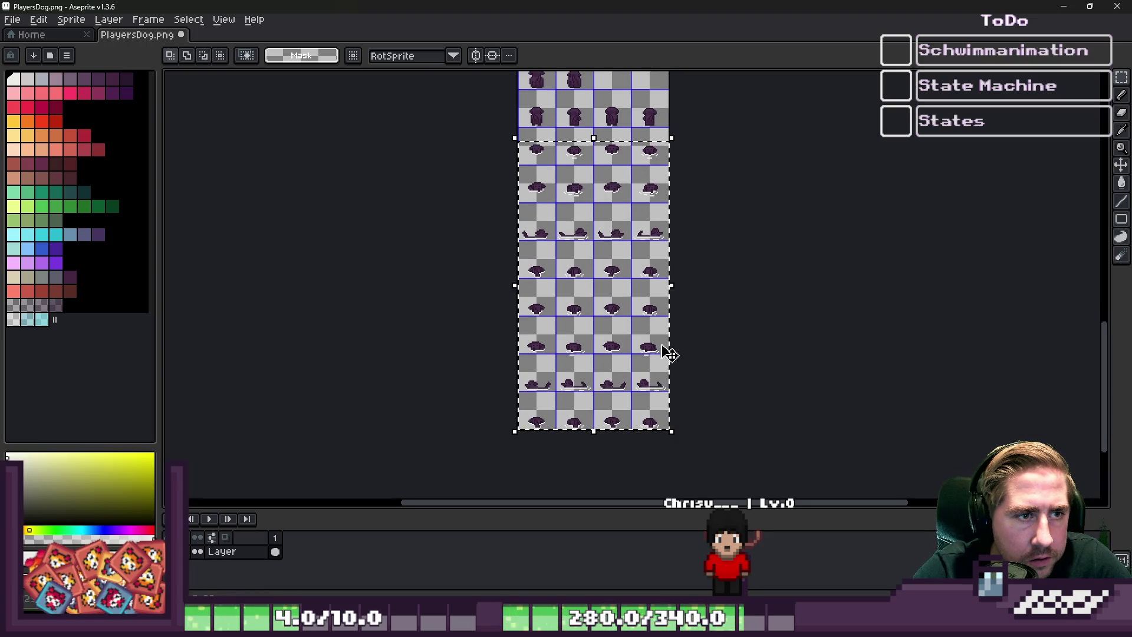
scroll(561, 165, "down", 1)
scroll(569, 197, "up", 2)
scroll(574, 213, "down", 1)
scroll(571, 207, "down", 1)
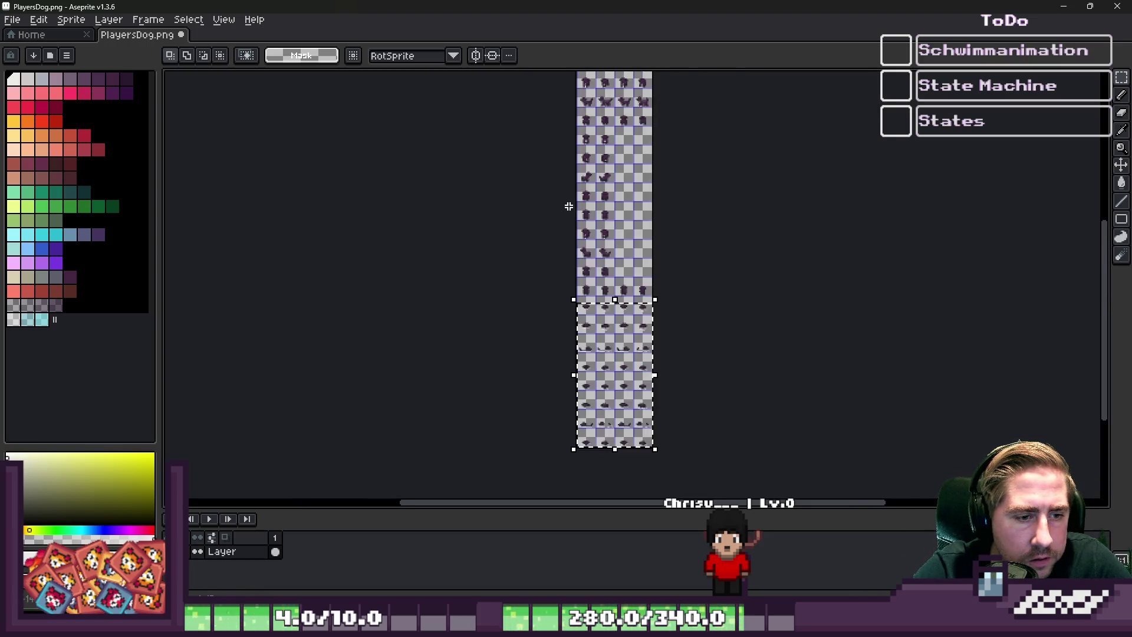
scroll(589, 368, "up", 2)
scroll(575, 205, "down", 1)
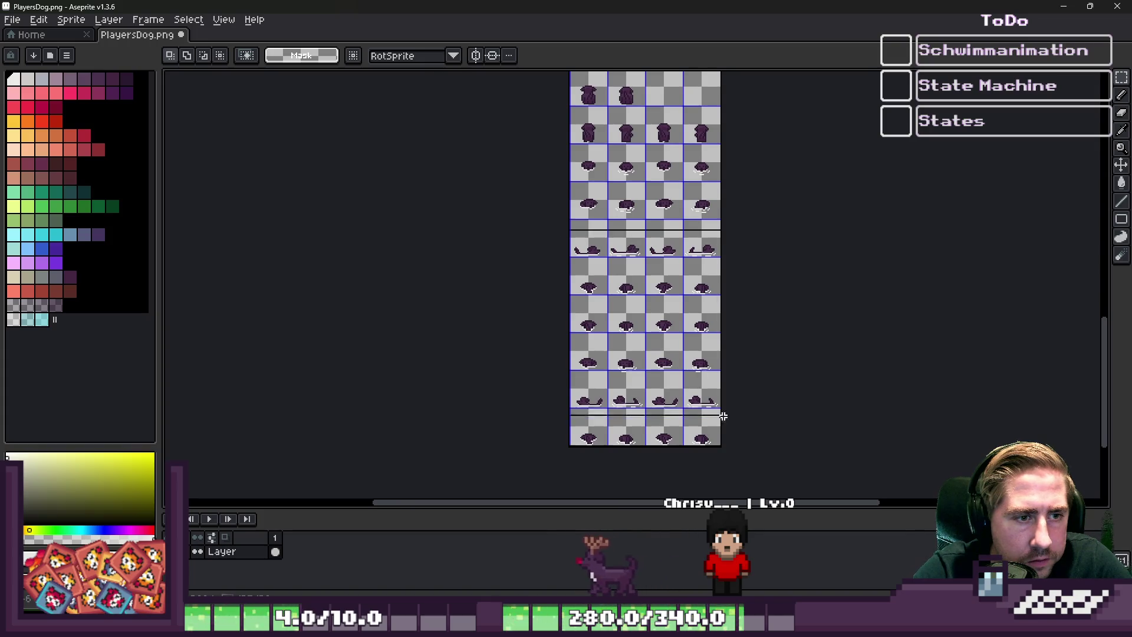
scroll(586, 359, "up", 3)
left_click_drag(586, 359, 590, 326)
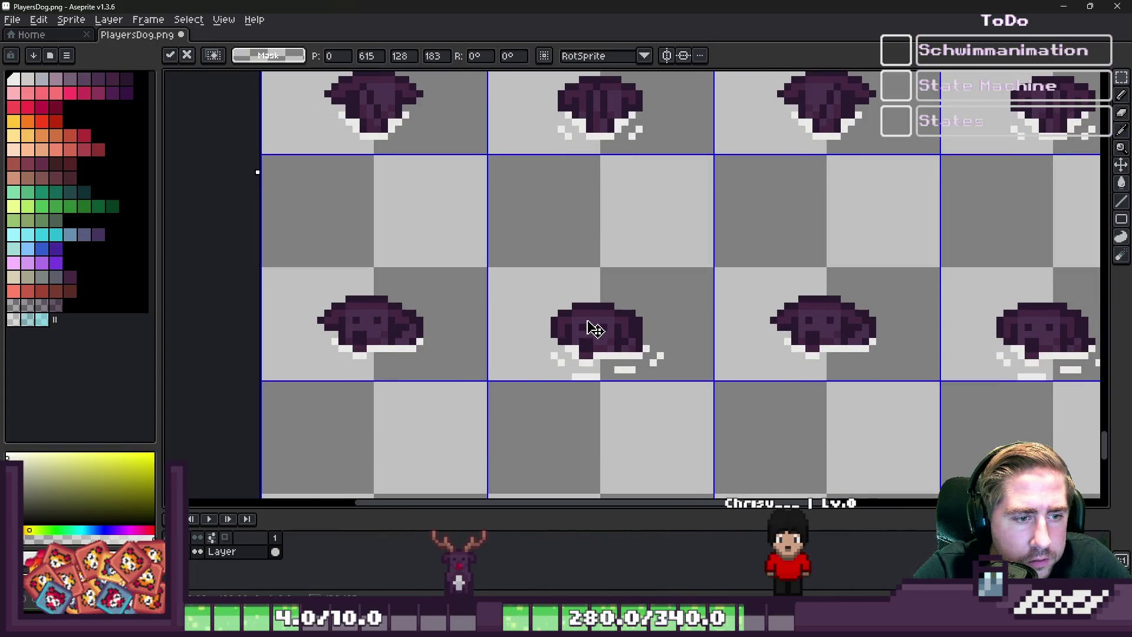
key("Return")
Minimize Aseprite and run the game in Godot to test the new frames
scroll(596, 328, "down", 4)
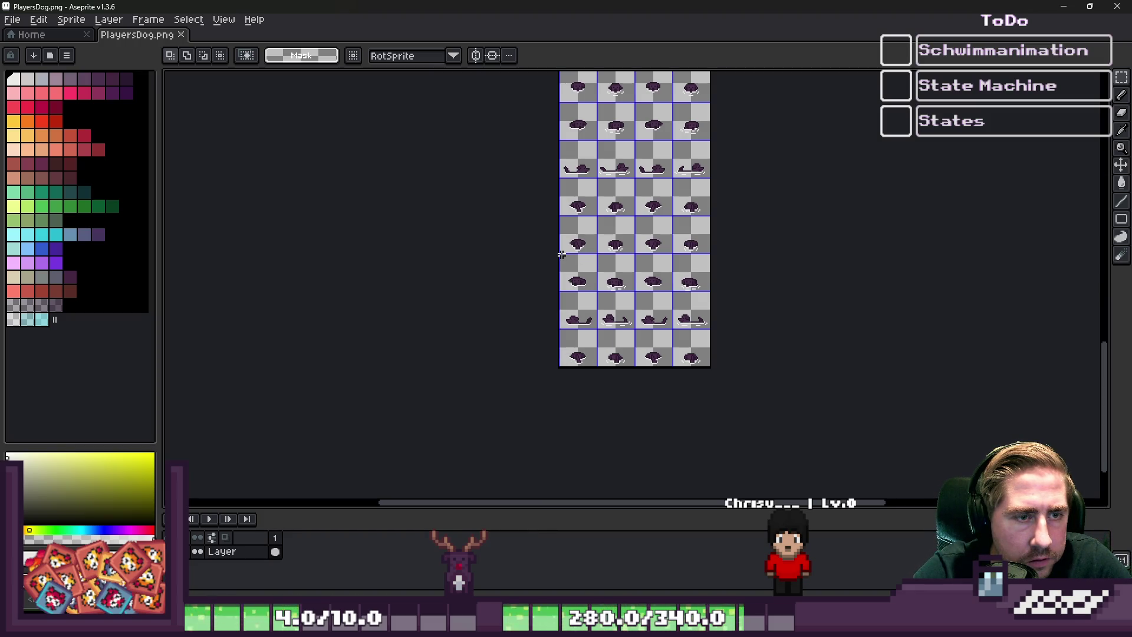
scroll(599, 381, "down", 2)
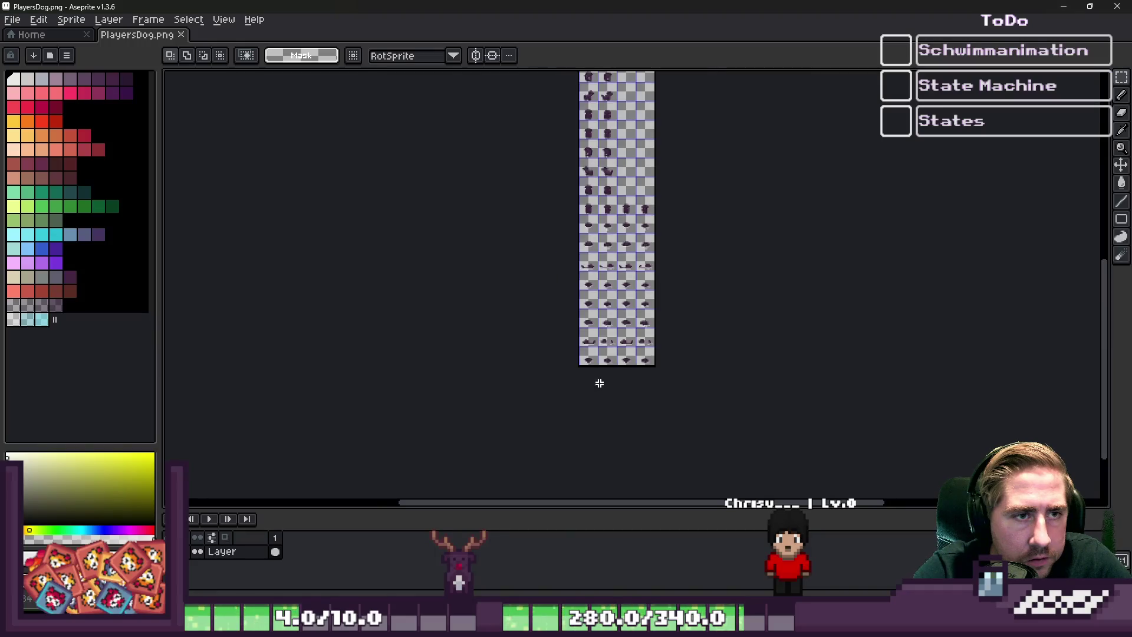
scroll(601, 119, "up", 3)
scroll(592, 319, "down", 1)
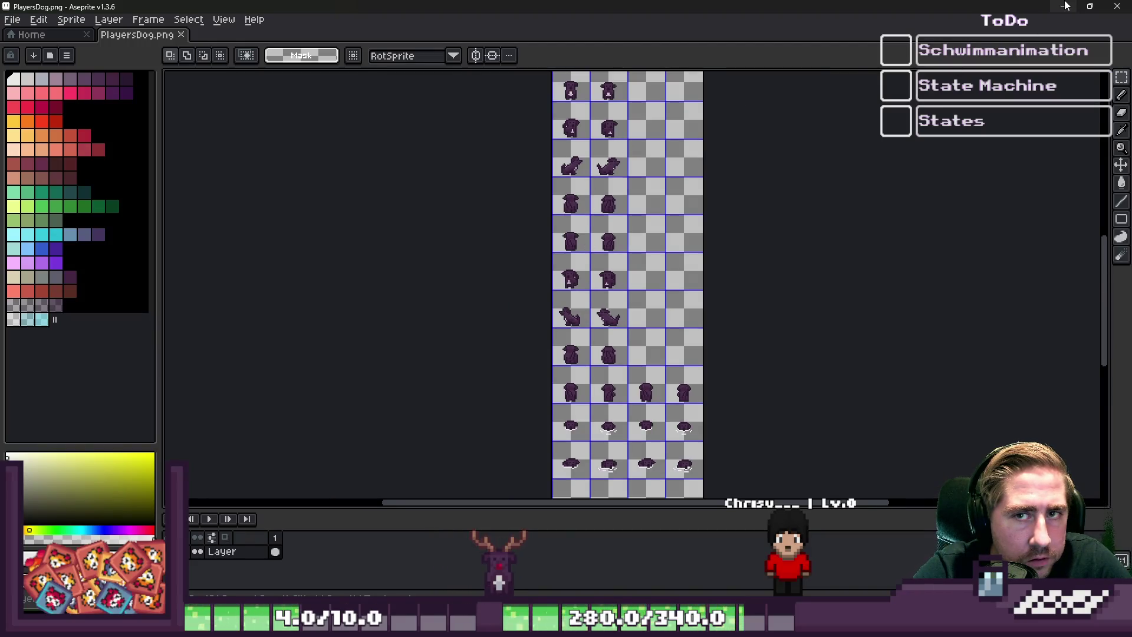
left_click(1065, 6)
left_click(945, 29)
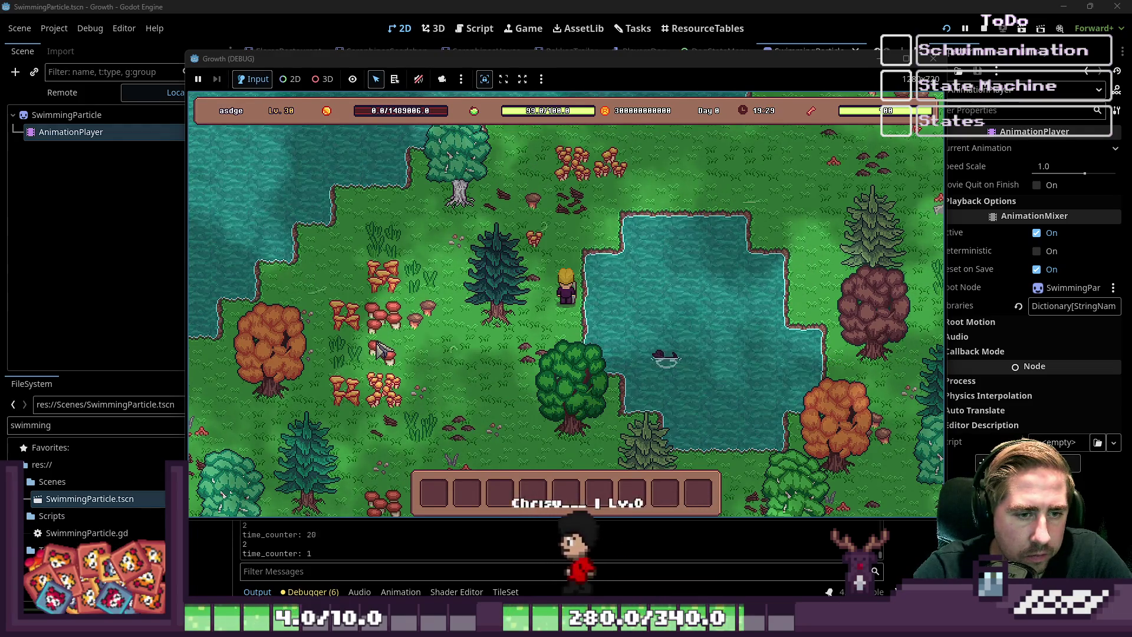
Walk the player around the pond so the dog follows and swims
key("w")
key("d")
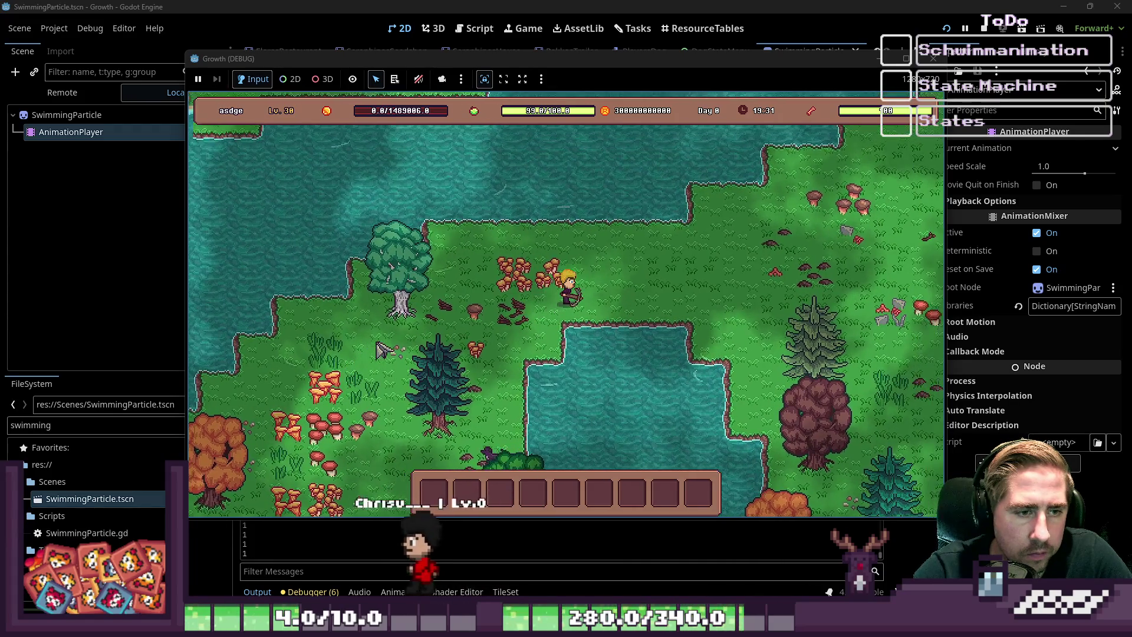
key("d")
key("s")
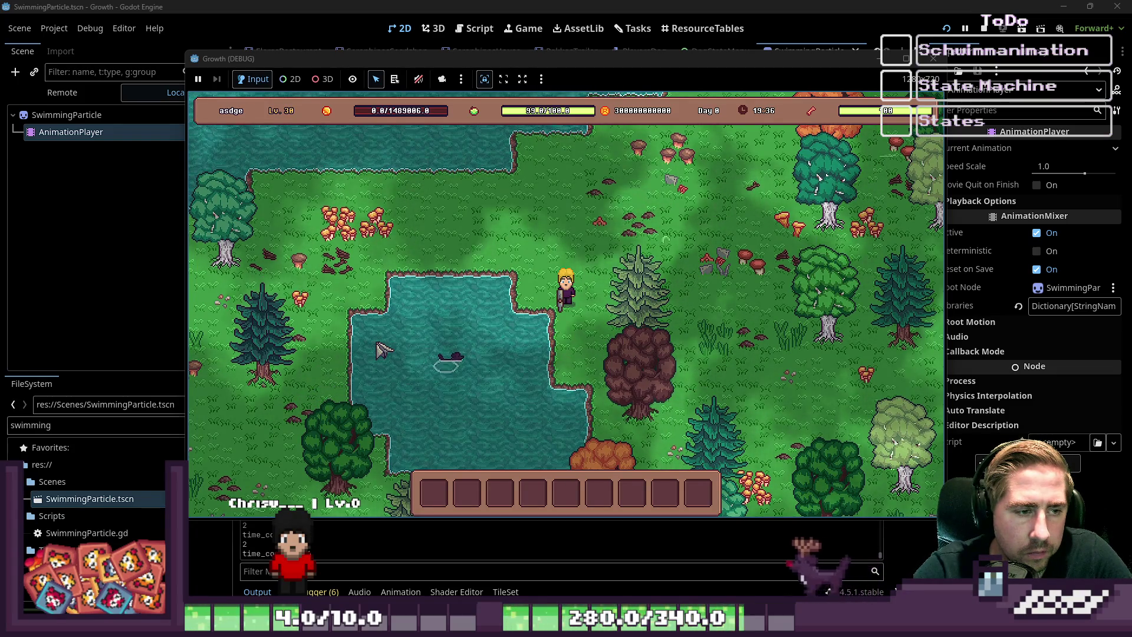
key("a")
key("w")
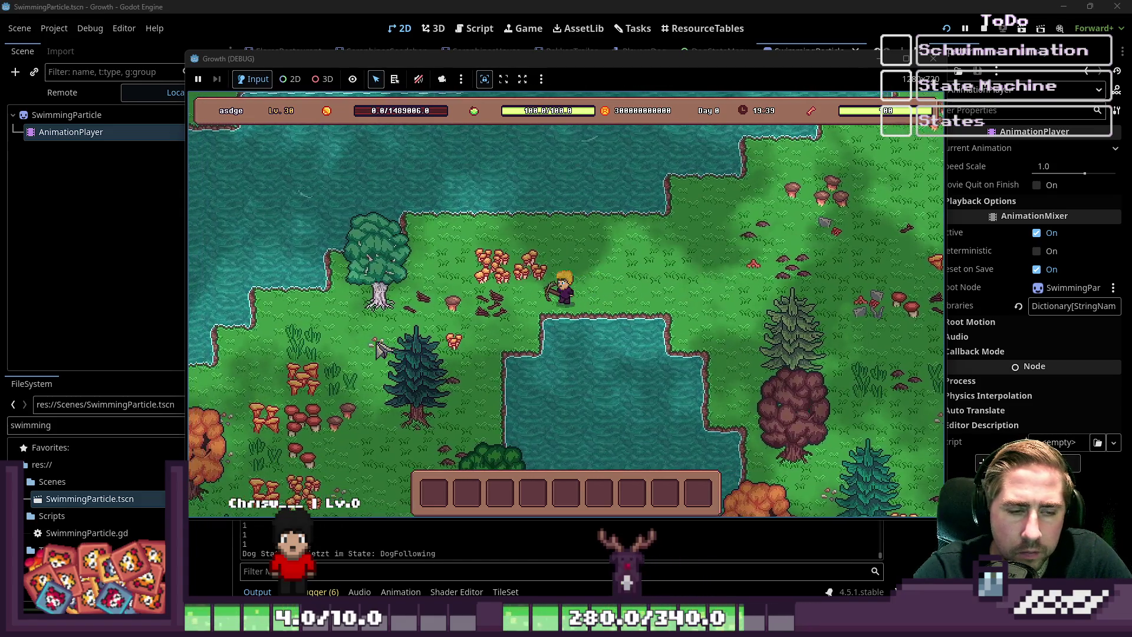
key("s")
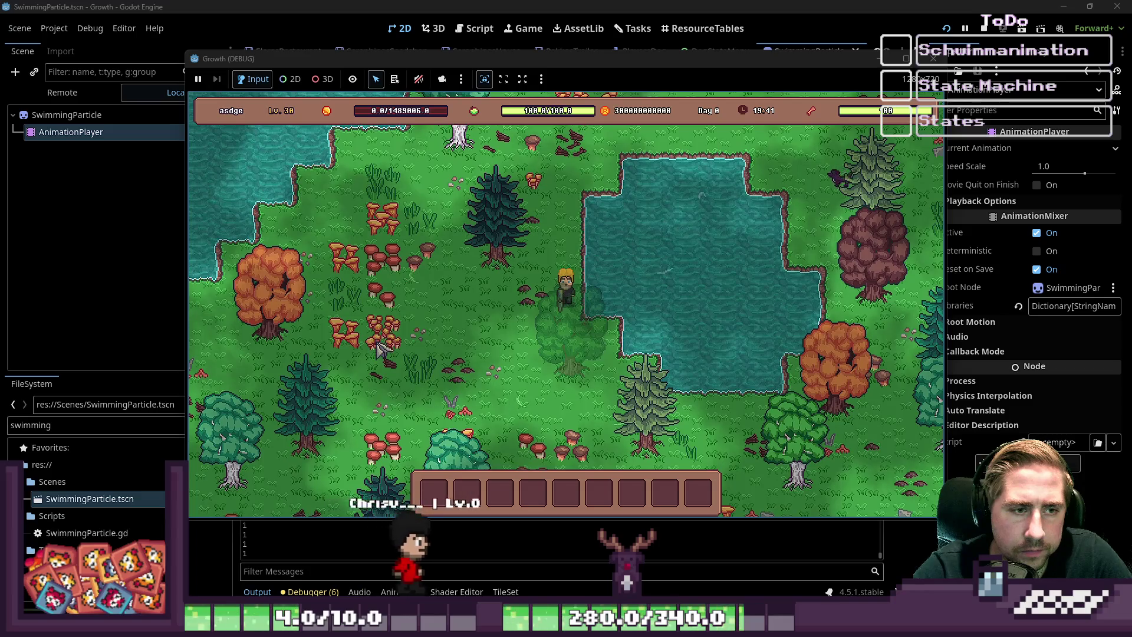
key("s")
key("d")
key("d")
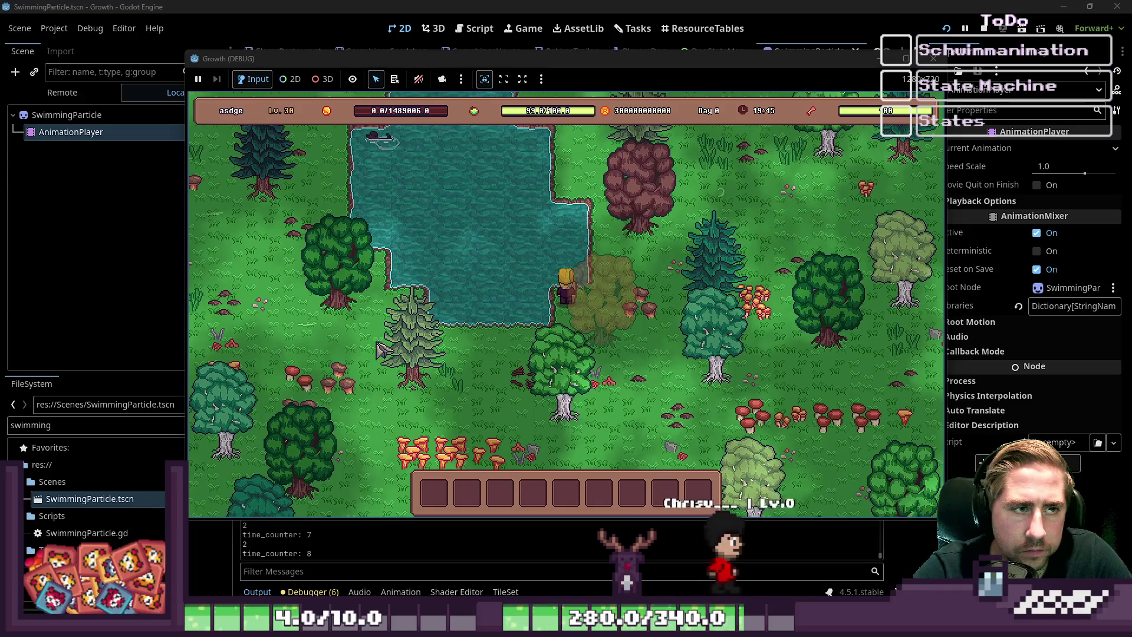
key("w")
key("d")
key("w")
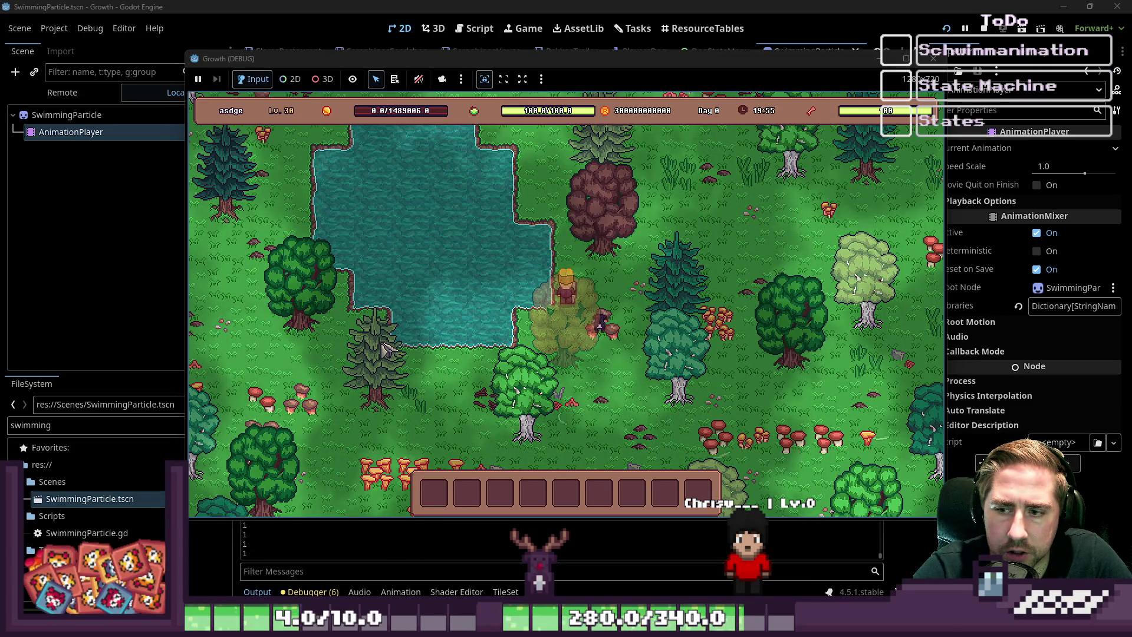
key("w+d")
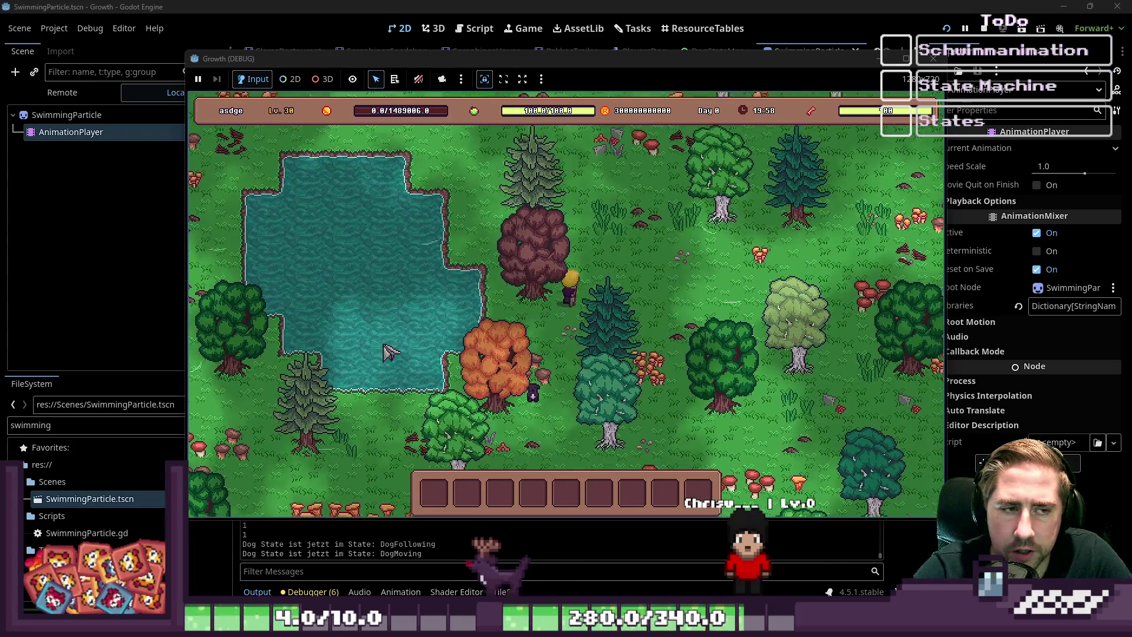
key("w+a")
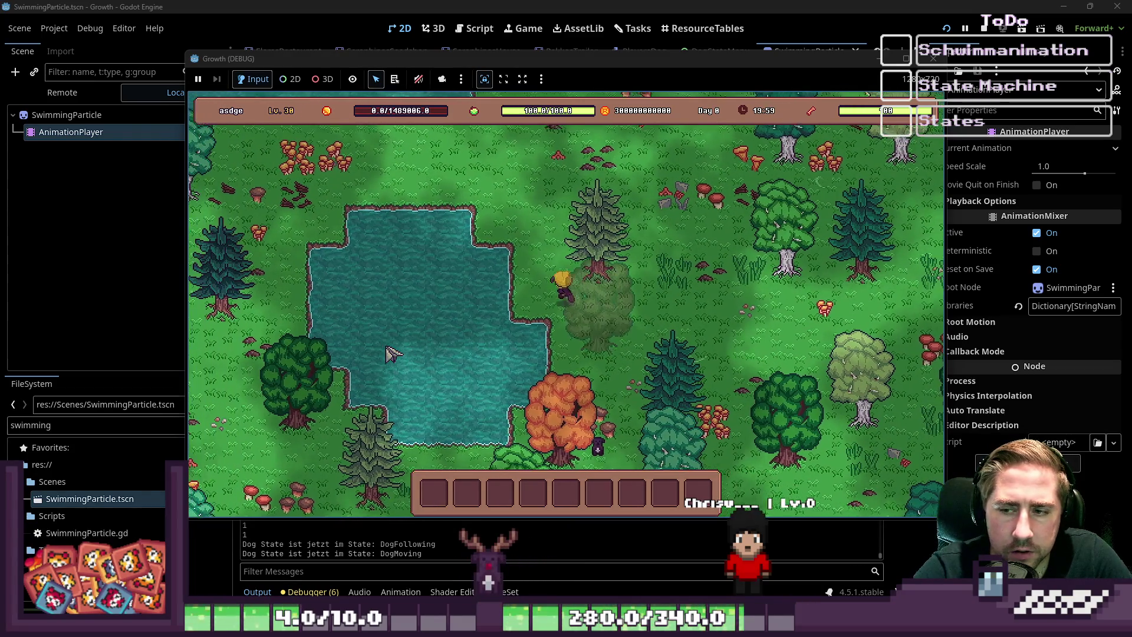
key("a")
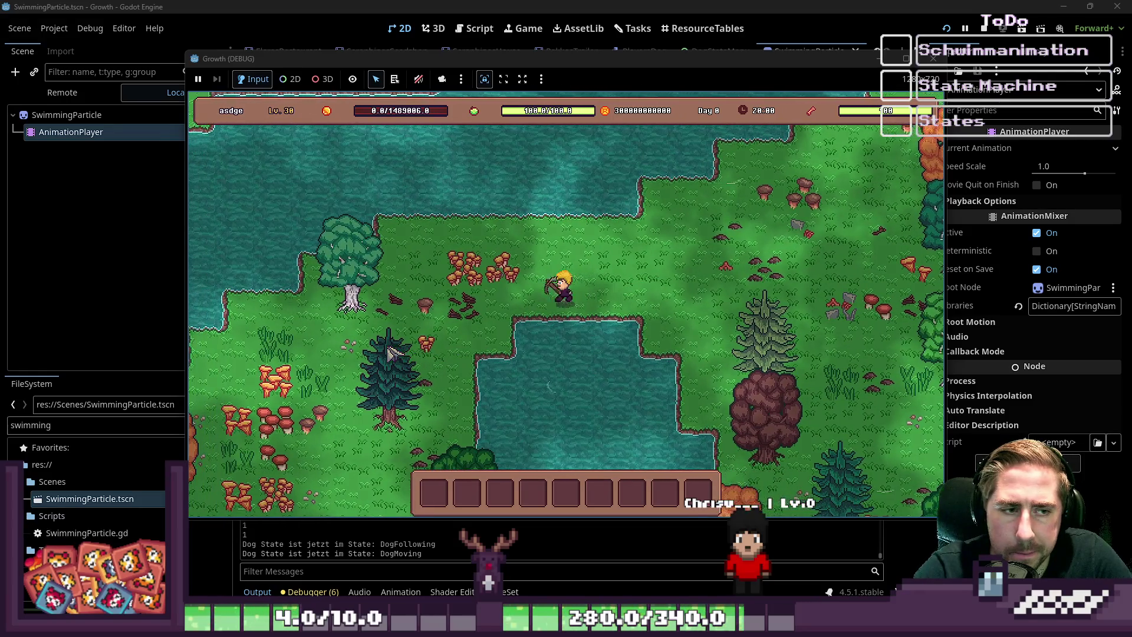
key("s+a")
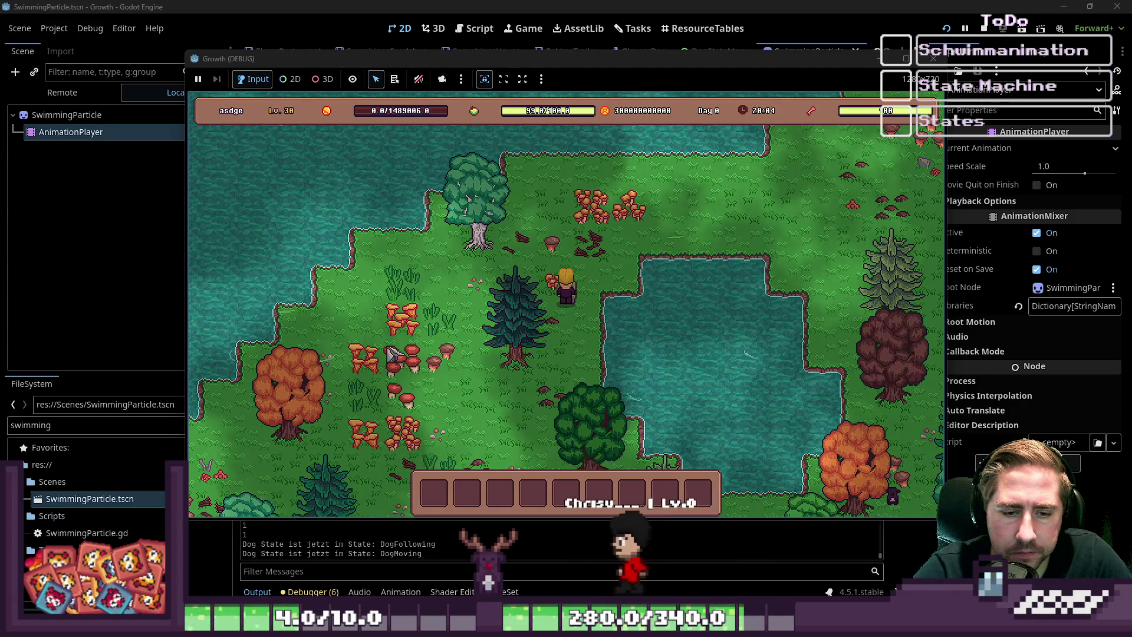
Walk a little more through the level, then stop the game and return to the script
mouse_move(902, 488)
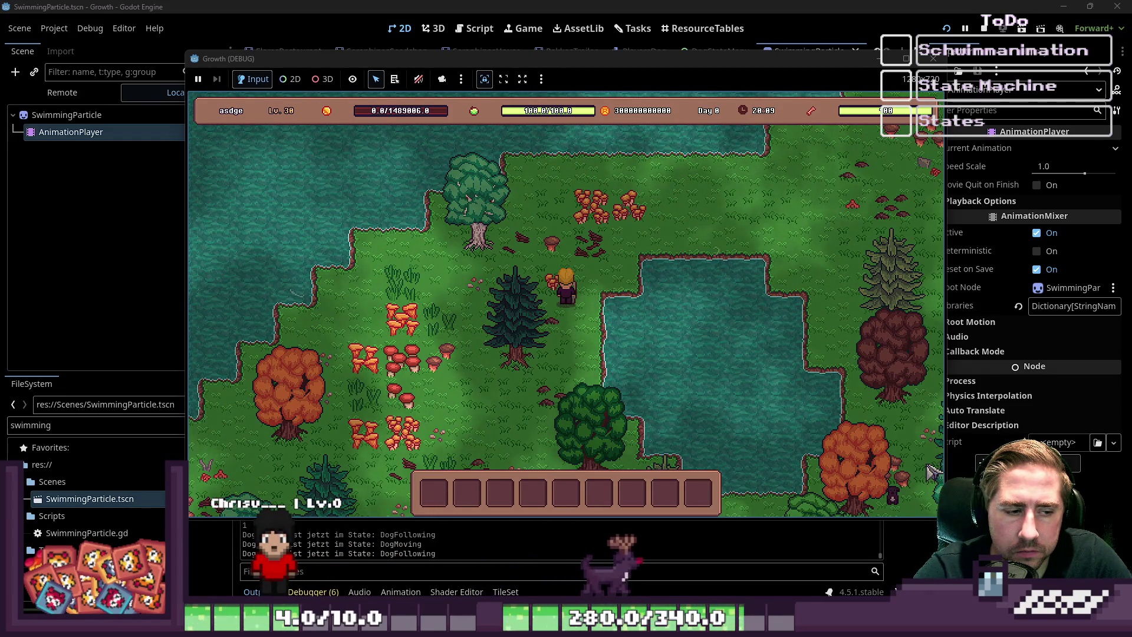
key("w")
key("a")
key("s")
key("d")
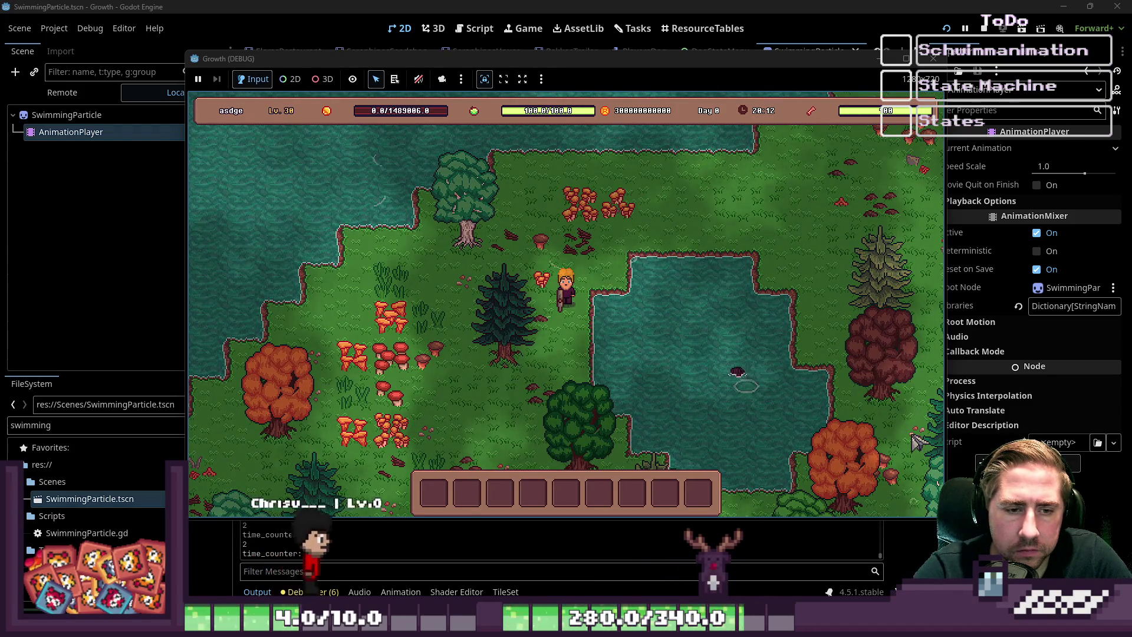
key("w")
key("a")
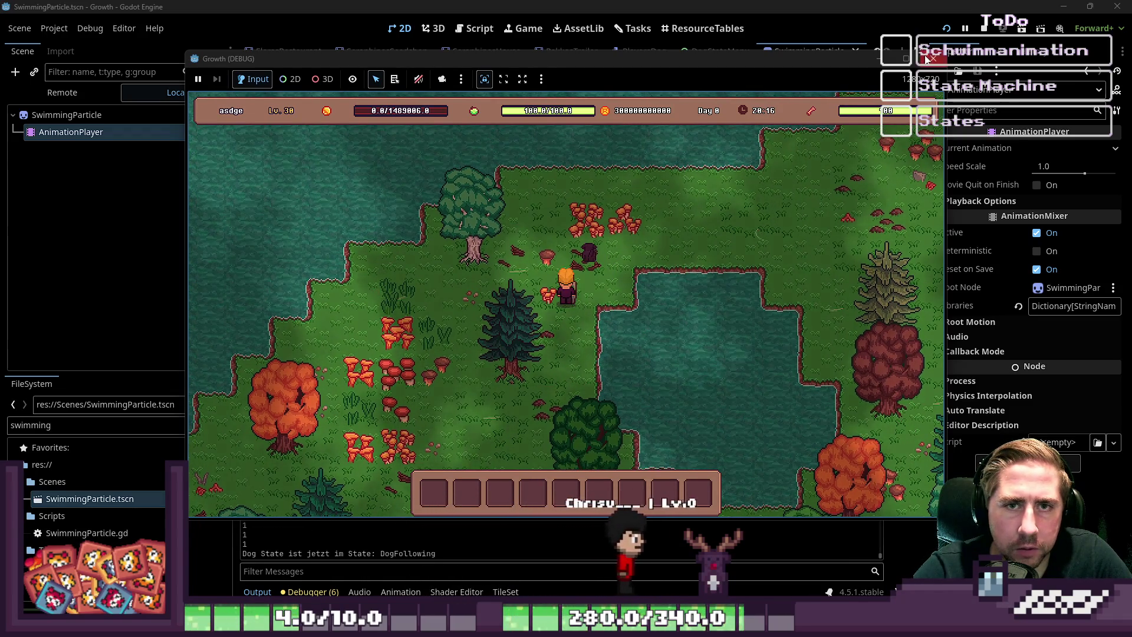
key("F8")
left_click(472, 29)
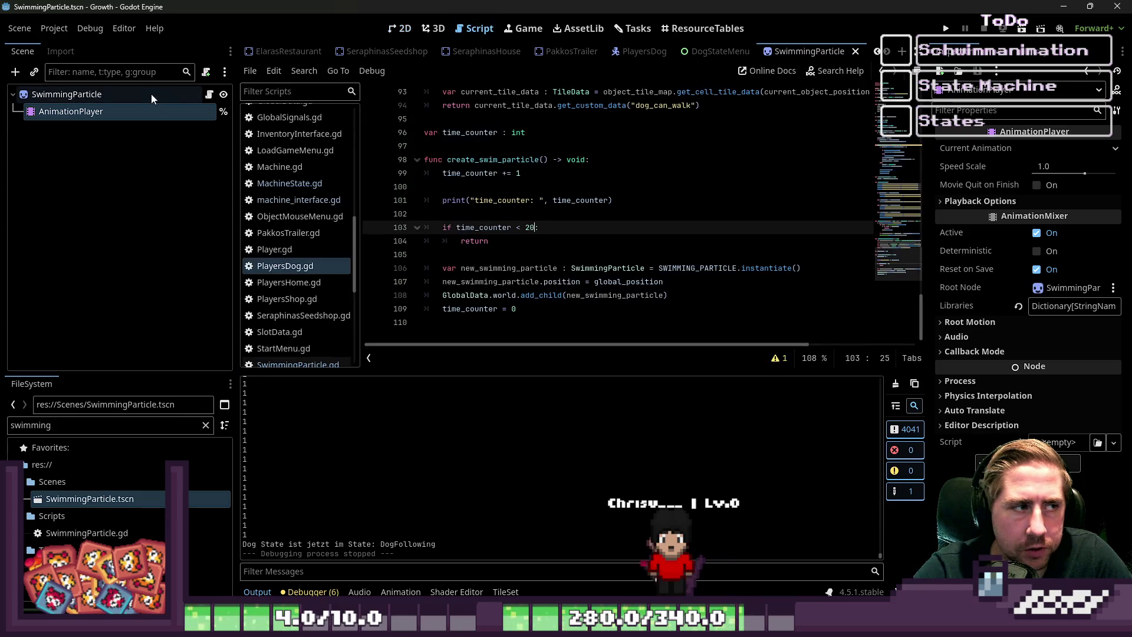
Select the SwimmingParticle root node, then switch to the PlayersDog scene
left_click(147, 95)
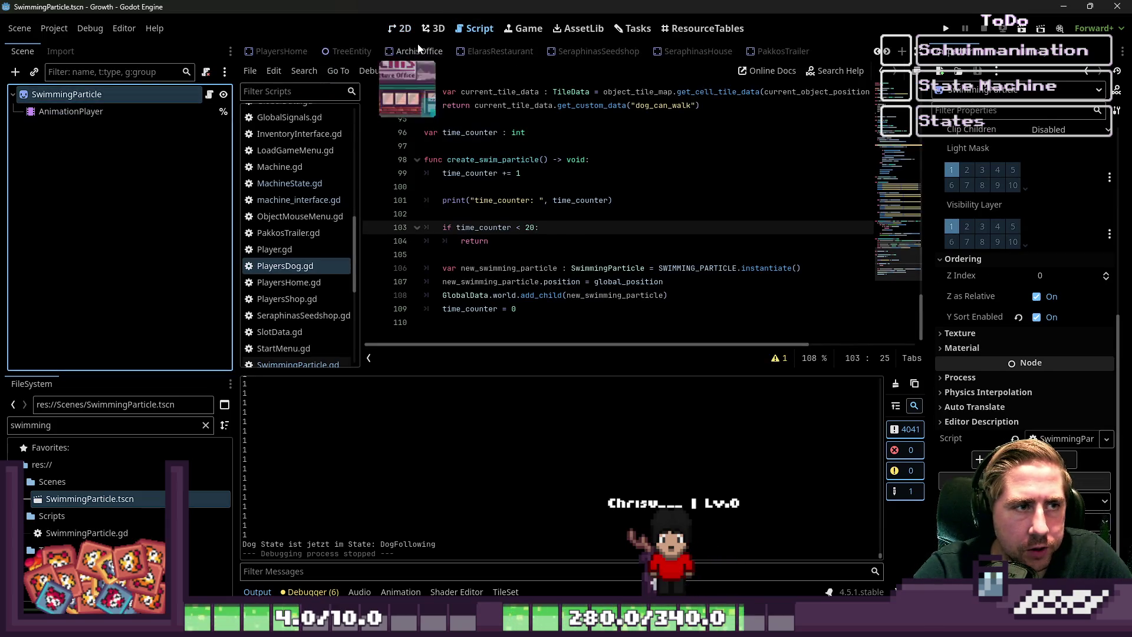
left_click(632, 51)
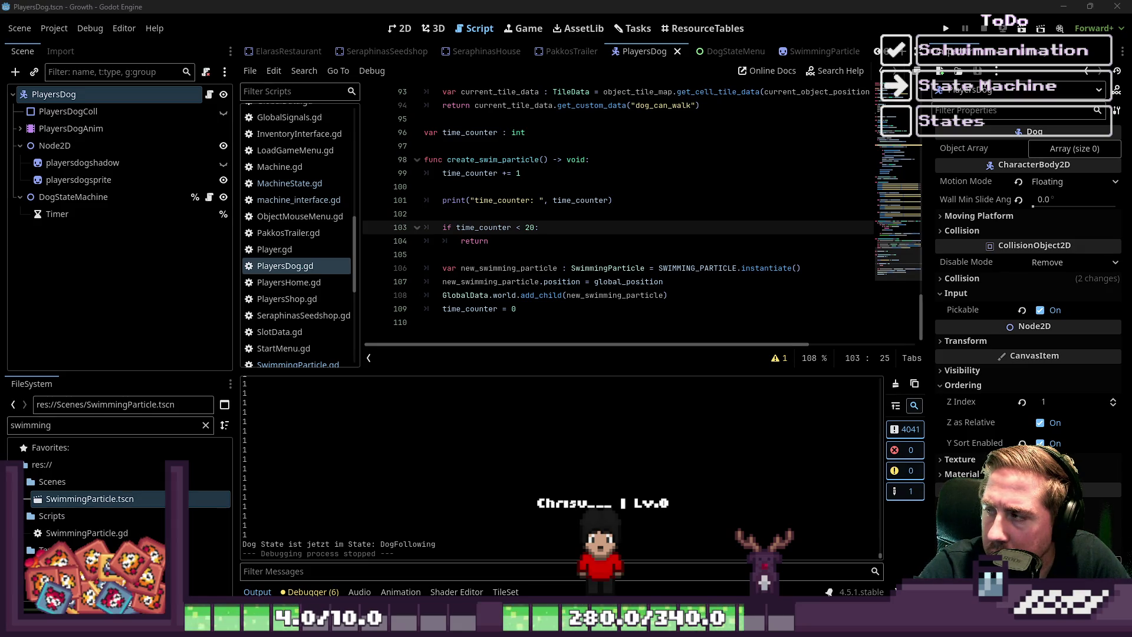
left_click(469, 249)
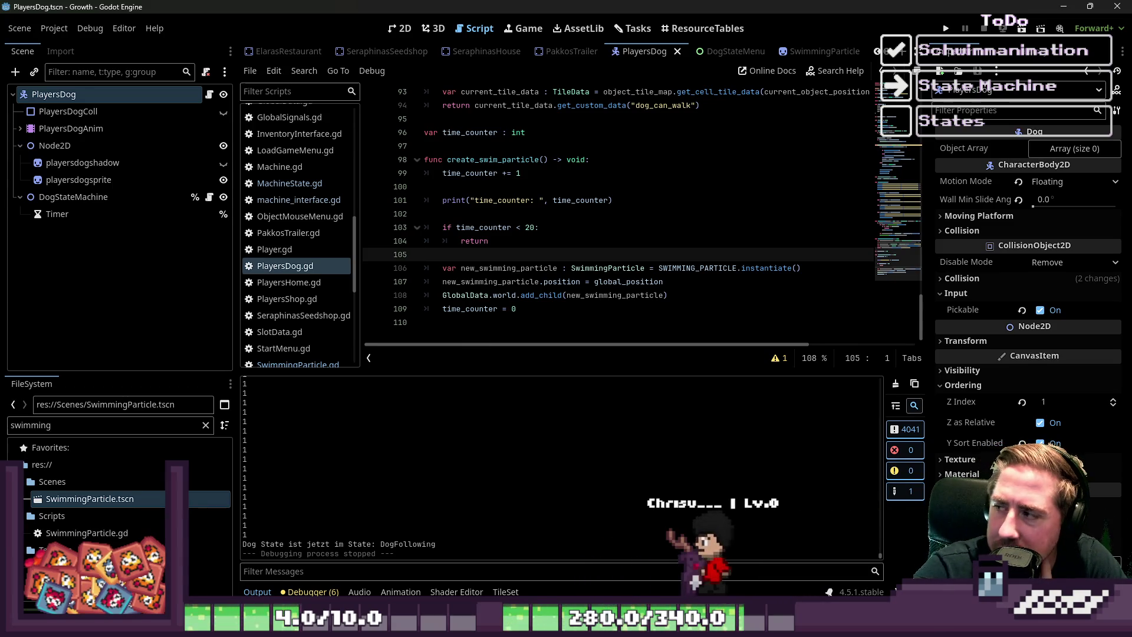
left_click(477, 307)
left_click(511, 325)
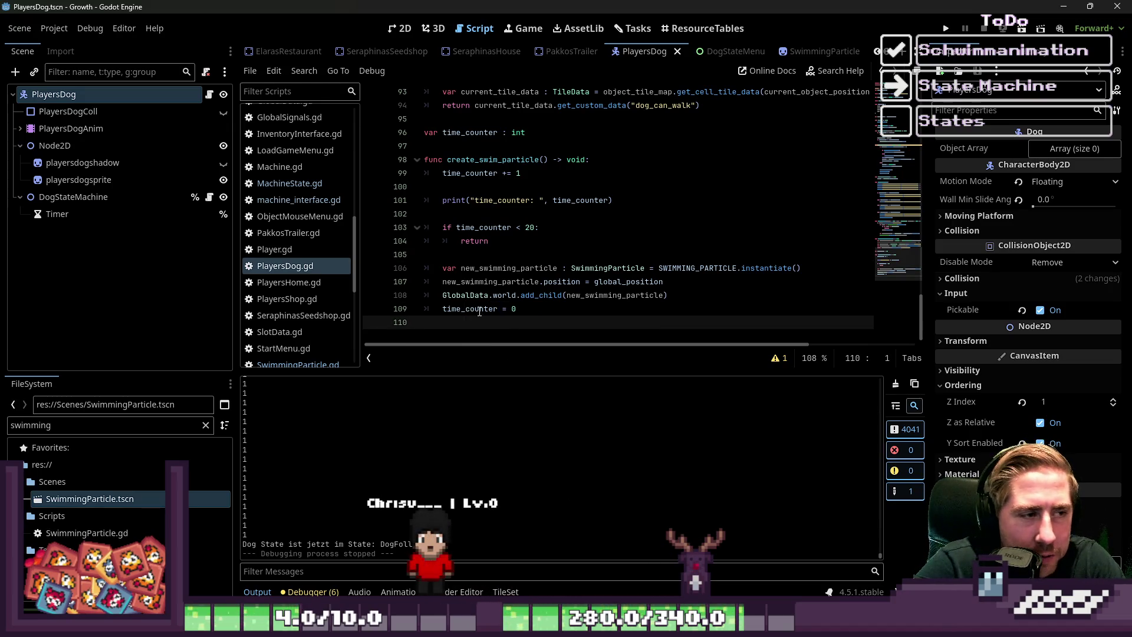
Glance through Player.gd, then return to PlayersDog.gd around line 105
left_click(353, 248)
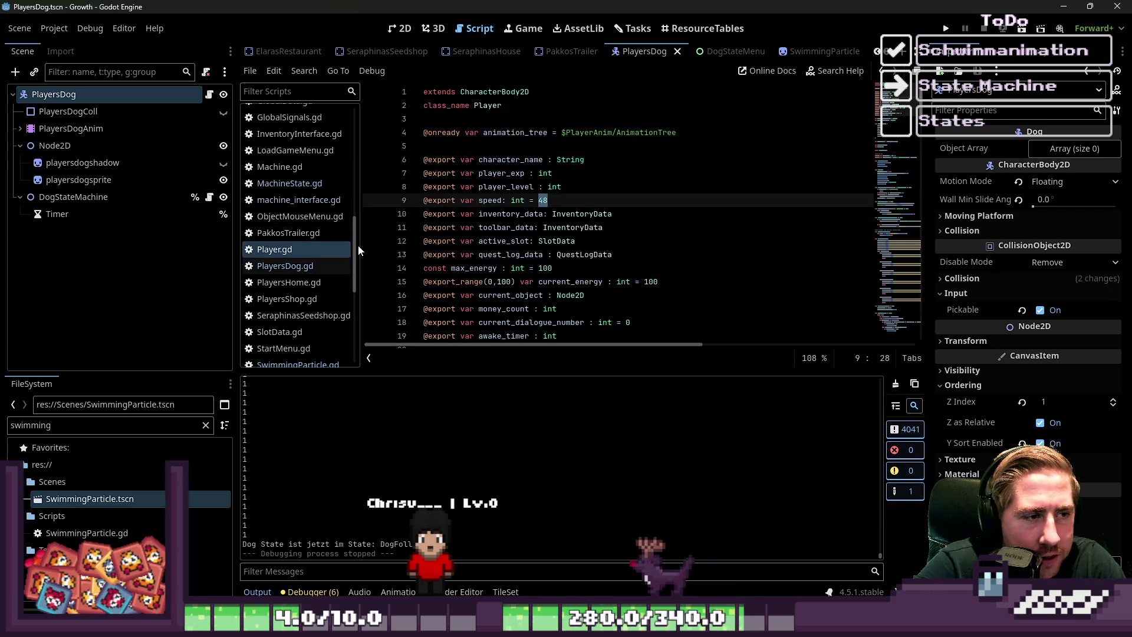
scroll(357, 249, "down", 3)
left_click(284, 144)
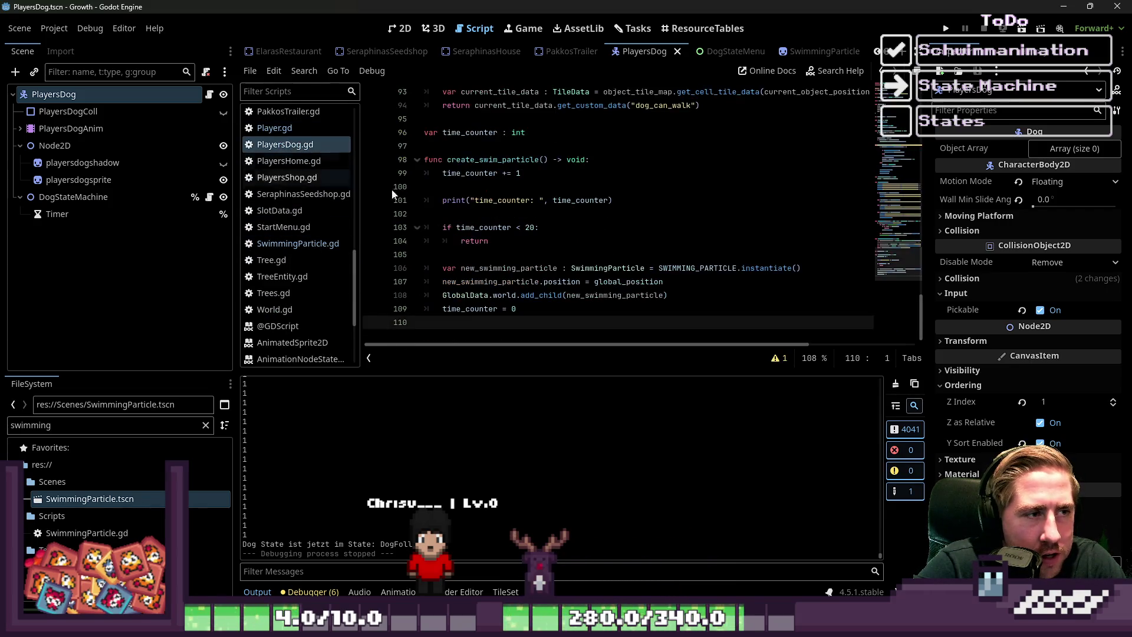
scroll(490, 250, "down", 3)
left_click(507, 258)
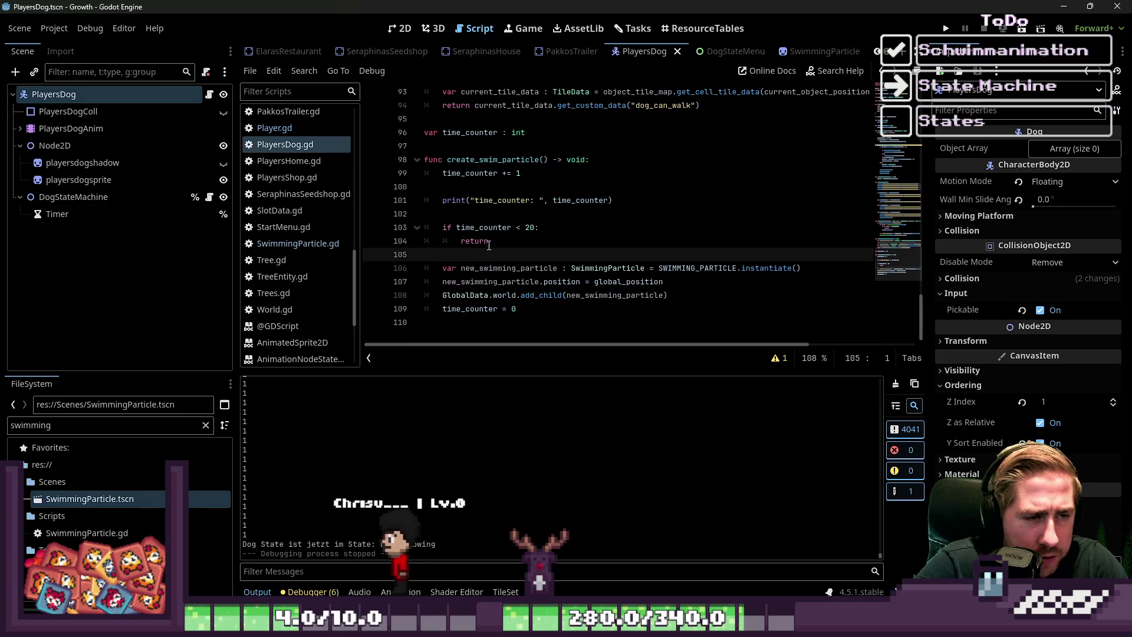
View the dog scene in 2D and open its DogStateMachine script
left_click(399, 28)
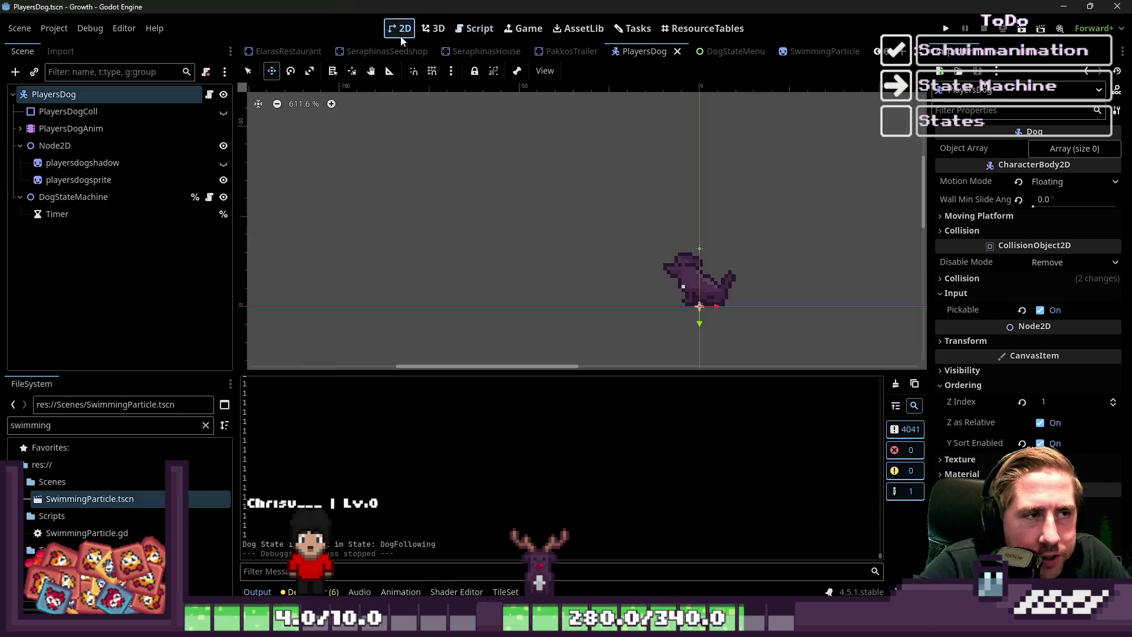
scroll(452, 220, "down", 3)
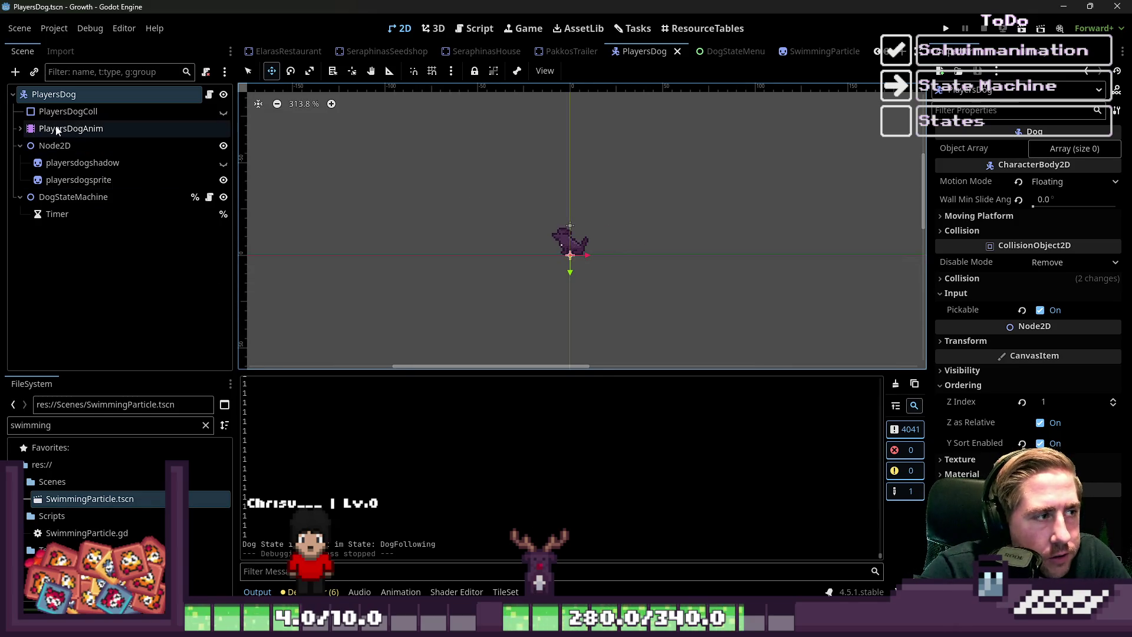
scroll(545, 245, "up", 3)
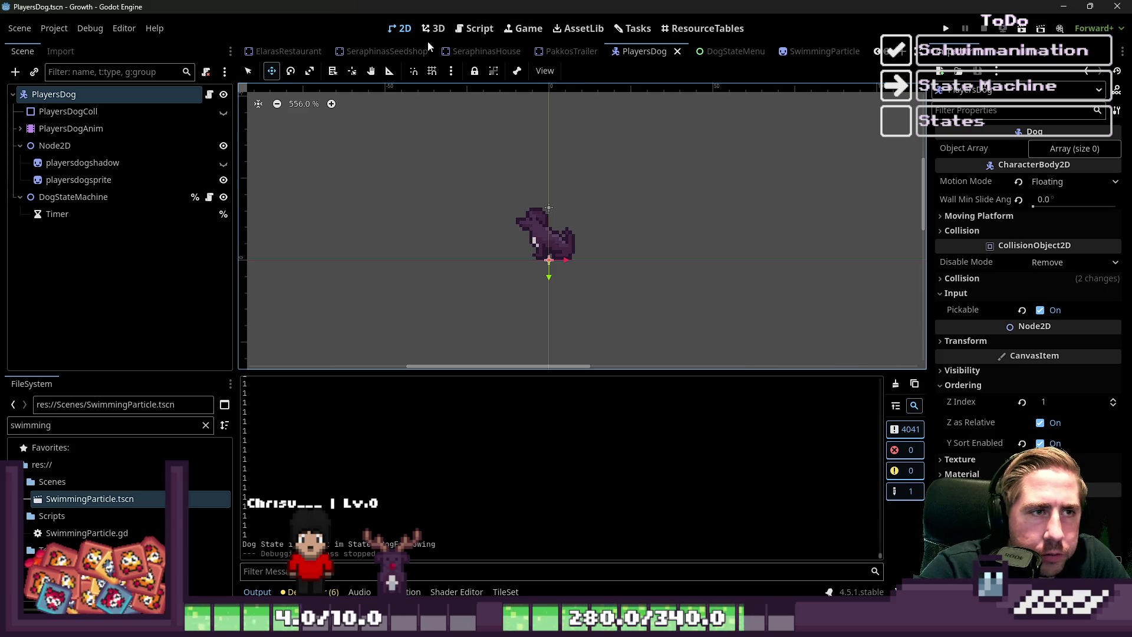
left_click(208, 198)
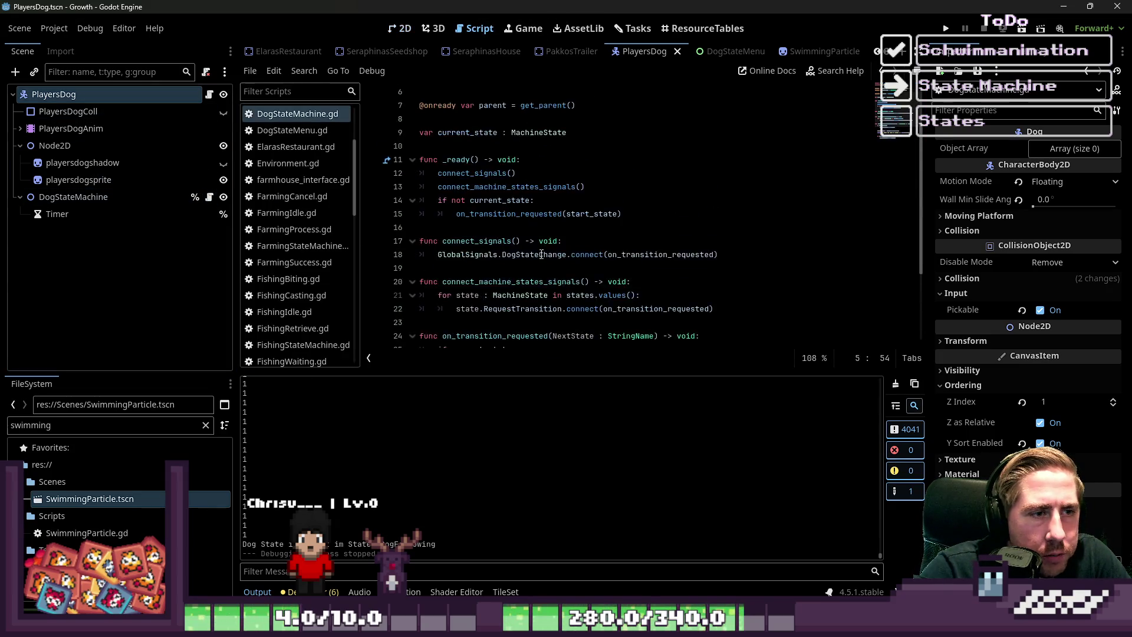
Inspect how start_state and current_state are used in DogStateMachine.gd
scroll(542, 254, "up", 2)
left_click(425, 199)
left_click(511, 153)
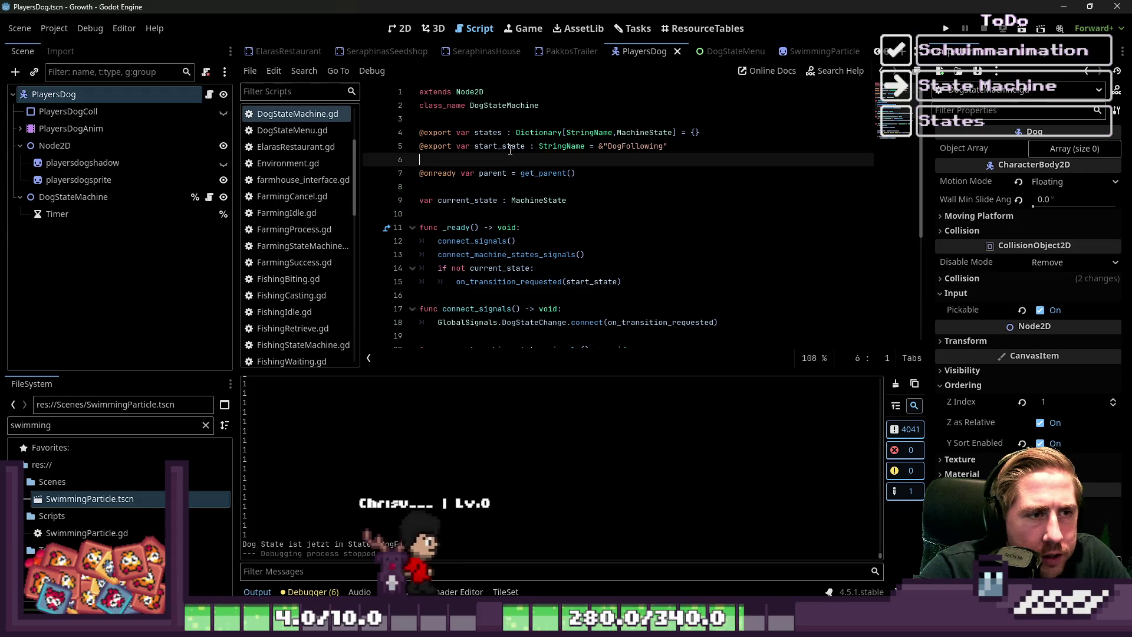
double_click(510, 150)
scroll(534, 224, "down", 1)
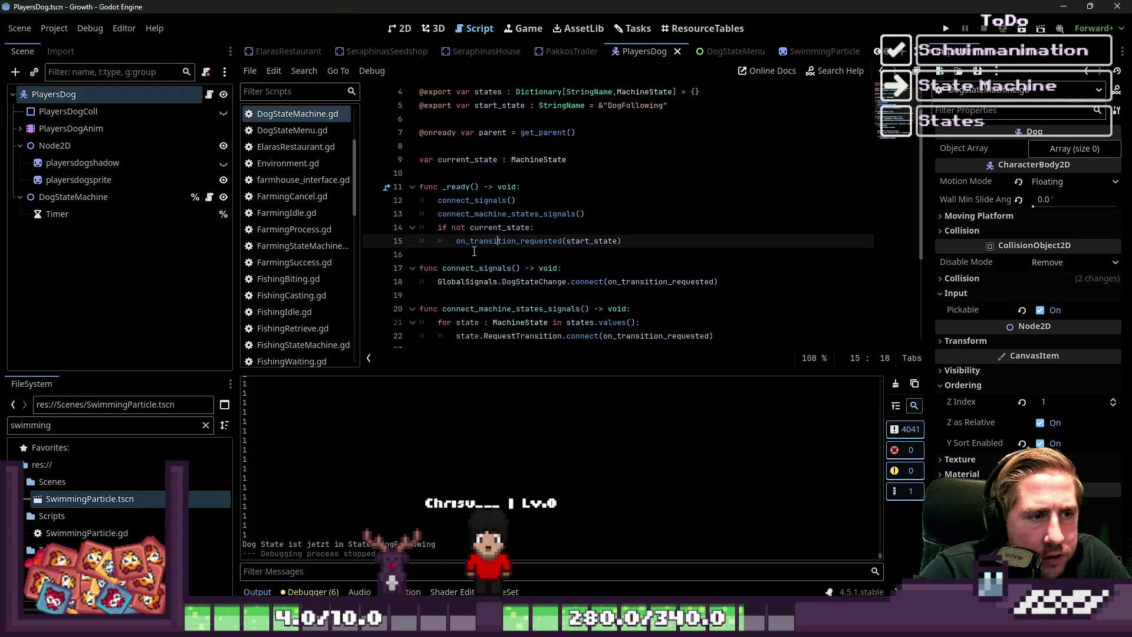
double_click(499, 228)
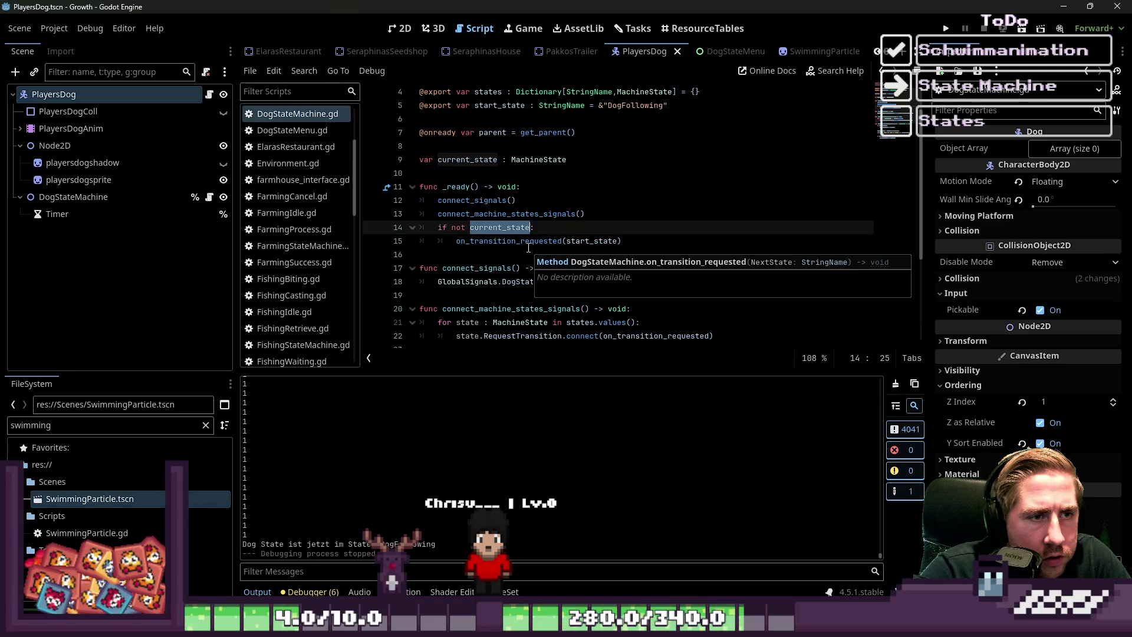
double_click(592, 241)
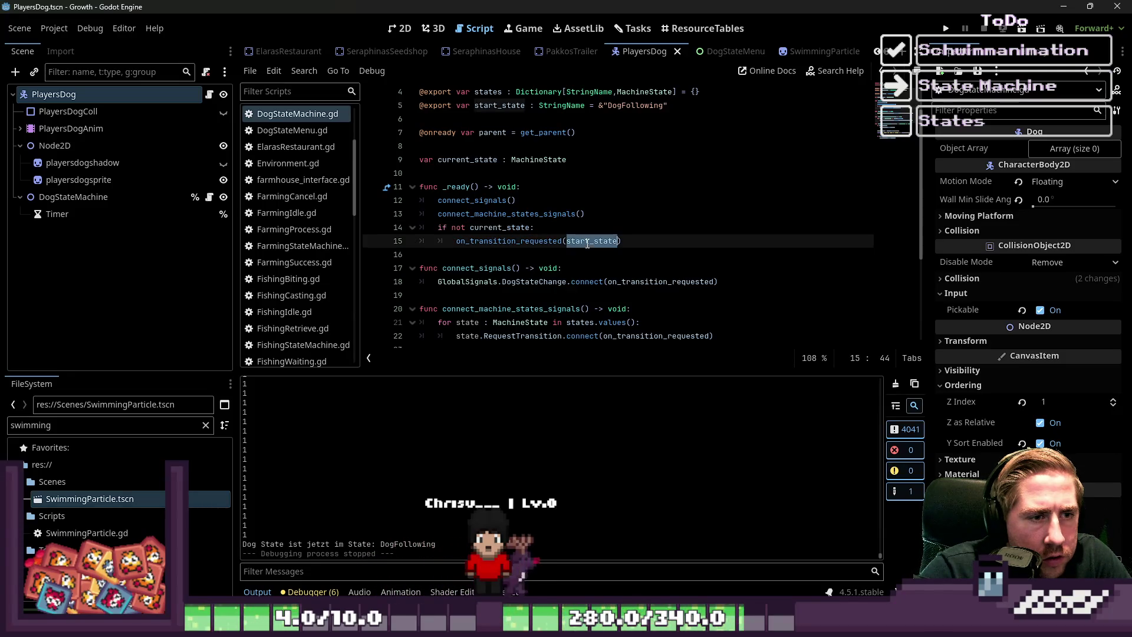
left_click(635, 107)
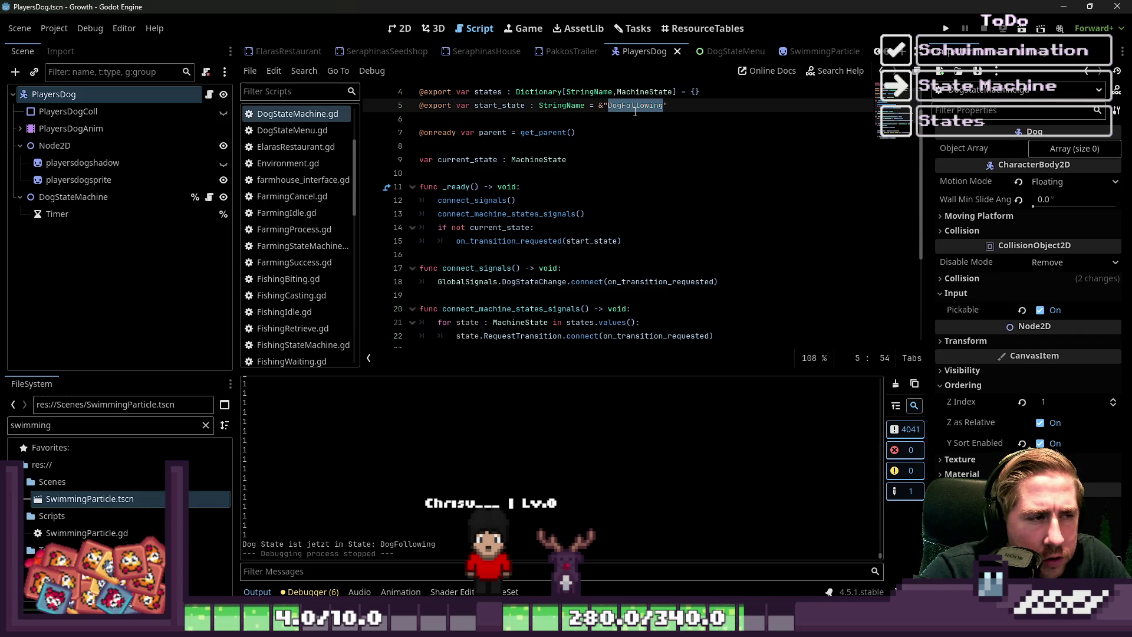
Return to the top of PlayersDog.gd with its constants and DogMovement enum
scroll(576, 162, "up", 1)
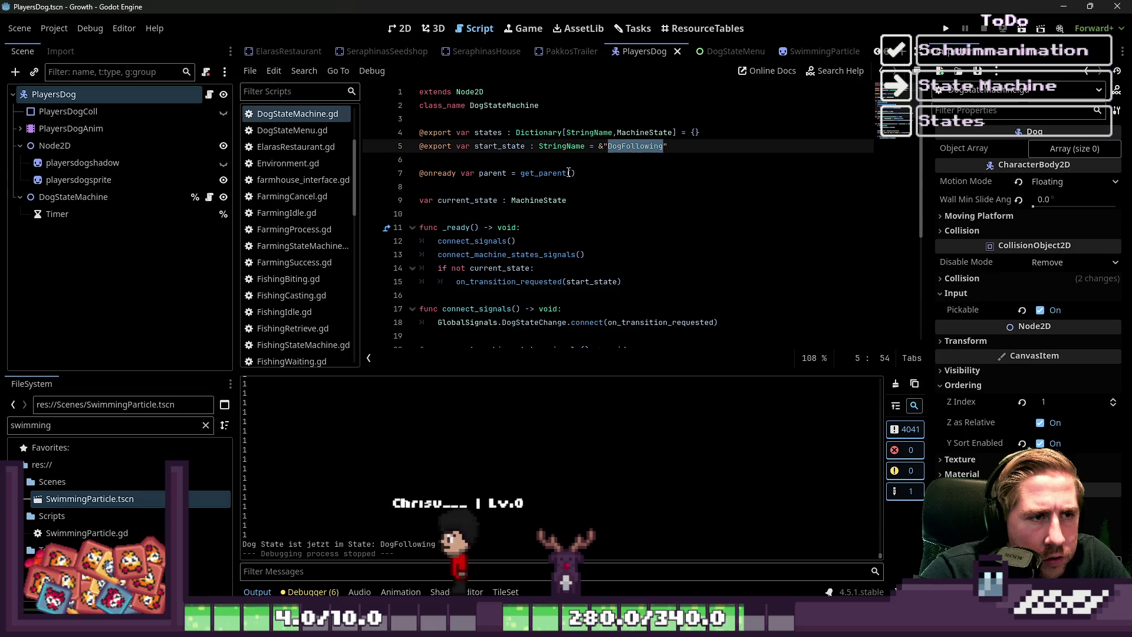
left_click(209, 95)
scroll(446, 206, "up", 20)
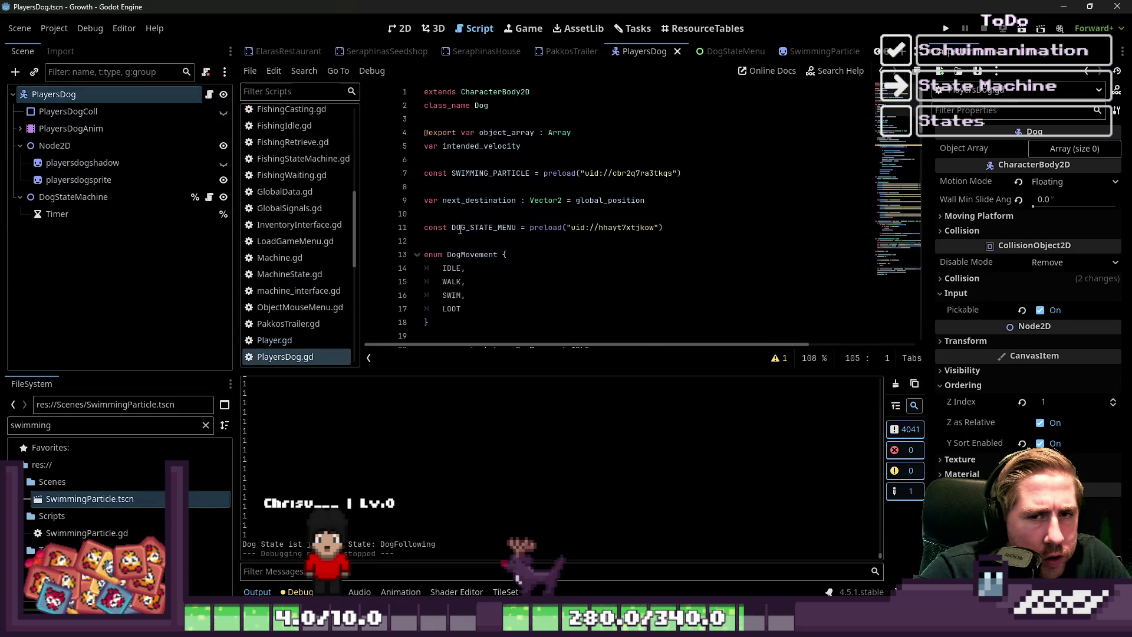
Review the variable declarations and select next_destination's global_position default on line 9
scroll(460, 229, "down", 2)
scroll(460, 230, "up", 2)
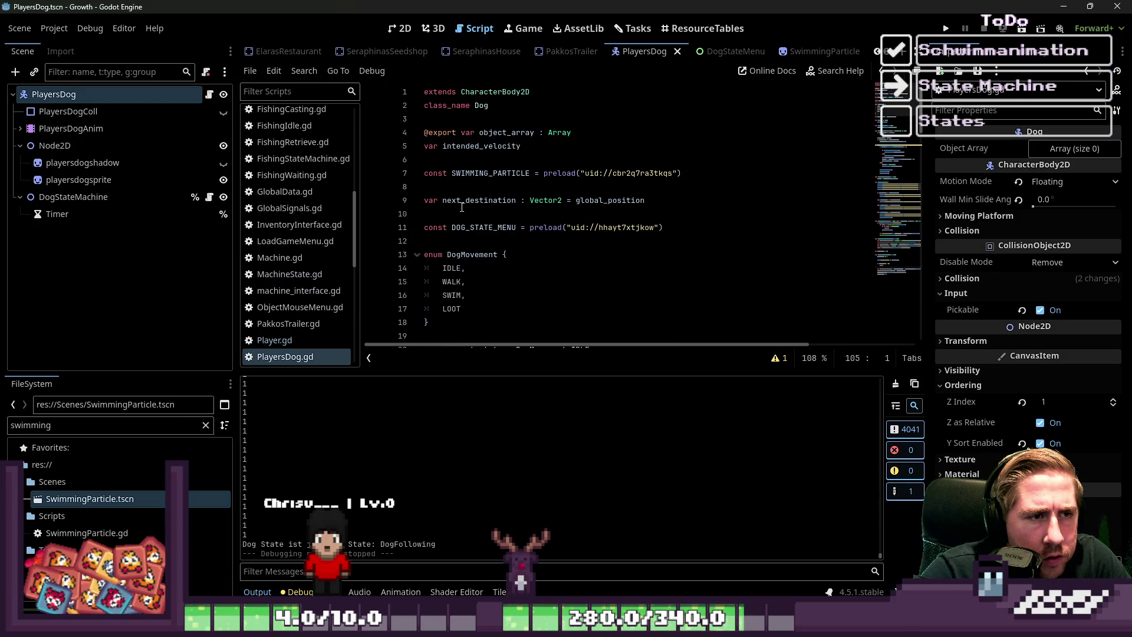
scroll(462, 207, "down", 3)
scroll(463, 206, "down", 1)
scroll(462, 206, "up", 4)
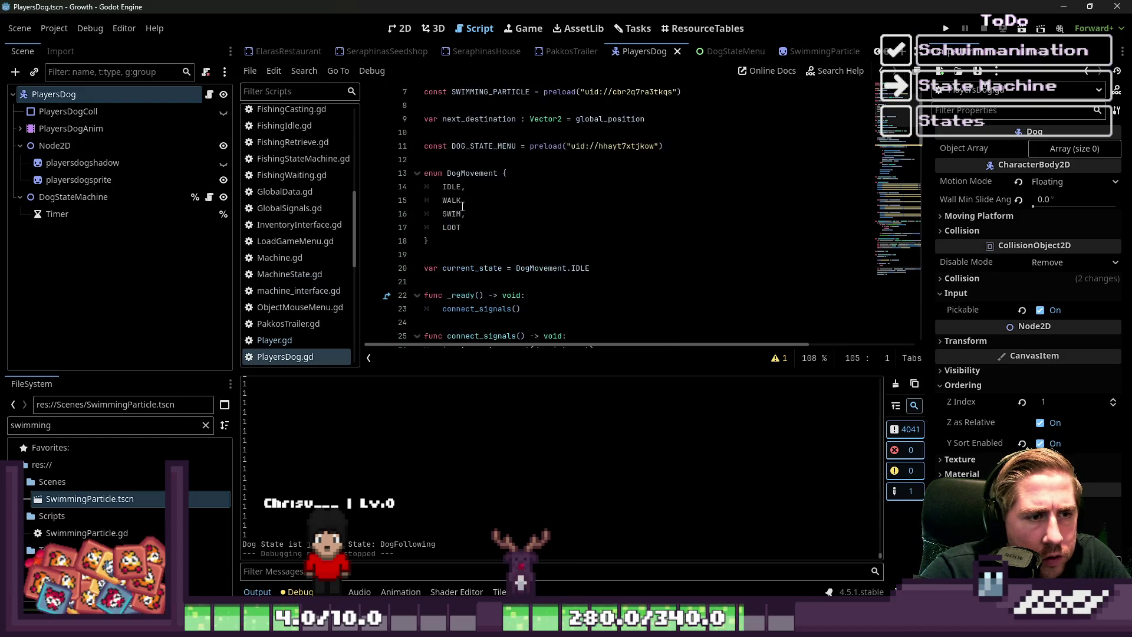
double_click(480, 146)
left_click(503, 133)
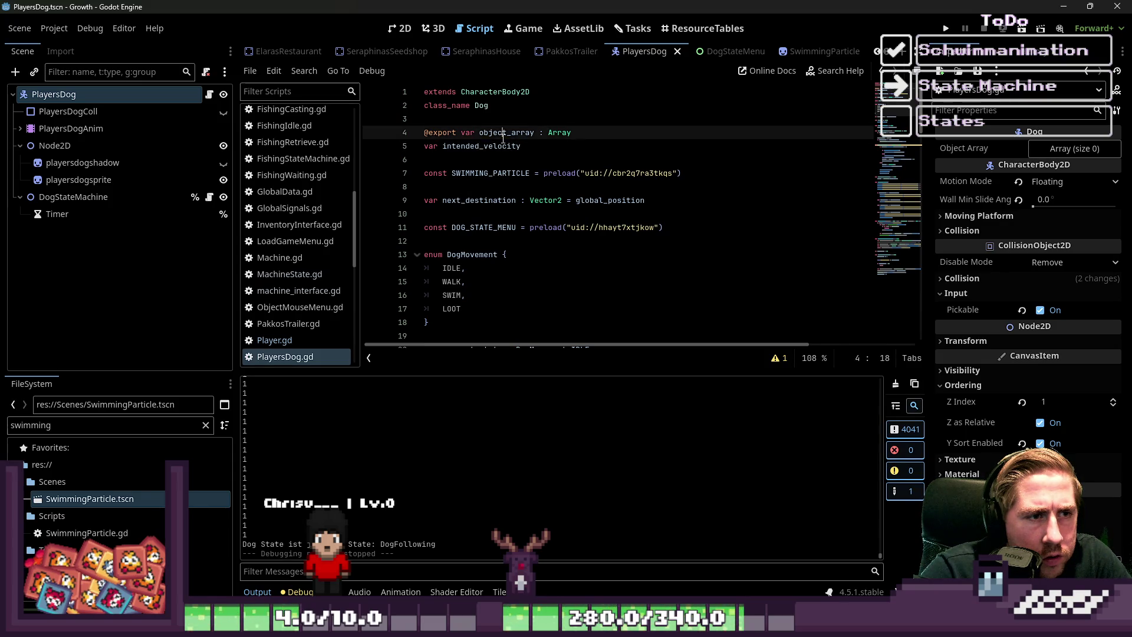
double_click(472, 201)
double_click(611, 200)
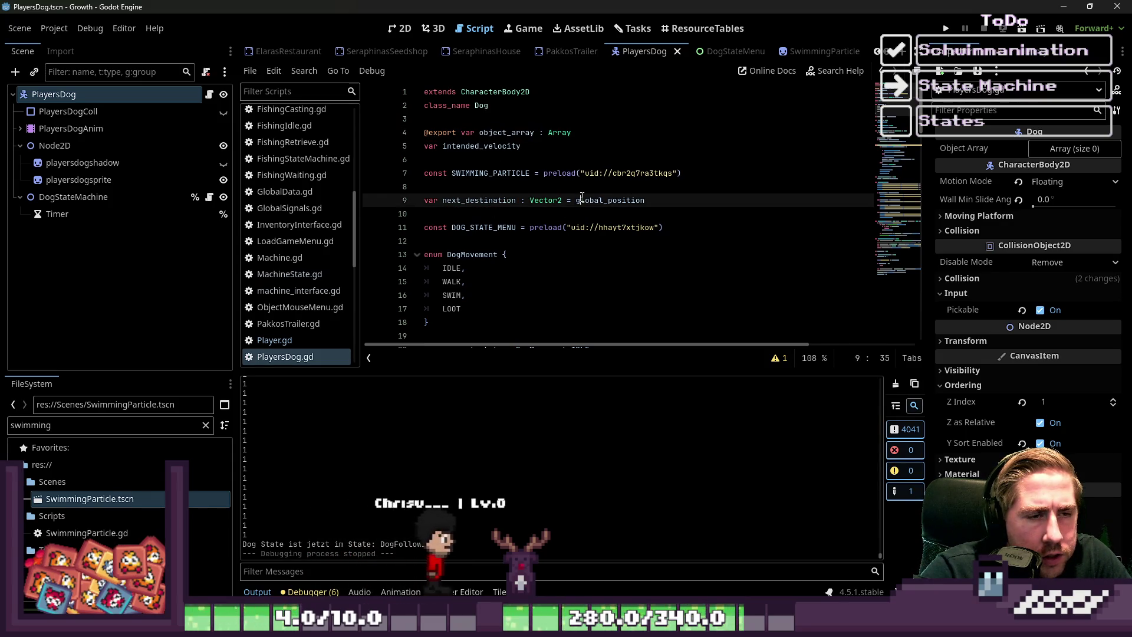
Leave next_destination as a plain Vector2 and launch the game to test
scroll(599, 218, "down", 1)
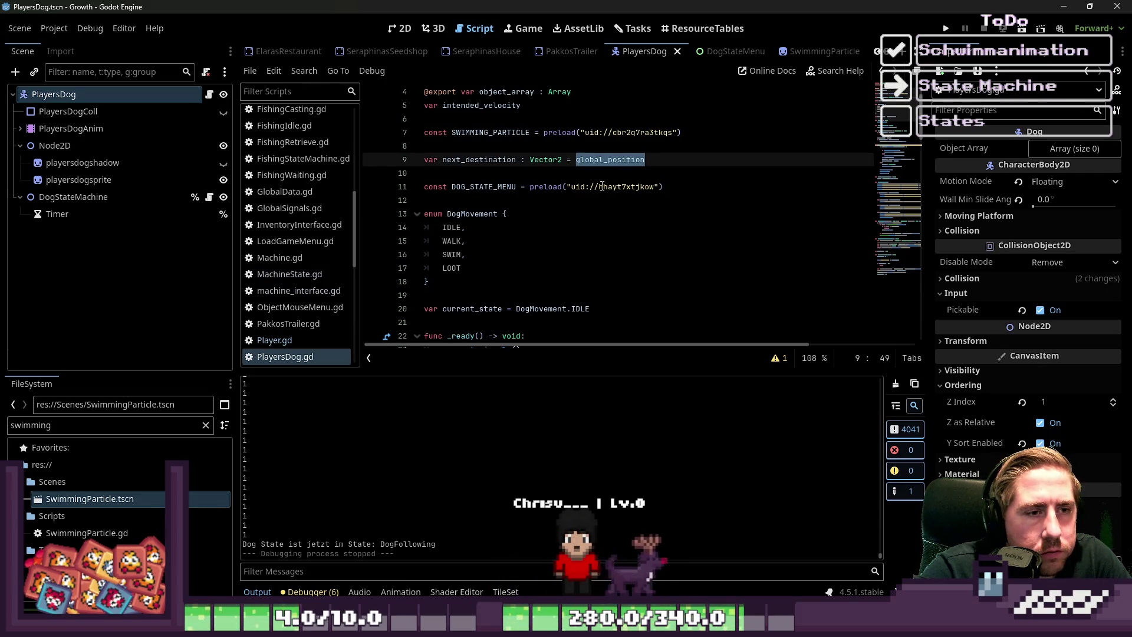
key("End")
key("shift+Home")
key("shift+Up")
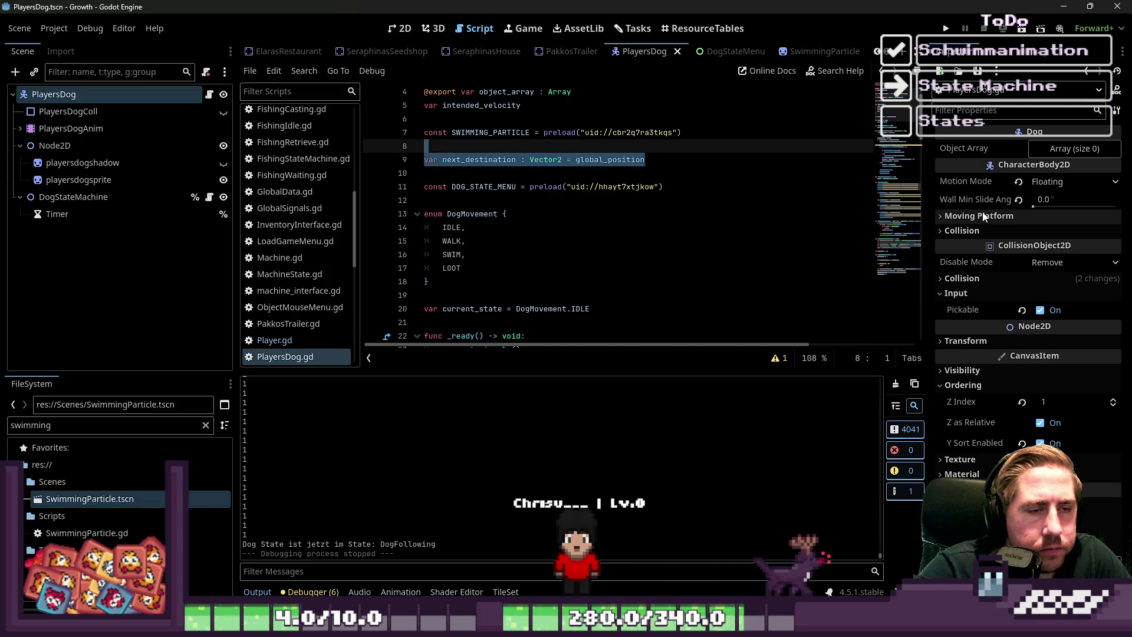
key("Down")
key("End")
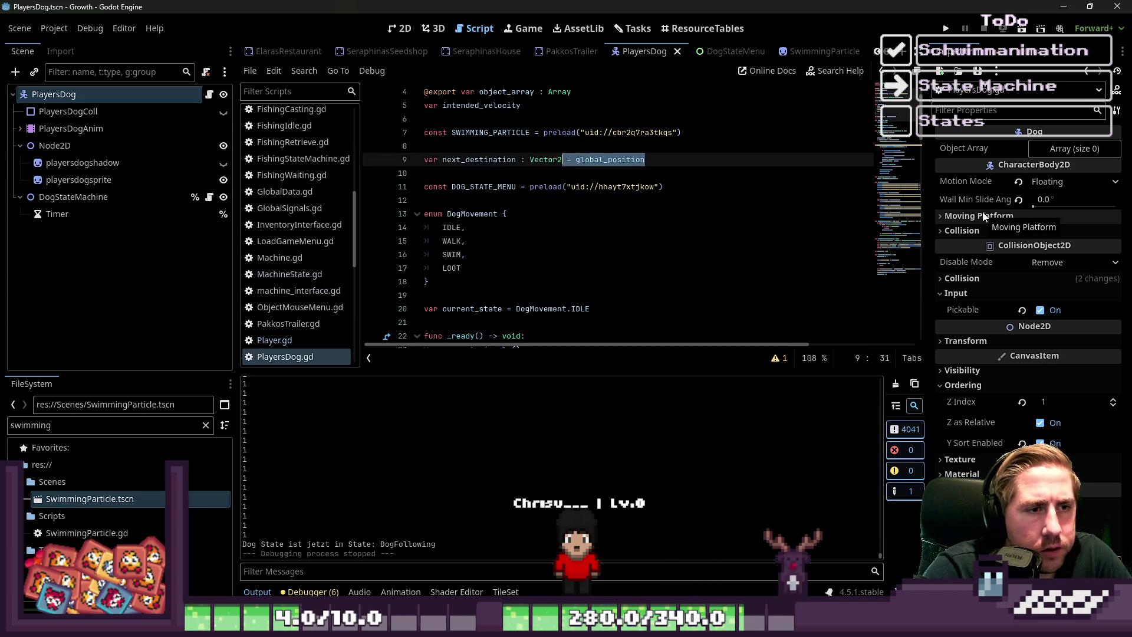
left_click(946, 28)
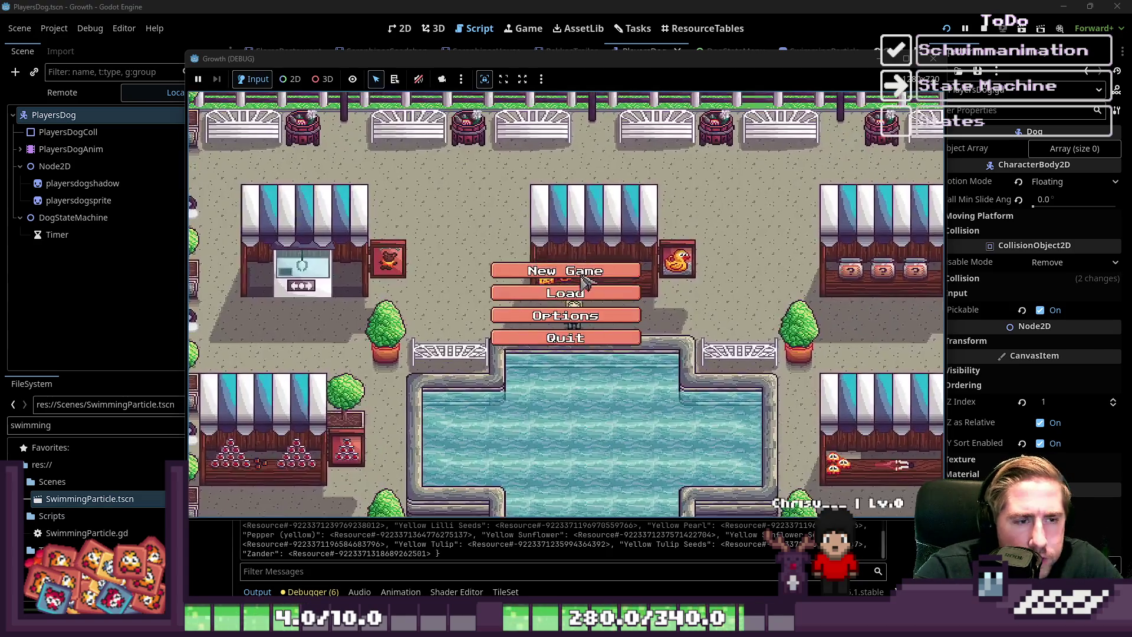
Start a new game with a newly named character
left_click(560, 267)
type("asdg")
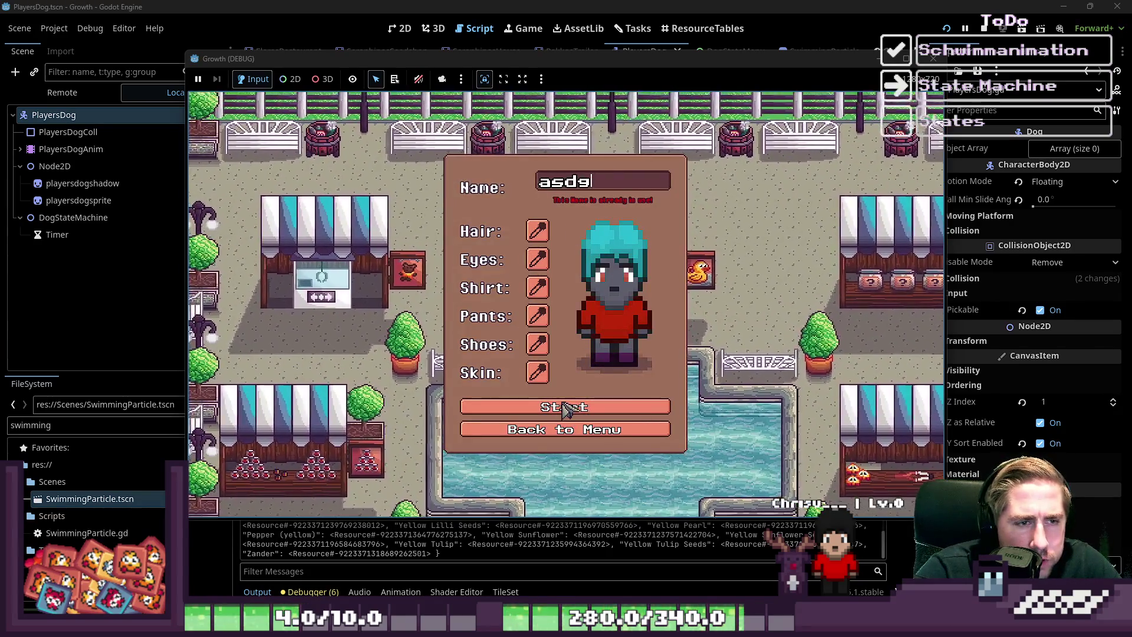
type("e")
left_click(569, 430)
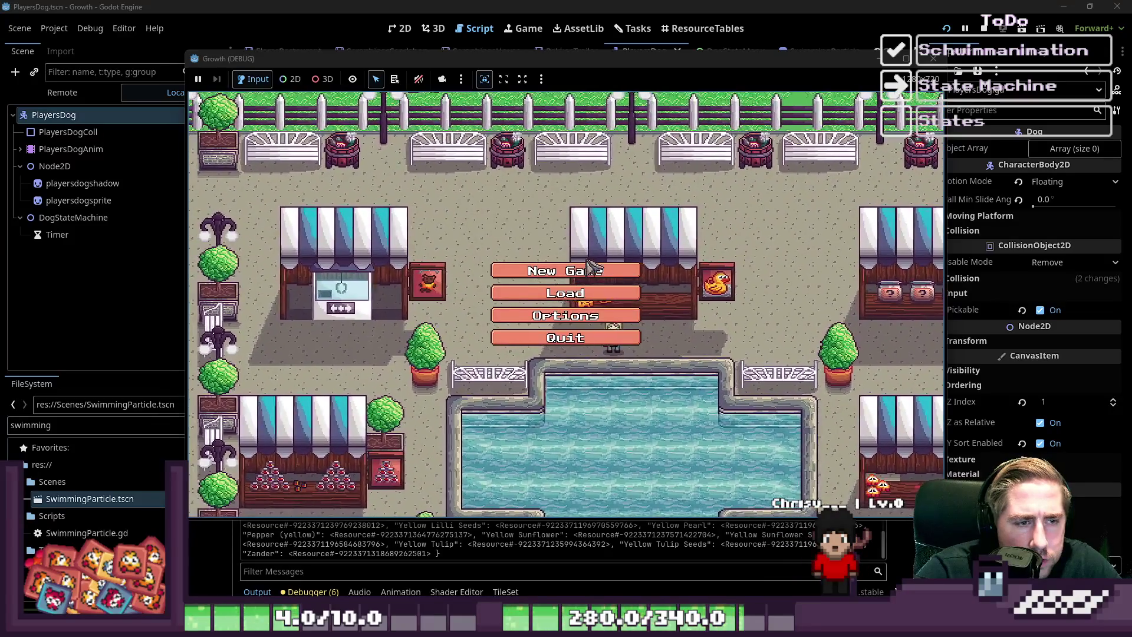
left_click(565, 271)
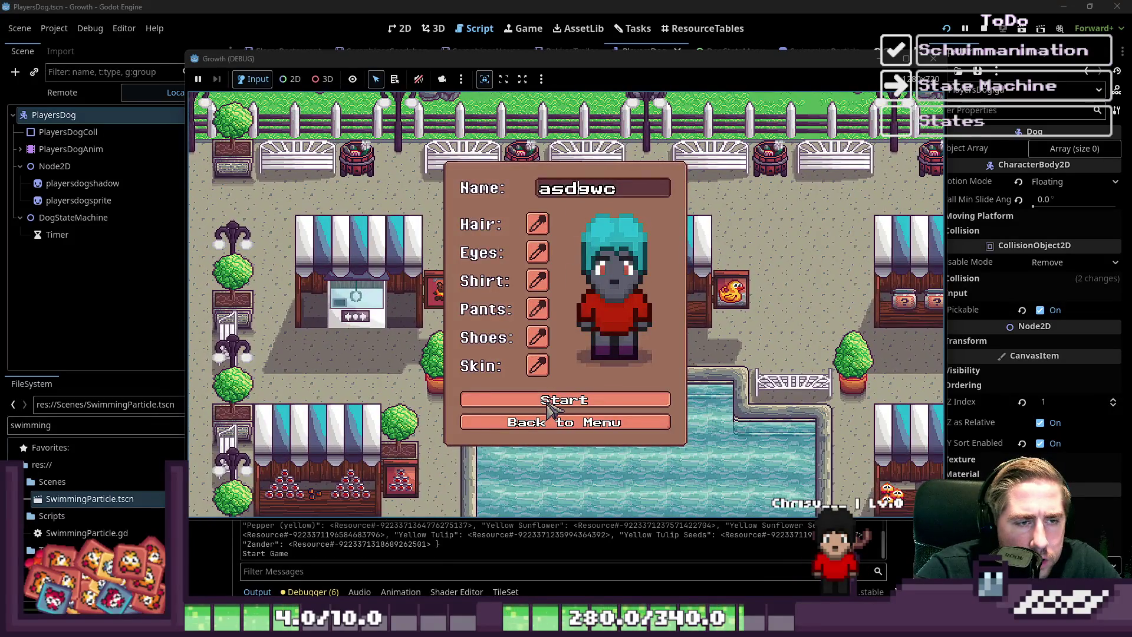
left_click(547, 402)
Walk the character up-left through the forest, stop the game, and undo the line 9 edit
key("a")
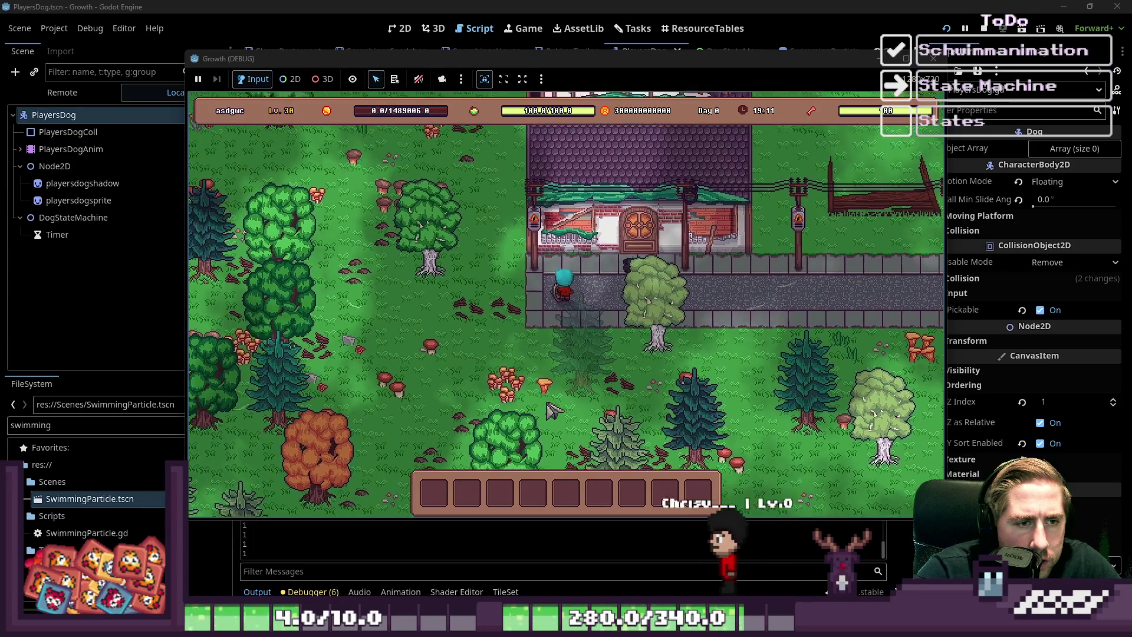
key("w")
key("w")
key("a")
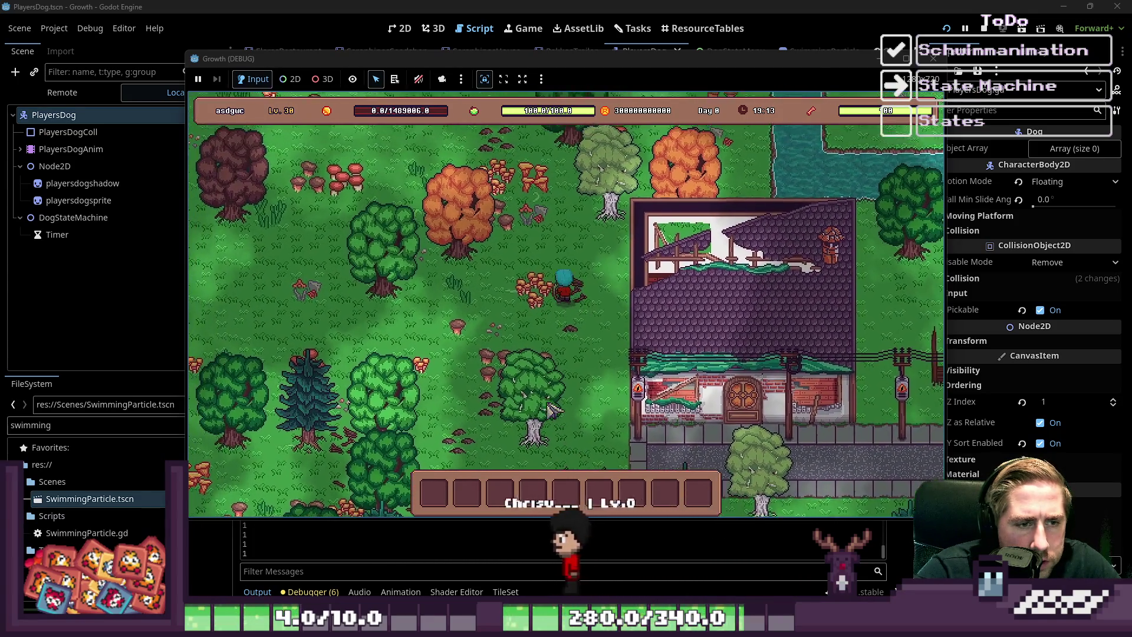
key("w")
key("a")
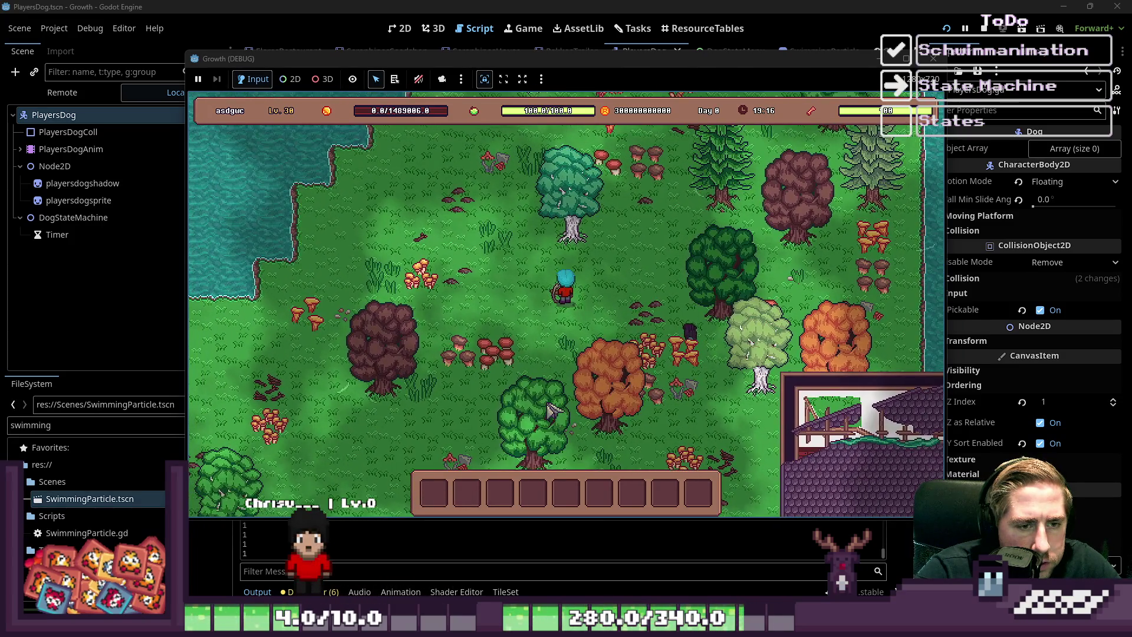
key("F8")
key("ctrl+z")
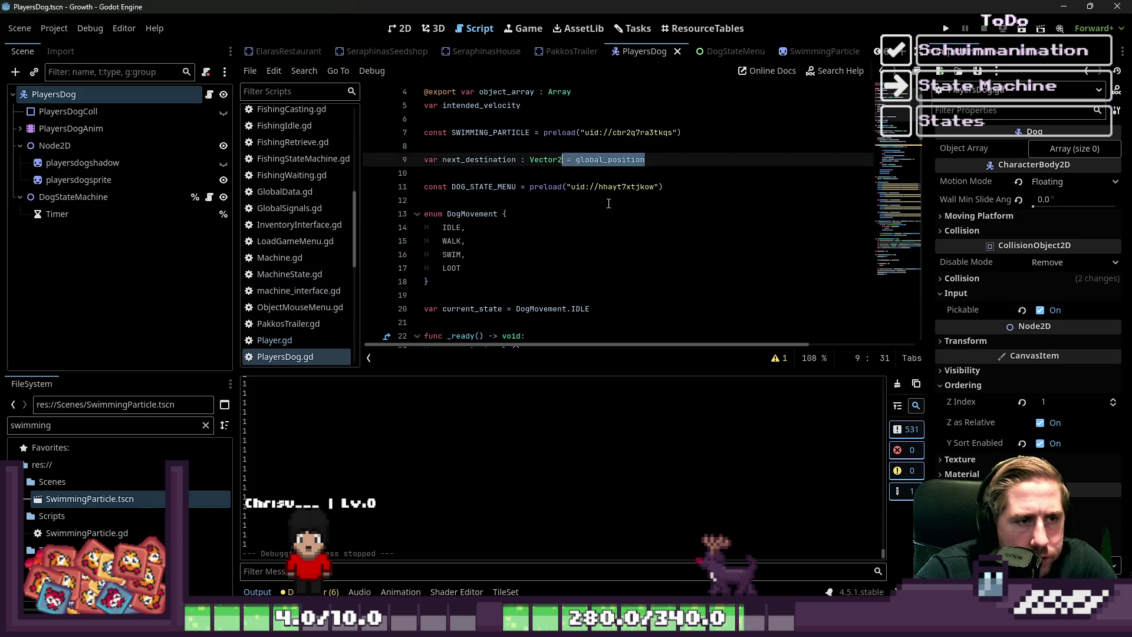
Save PlayersDog.gd, then delete the global_position initializer from next_destination on line 9
left_click(586, 173)
key("ctrl+s")
double_click(588, 159)
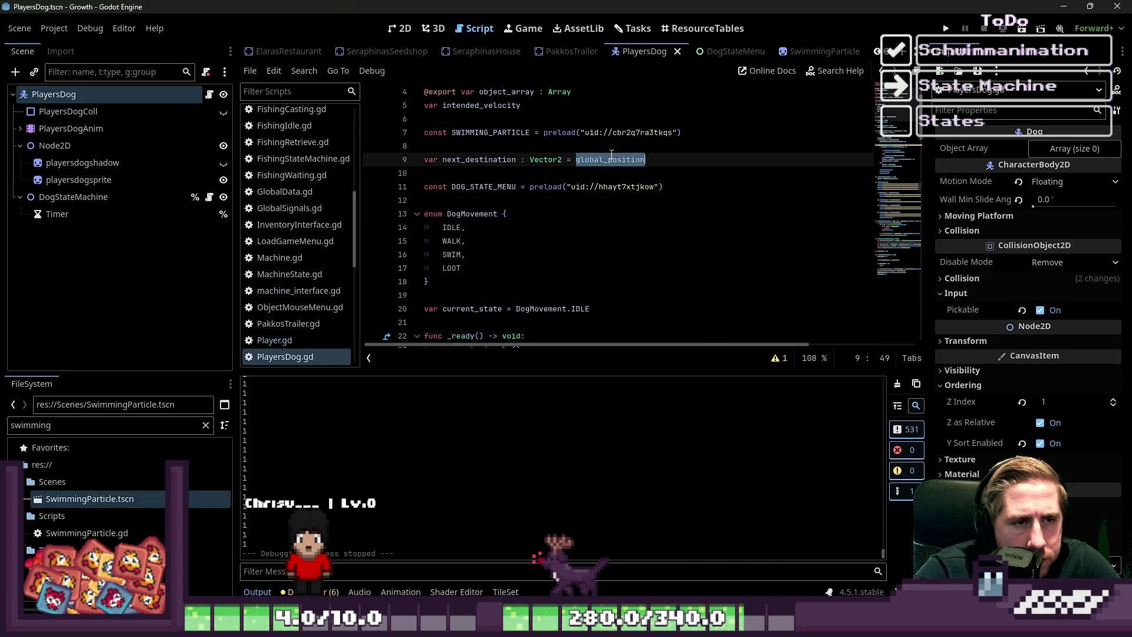
scroll(592, 194, "down", 1)
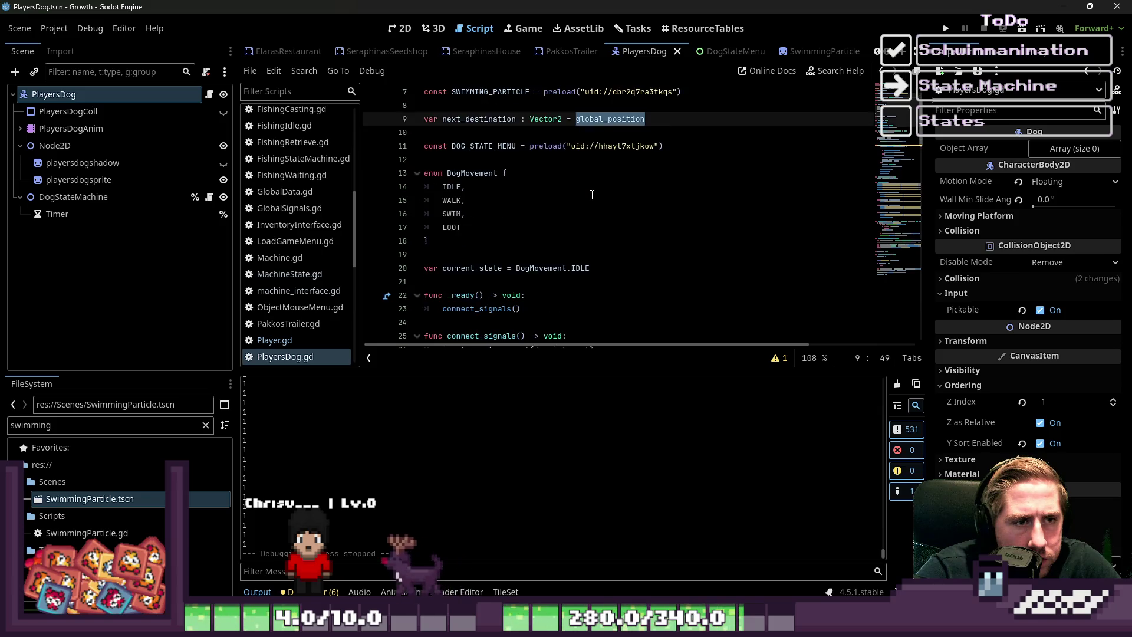
key("BackSpace")
key("BackSpace")
key("BackSpace")
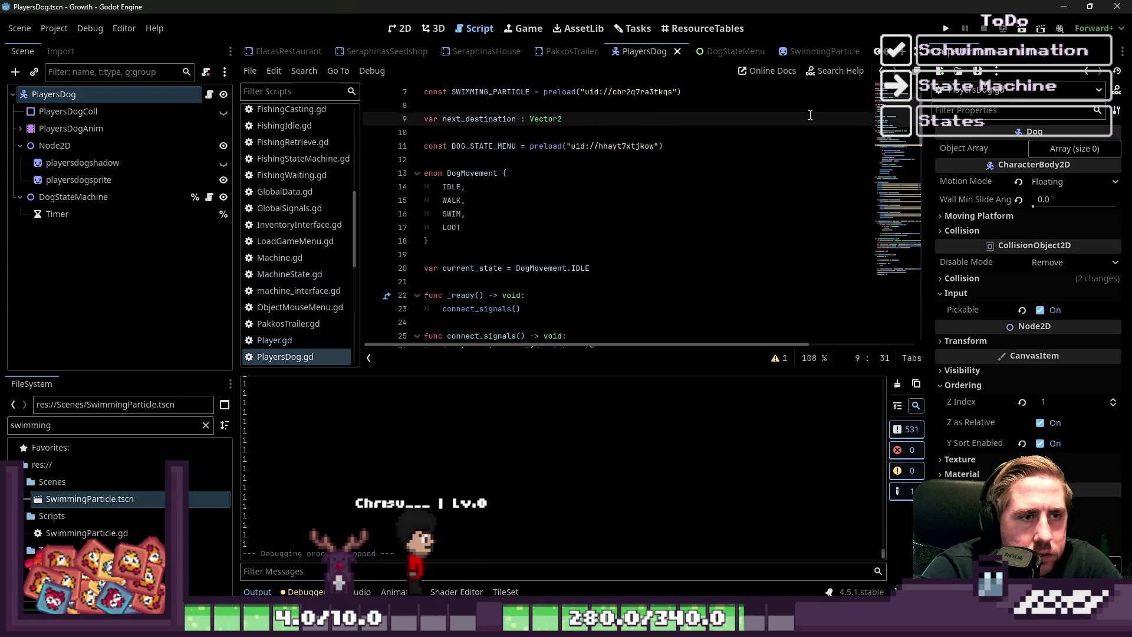
left_click(421, 120)
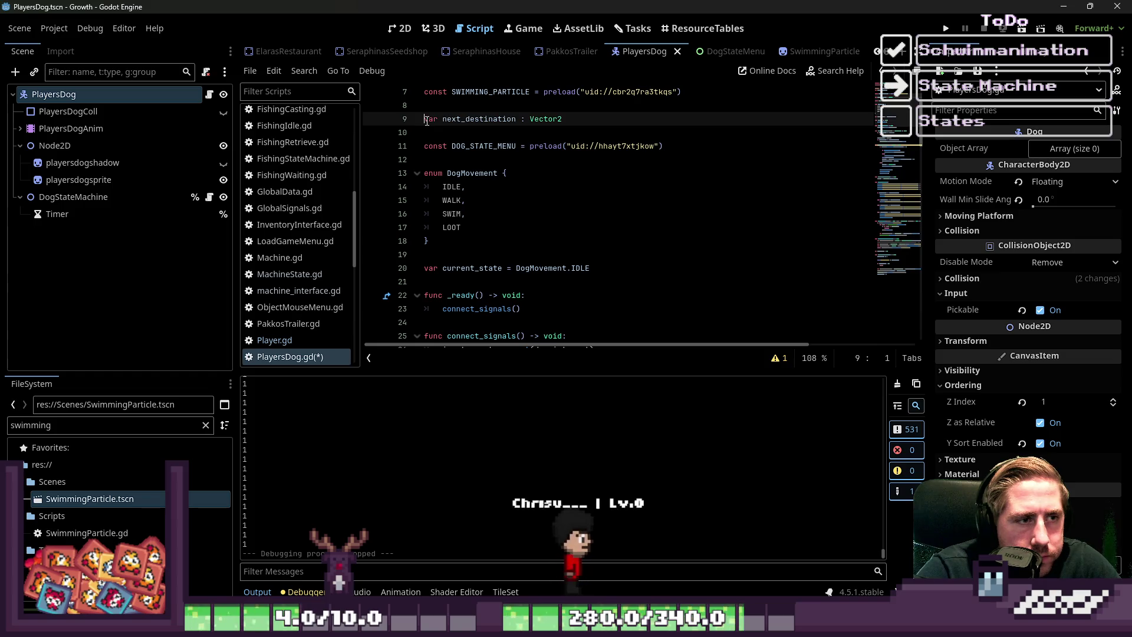
type("@o")
type("nready")
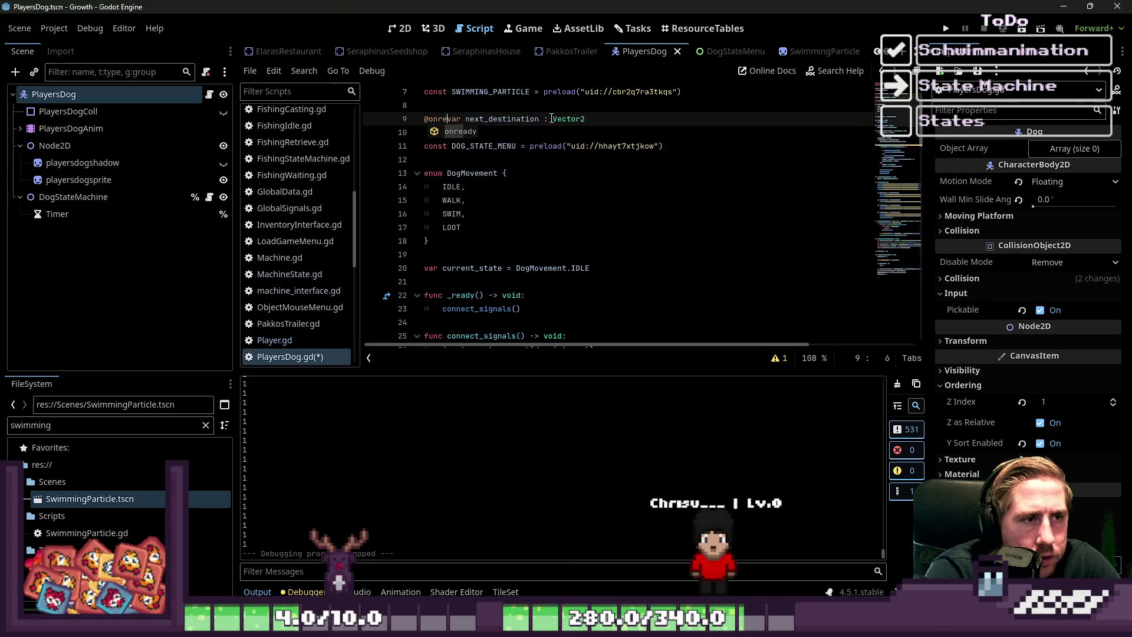
key("Down")
key("Down")
key("End")
key("Up")
key("Up")
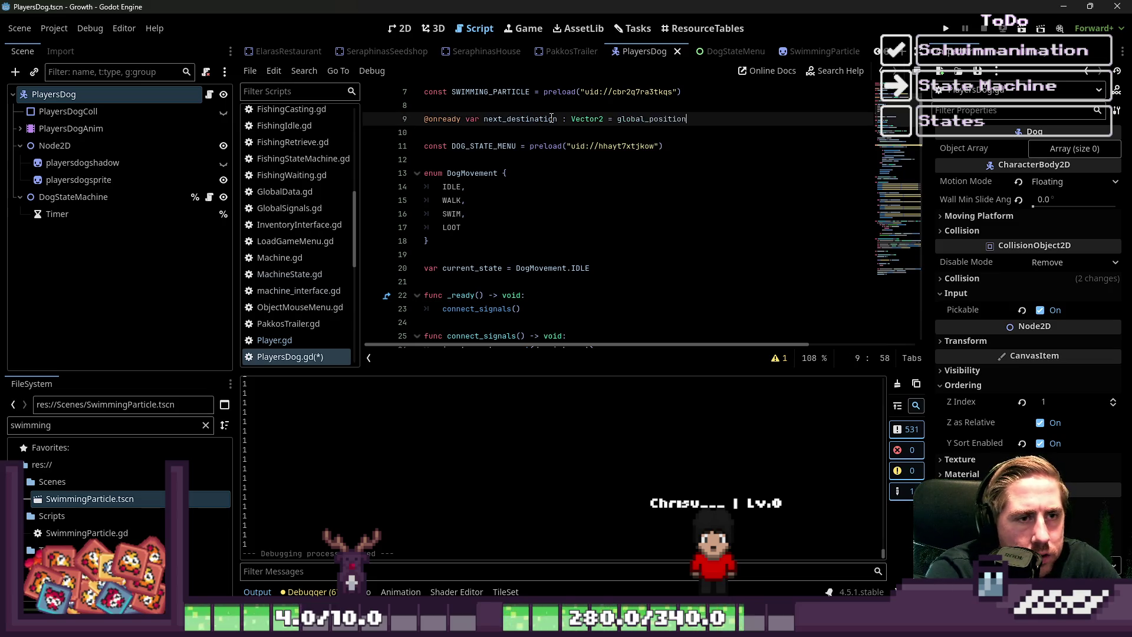
Test-run the game, create a character named 'dsg', and walk the dog left
left_click(947, 29)
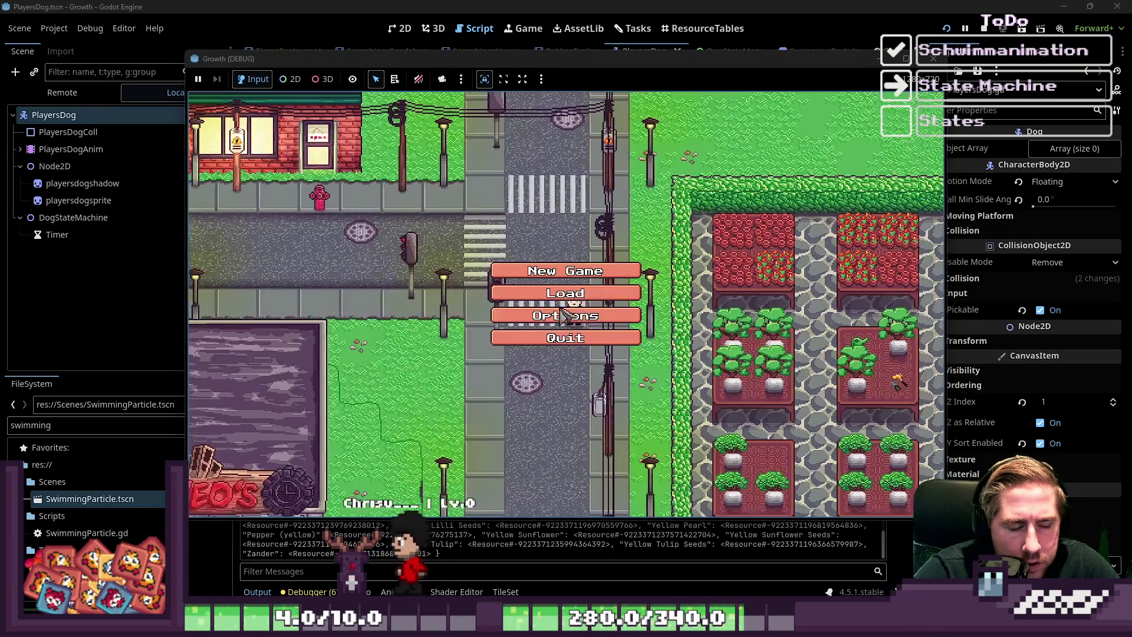
left_click(565, 271)
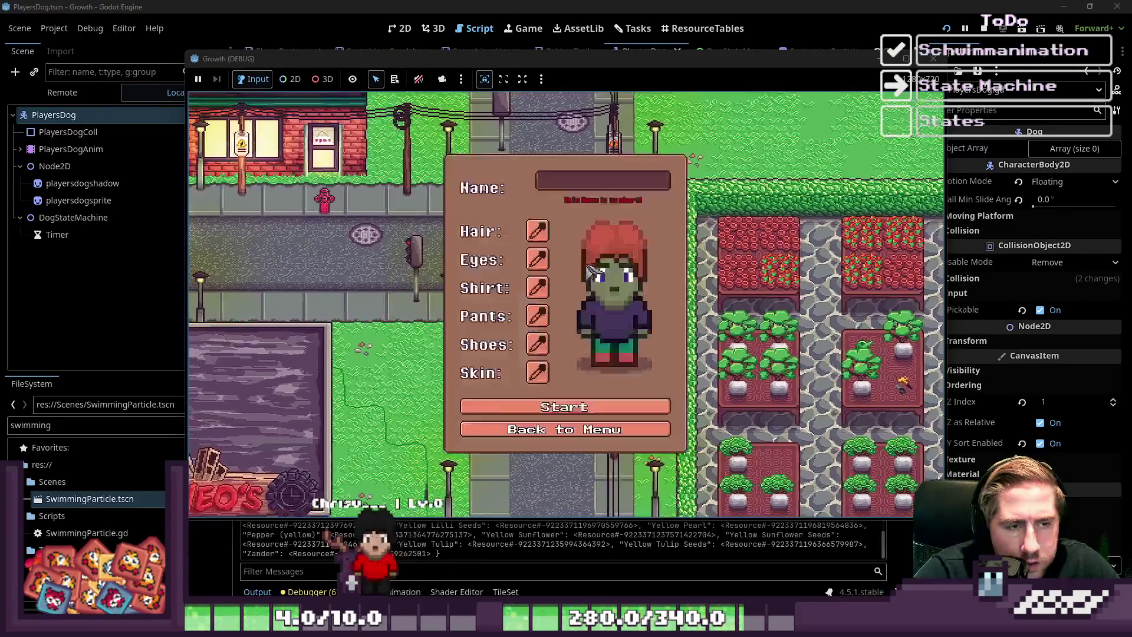
type("dsg")
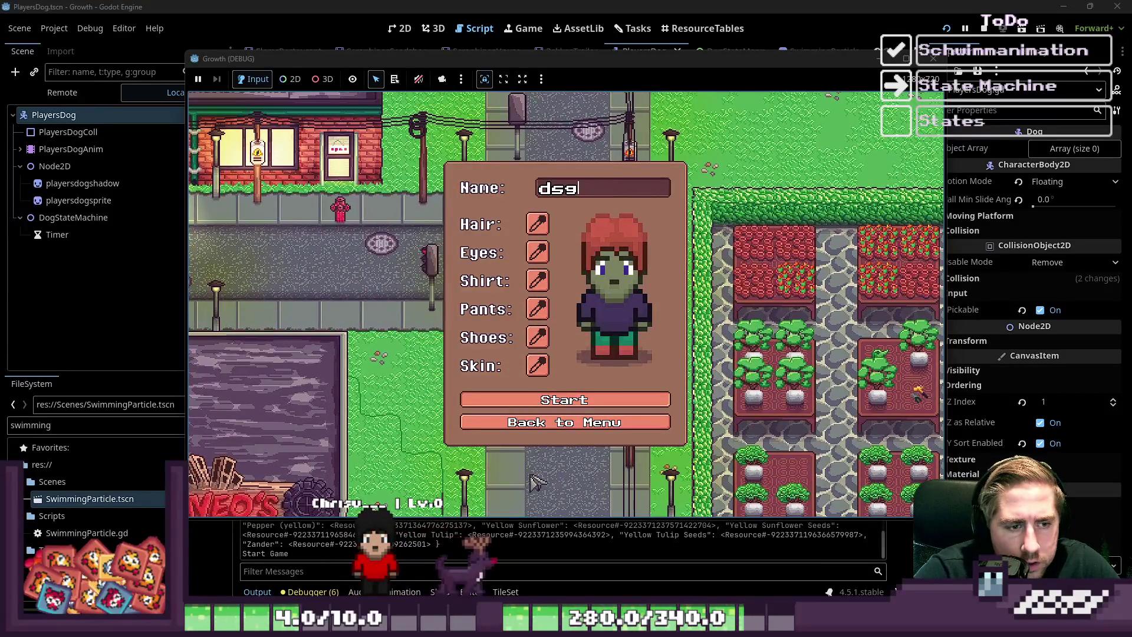
left_click(565, 401)
key("a")
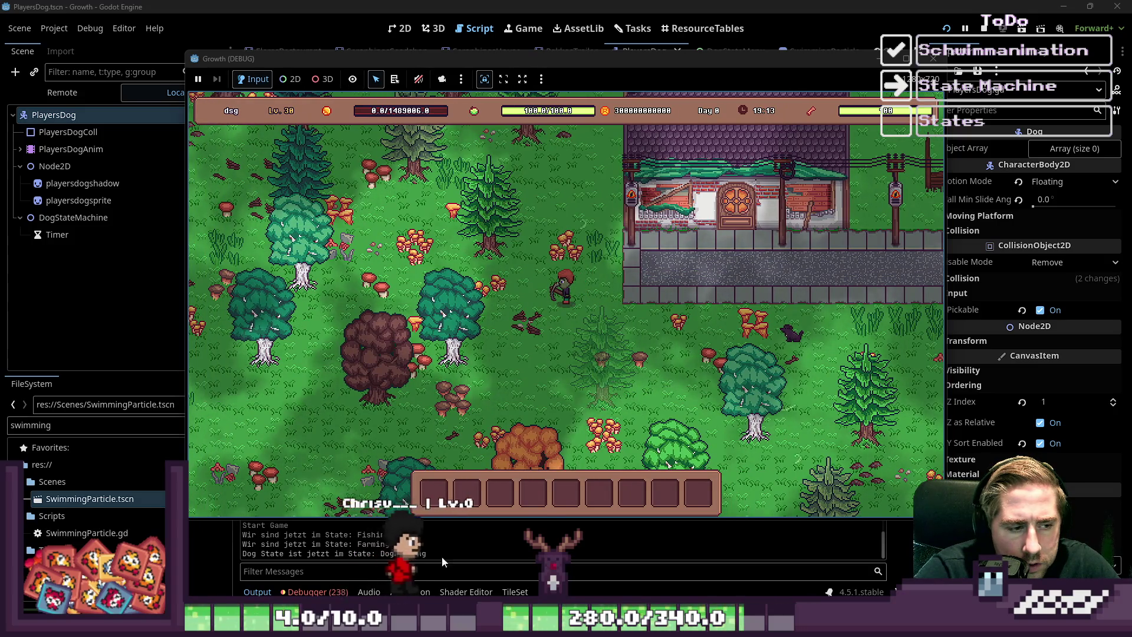
Stop the game and review the debugger's Errors list
key("F8")
left_click(334, 382)
scroll(442, 557, "down", 5)
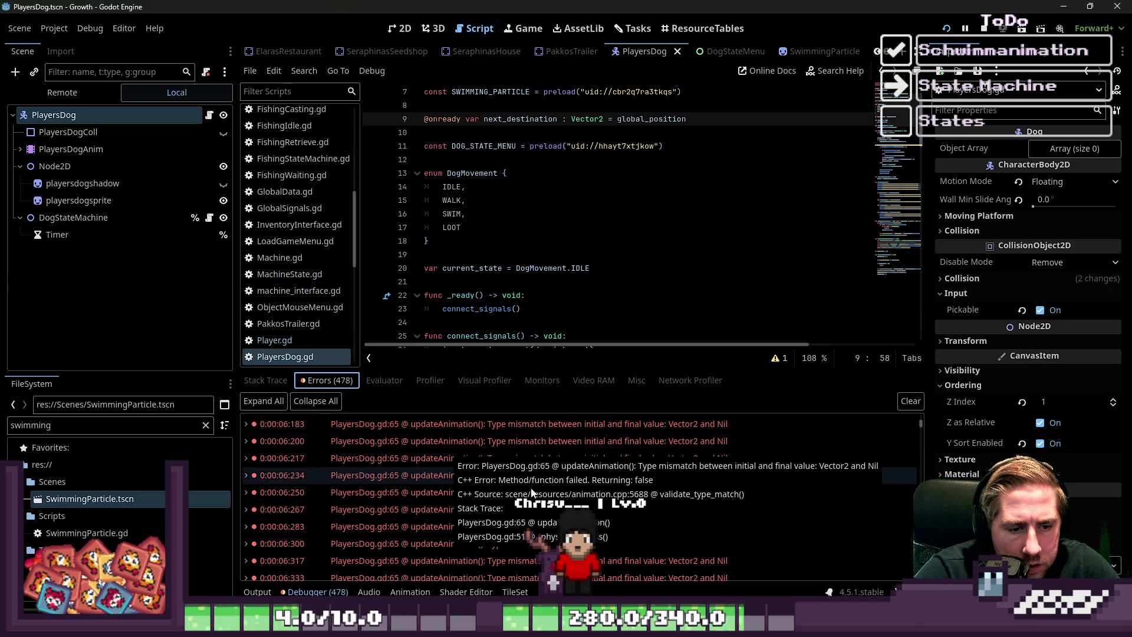
Open the type-mismatch errors at PlayersDog.gd line 65, then switch to ChipTone
scroll(536, 472, "down", 2)
left_click(523, 501)
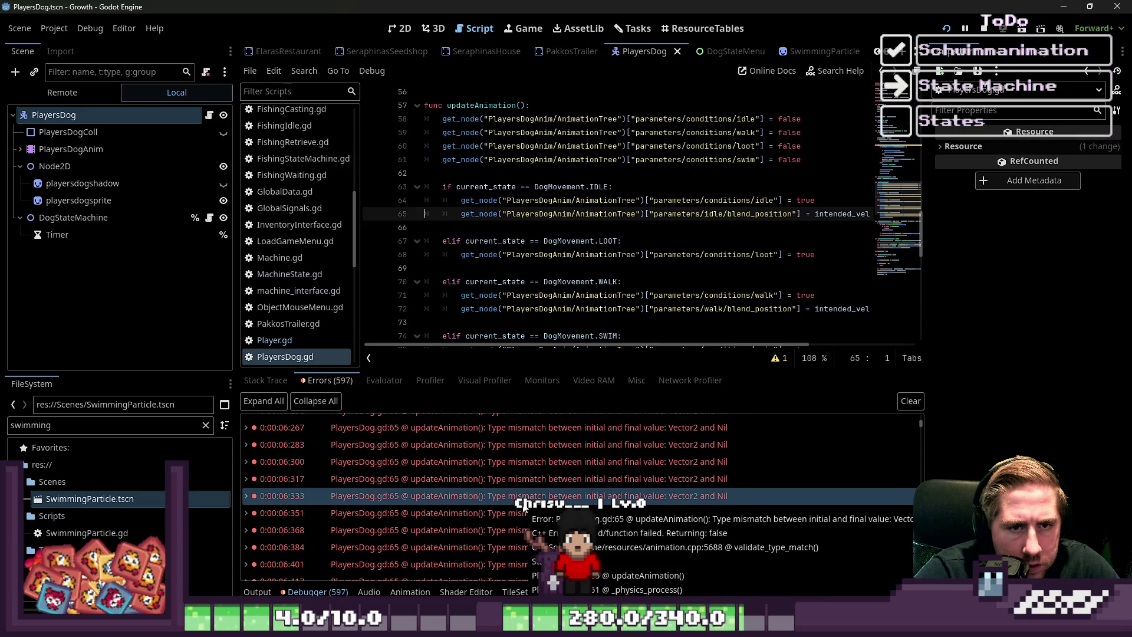
left_click(525, 479)
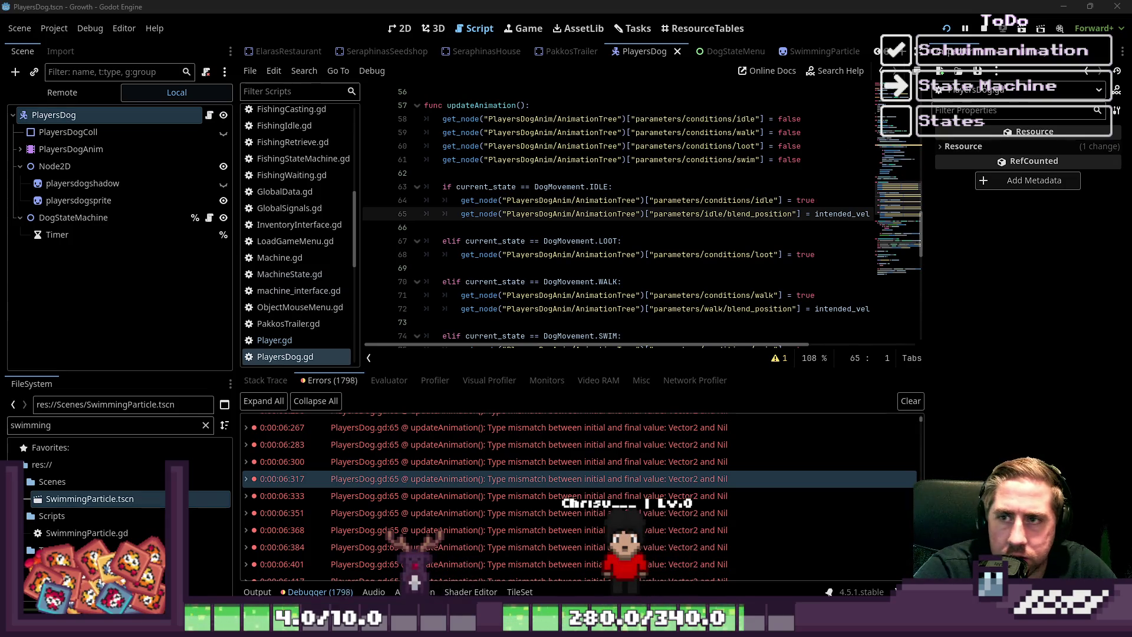
key("alt+Tab")
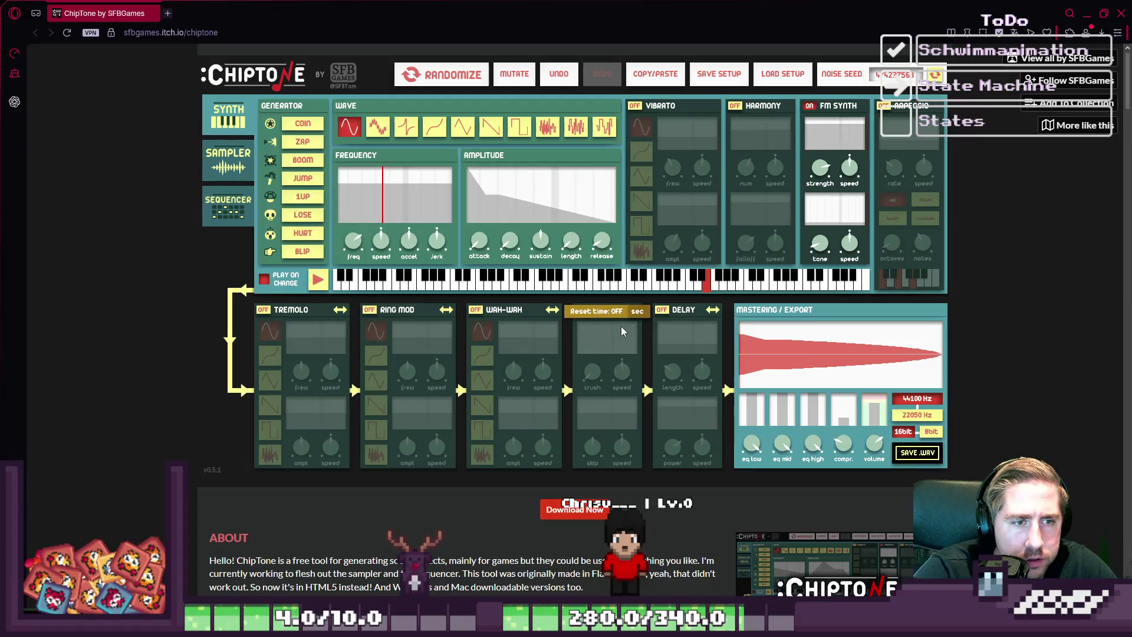
Generate zap, preset and lose sounds, trying several different waveforms
left_click(305, 142)
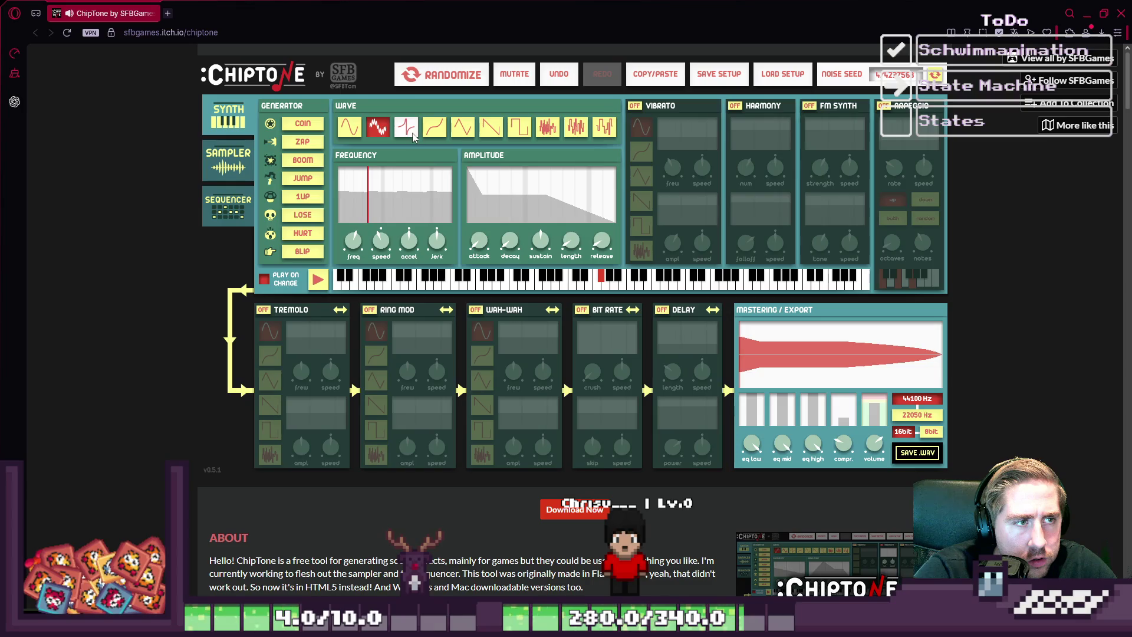
left_click(413, 136)
left_click(438, 132)
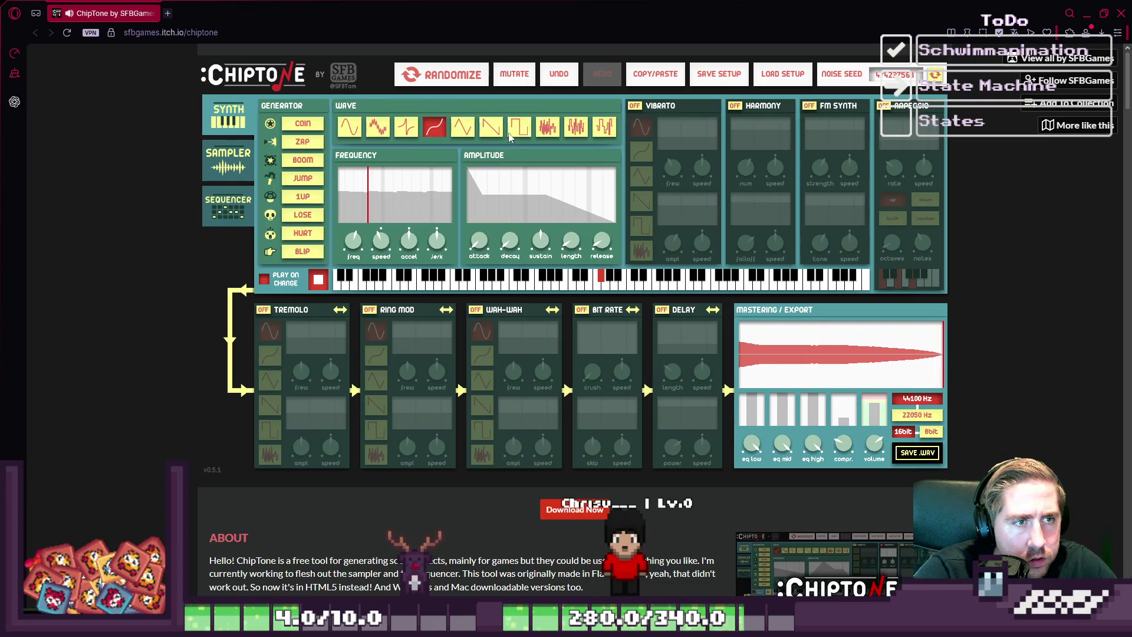
left_click(512, 133)
left_click(317, 176)
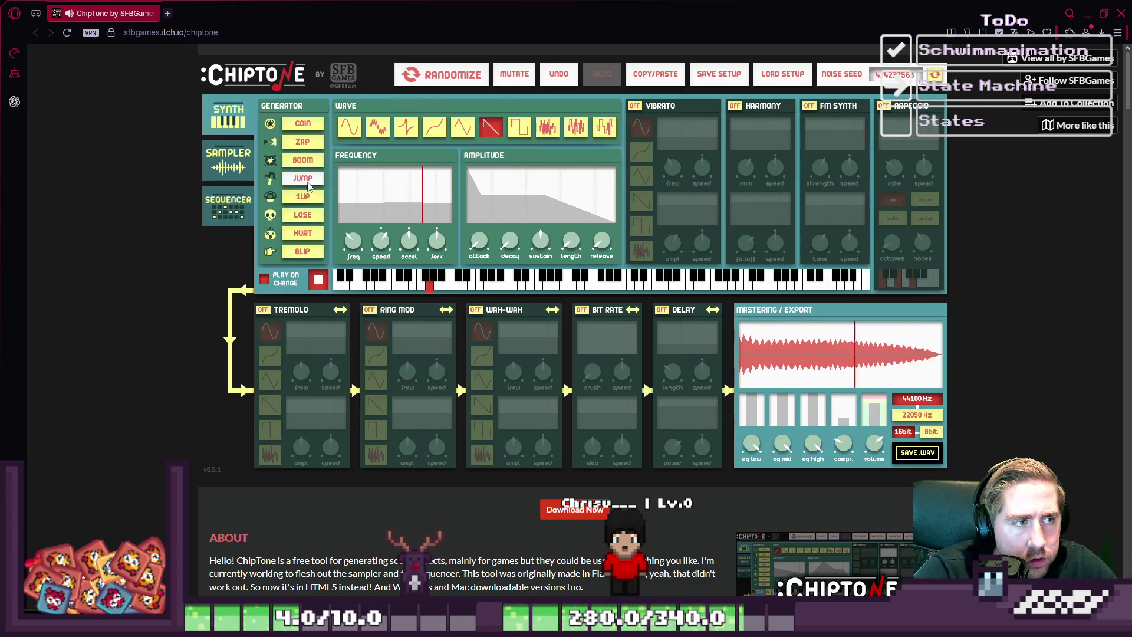
left_click(307, 199)
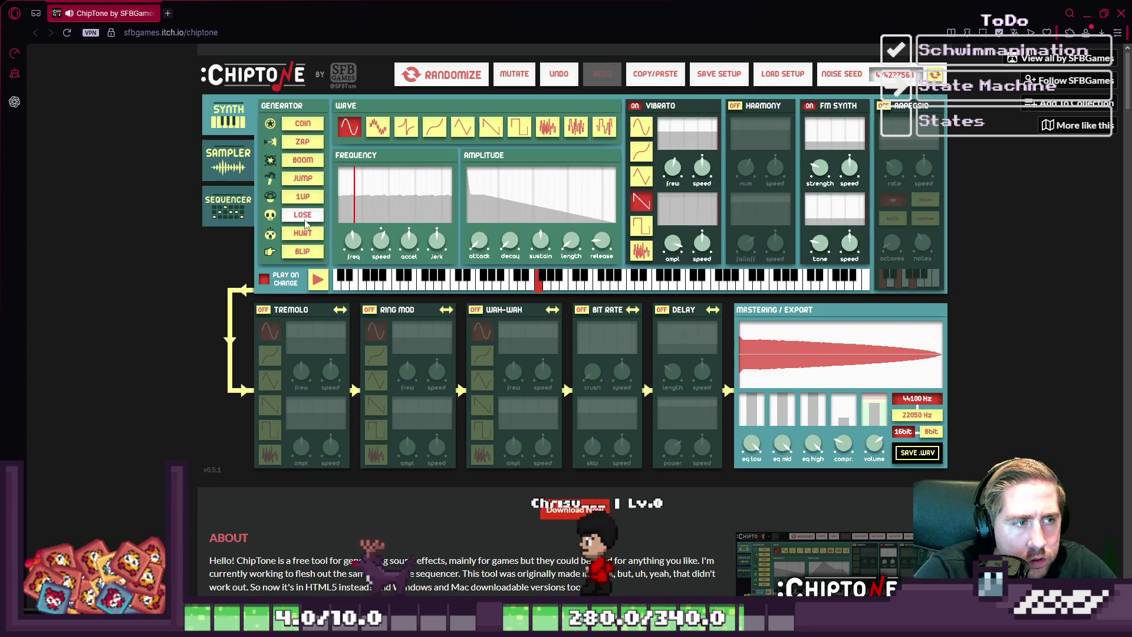
left_click(306, 218)
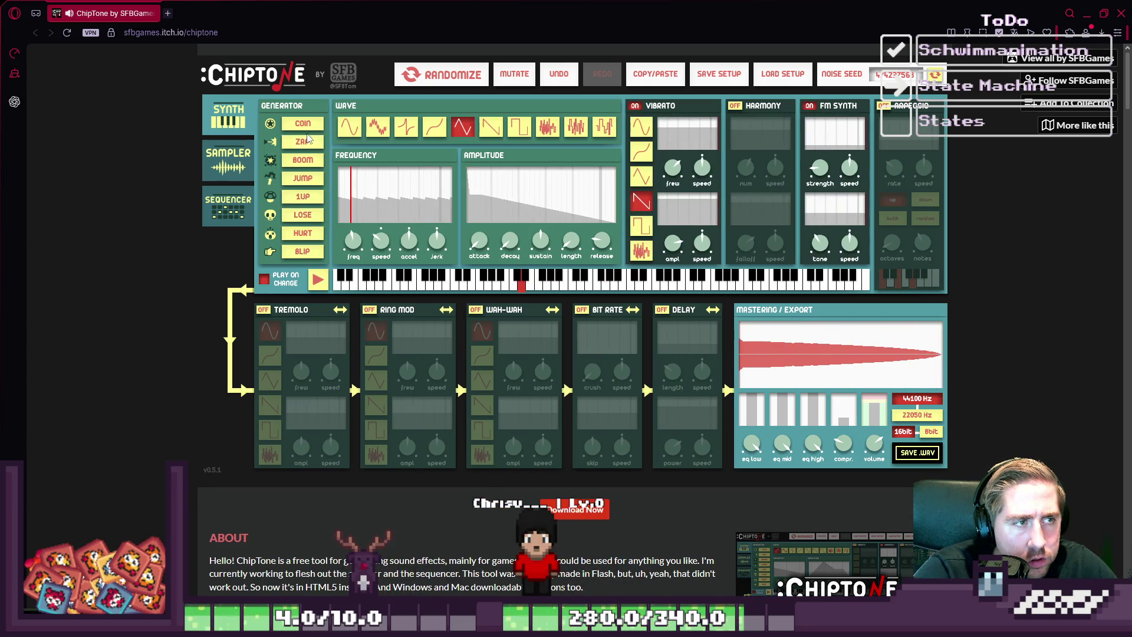
left_click(306, 144)
Randomize all the sound settings five times
left_click(422, 84)
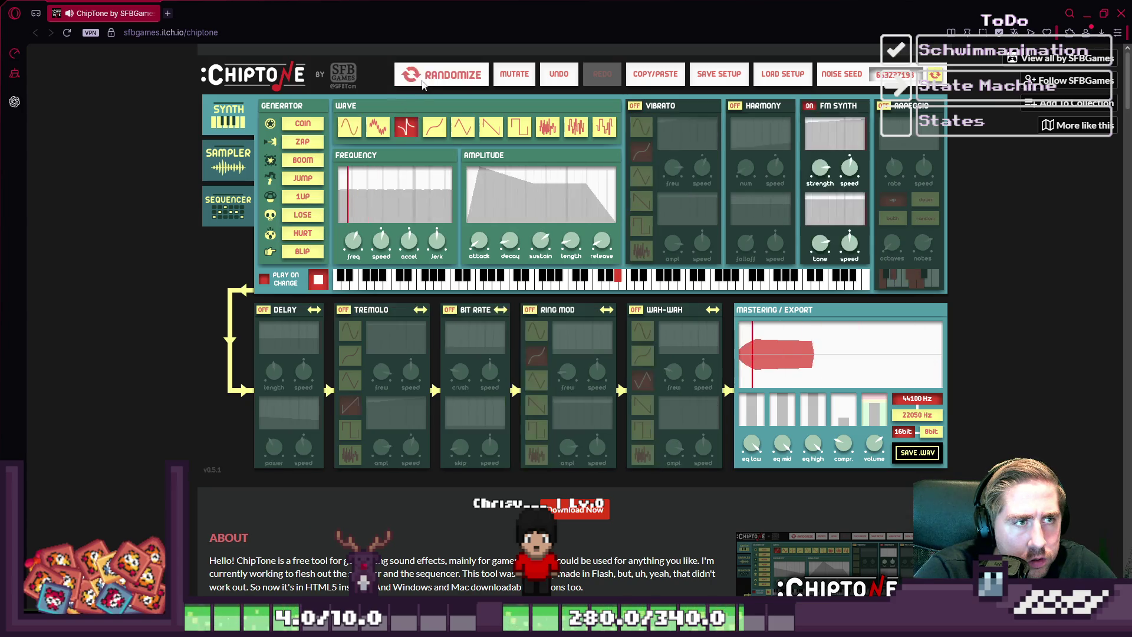
left_click(433, 77)
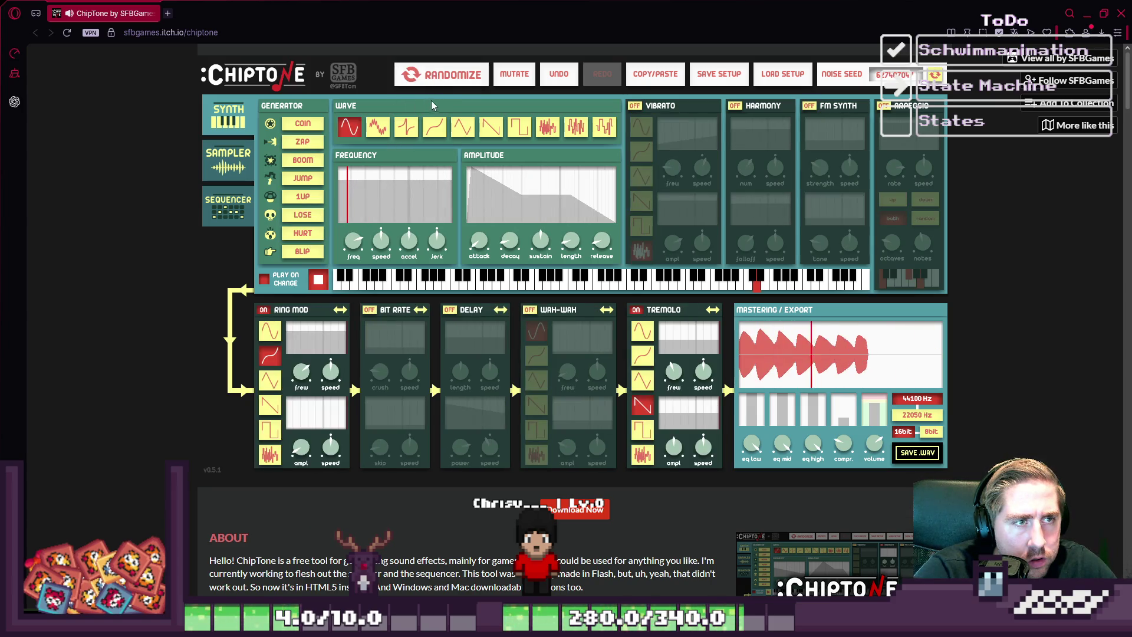
left_click(451, 80)
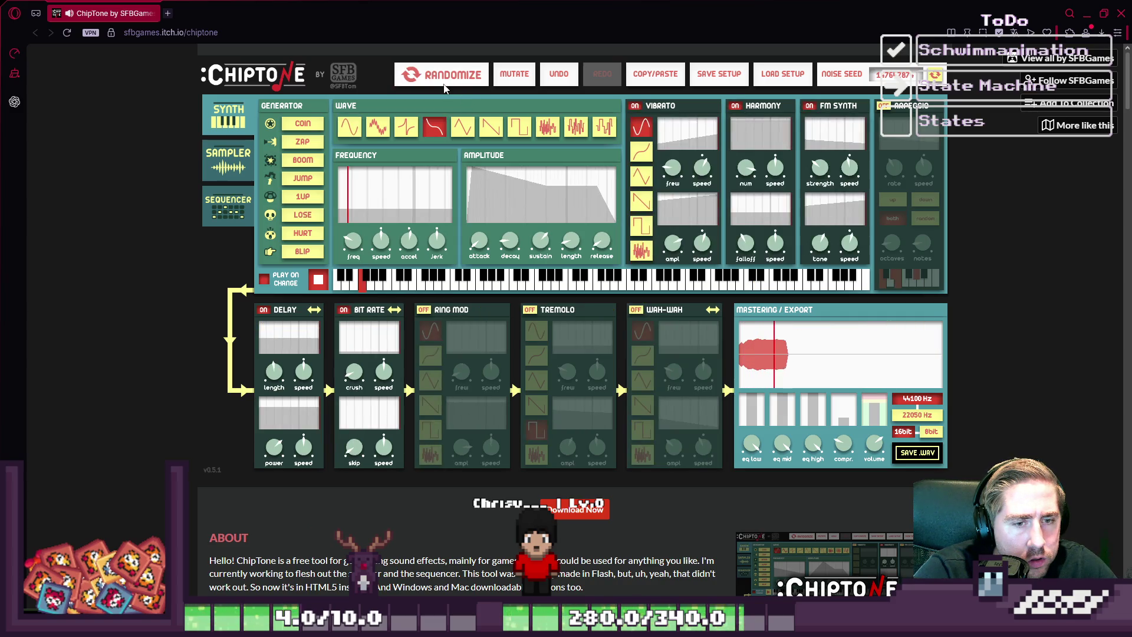
left_click(461, 74)
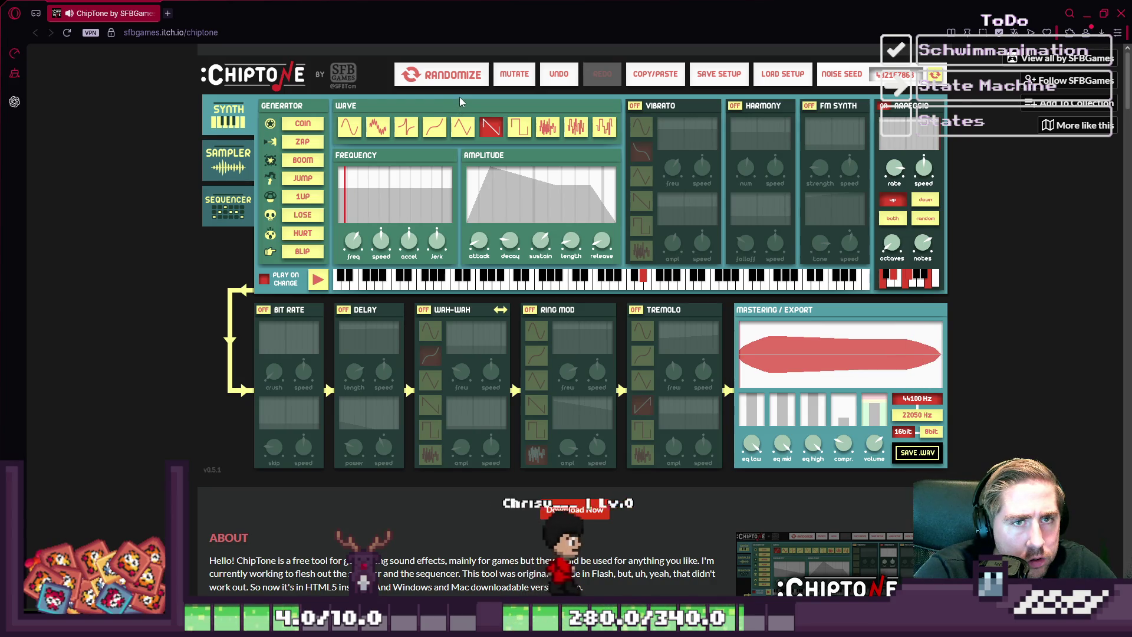
left_click(455, 76)
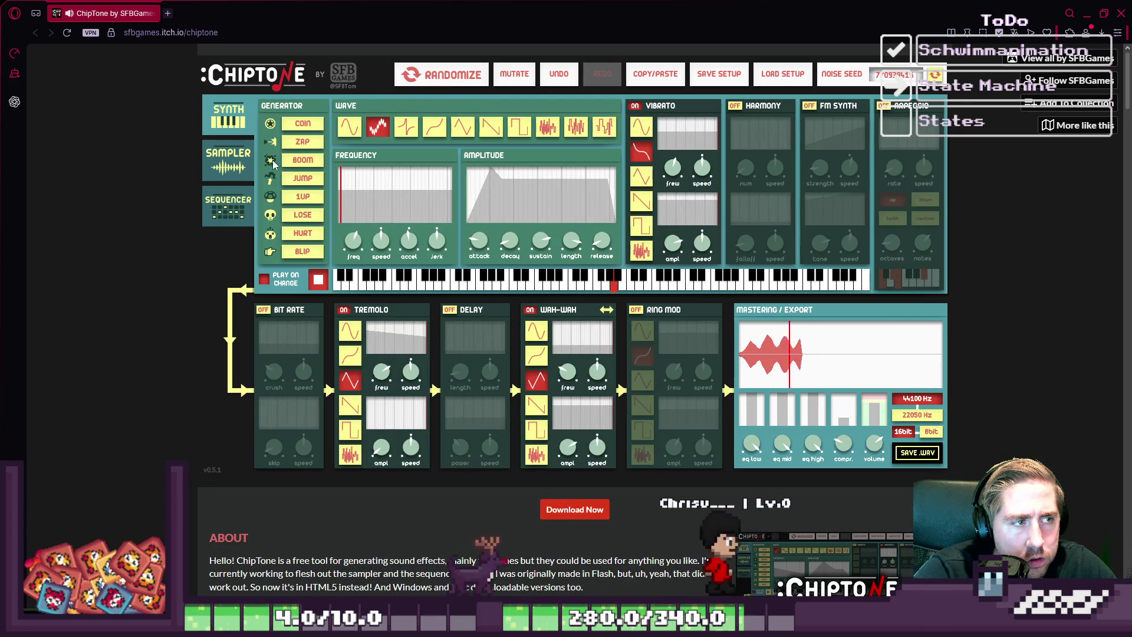
Glance at the Sequencer page, then generate jump, boom and zap sounds on the synth
left_click(222, 202)
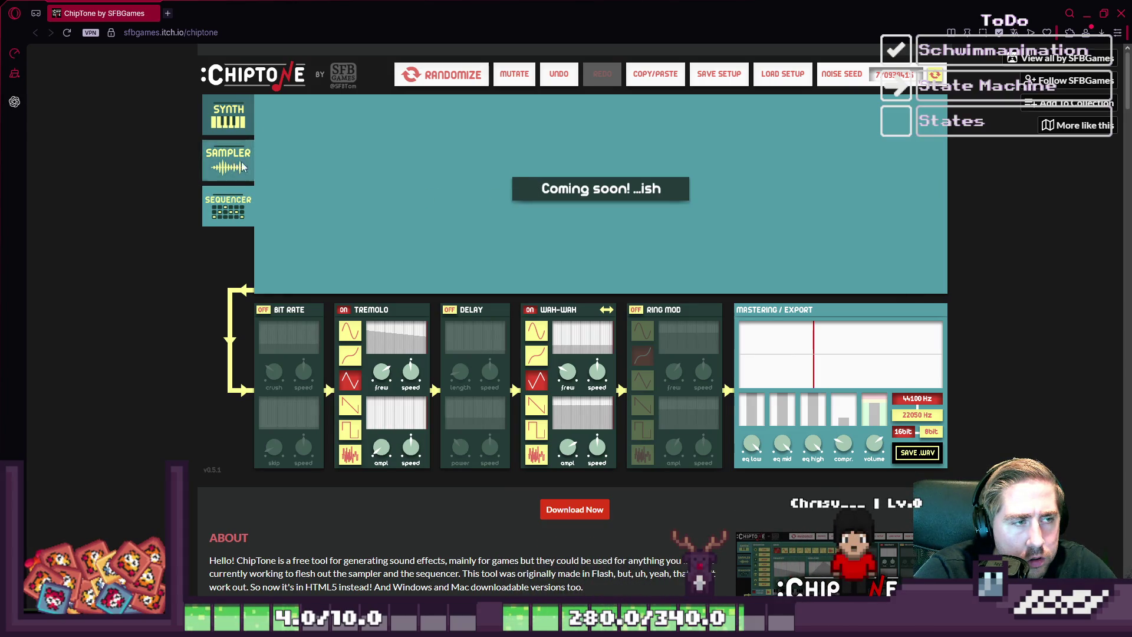
left_click(231, 127)
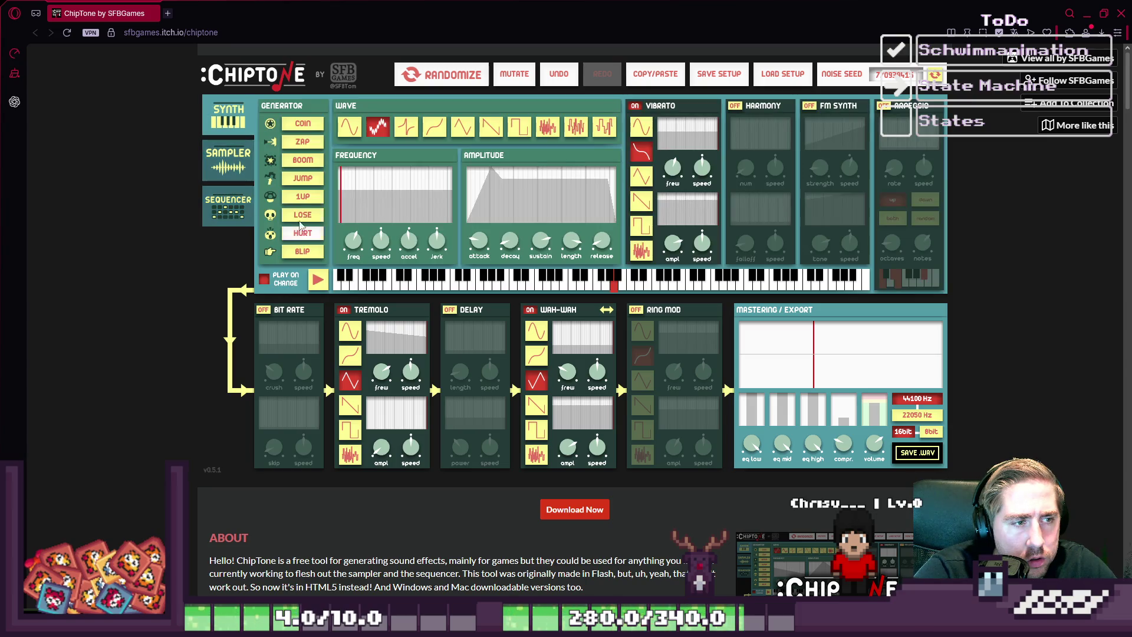
left_click(302, 179)
left_click(306, 166)
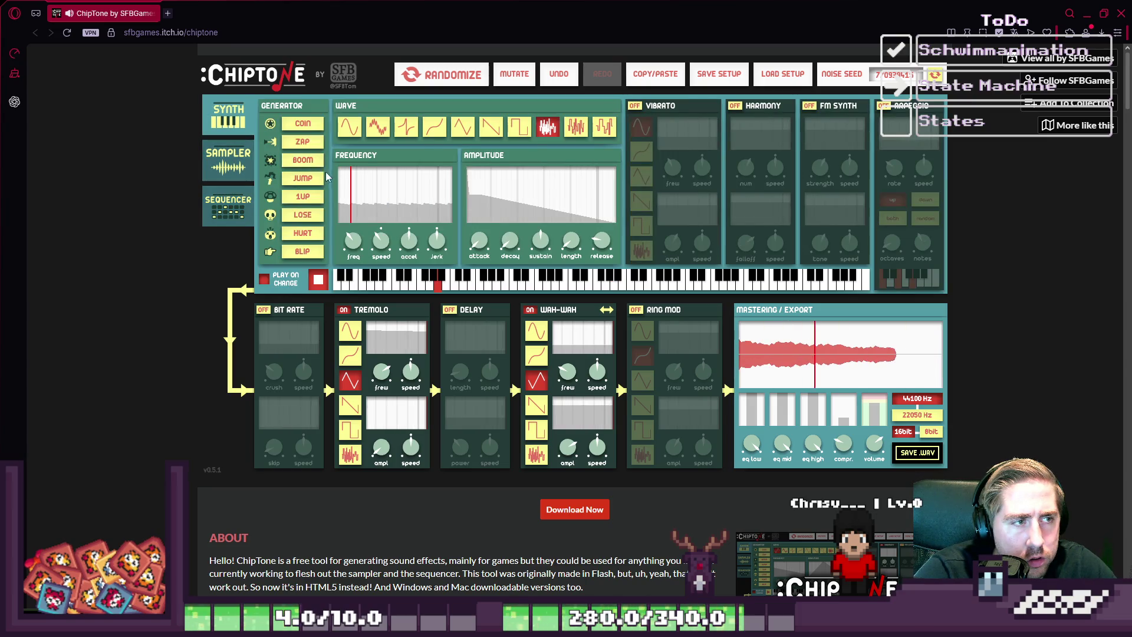
left_click(310, 144)
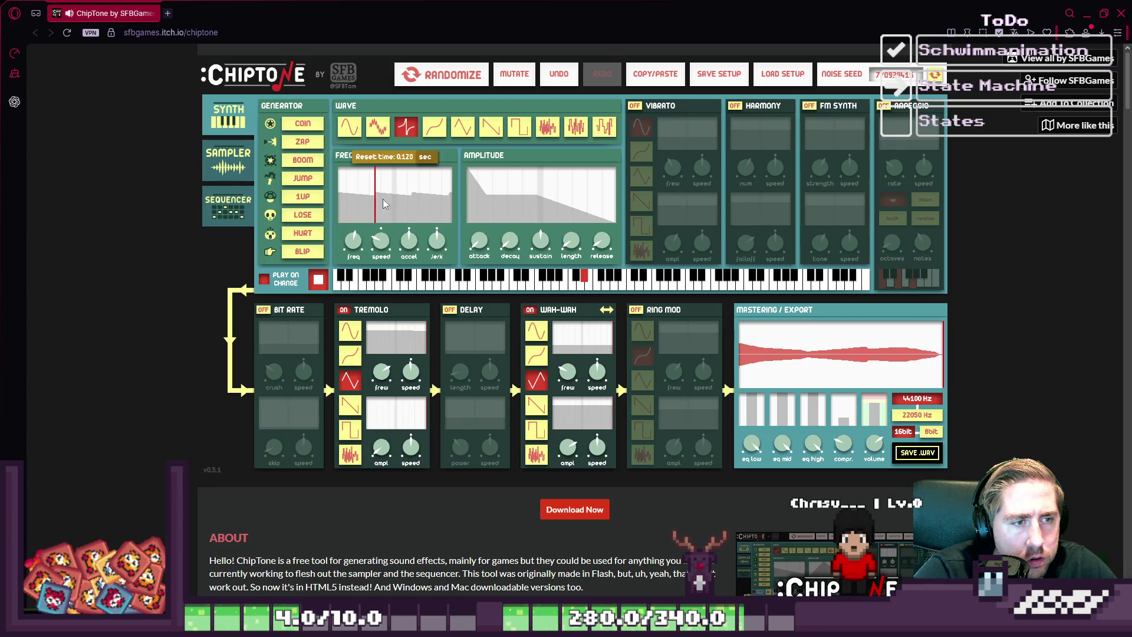
Lengthen the zap's decay to 0.5 seconds and play it on higher and lower notes
mouse_move(503, 241)
left_mouse_down()
mouse_move(498, 260)
mouse_move(461, 292)
left_mouse_up()
left_click(497, 283)
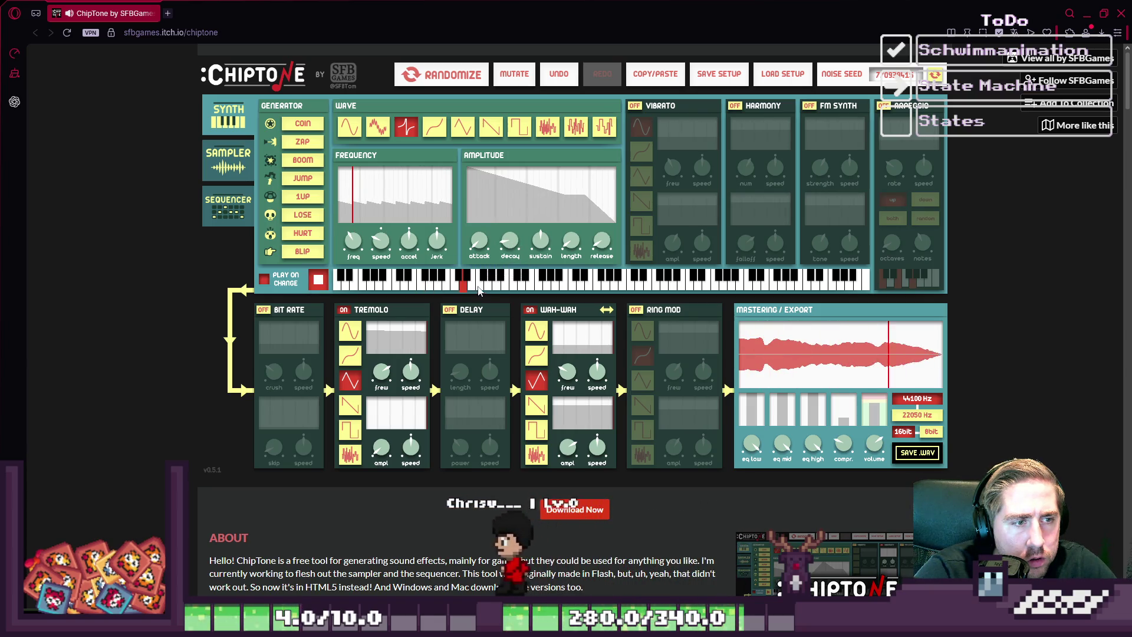
left_click(430, 283)
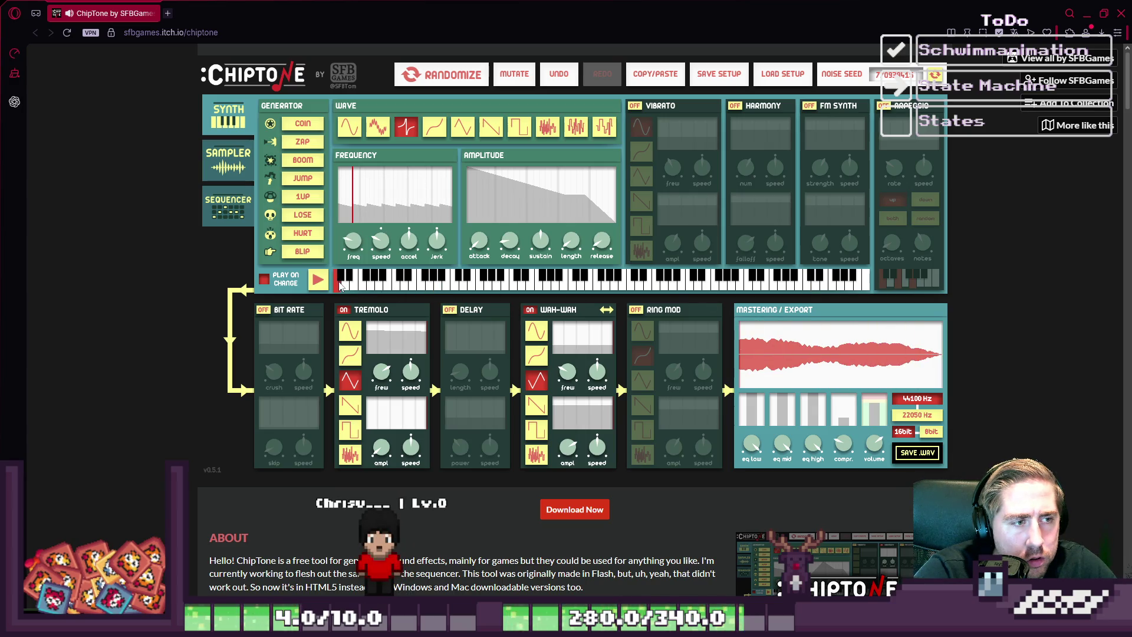
left_click(340, 286)
Raise the base frequency to about 514 Hz and settle on a sine waveform
left_click_drag(355, 243, 354, 242)
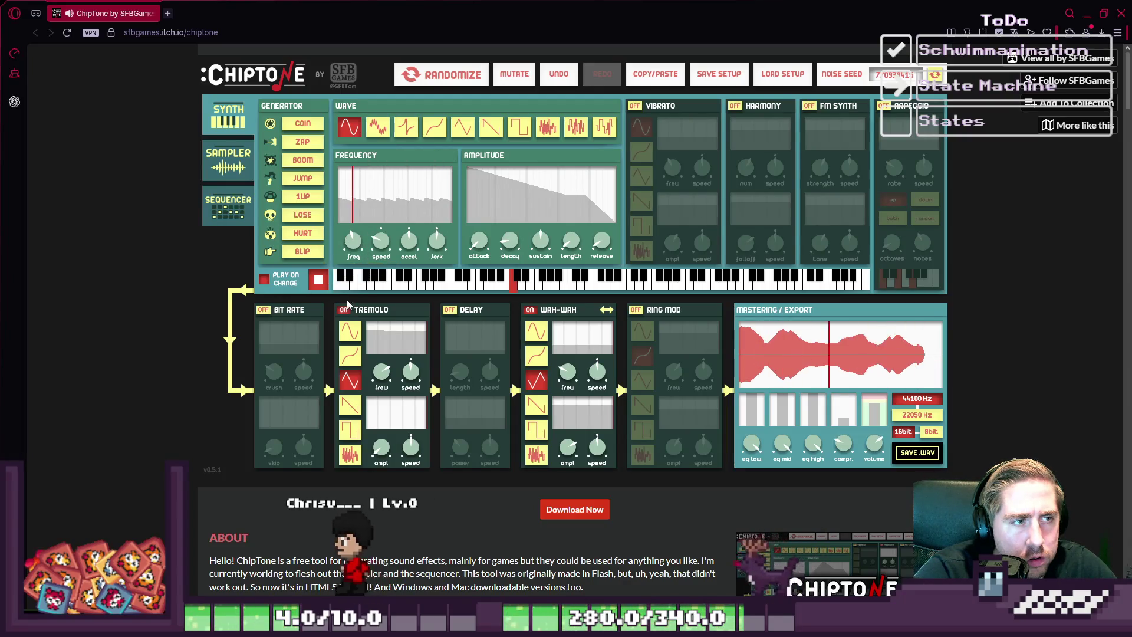
left_click(351, 132)
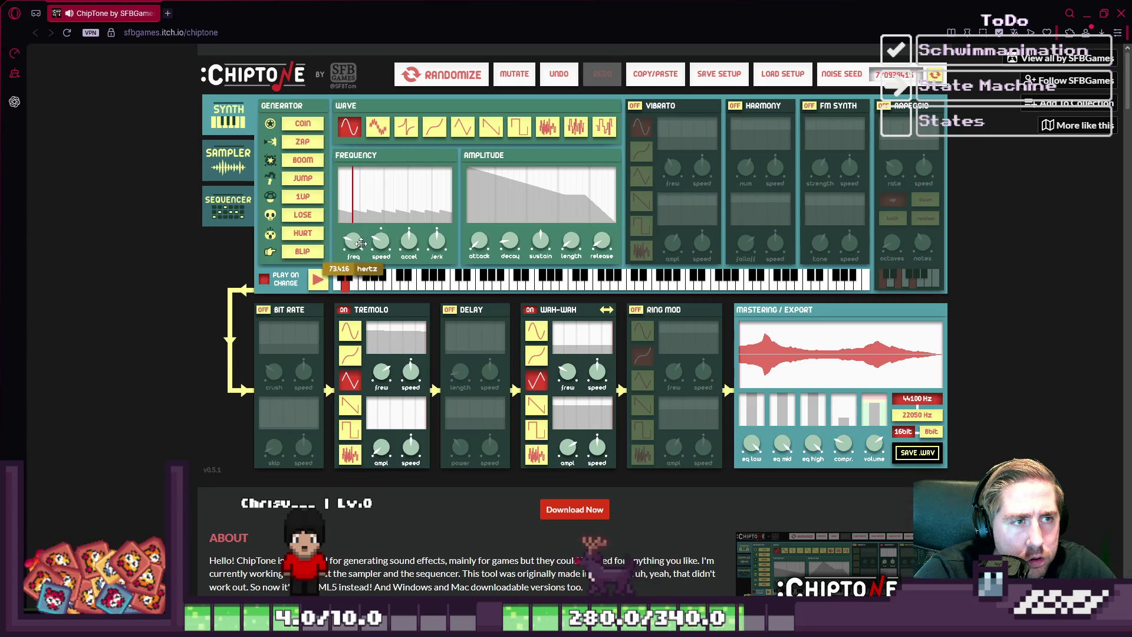
left_click(434, 126)
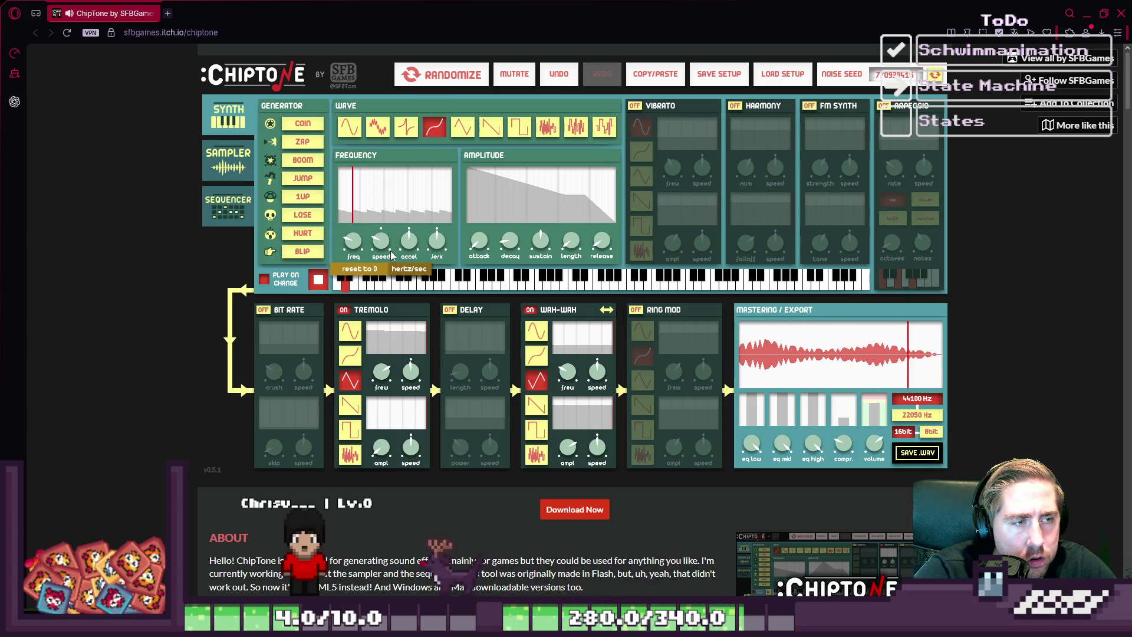
left_click(359, 135)
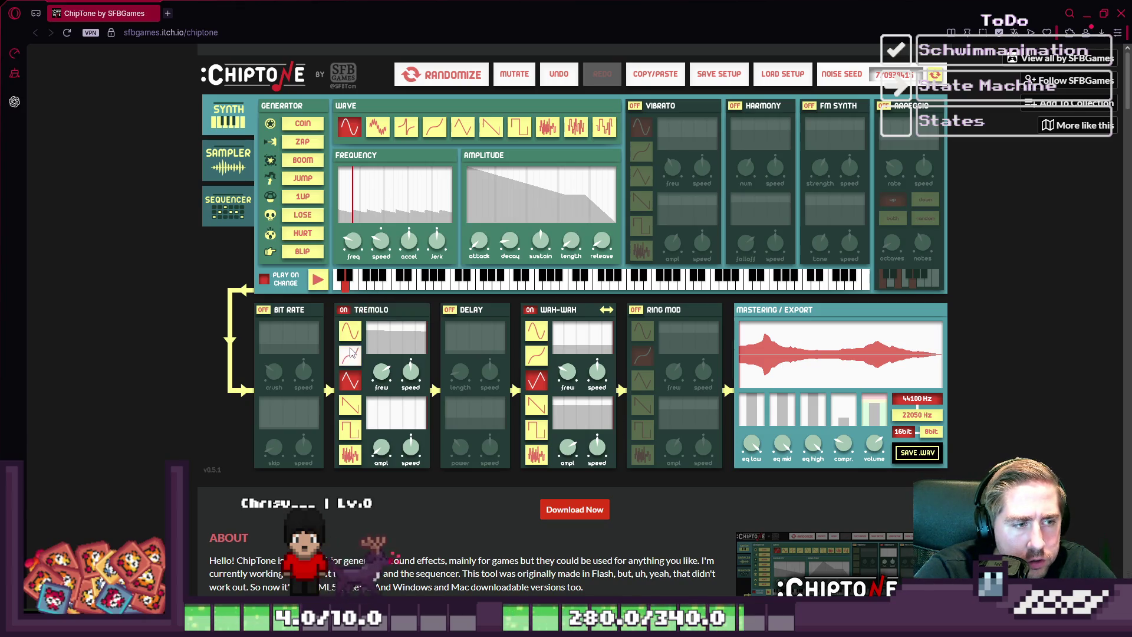
Set the Tremolo wave to square and the Wah-Wah wave to curve
left_click(350, 331)
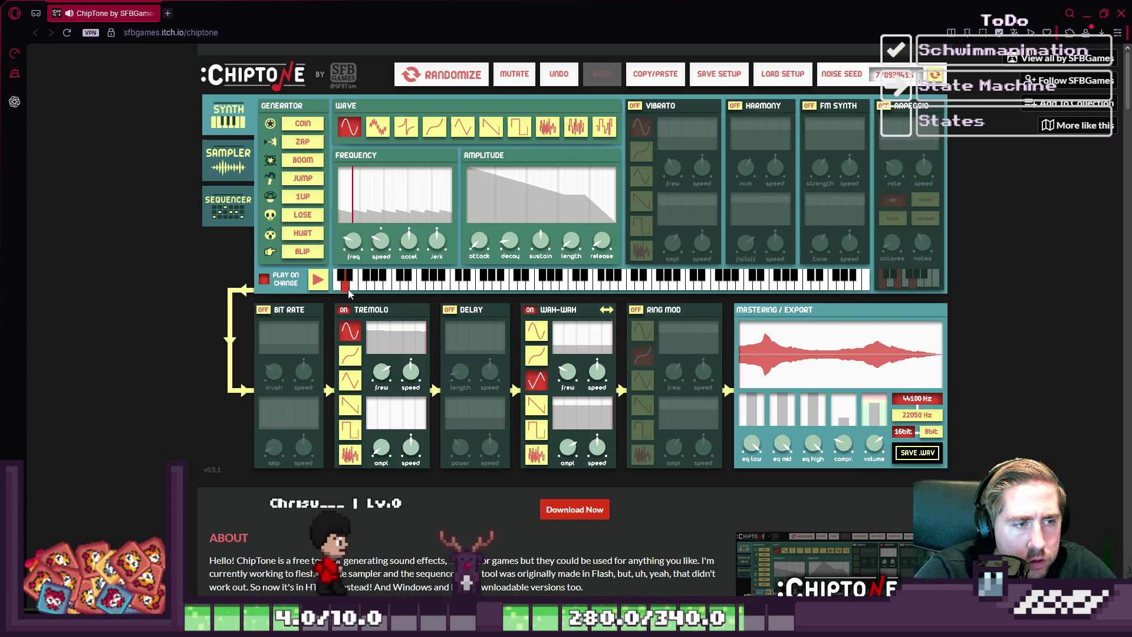
left_click(350, 429)
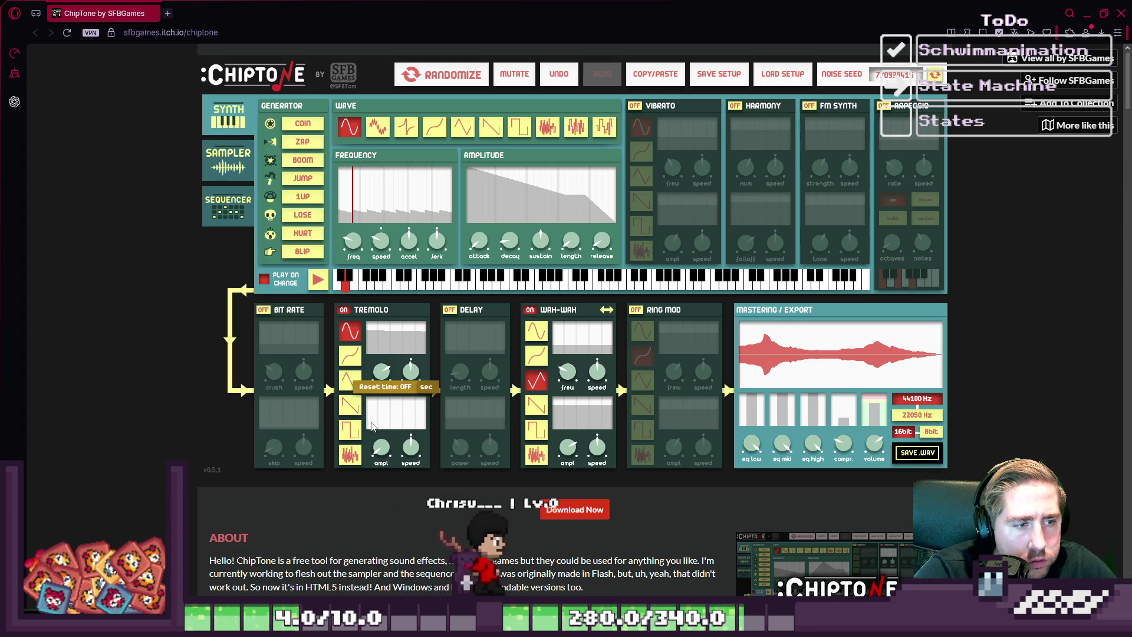
left_click(527, 337)
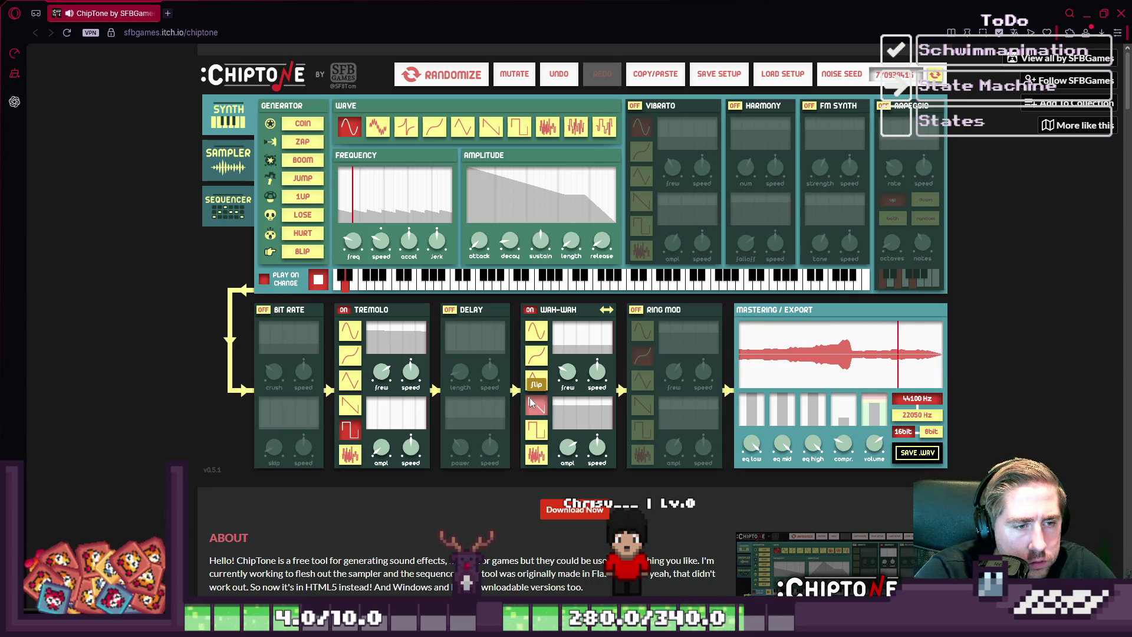
left_click(531, 359)
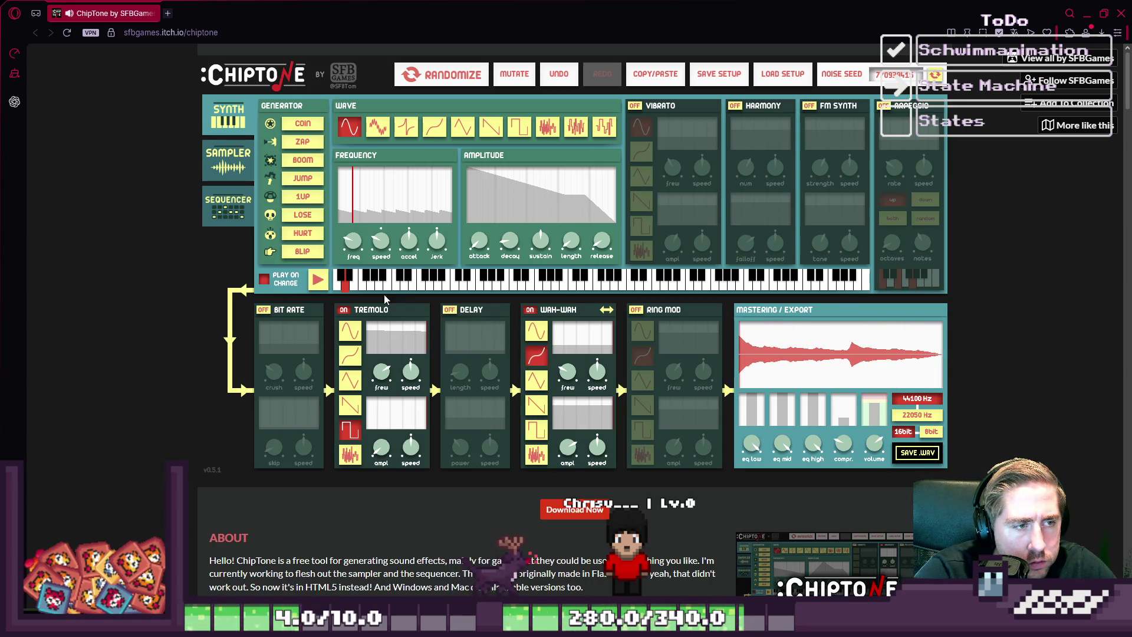
Play the reshaped sound on several notes, then return to the Godot editor
left_click(421, 286)
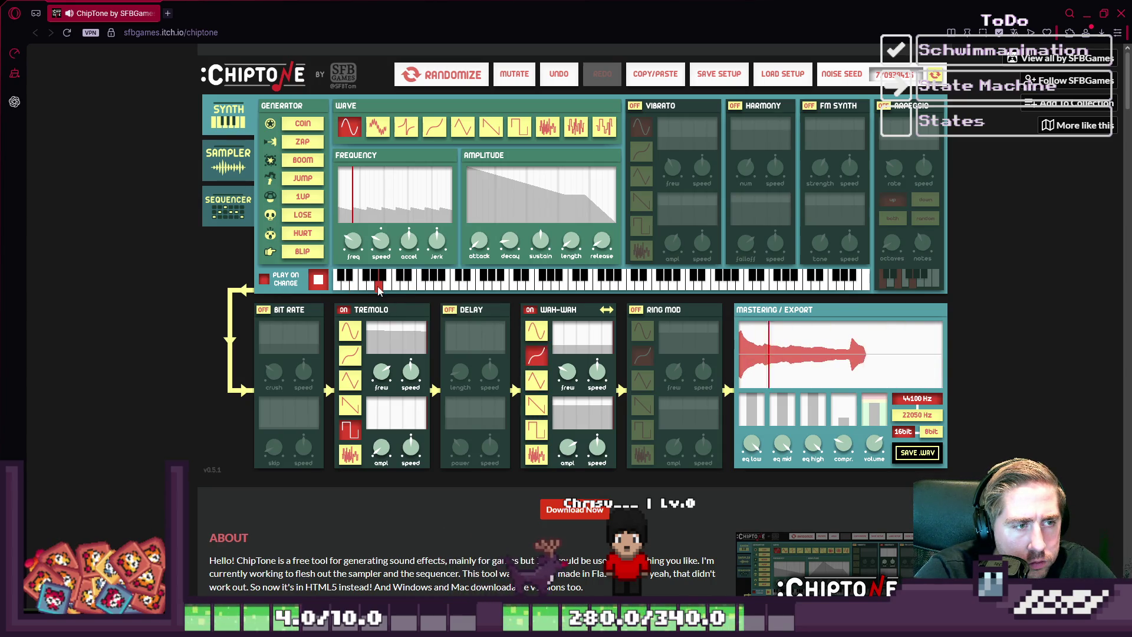
left_click(464, 286)
mouse_move(378, 439)
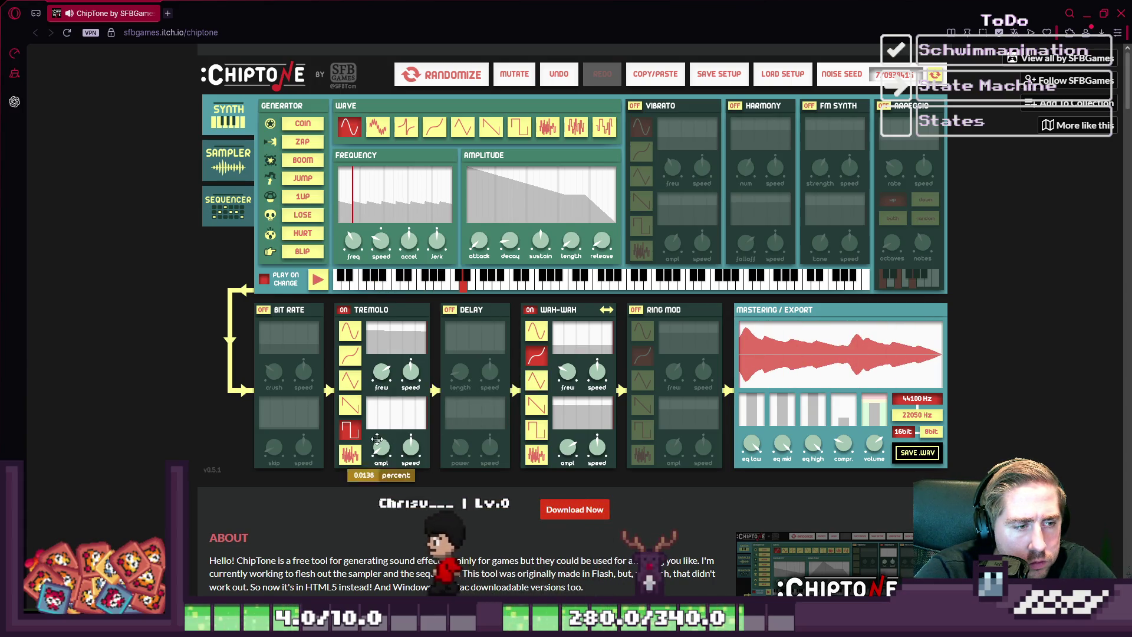
left_click(555, 286)
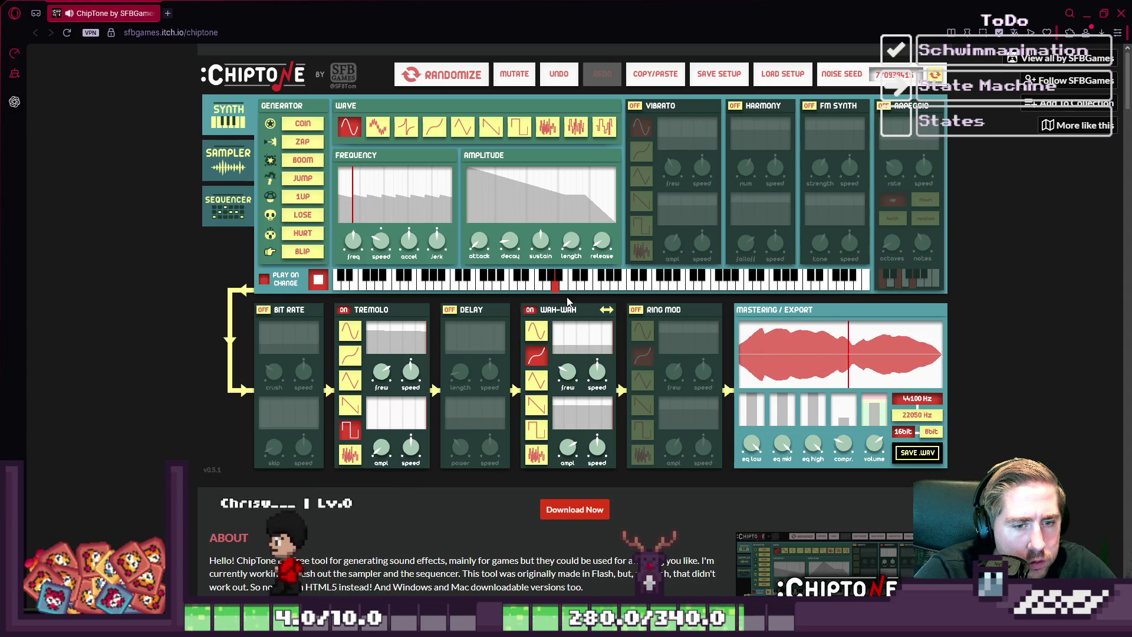
left_click(531, 287)
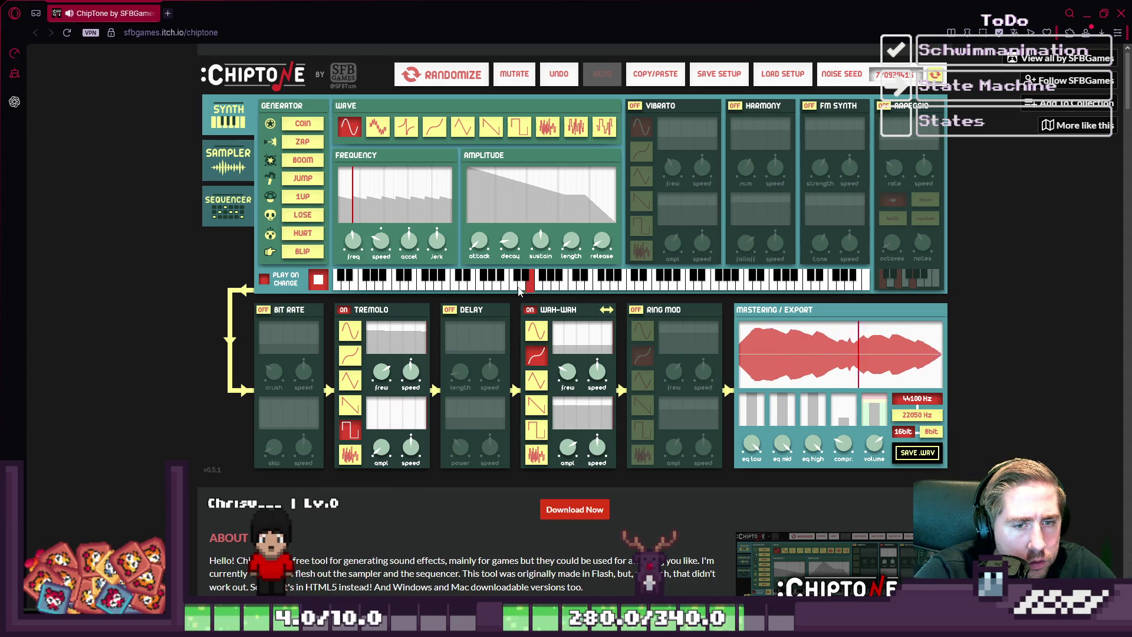
key("alt+Tab")
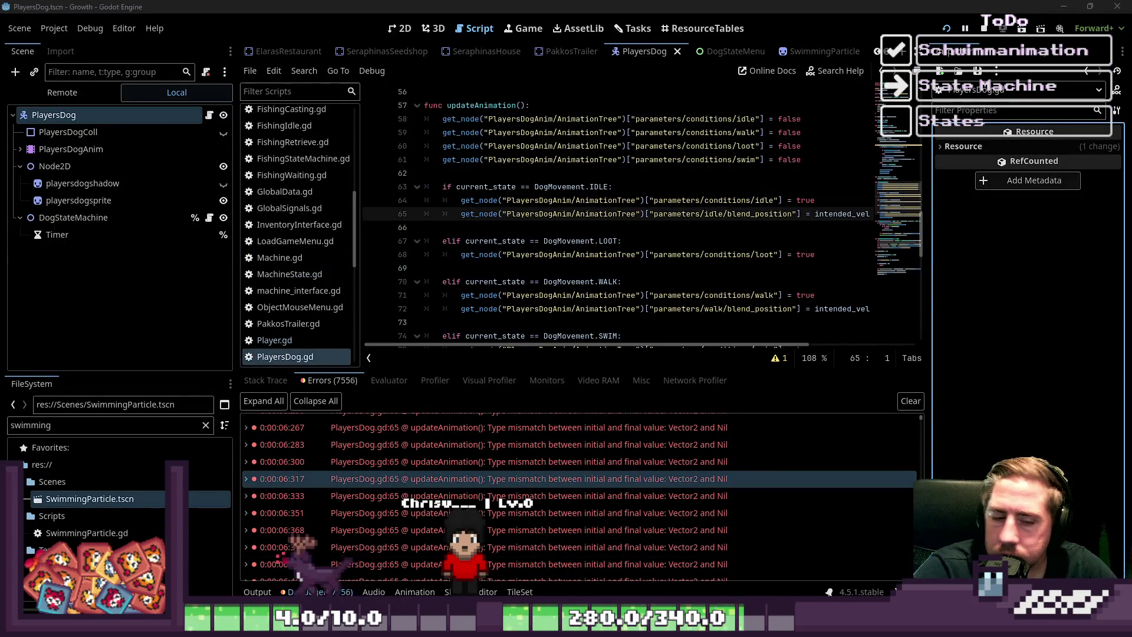
Show the updateAnimation error's tooltip tracing line 65 back to _physics_process line 51
mouse_move(776, 565)
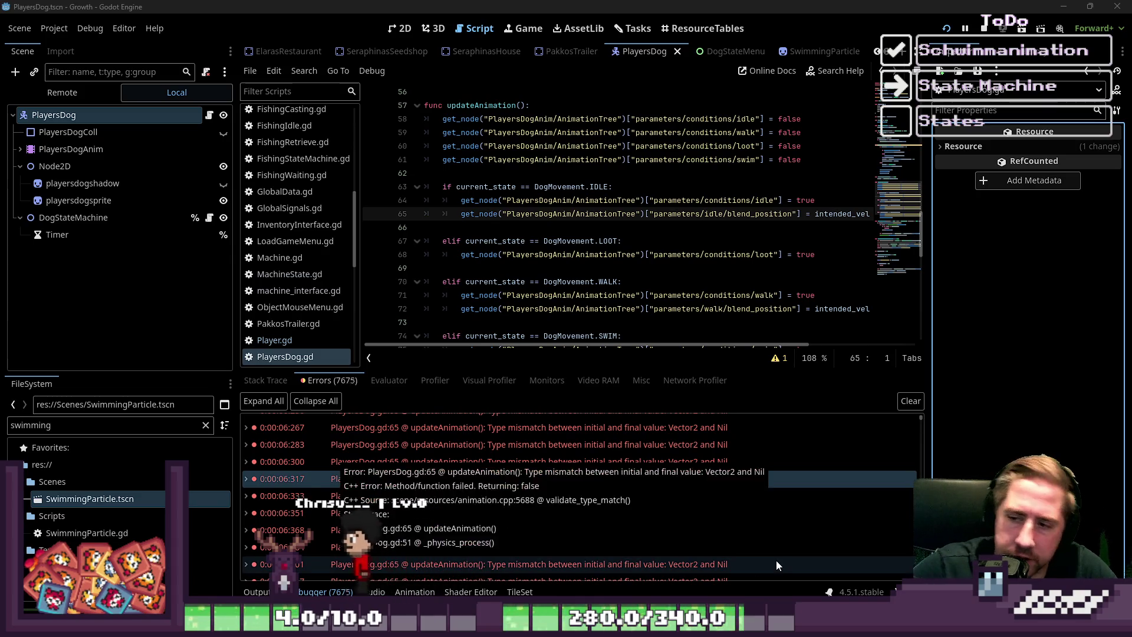
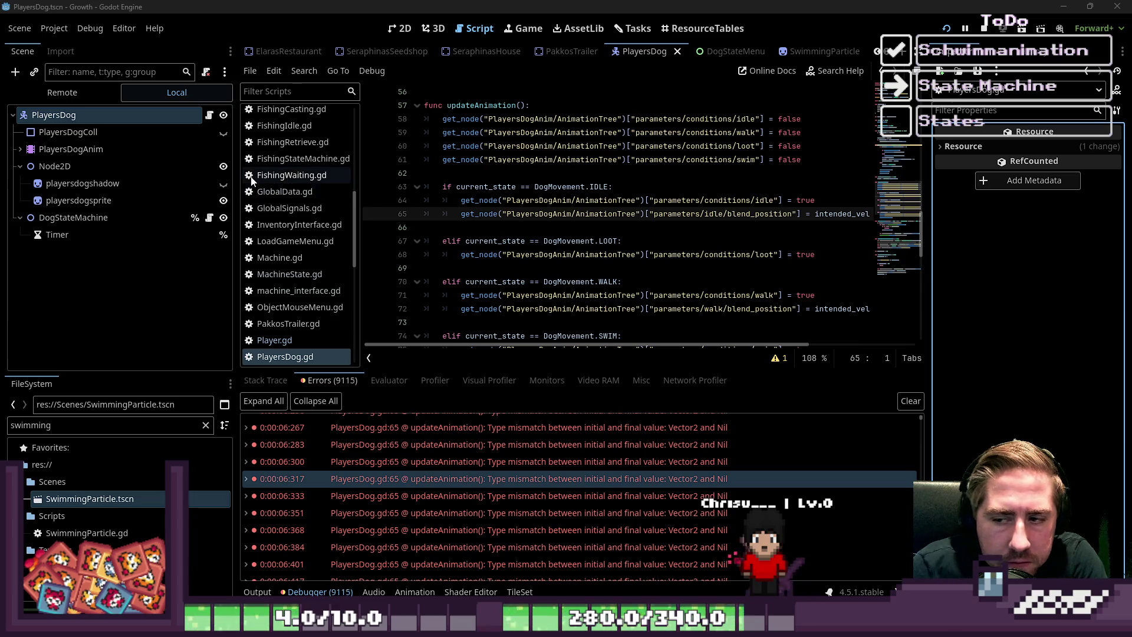
Inspect updateAnimation and the type-mismatch error line, highlighting every use of intended_velocity
left_click(561, 159)
scroll(566, 177, "down", 1)
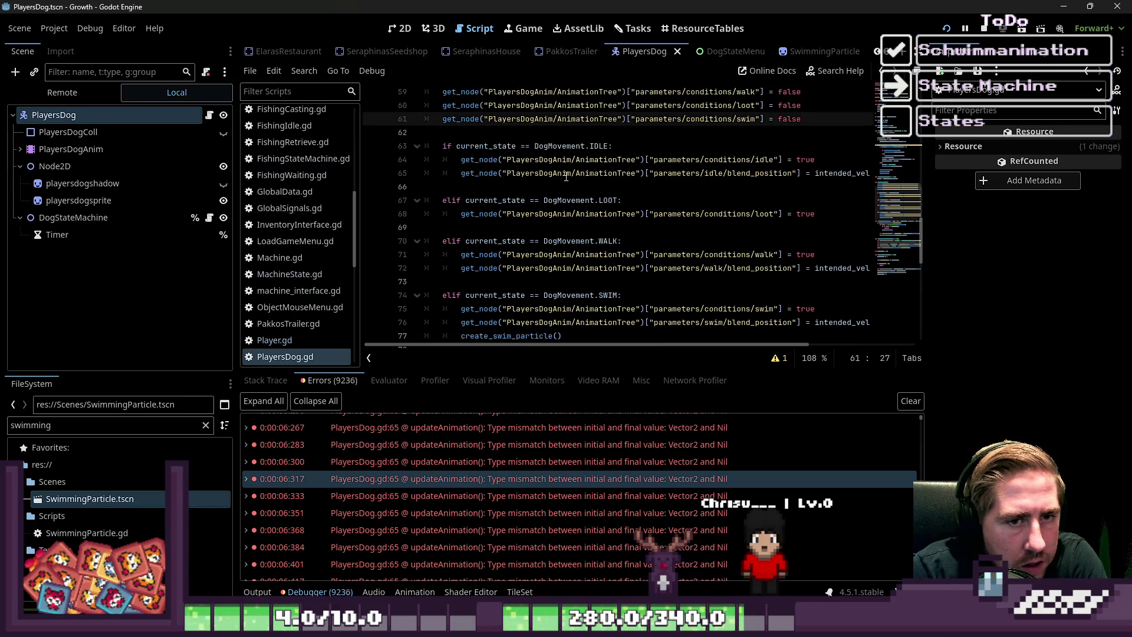
double_click(492, 517)
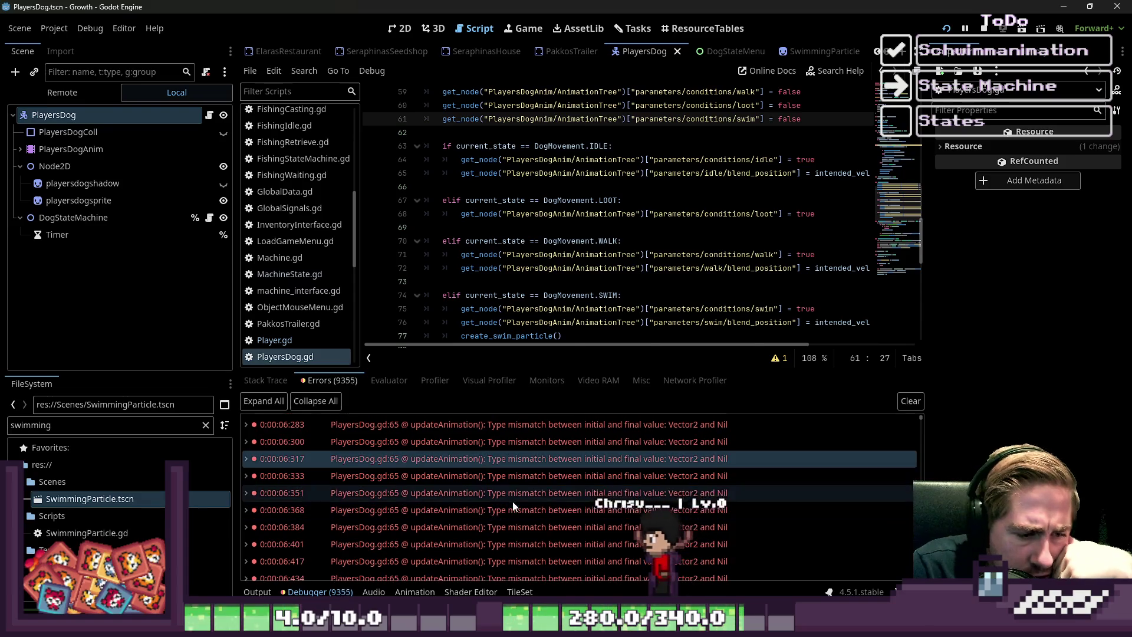
mouse_move(515, 503)
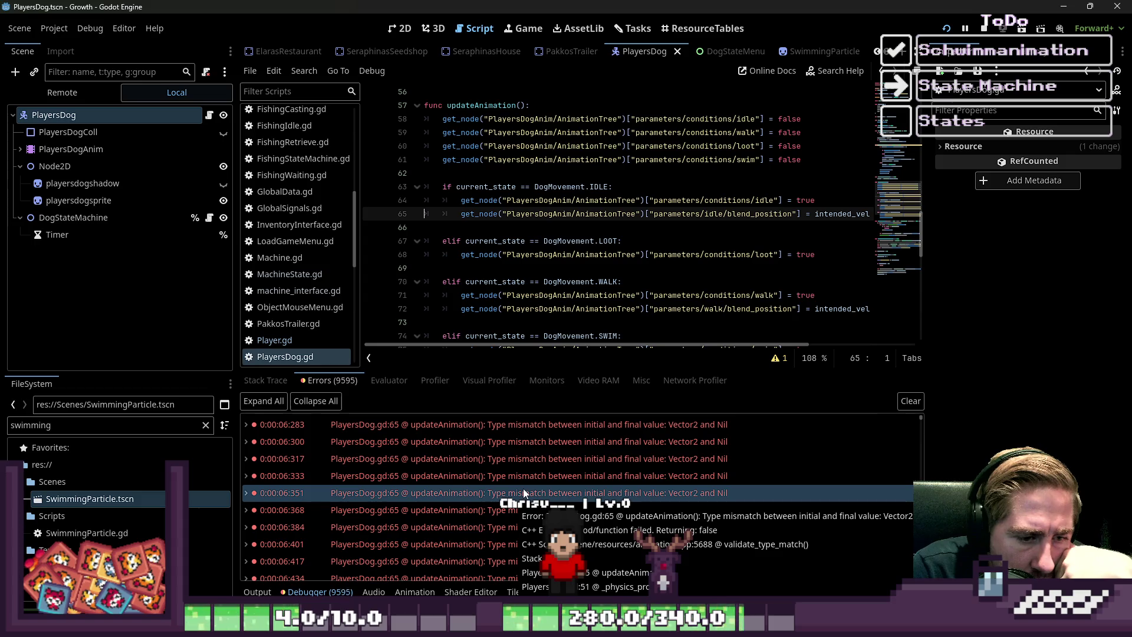
scroll(685, 273, "up", 15)
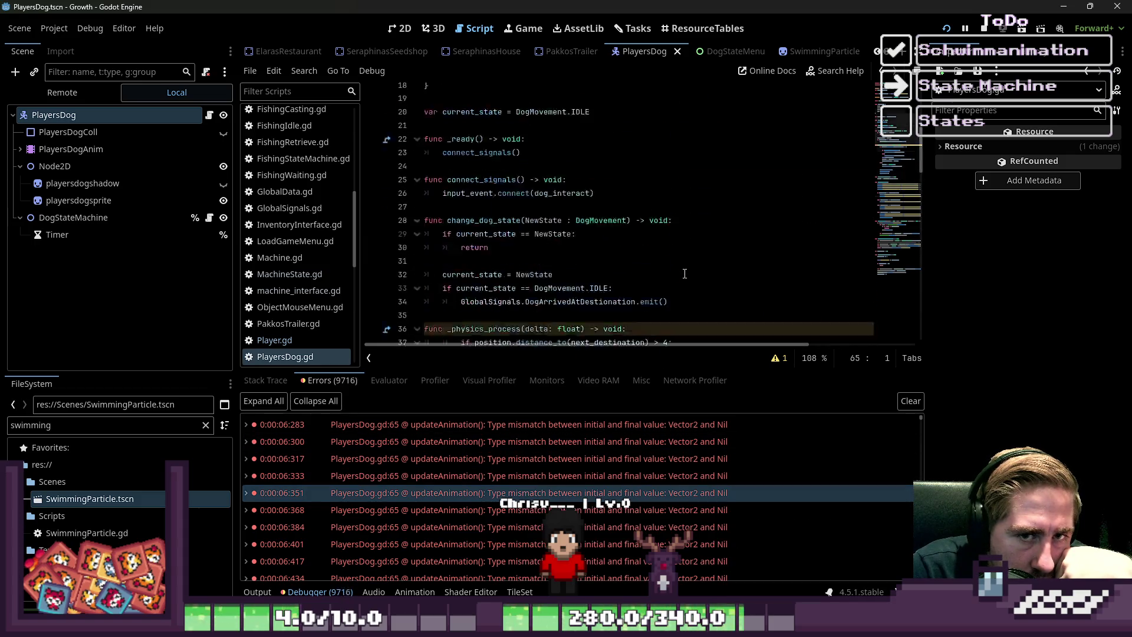
scroll(685, 273, "down", 8)
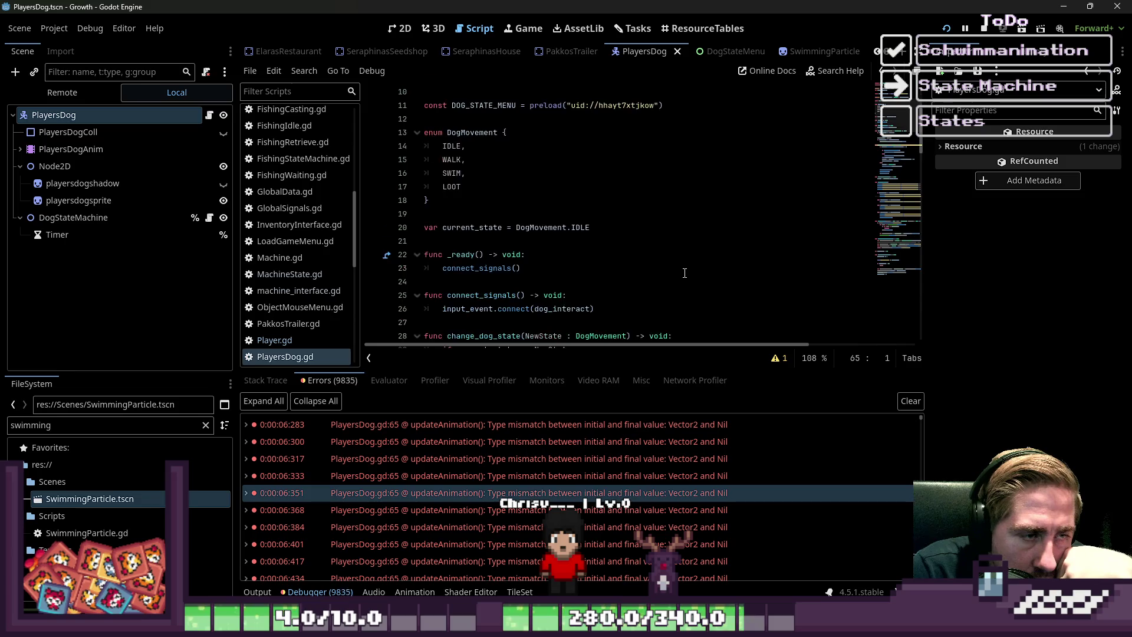
scroll(683, 272, "up", 8)
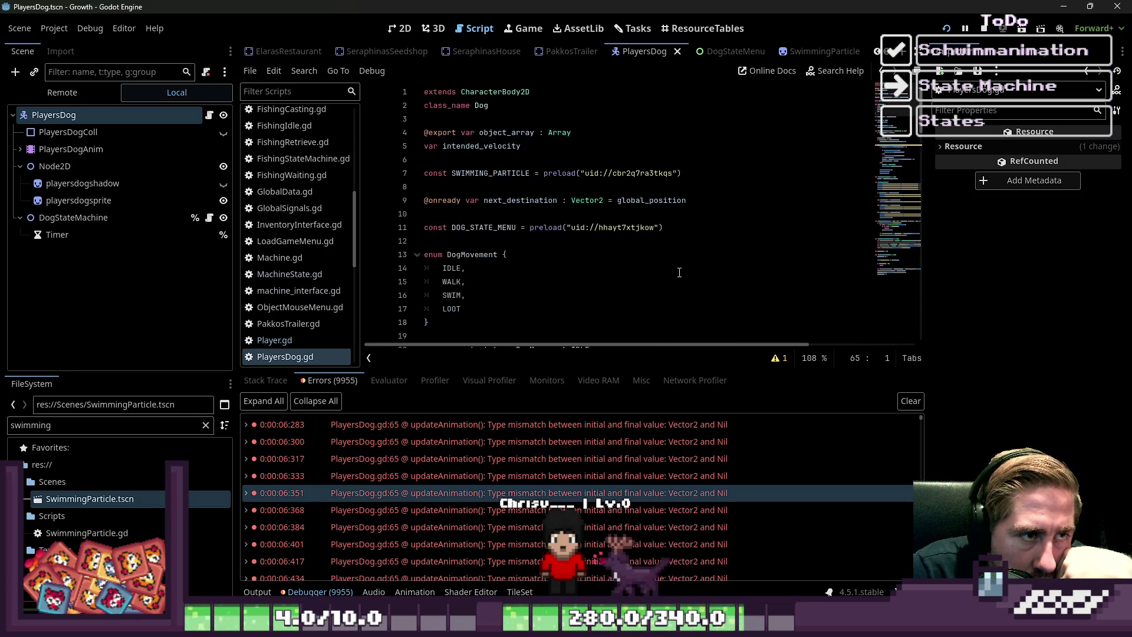
double_click(490, 146)
scroll(606, 234, "down", 10)
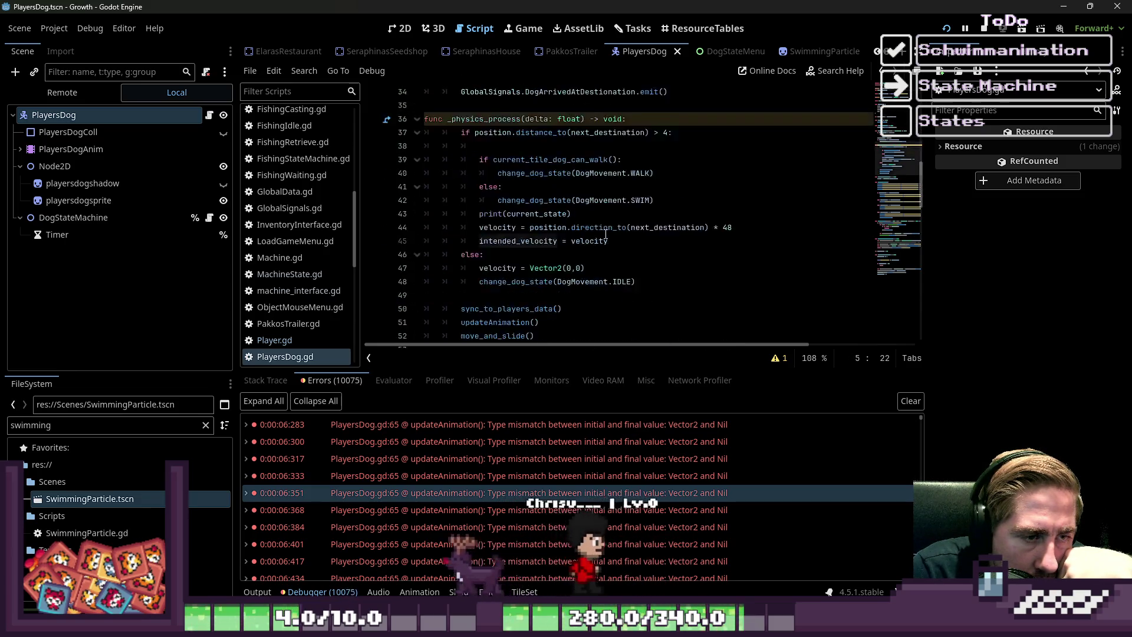
scroll(606, 235, "down", 12)
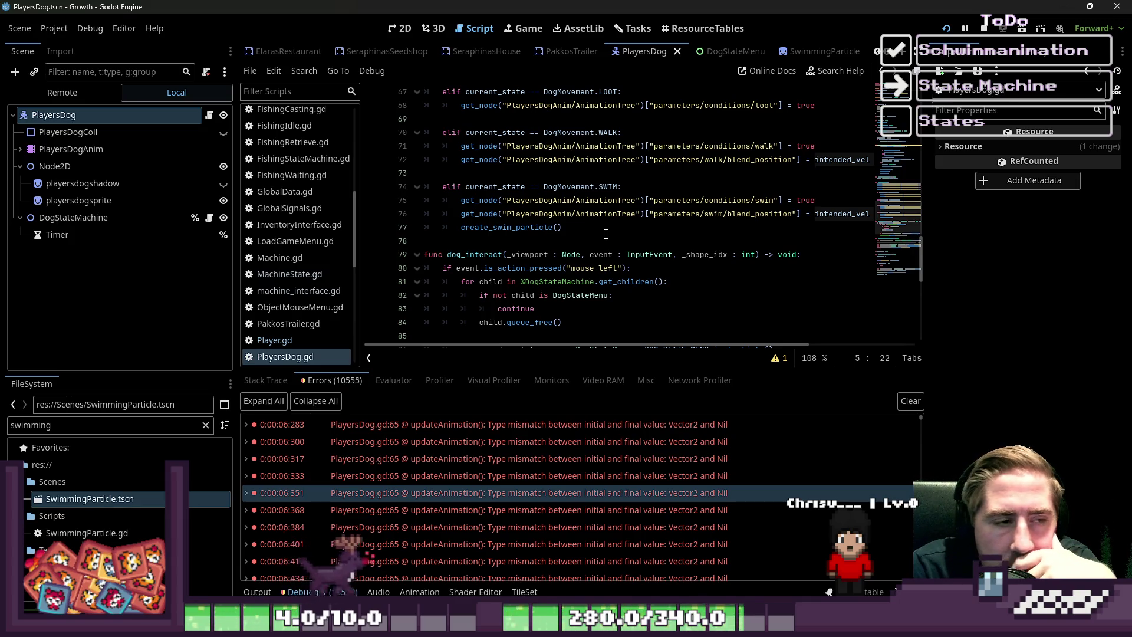
scroll(605, 234, "up", 15)
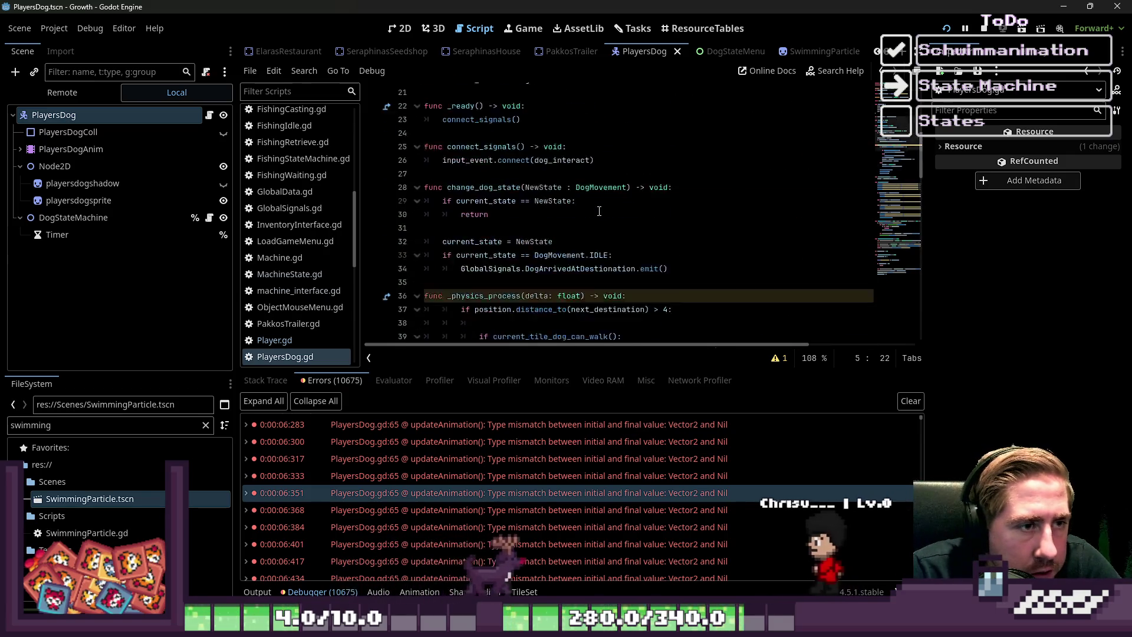
scroll(599, 211, "up", 5)
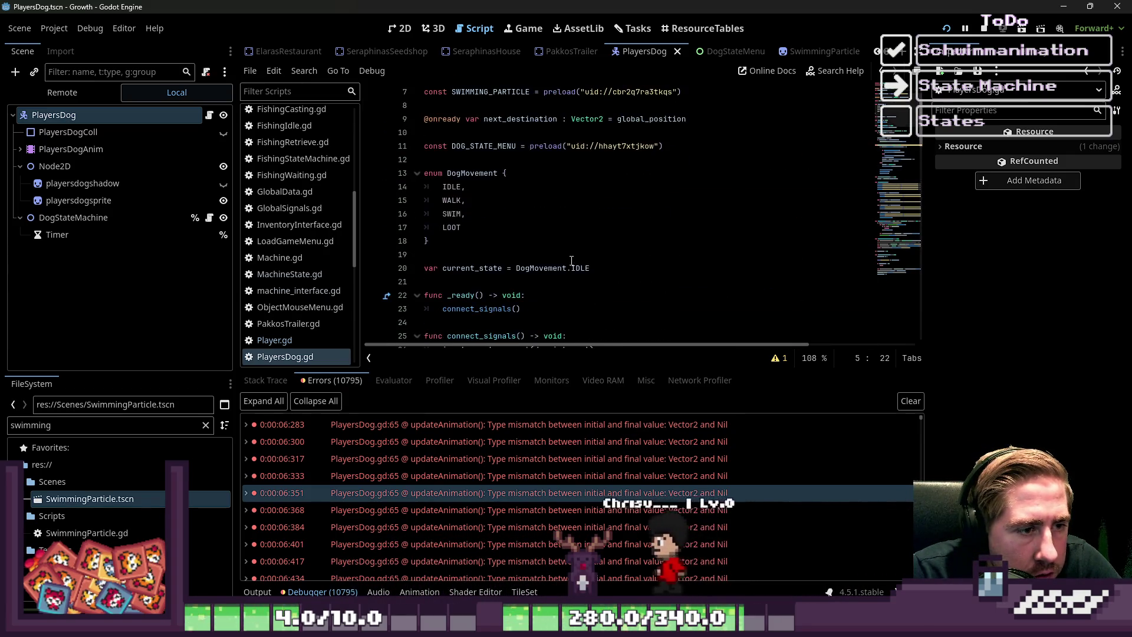
Replace IDLE with WALK as current_state's default DogMovement value
double_click(580, 267)
double_click(452, 200)
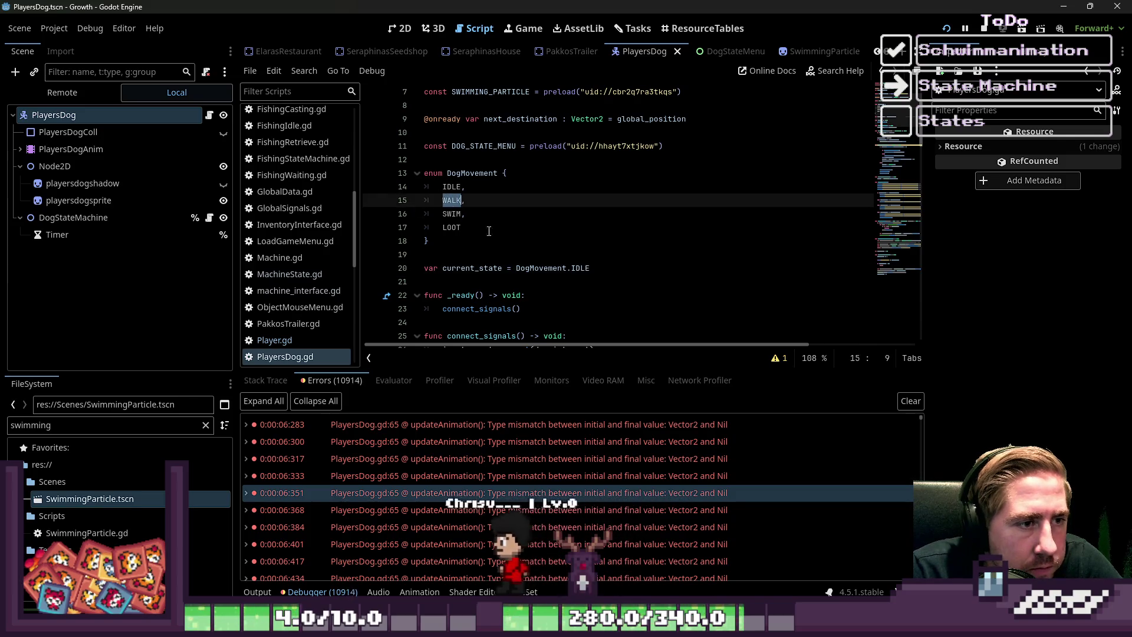
key("ctrl+c")
double_click(580, 268)
key("ctrl+v")
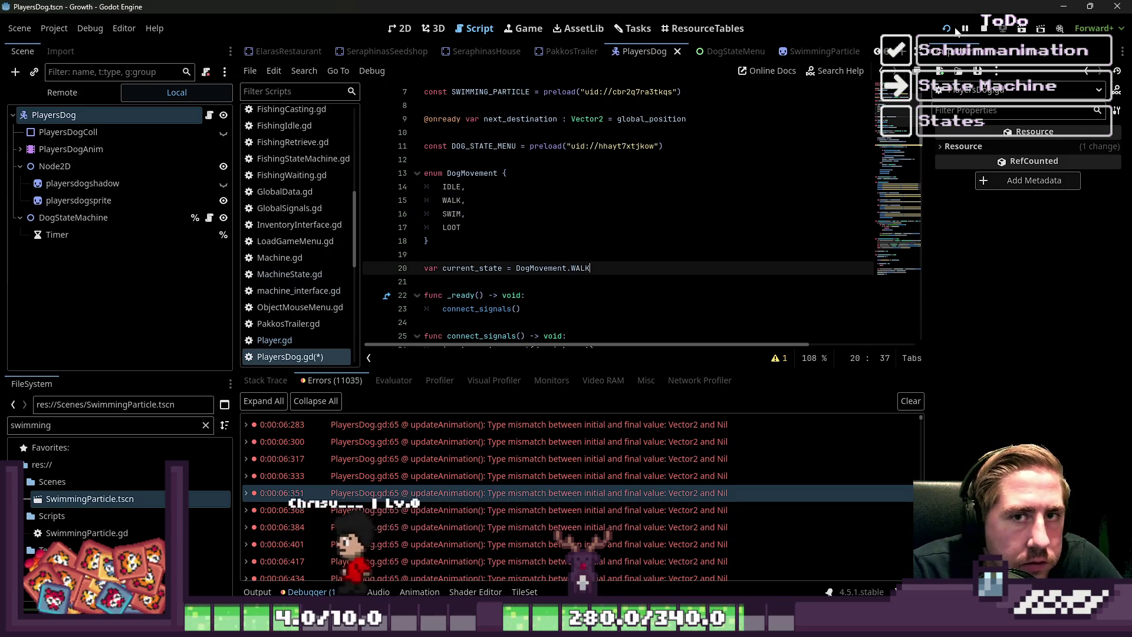
Run the game with player name 'dg', start playing, then stop the run
left_click(948, 29)
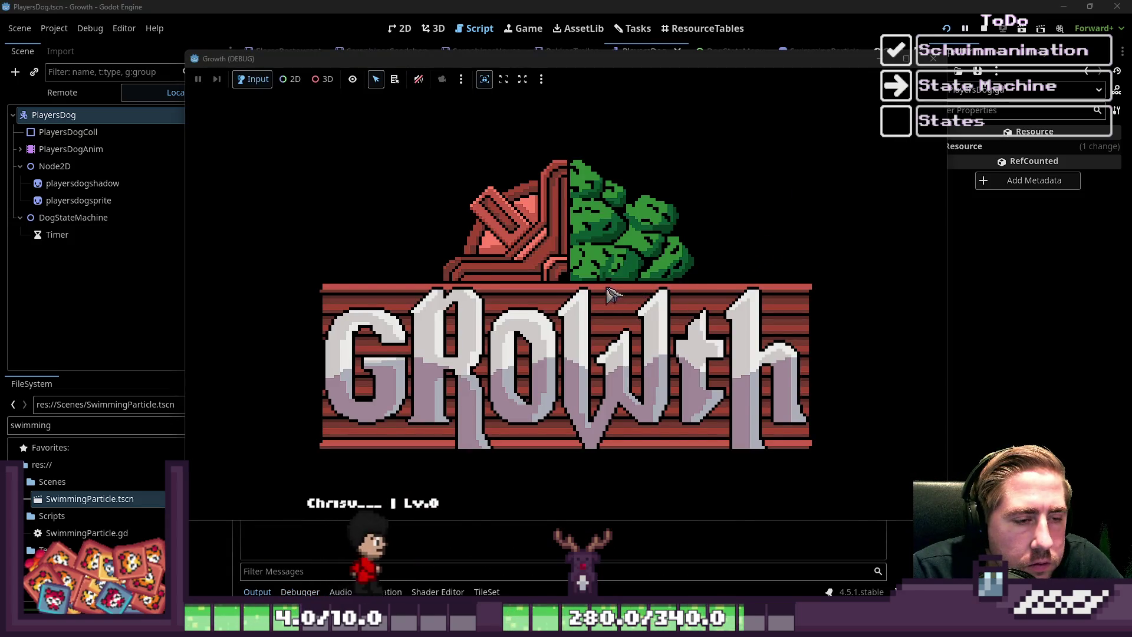
type("dg")
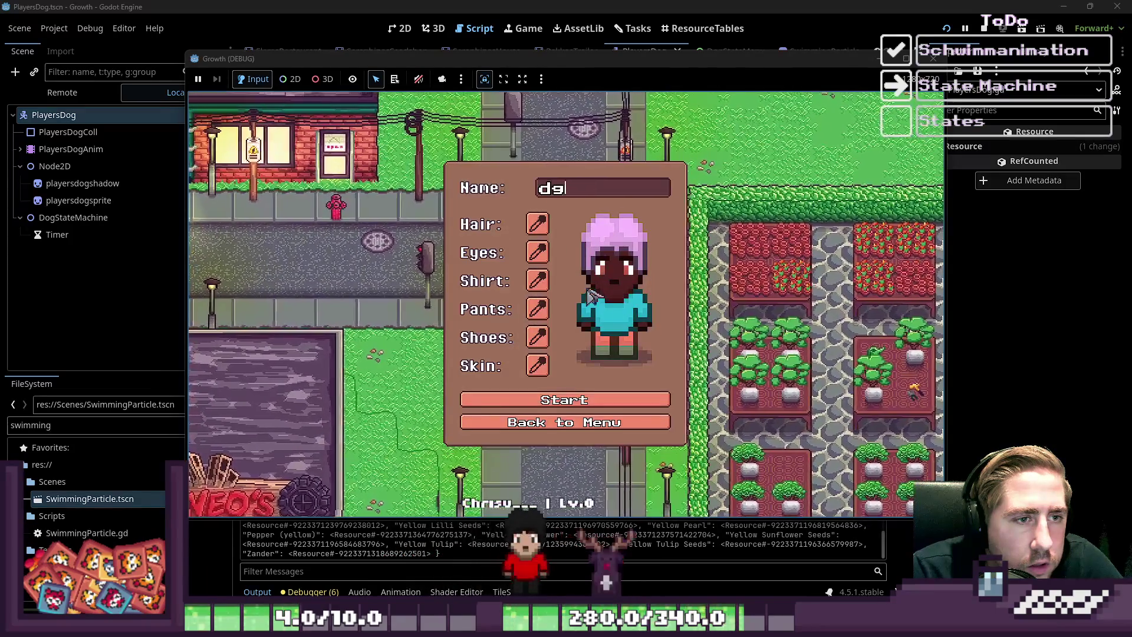
left_click(614, 407)
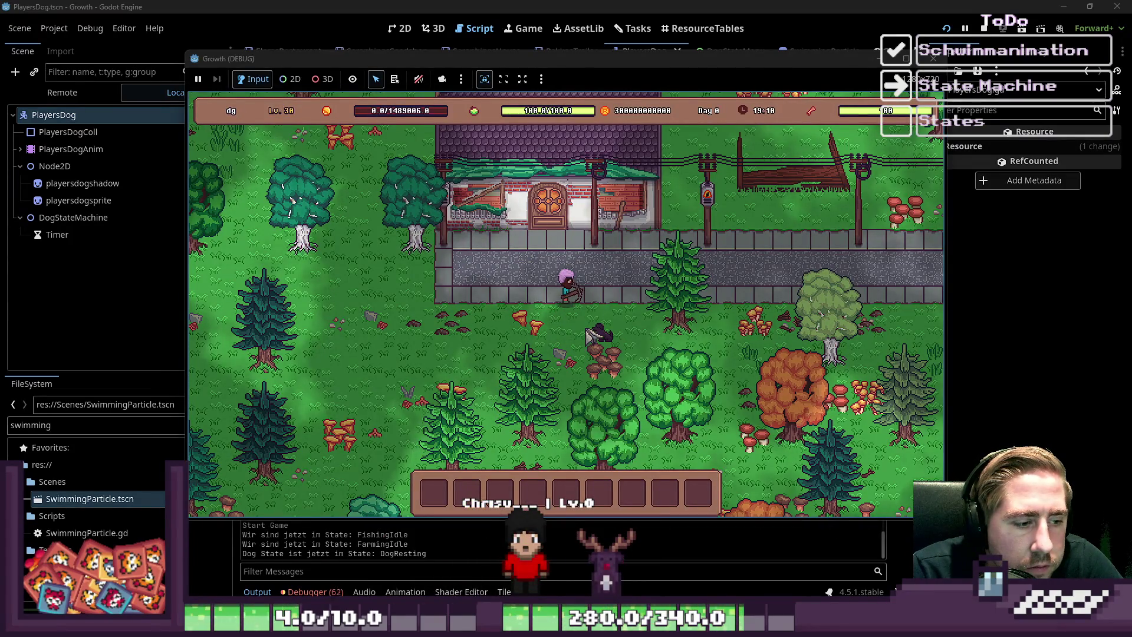
left_click(934, 58)
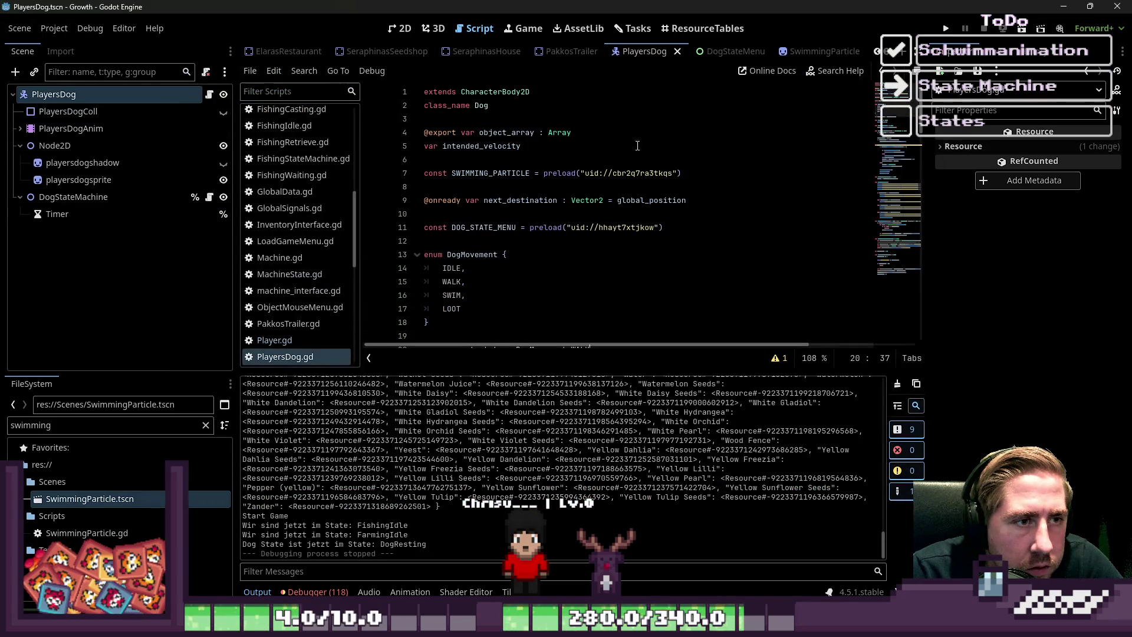
left_click(599, 150)
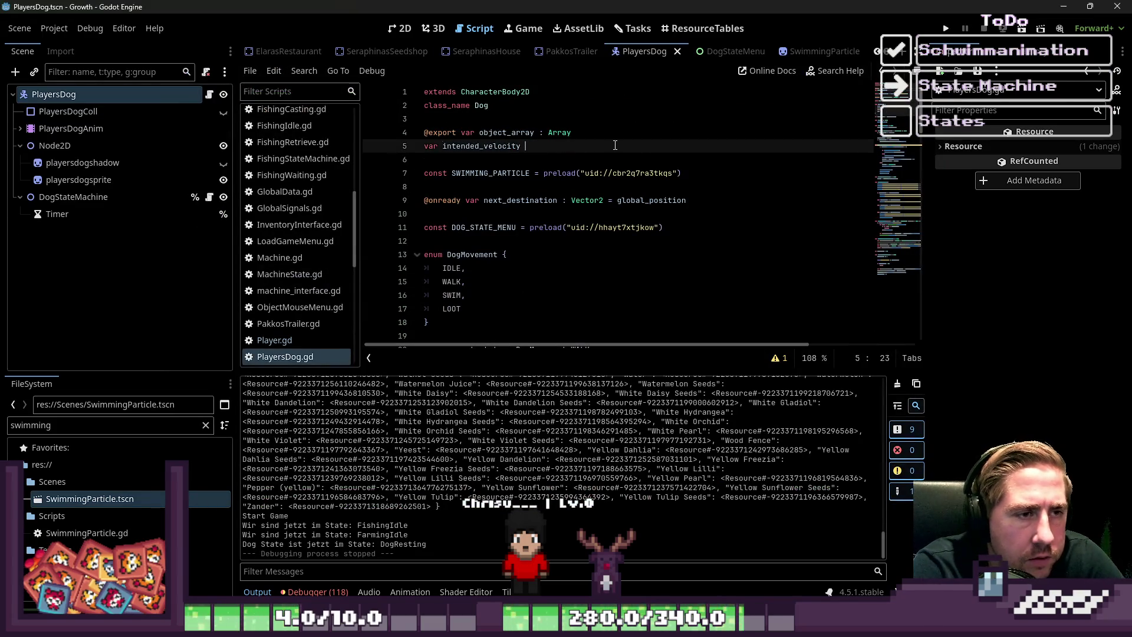
type("@e")
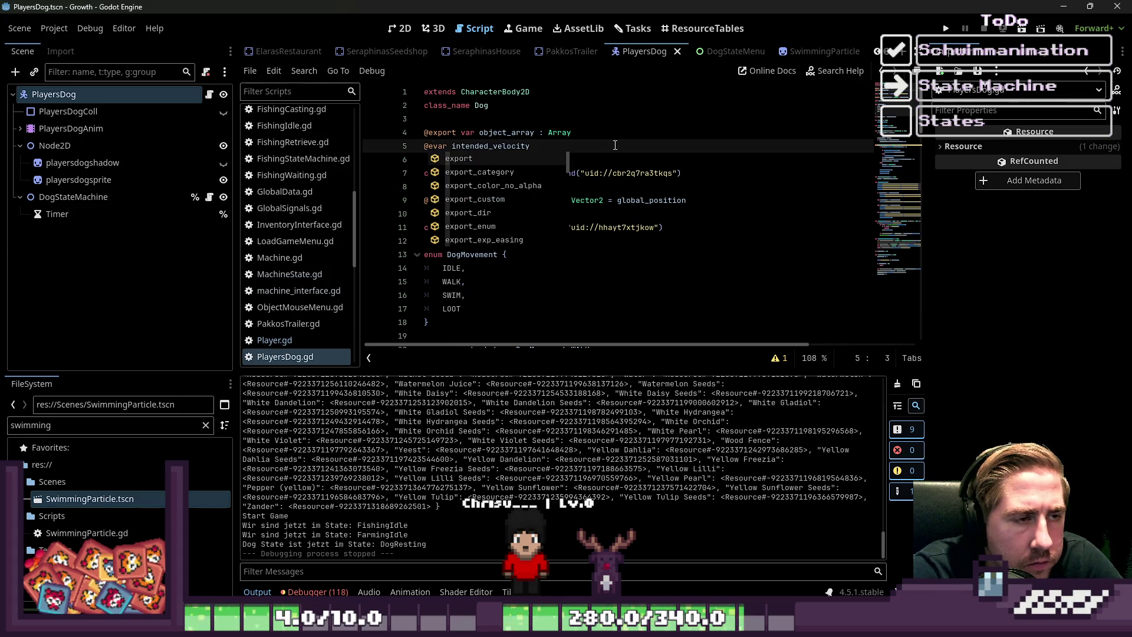
type("on")
key("Tab")
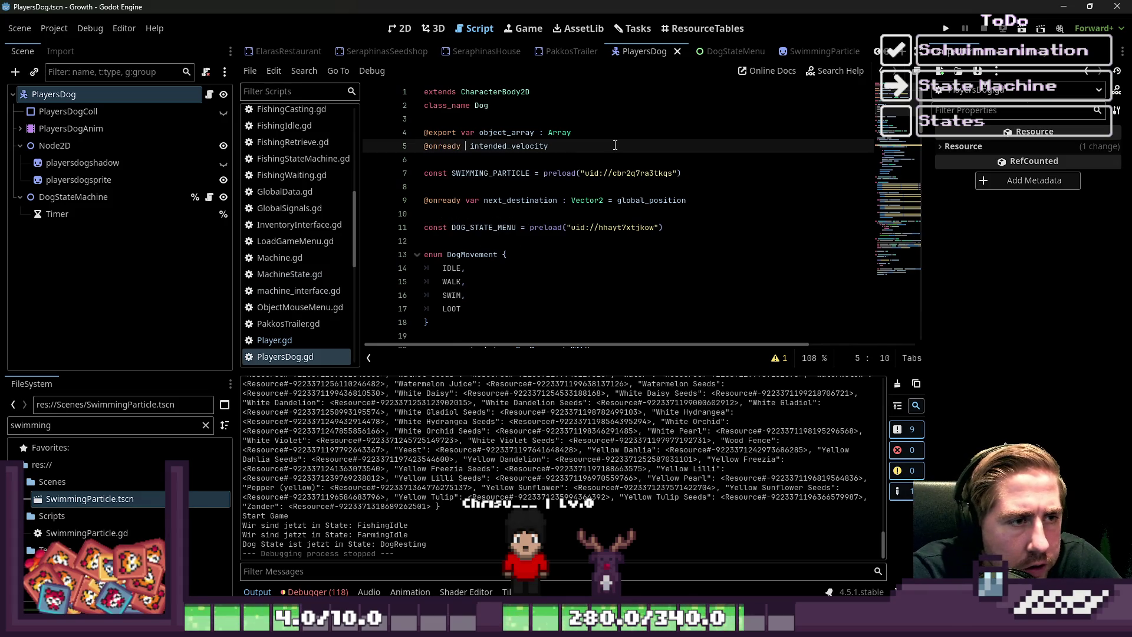
type("vart")
key("Right")
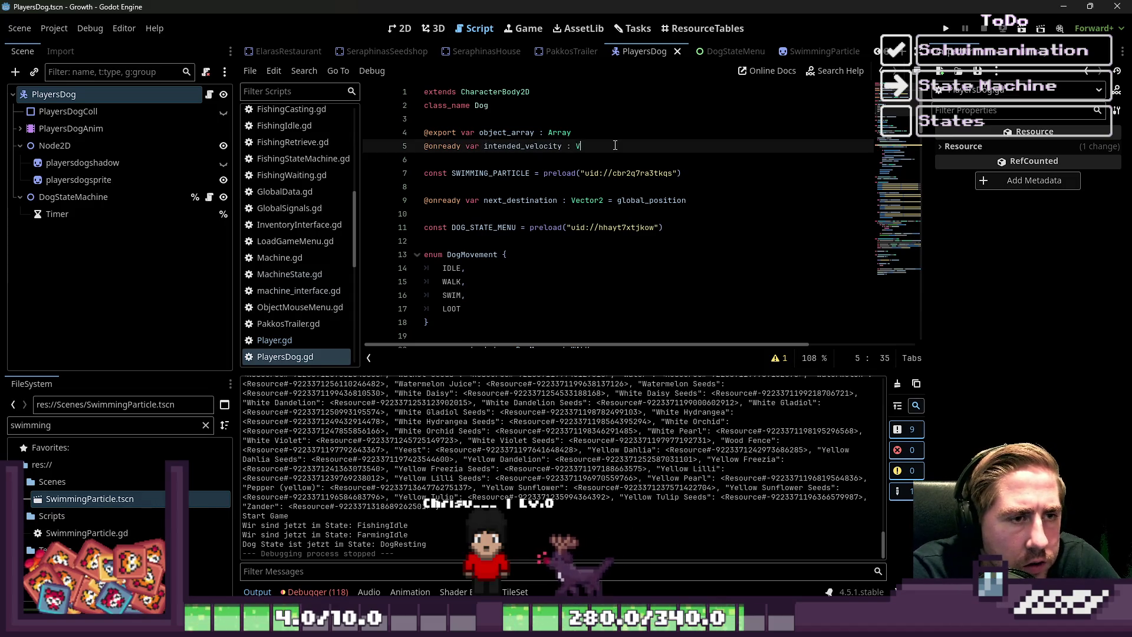
type("or2i")
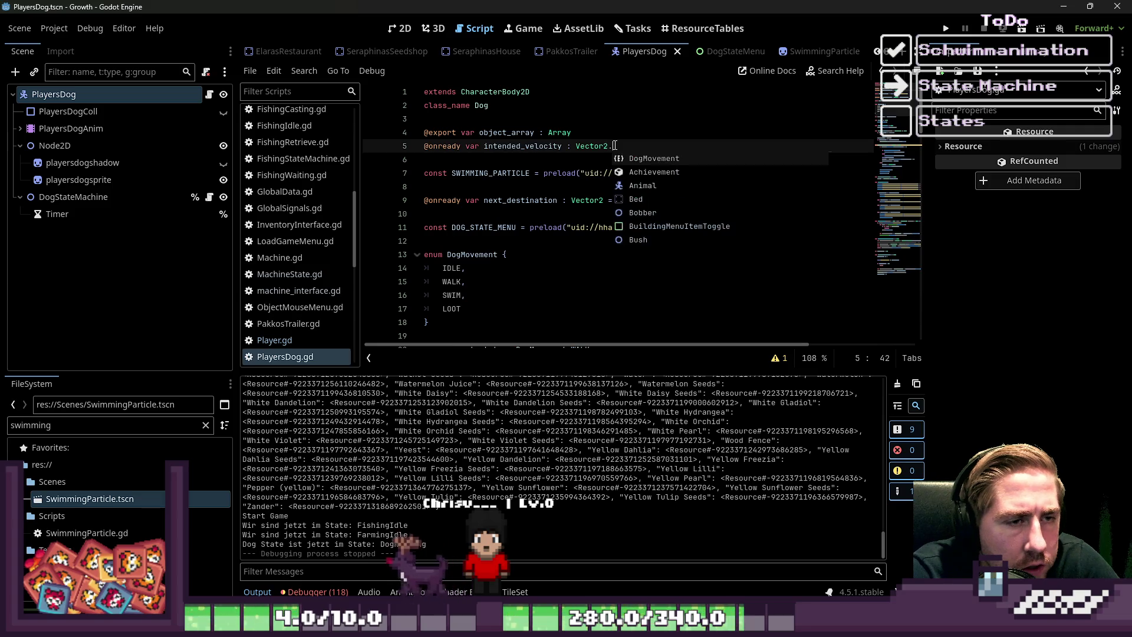
type(" = Vector")
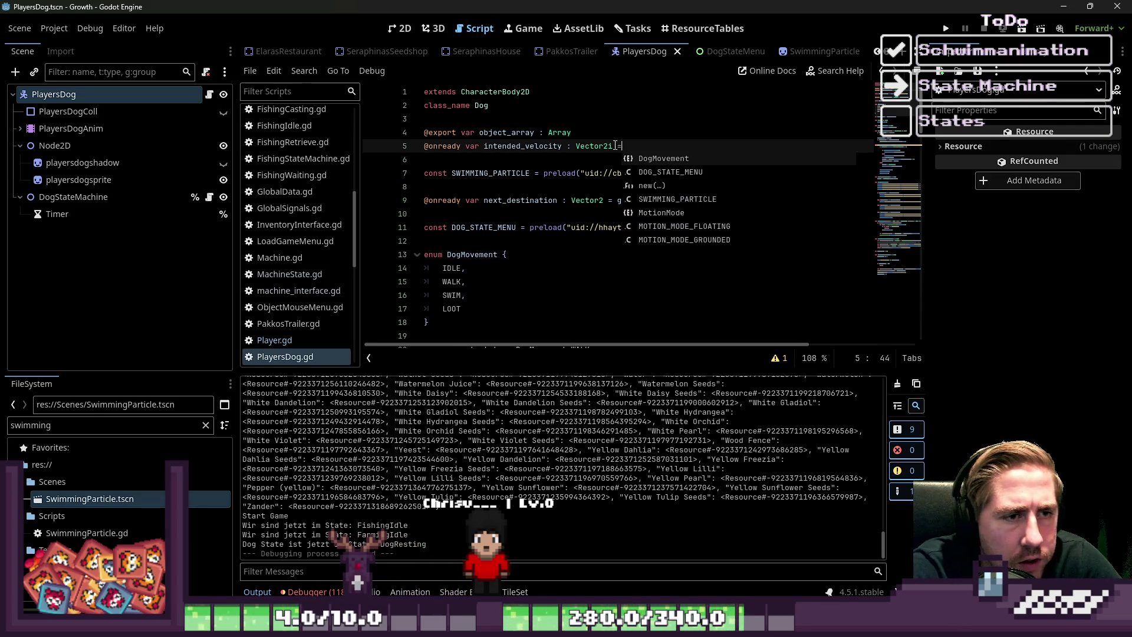
type("2(0,0")
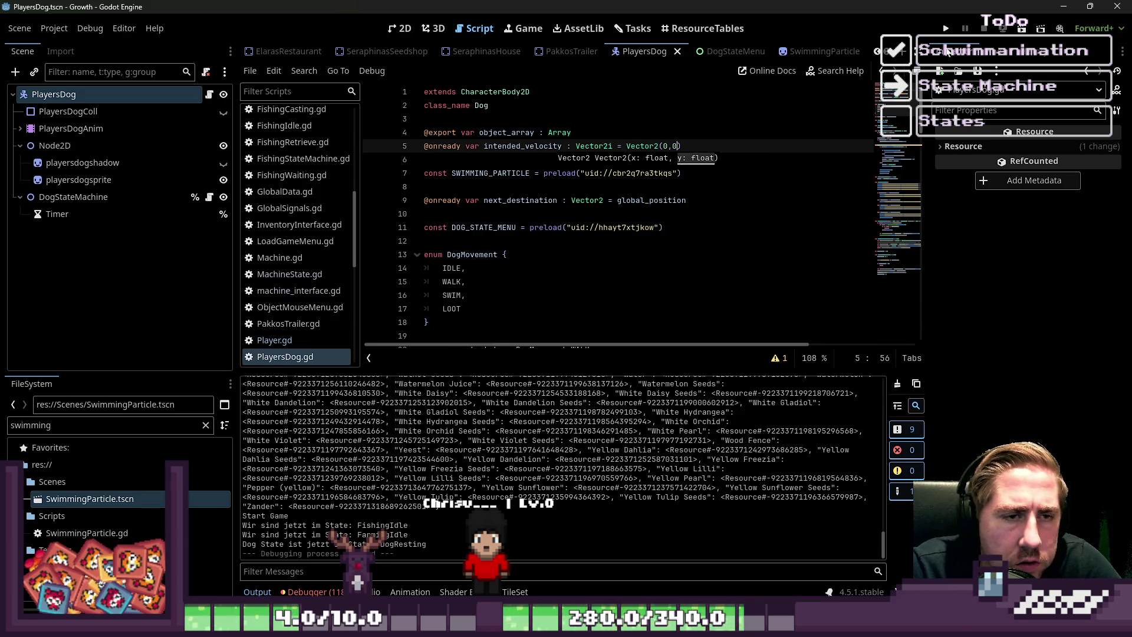
left_click(946, 30)
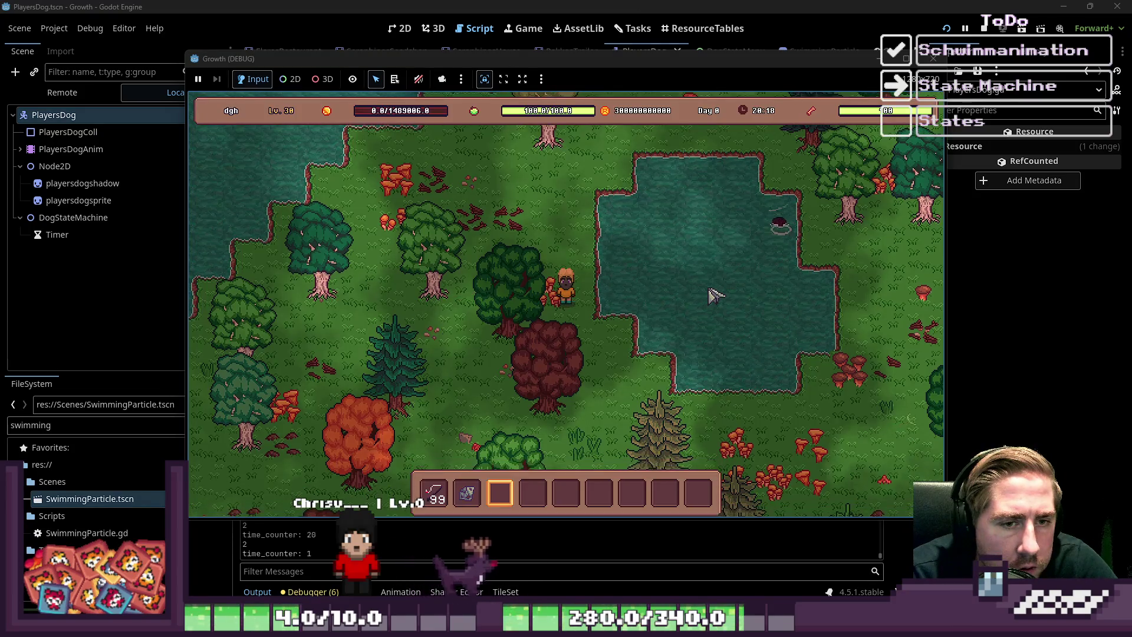
Walk the player around the pond with WASD, then stop the game with F8
key("s")
key("d")
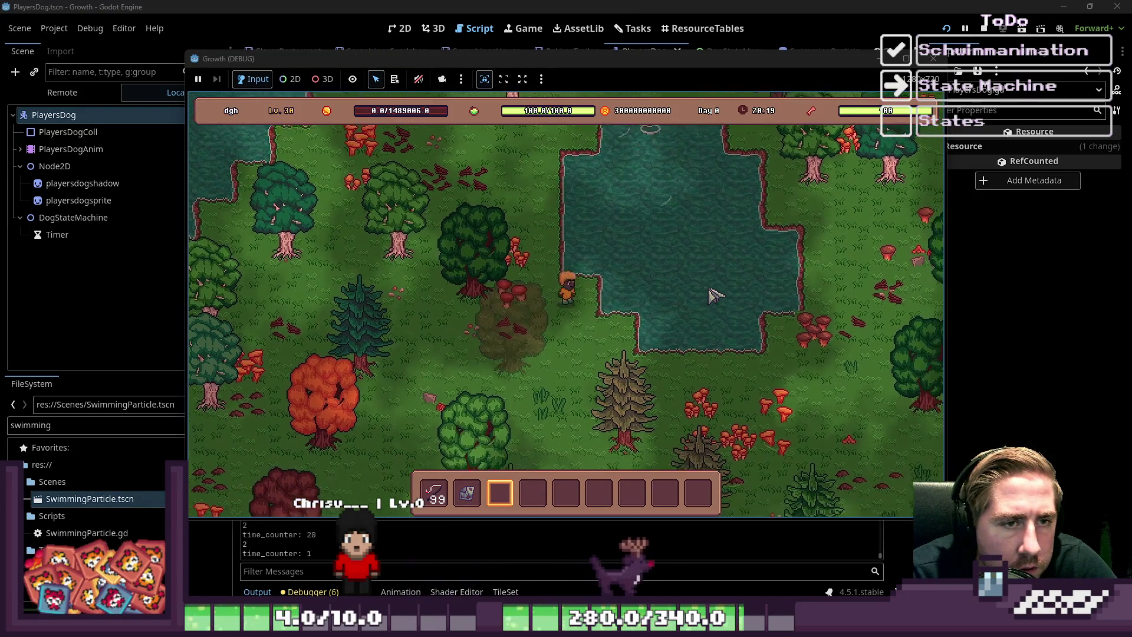
key("d")
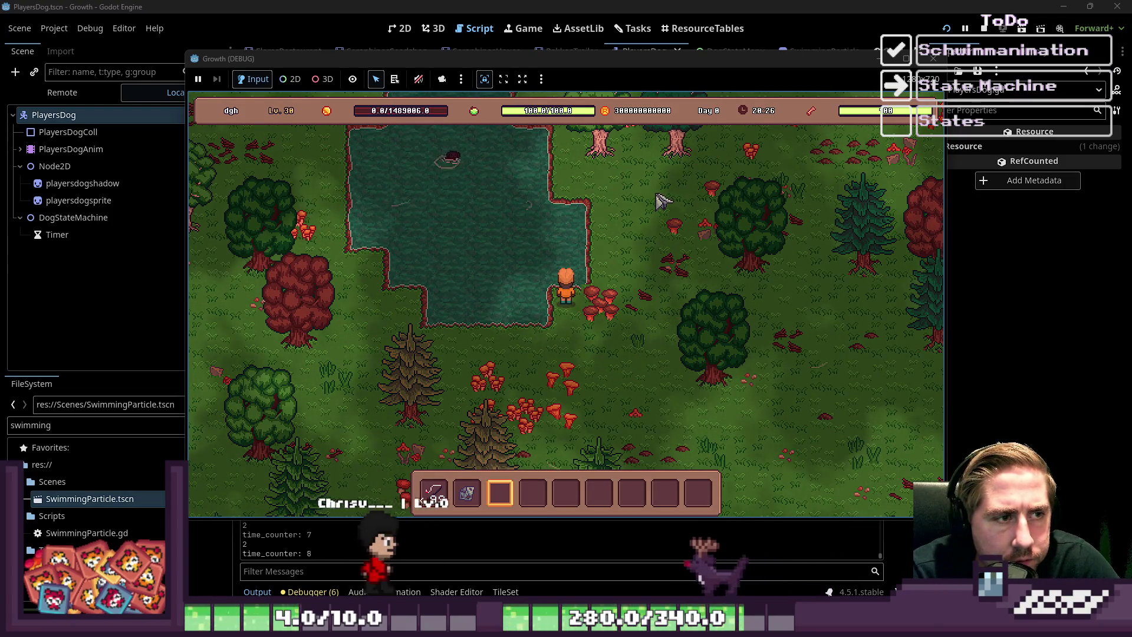
key("s")
key("a")
key("w")
key("a")
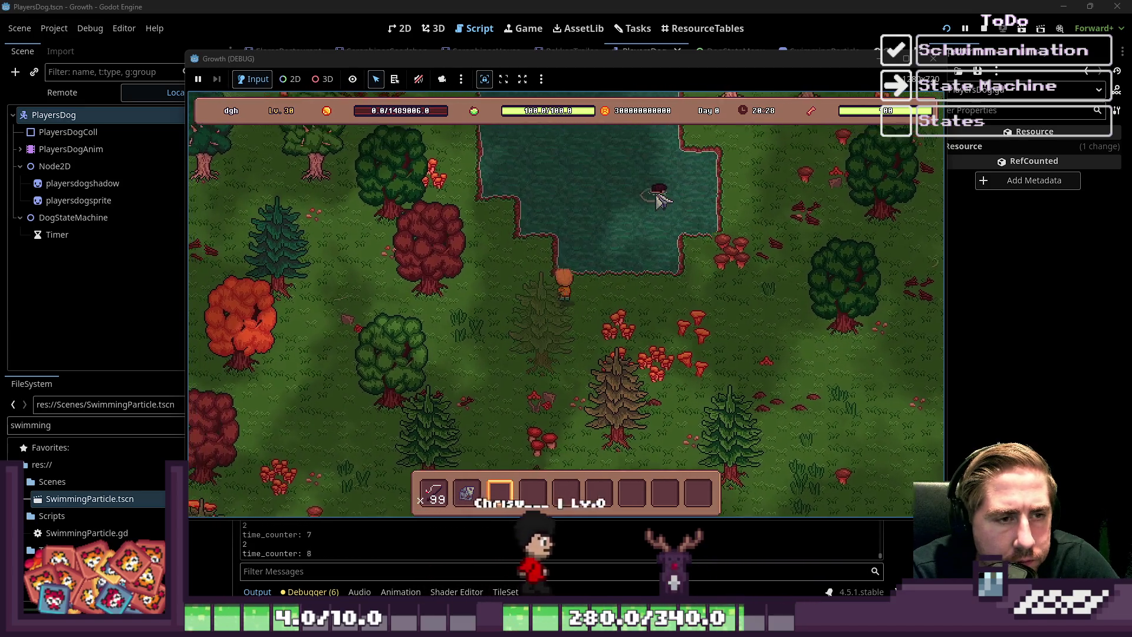
key("w")
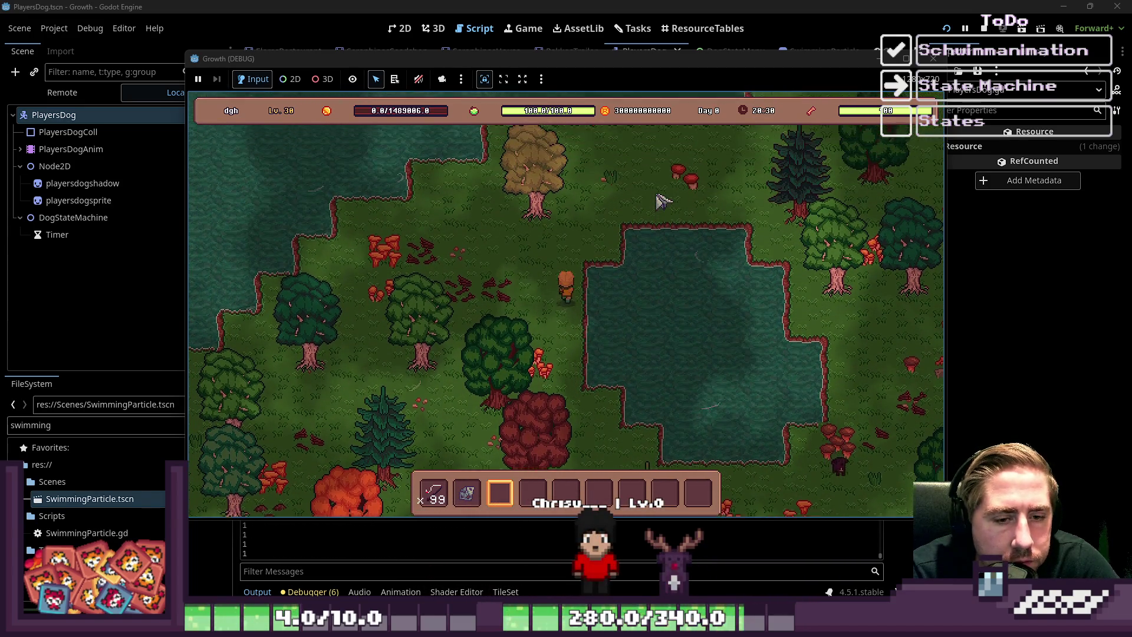
key("d")
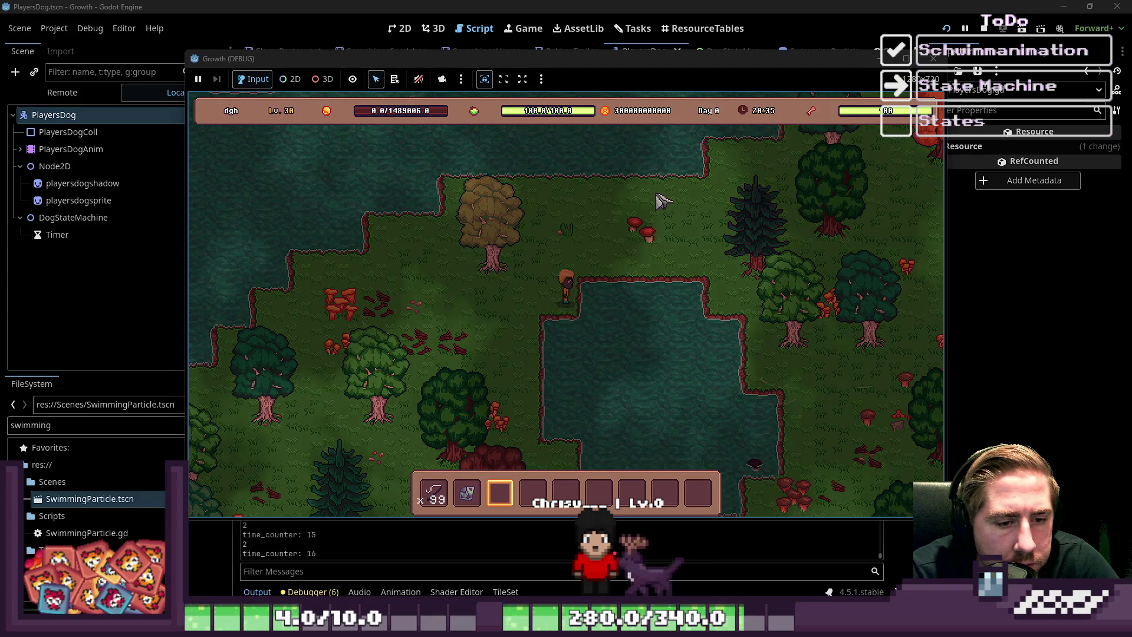
key("F8")
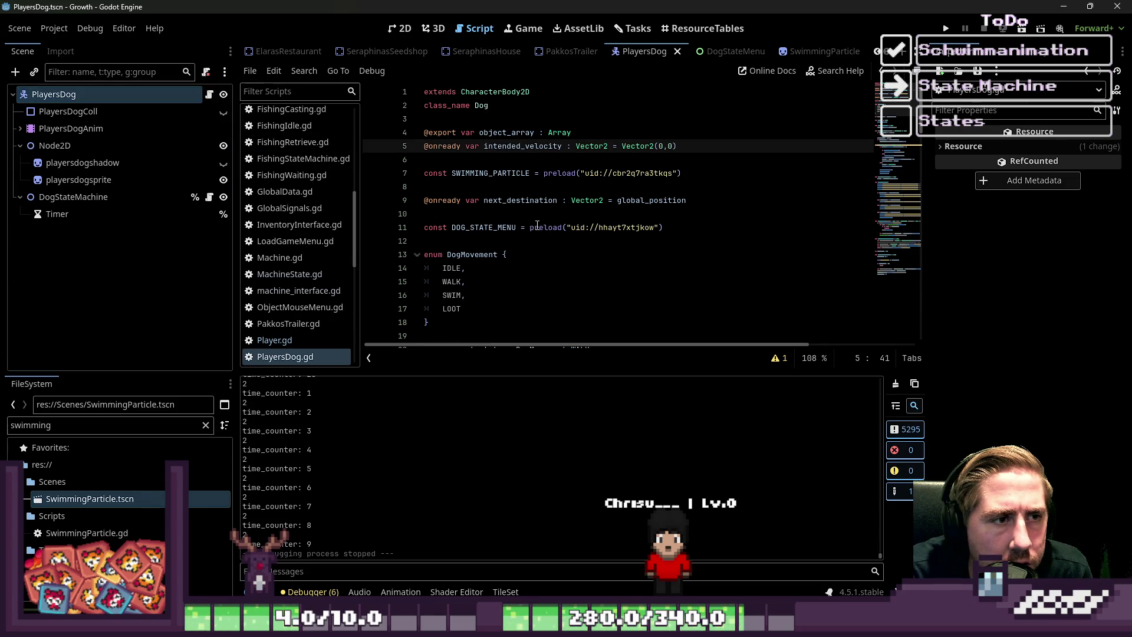
scroll(539, 228, "down", 15)
scroll(539, 228, "down", 3)
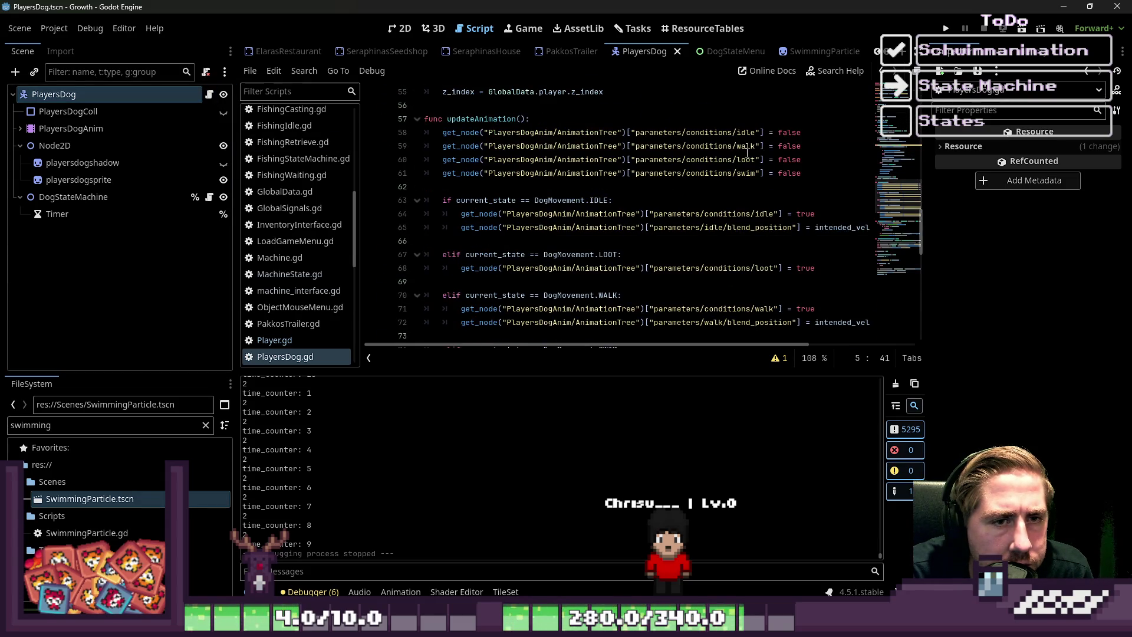
left_click(751, 174)
left_click(751, 147)
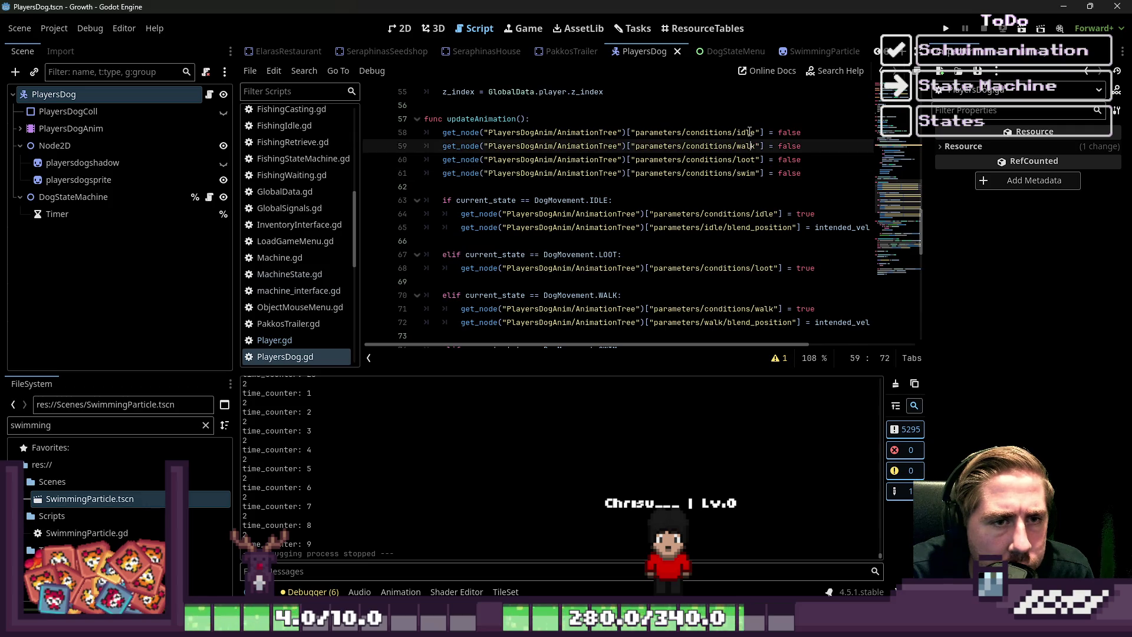
left_click(750, 132)
scroll(690, 177, "up", 12)
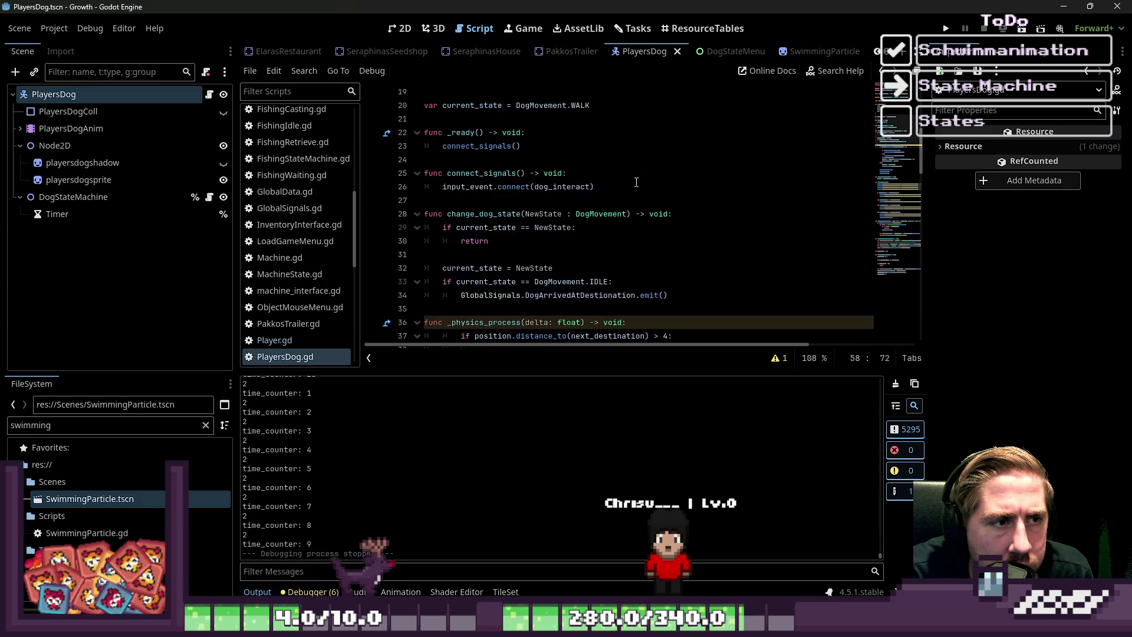
scroll(636, 183, "up", 3)
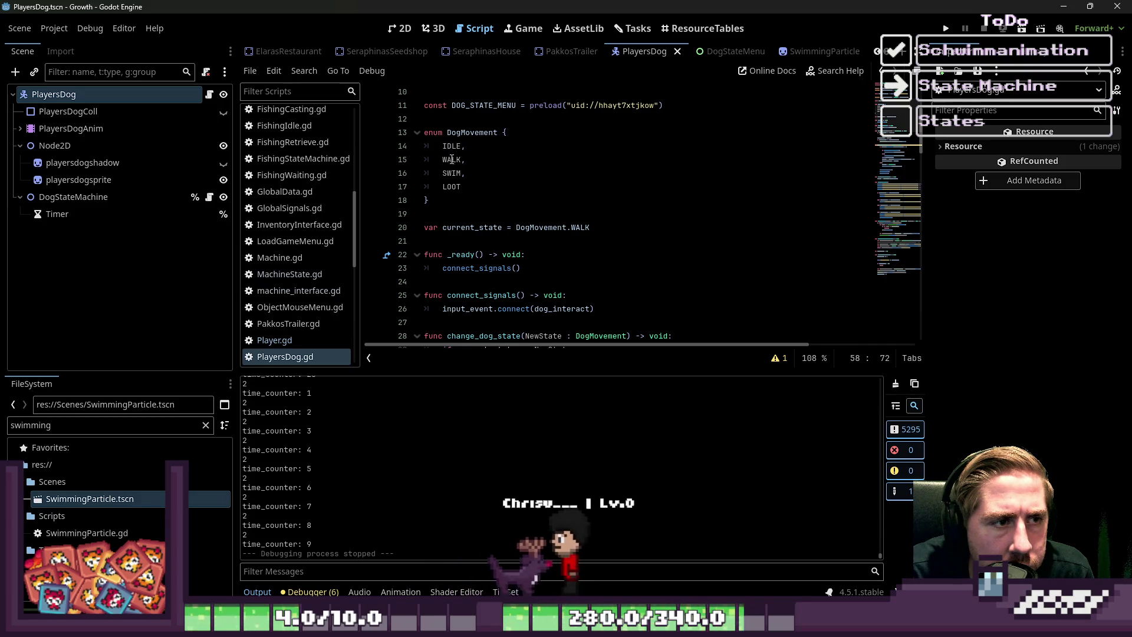
left_click(466, 145)
scroll(550, 191, "down", 7)
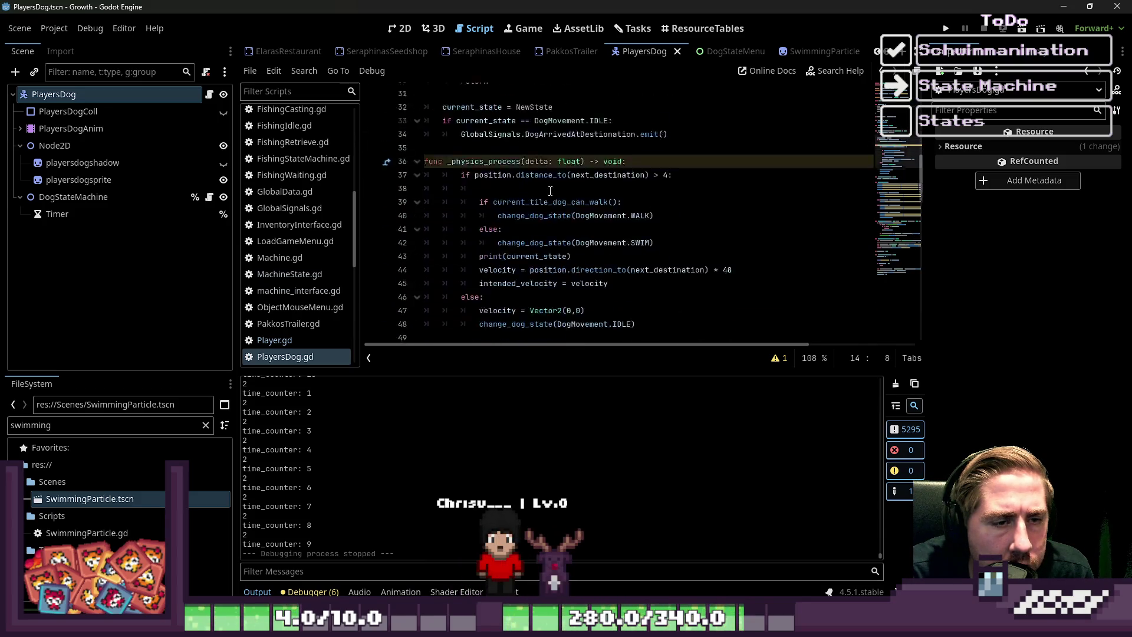
scroll(550, 190, "down", 9)
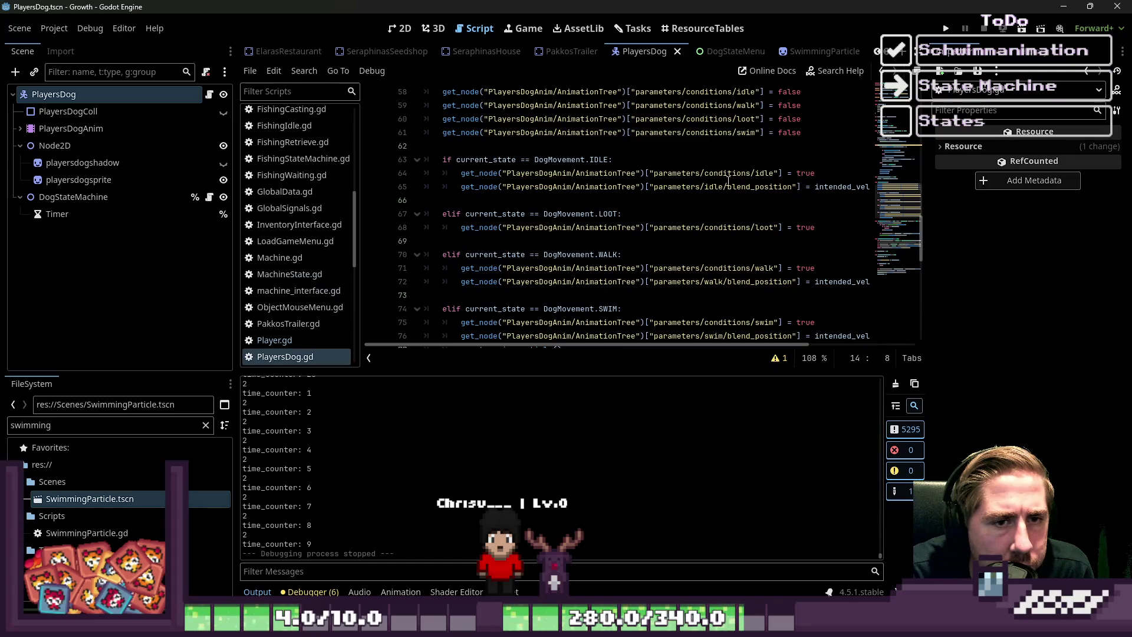
scroll(707, 186, "down", 1)
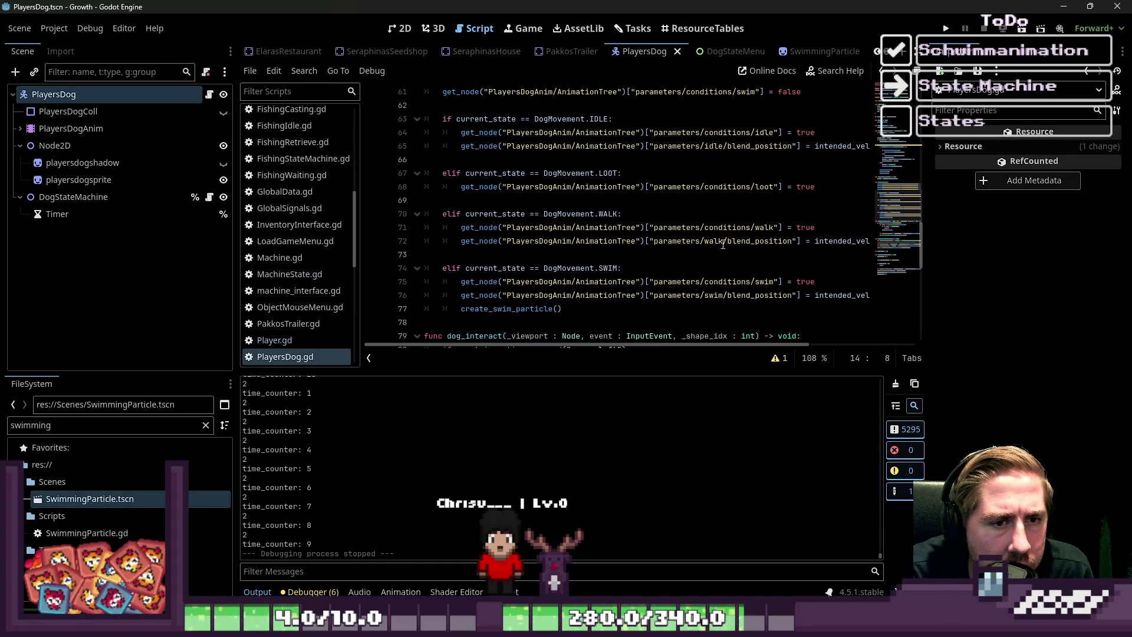
left_click(791, 282)
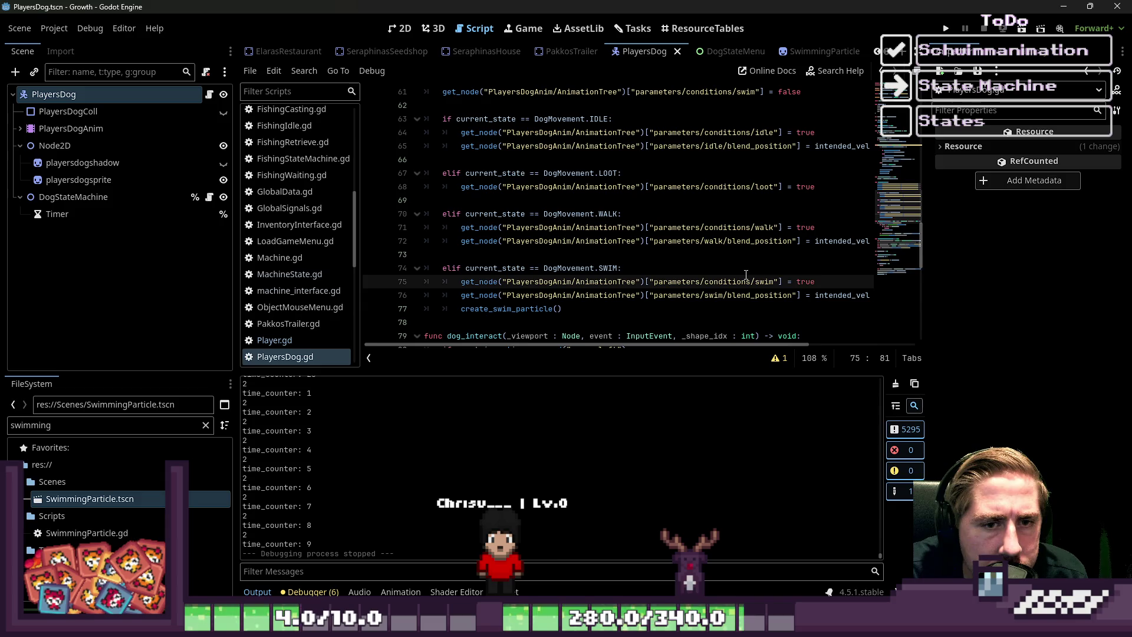
scroll(799, 344, "right", 3)
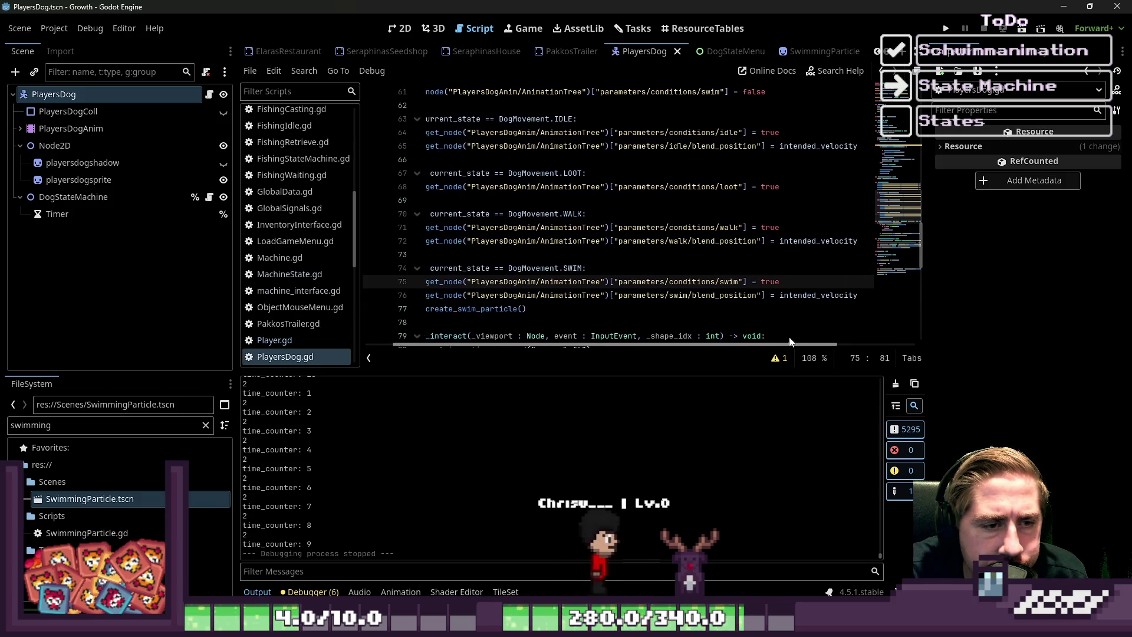
scroll(799, 343, "left", 2)
scroll(672, 216, "down", 1)
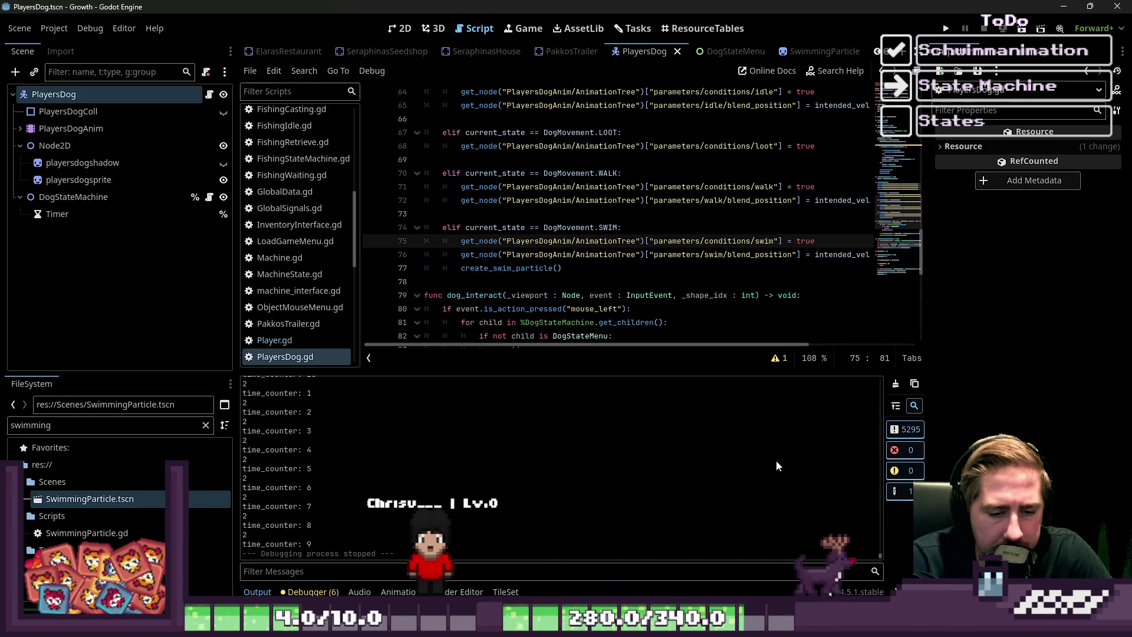
mouse_move(766, 625)
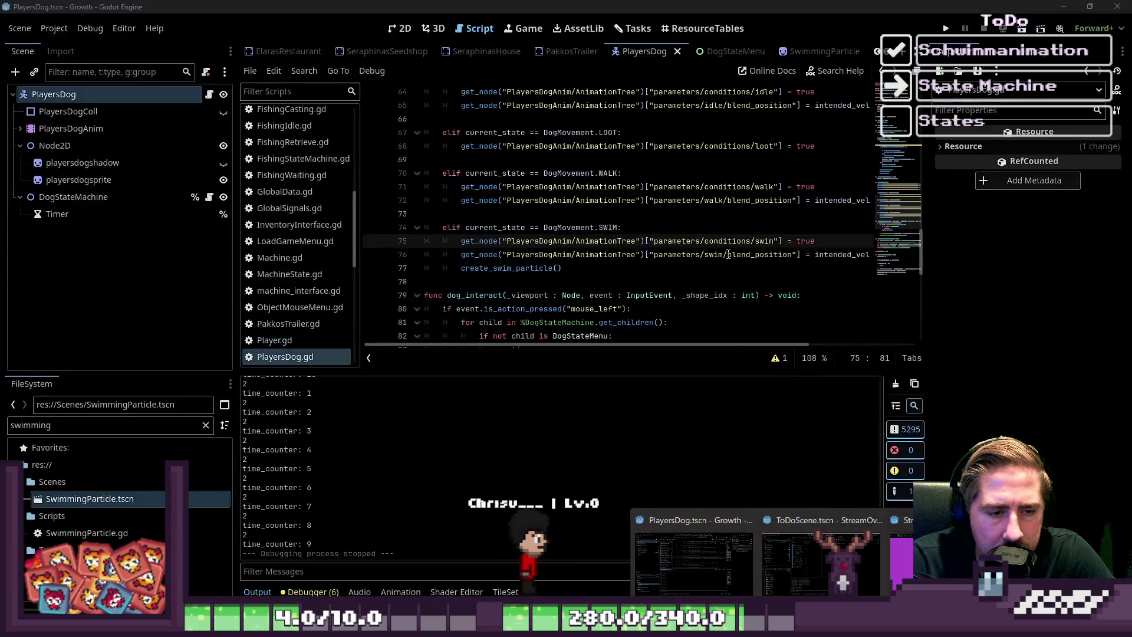
left_click(696, 561)
key("F5")
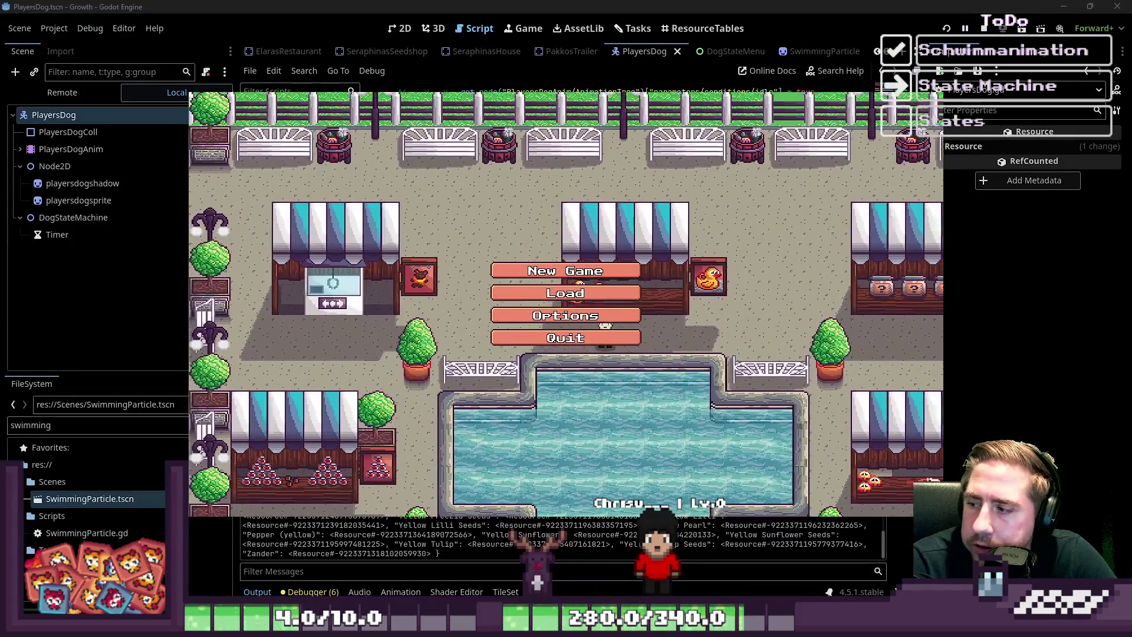
Start a new game with a character named 'asdgf'
left_click(566, 270)
type("asdgf")
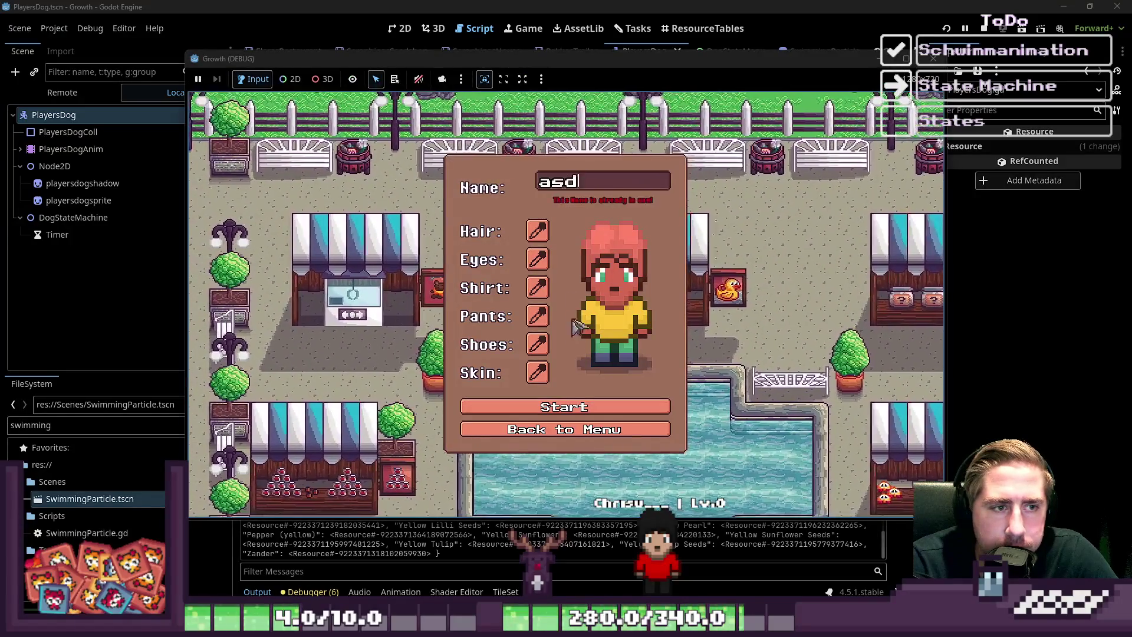
left_click(565, 407)
Walk the player left and up-left toward the pond
key("a")
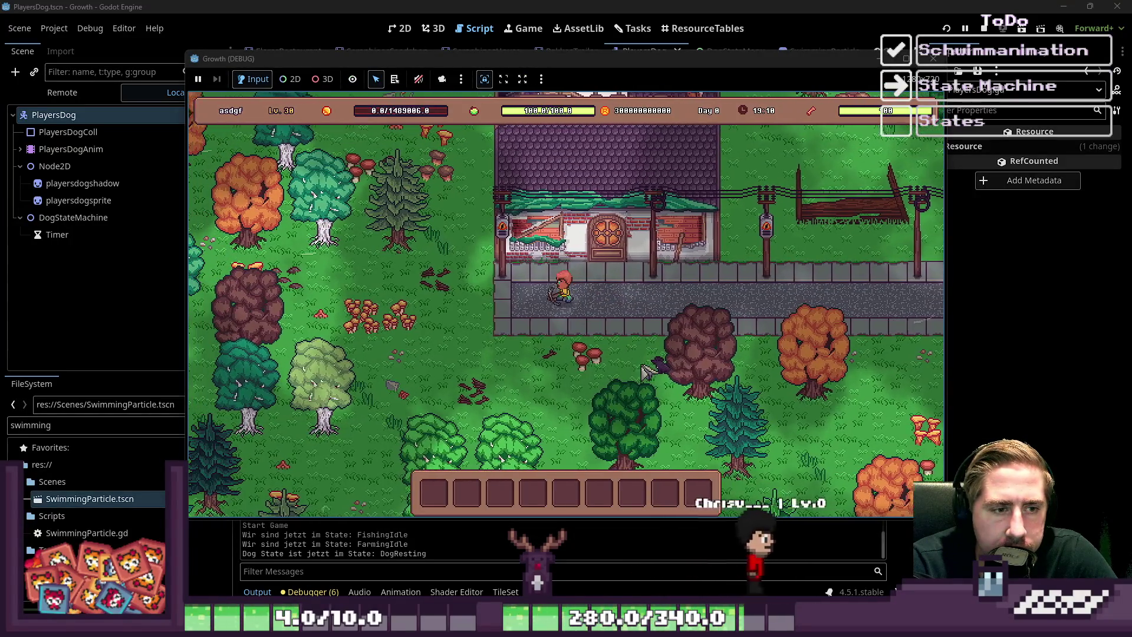
key("s")
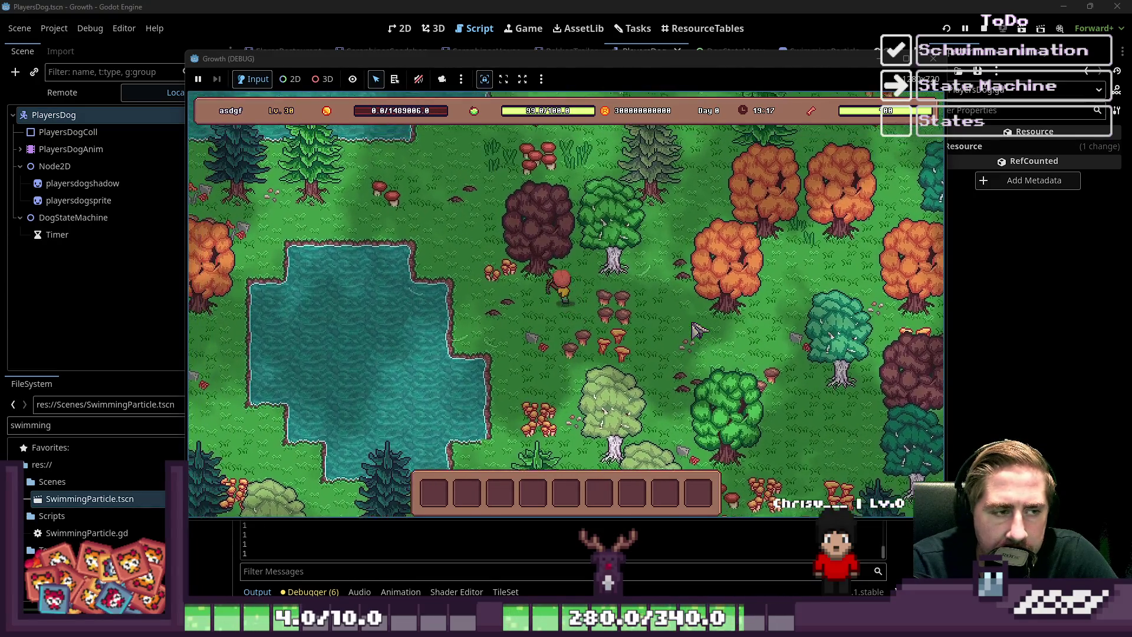
key("w")
key("a")
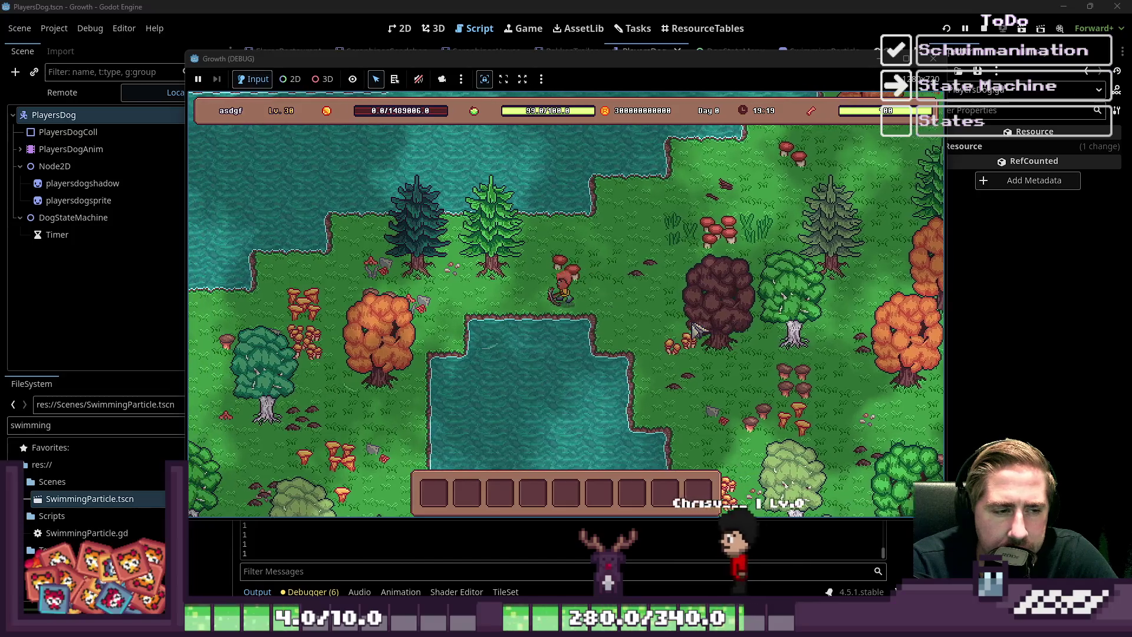
key("a")
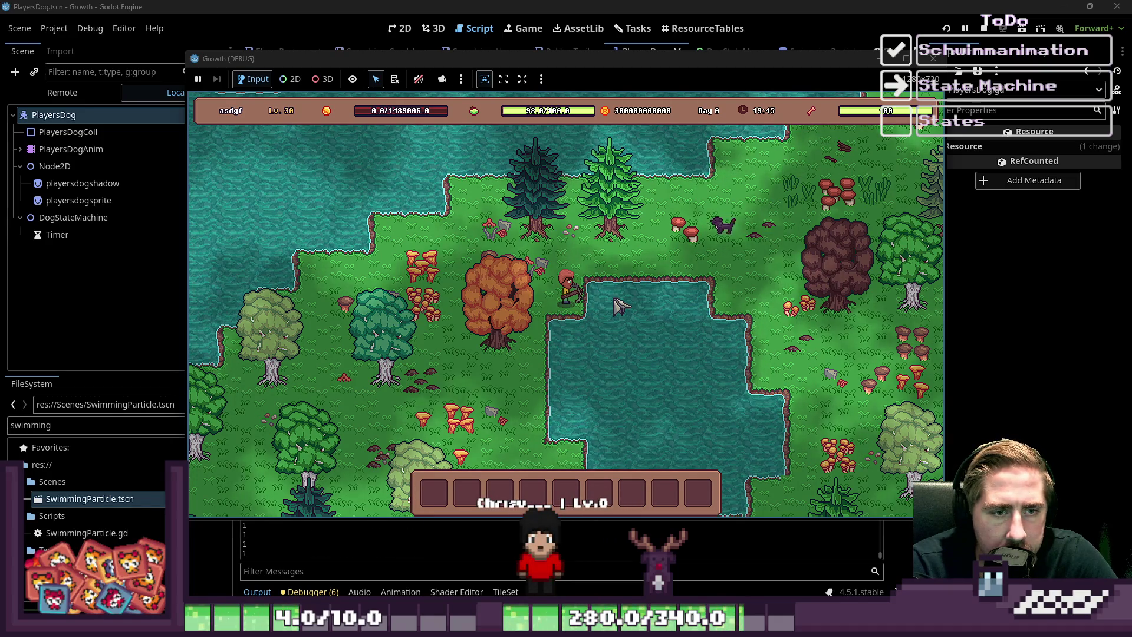
Walk the player right, up-left, down-right and up past the pond so the dog swims after
key("d")
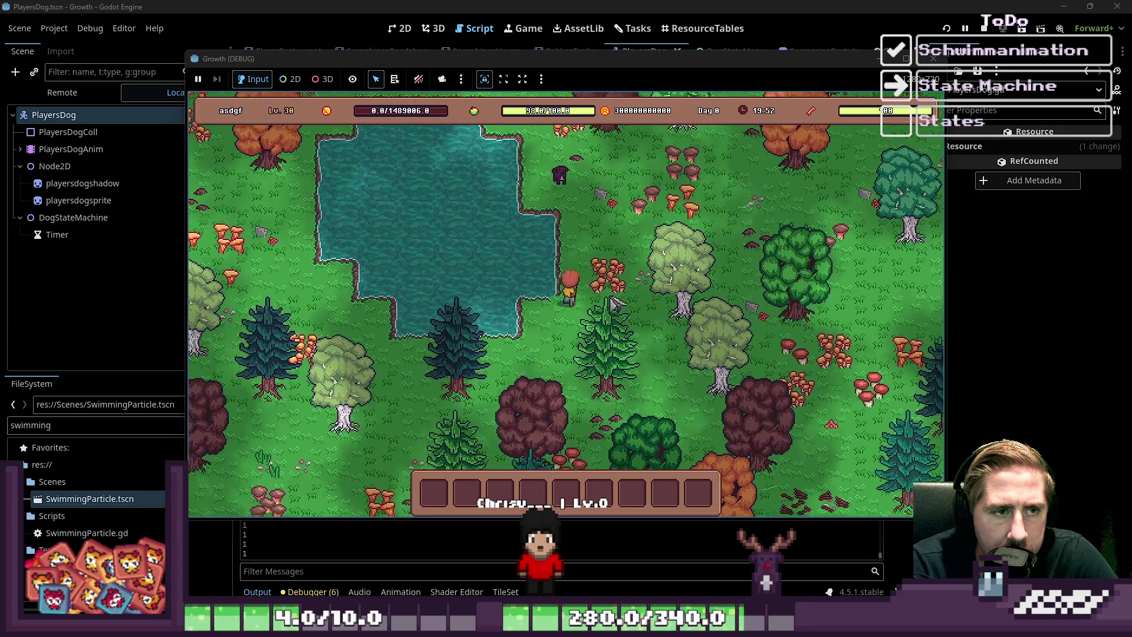
key("w")
key("a")
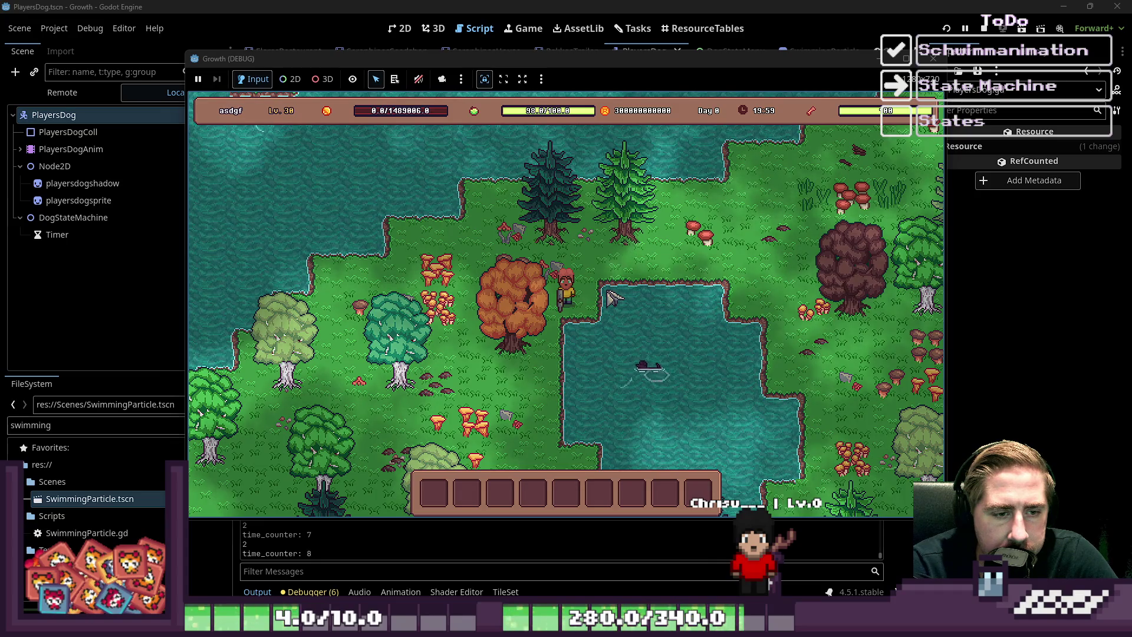
key("w")
key("a")
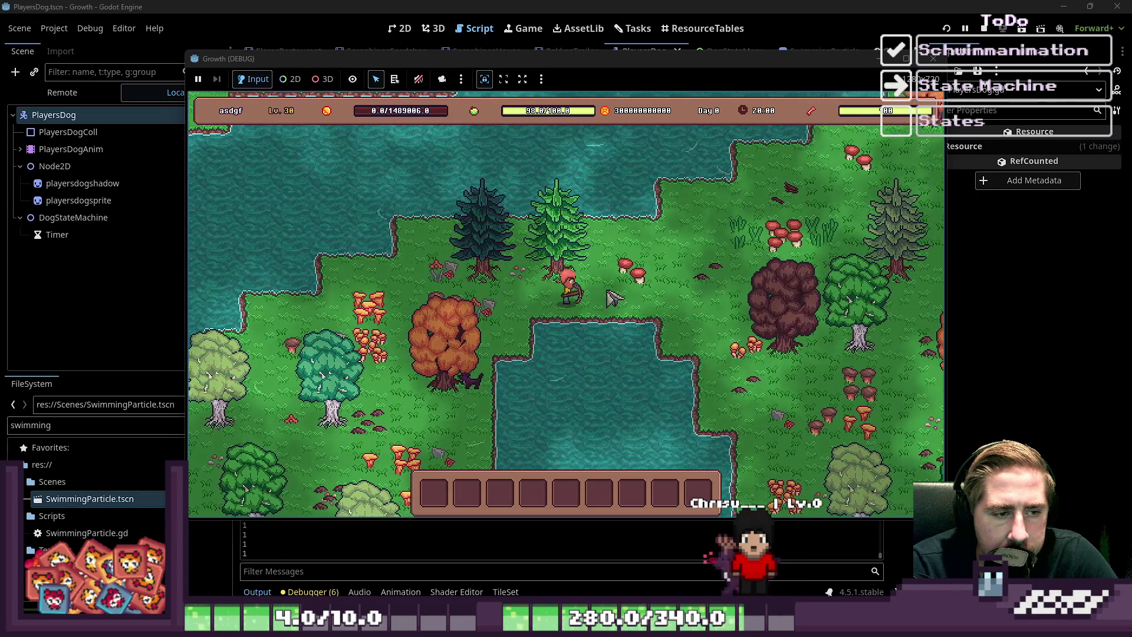
key("s")
key("d")
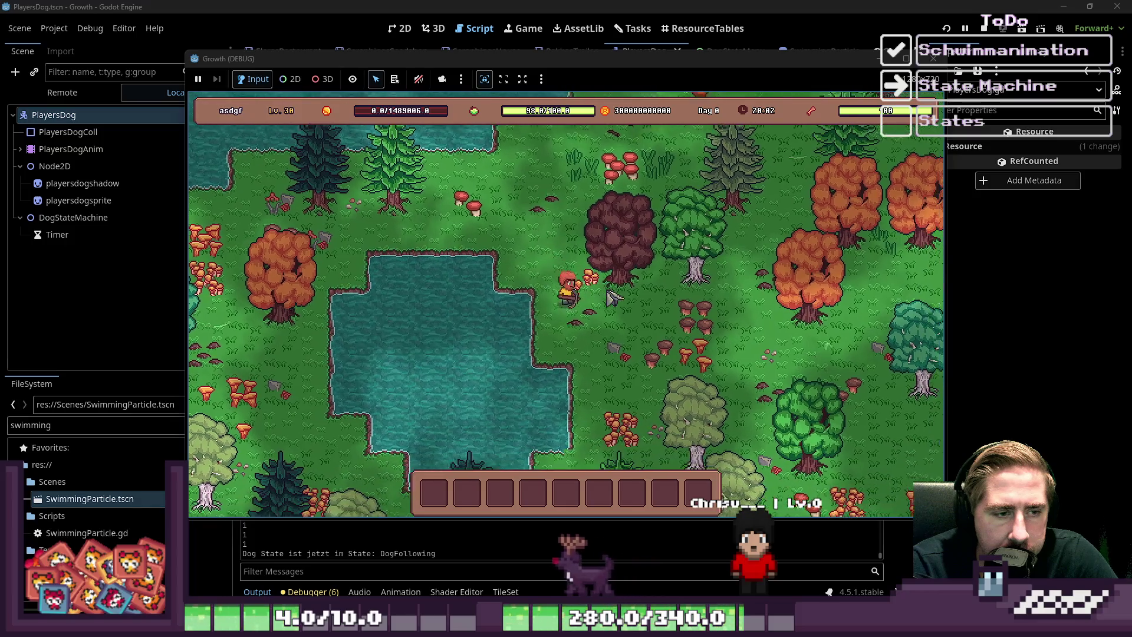
key("s")
key("s")
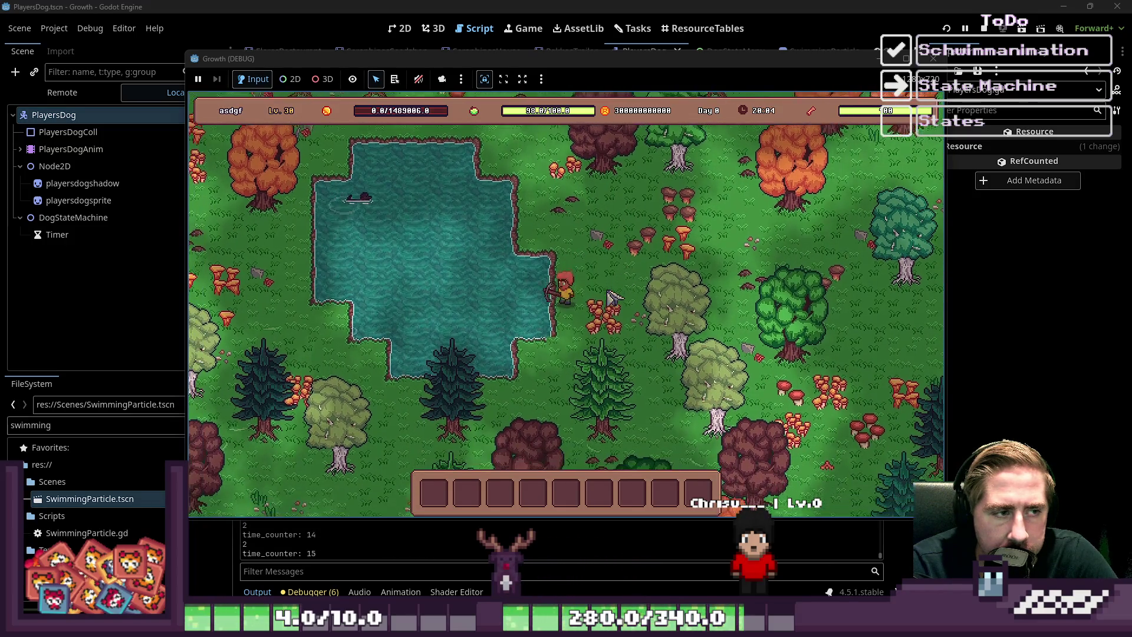
key("w")
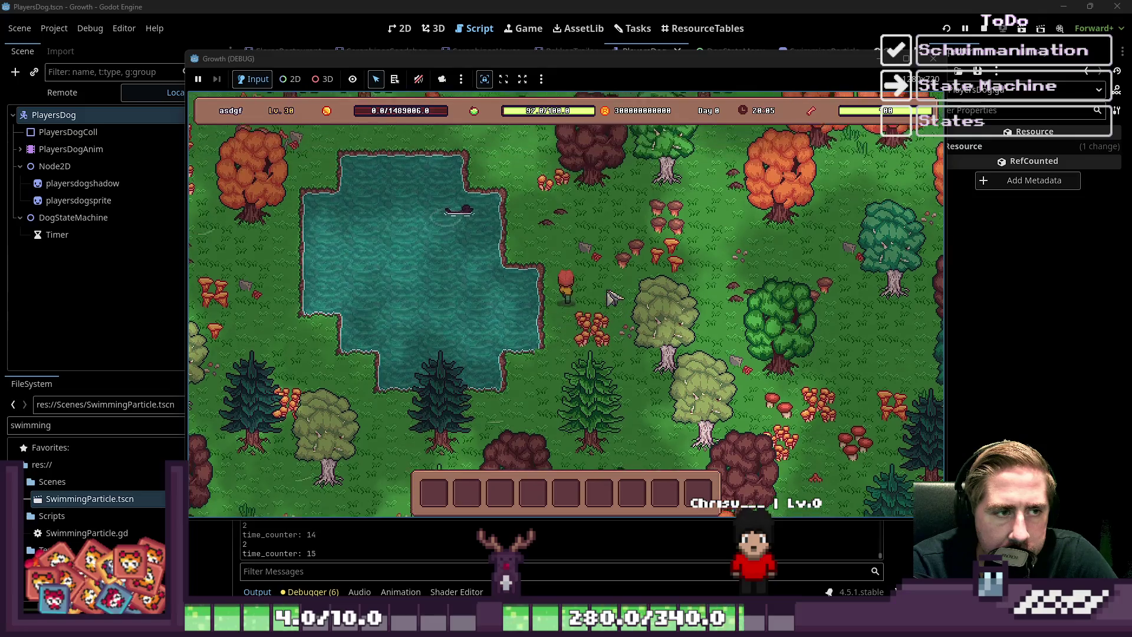
key("a")
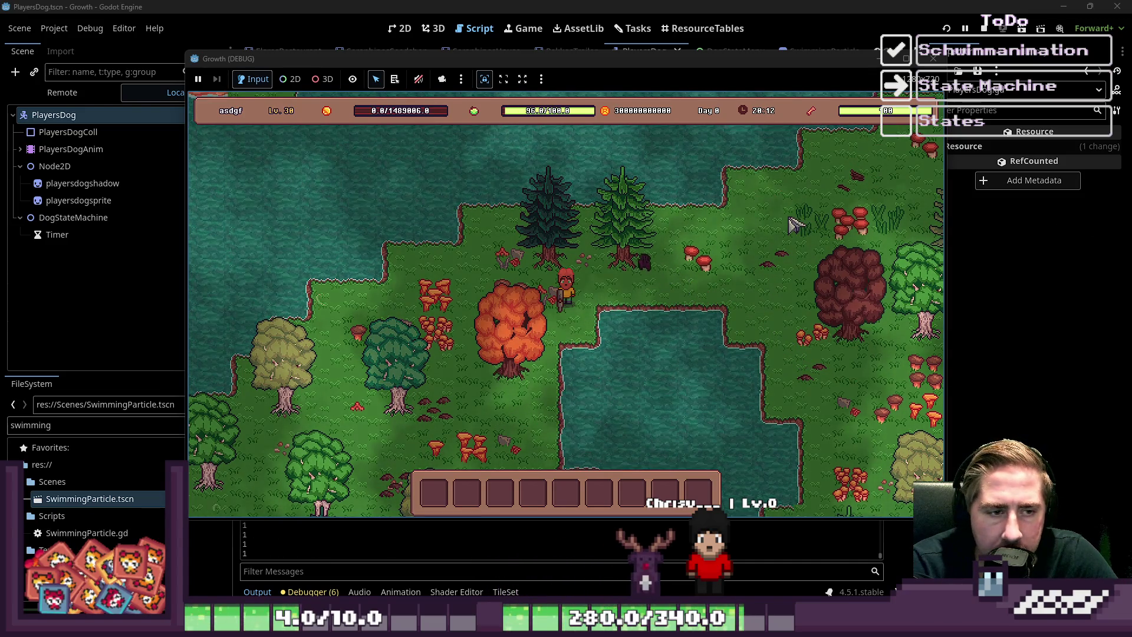
Walk the player down-right, up-right, left and right near the pond, watching the dog
key("s")
key("d")
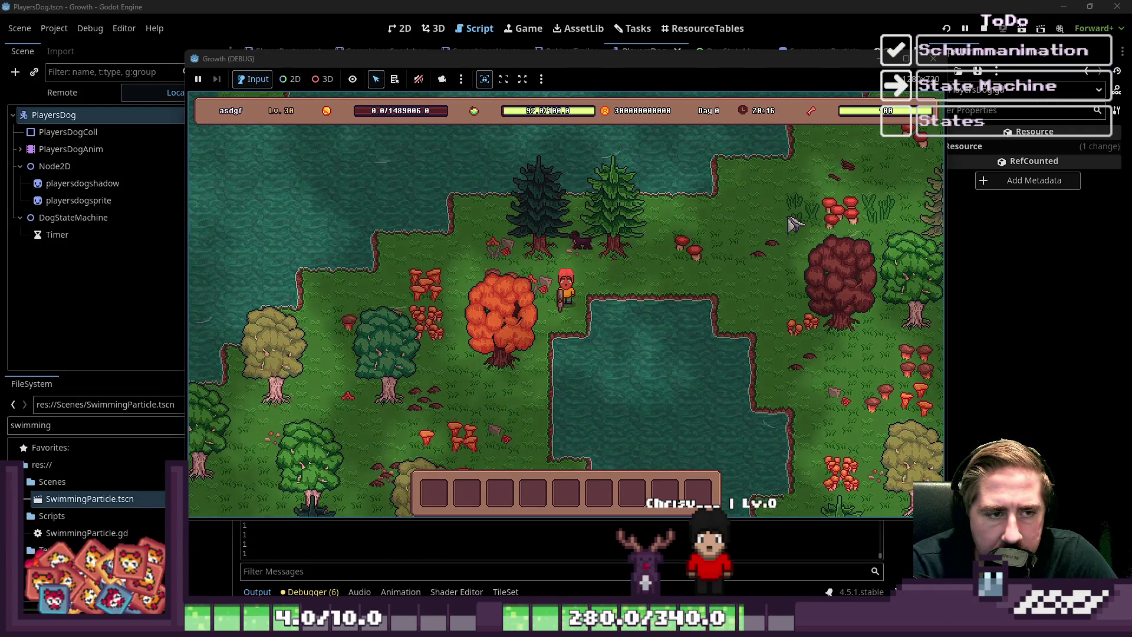
key("d")
key("w")
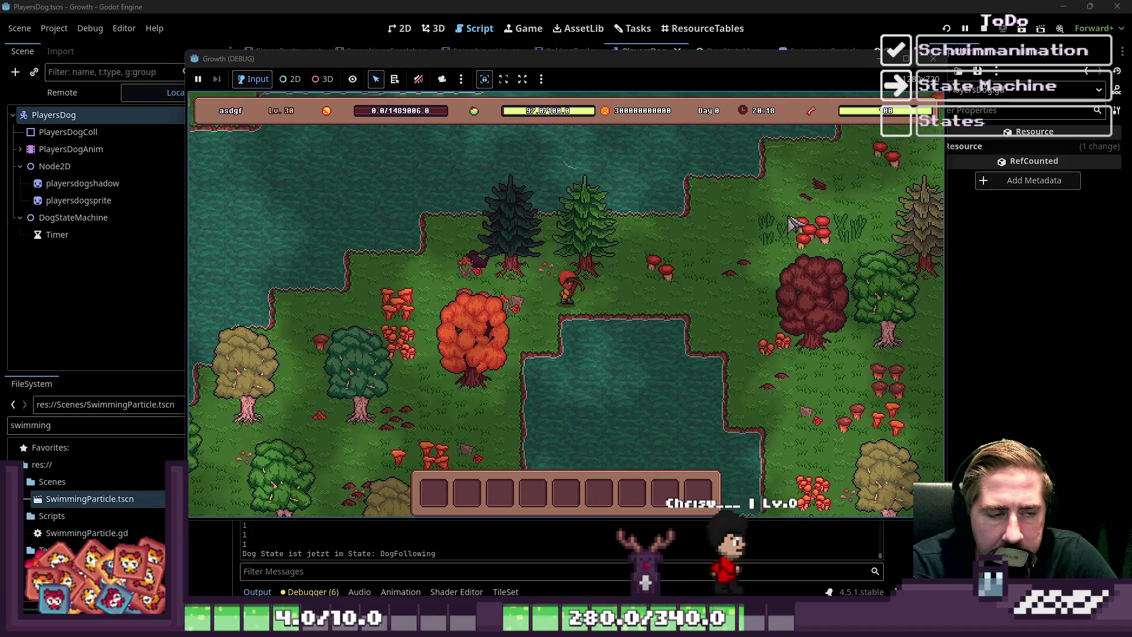
key("a")
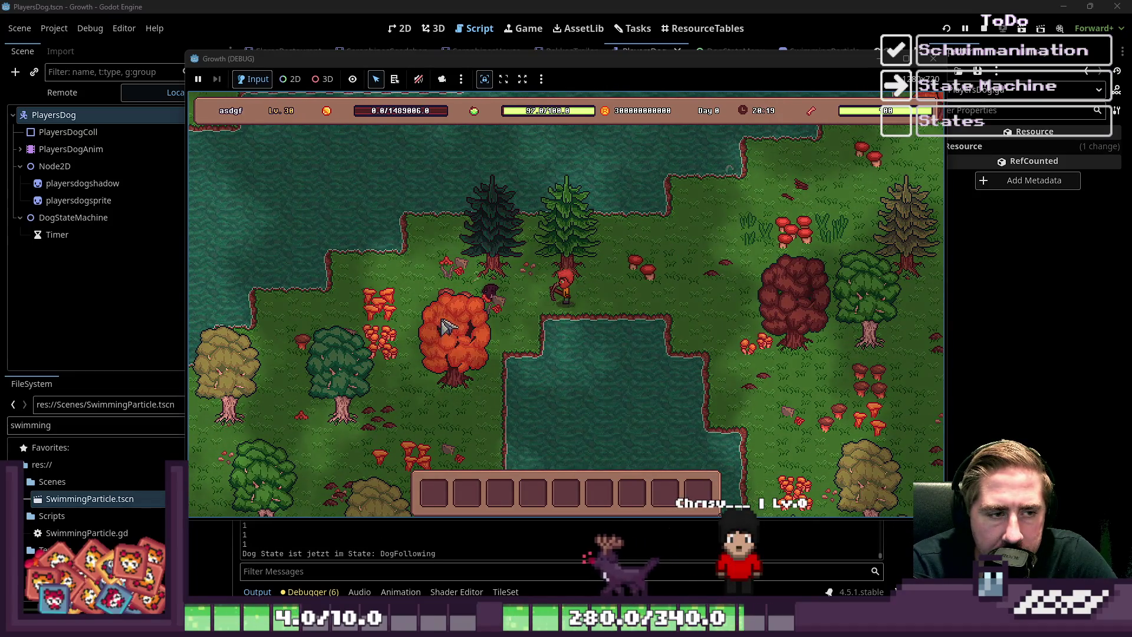
key("a")
key("d")
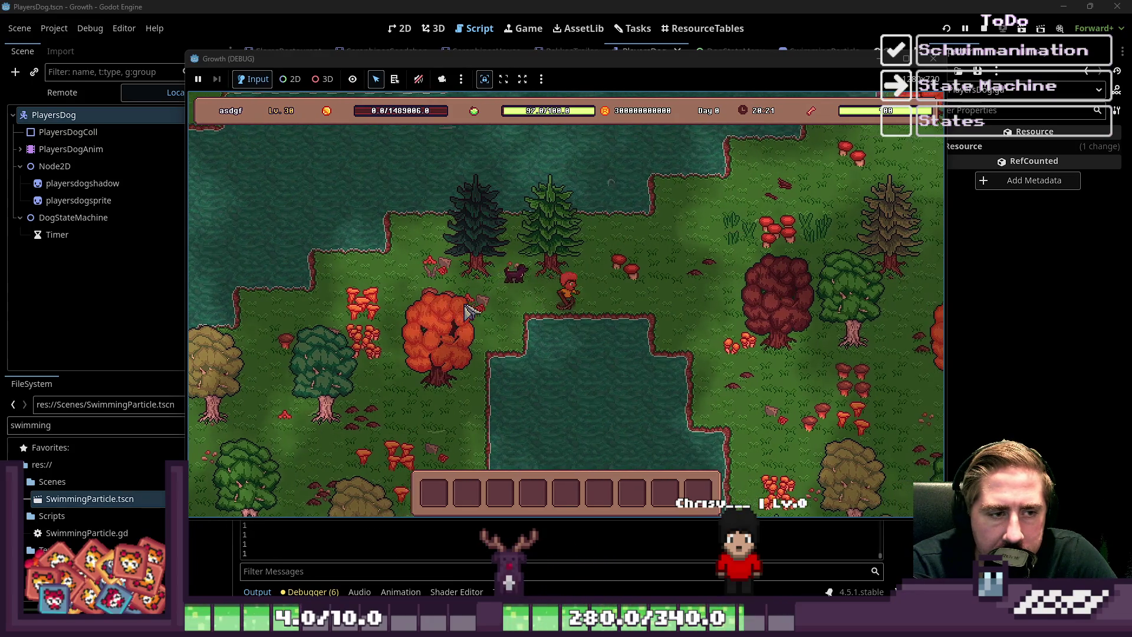
key("s")
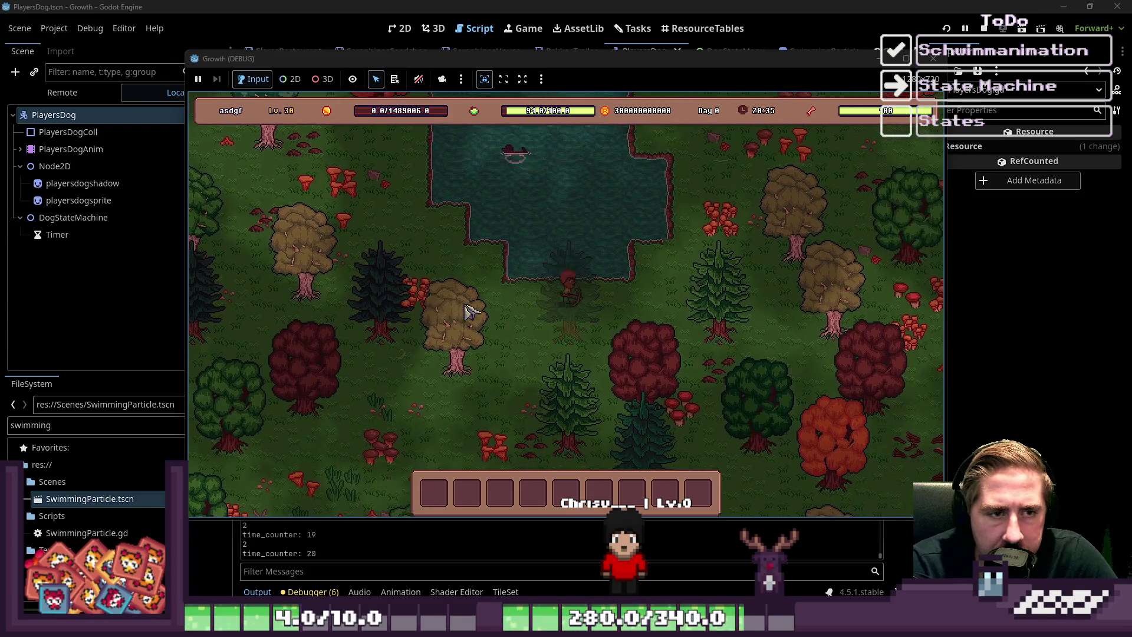
Walk the player along and beside the pond, then stop the game with F8
key("a")
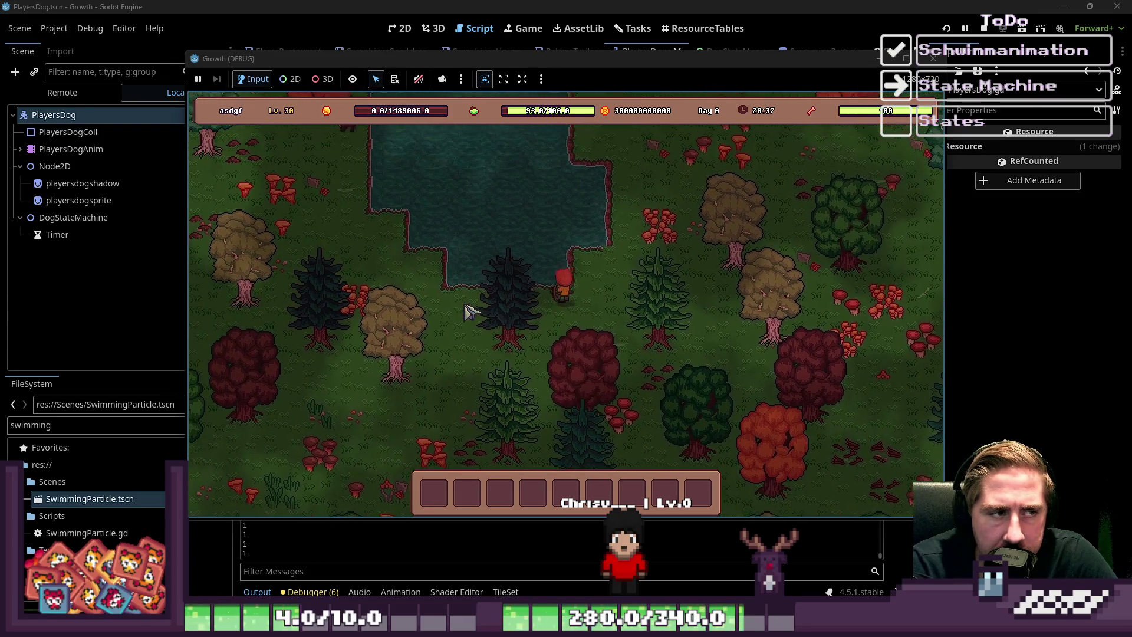
key("d")
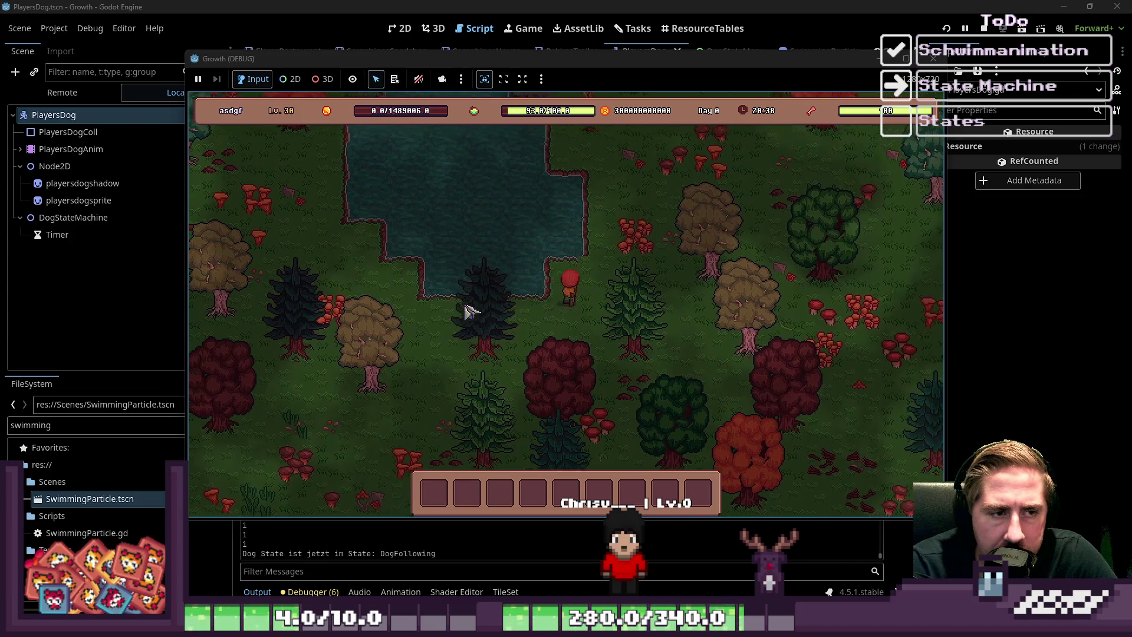
key("w")
key("d")
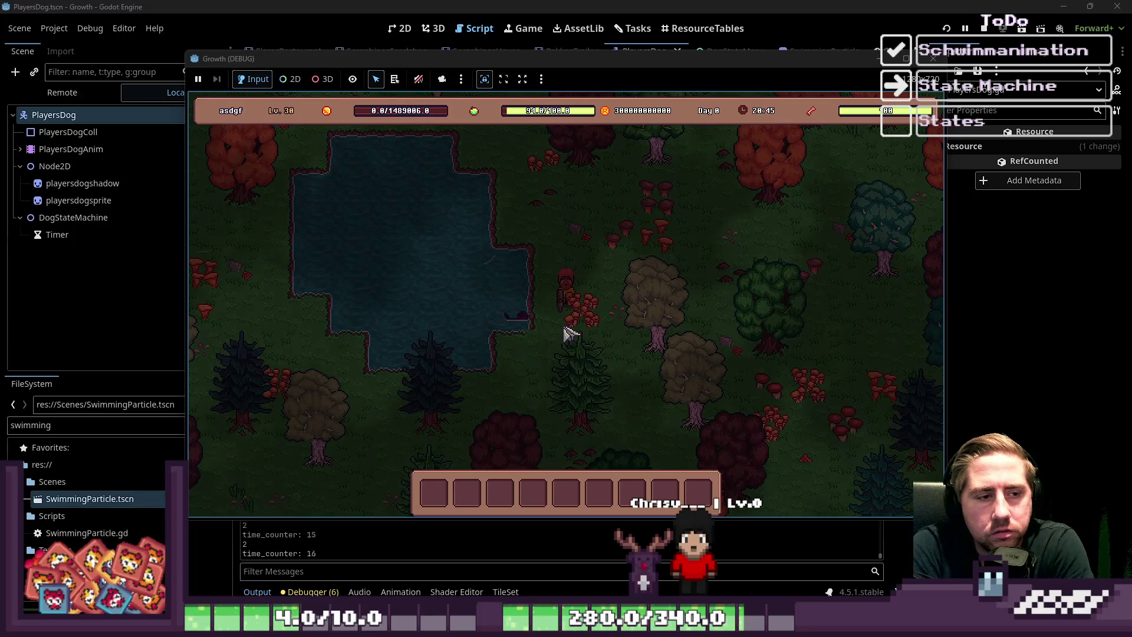
key("w")
key("a")
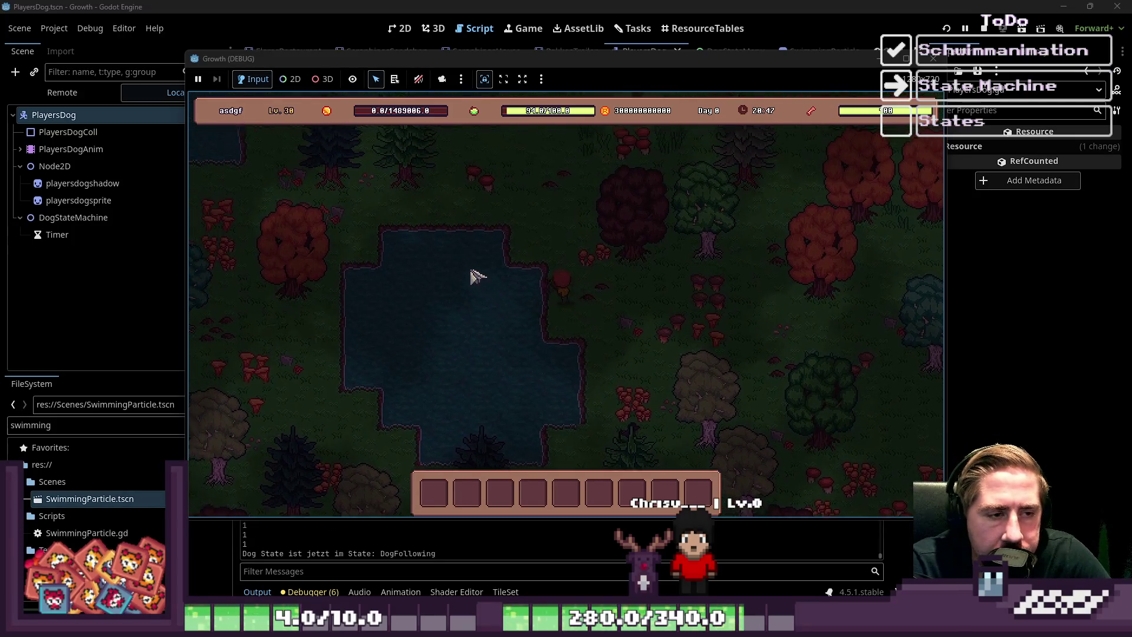
key("F8")
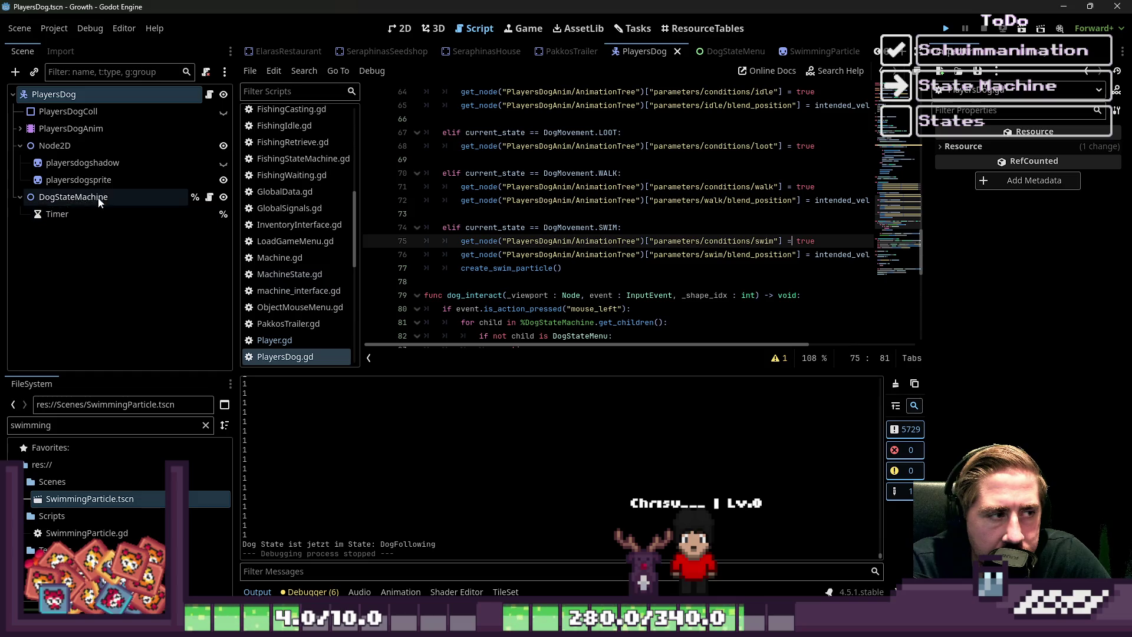
Toggle the playersdogshadow sprite's visibility and start a new game as 'dsagl'
left_click(223, 163)
left_click(945, 27)
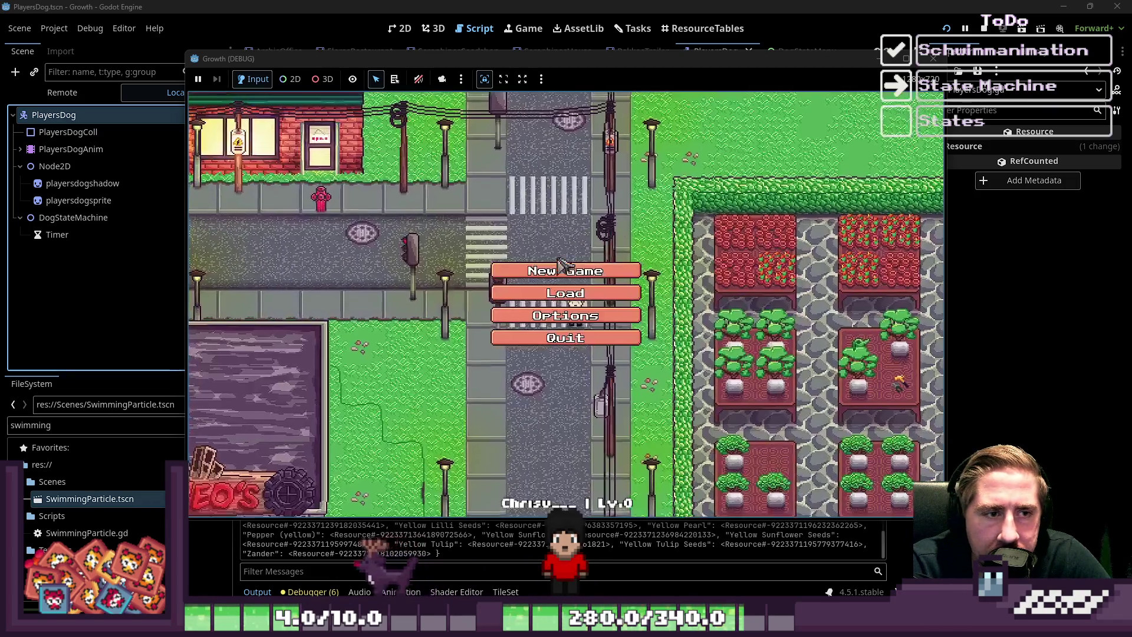
left_click(631, 306)
type("dsagl")
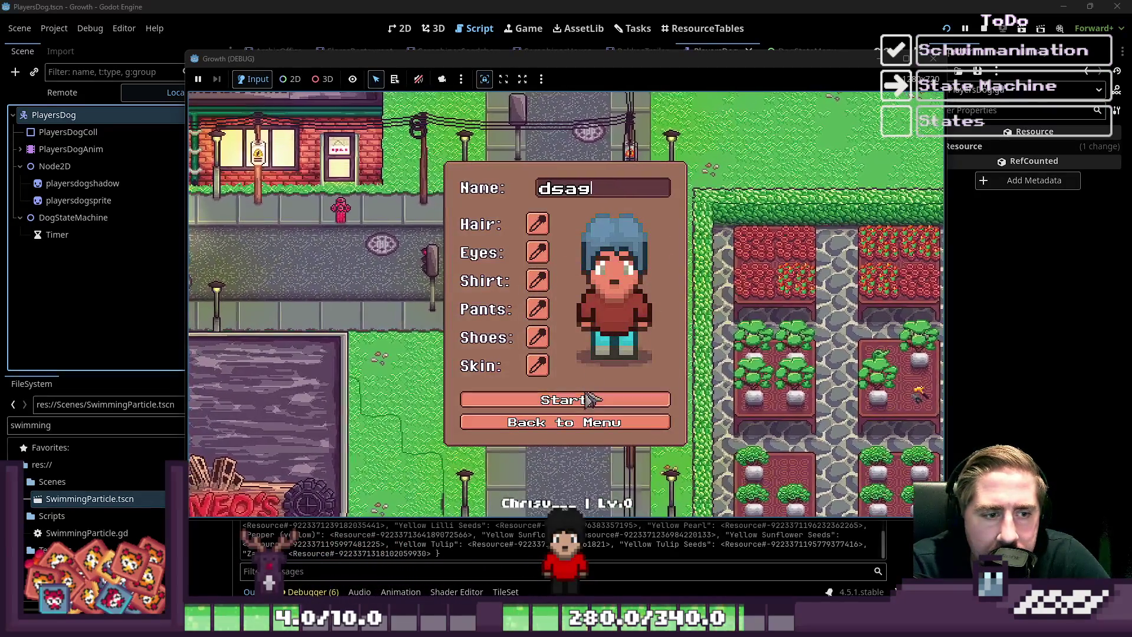
key("Return")
Walk the player left and up-left to the lake, then right and up beside the pond
key("a")
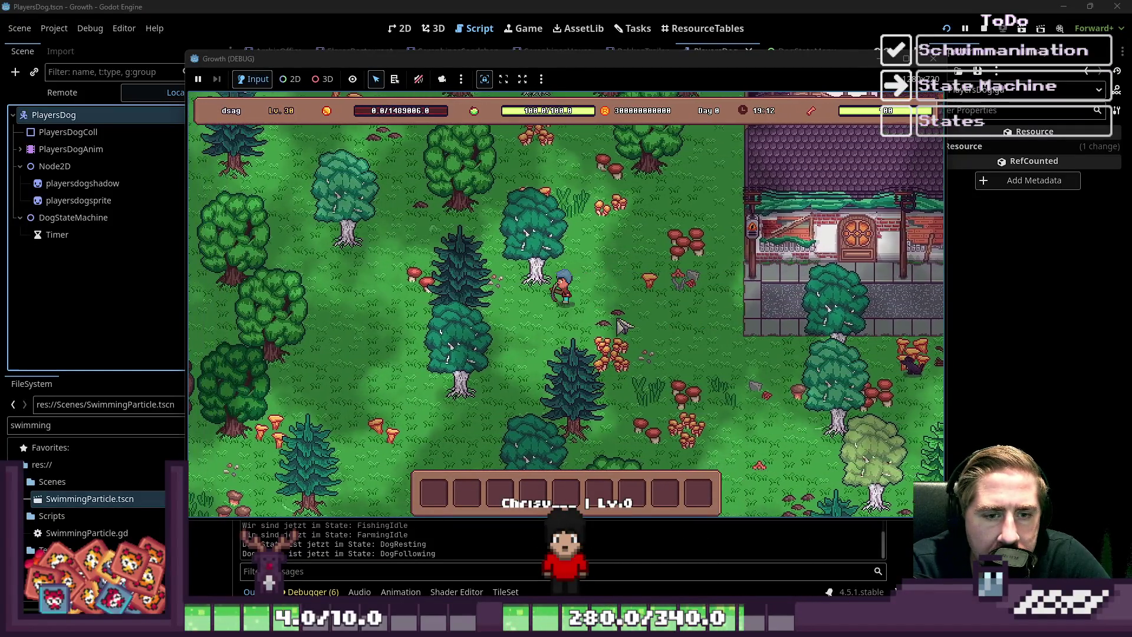
key("a")
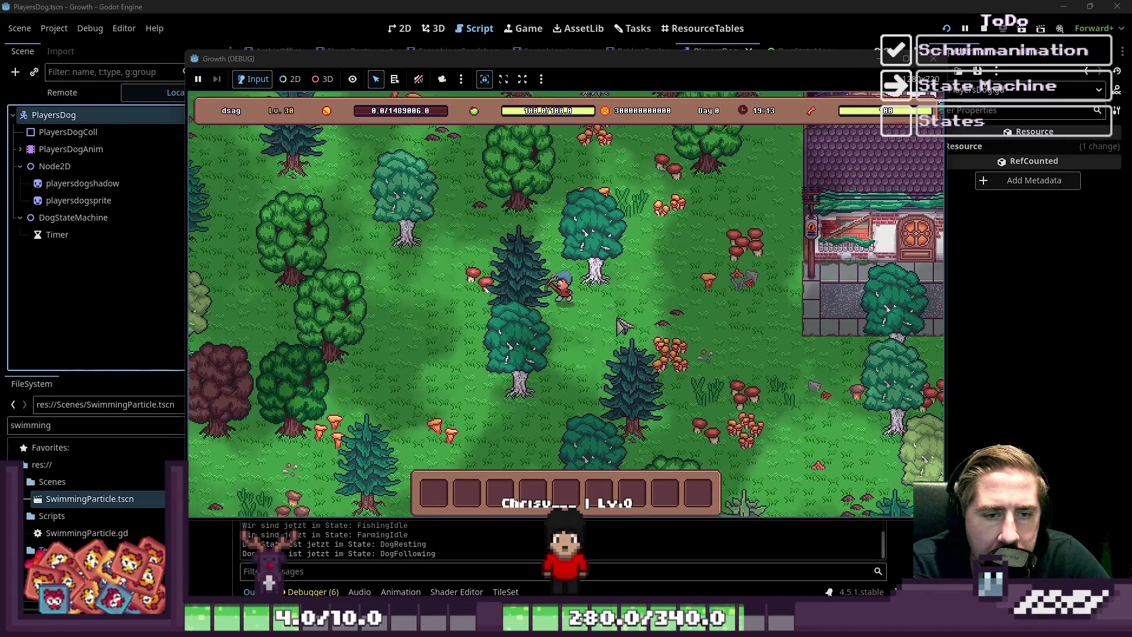
key("a")
key("w")
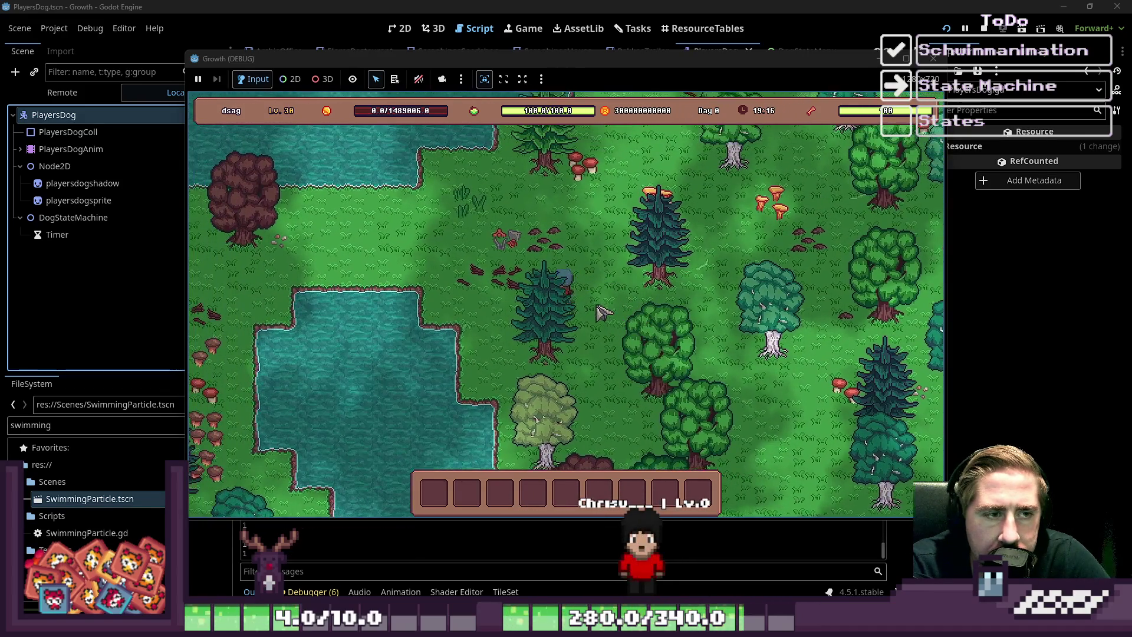
key("a")
key("w")
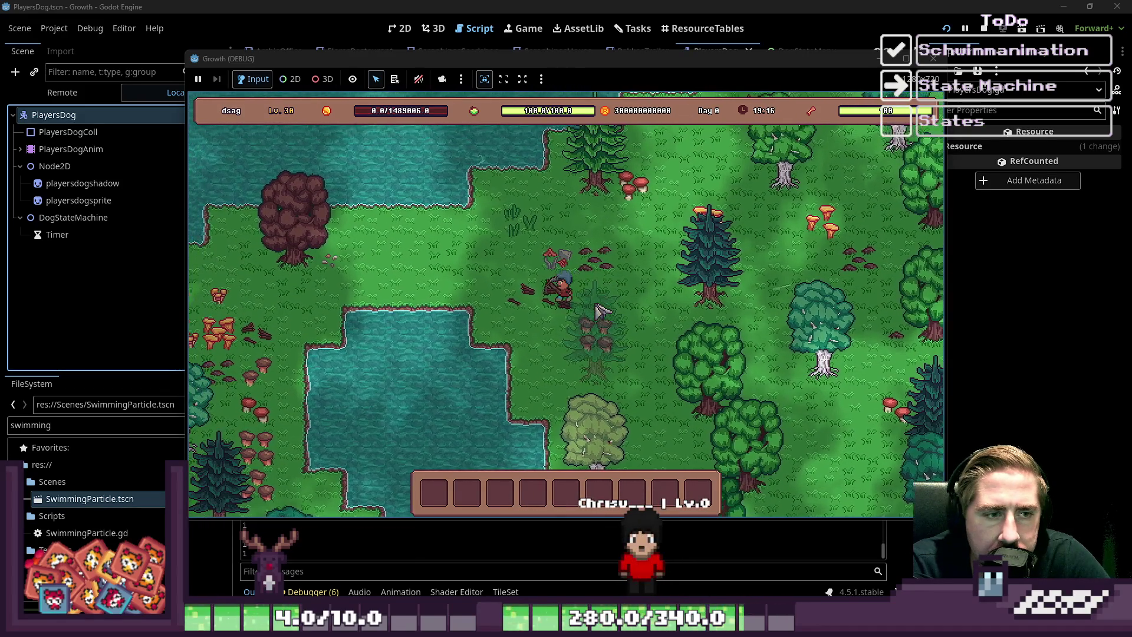
key("a")
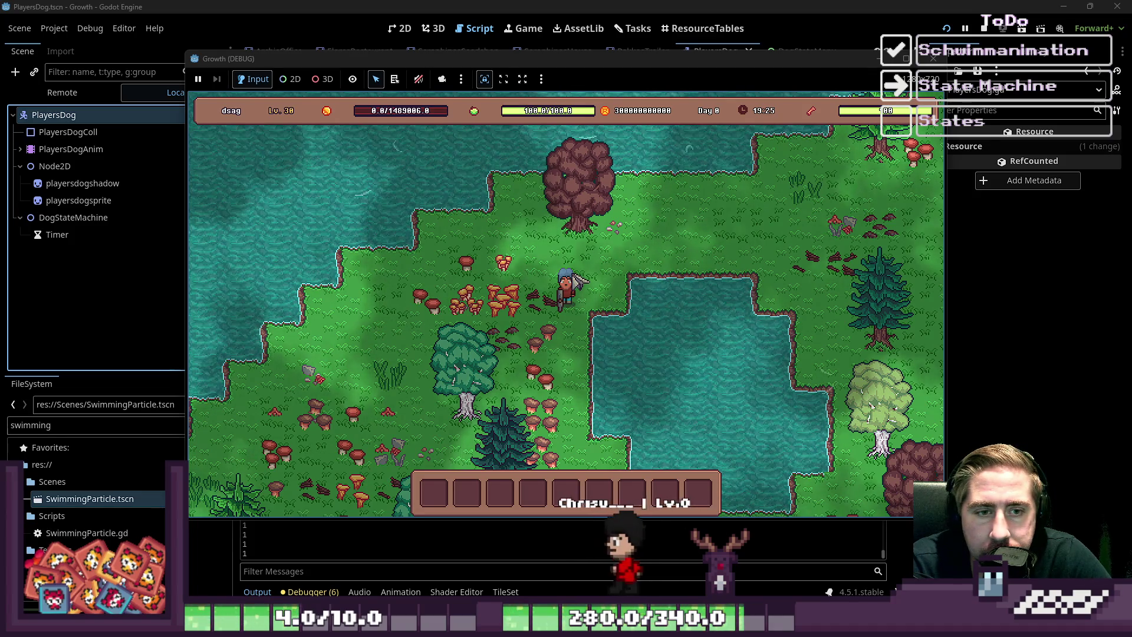
key("d")
key("a")
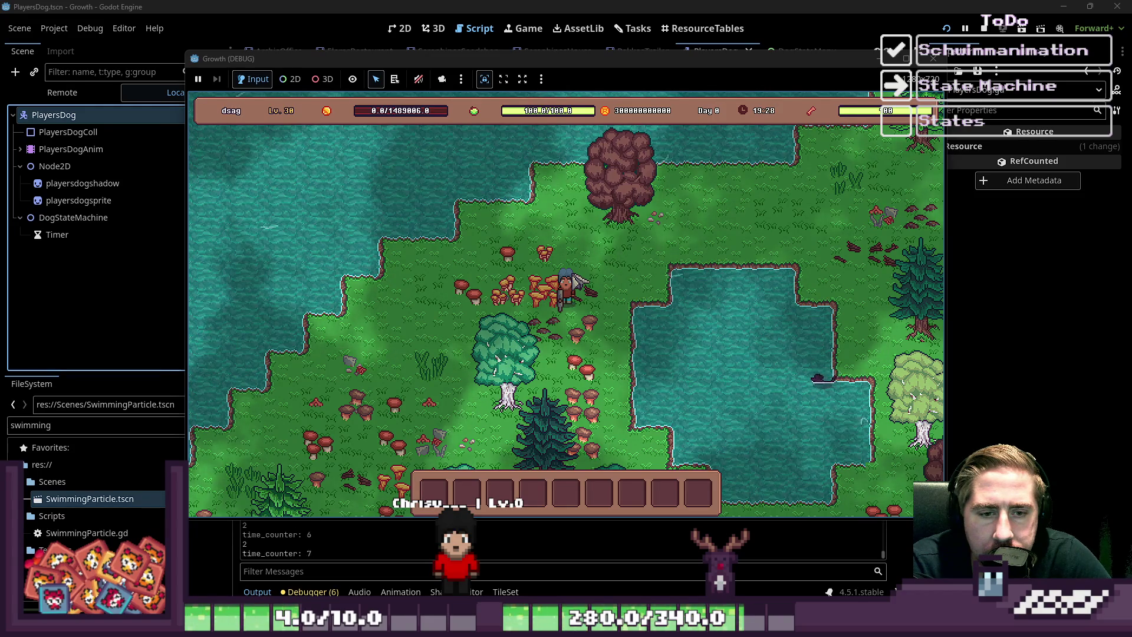
key("d")
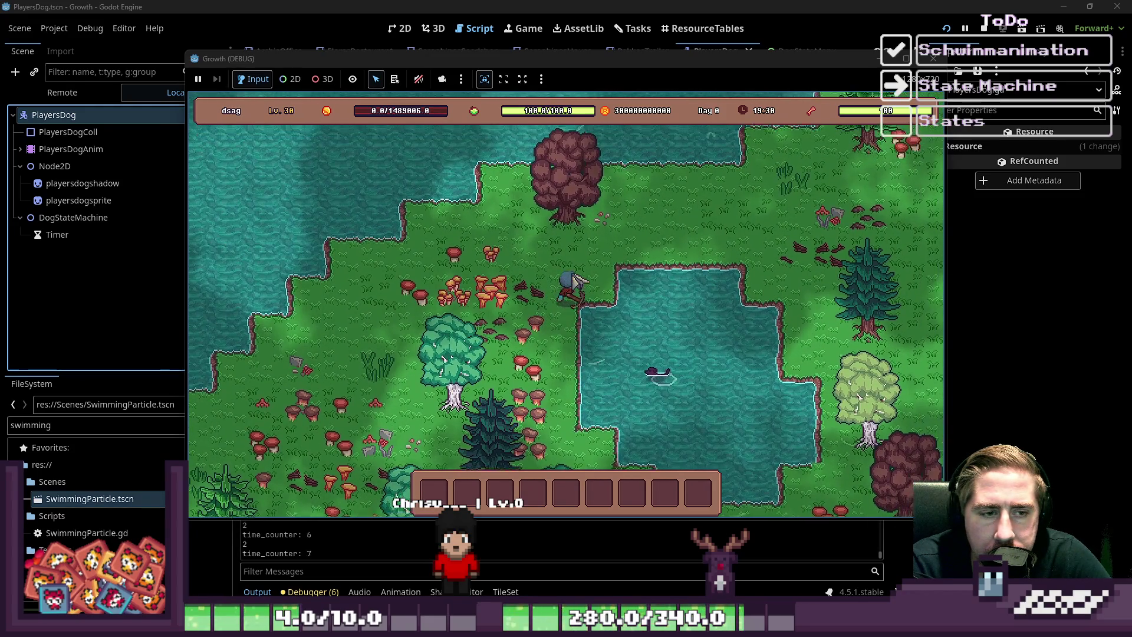
key("w")
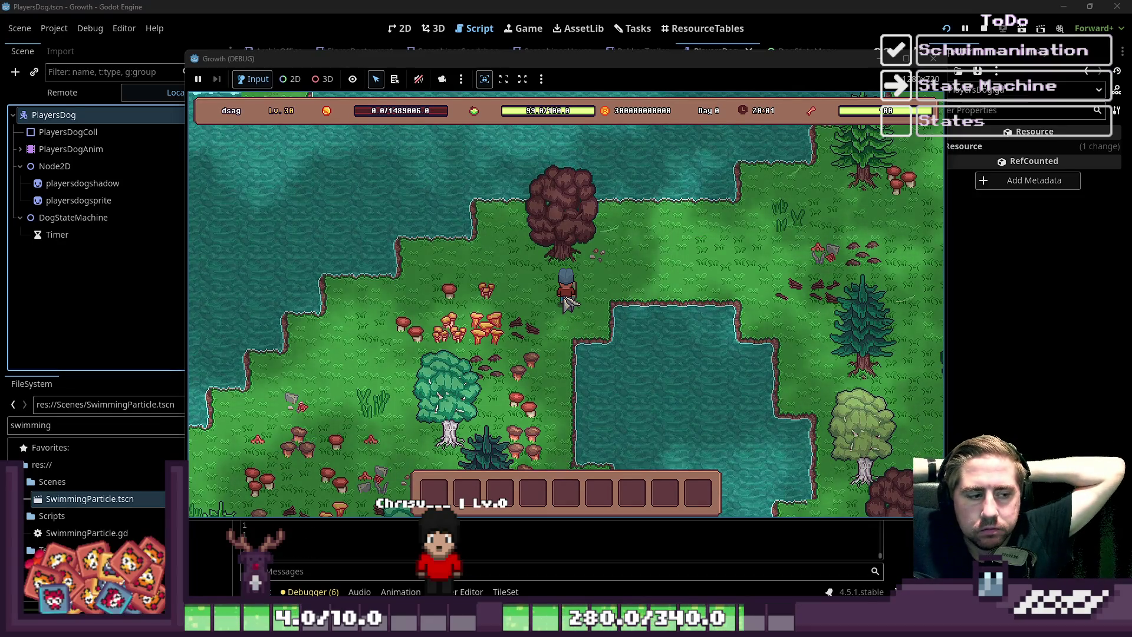
Walk the player right along the pond, then down and right past it
key("d")
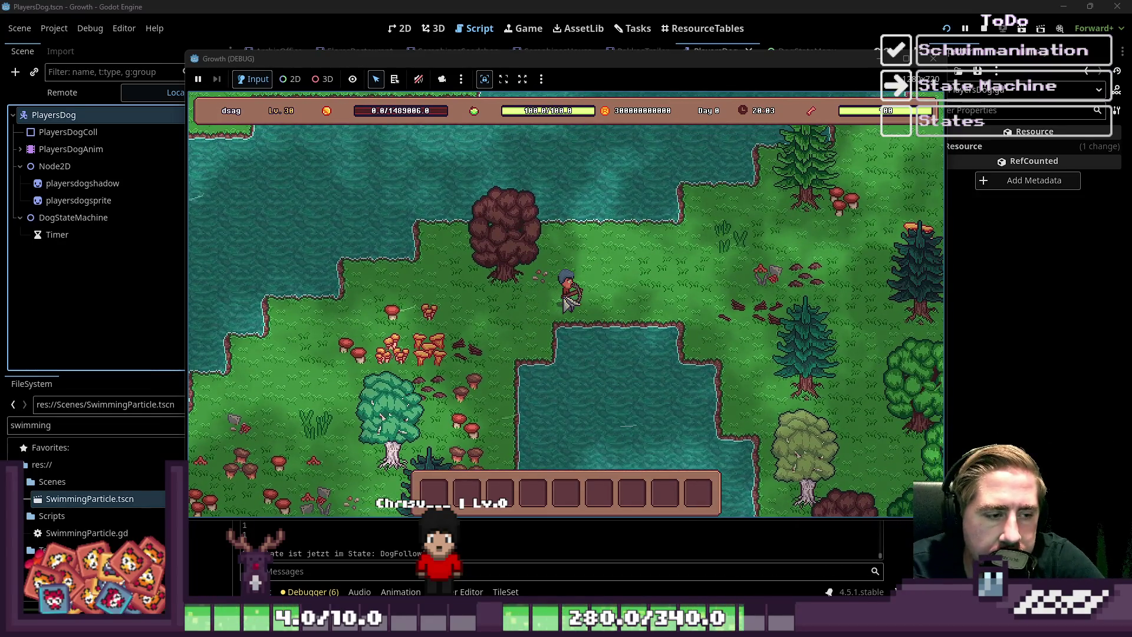
key("d")
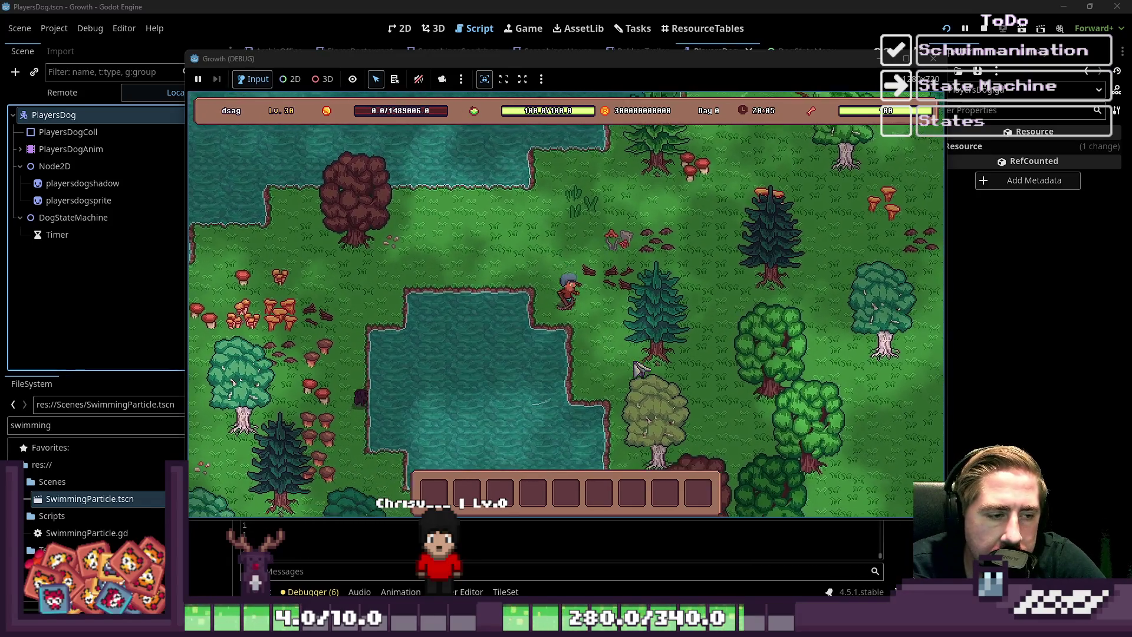
key("s")
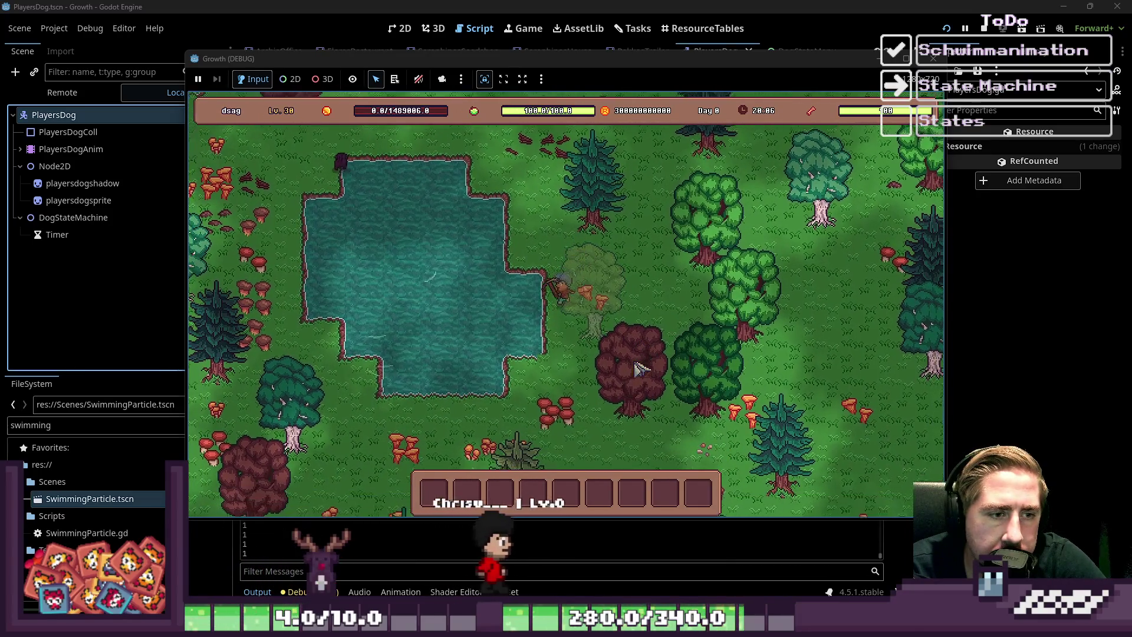
key("s")
key("a")
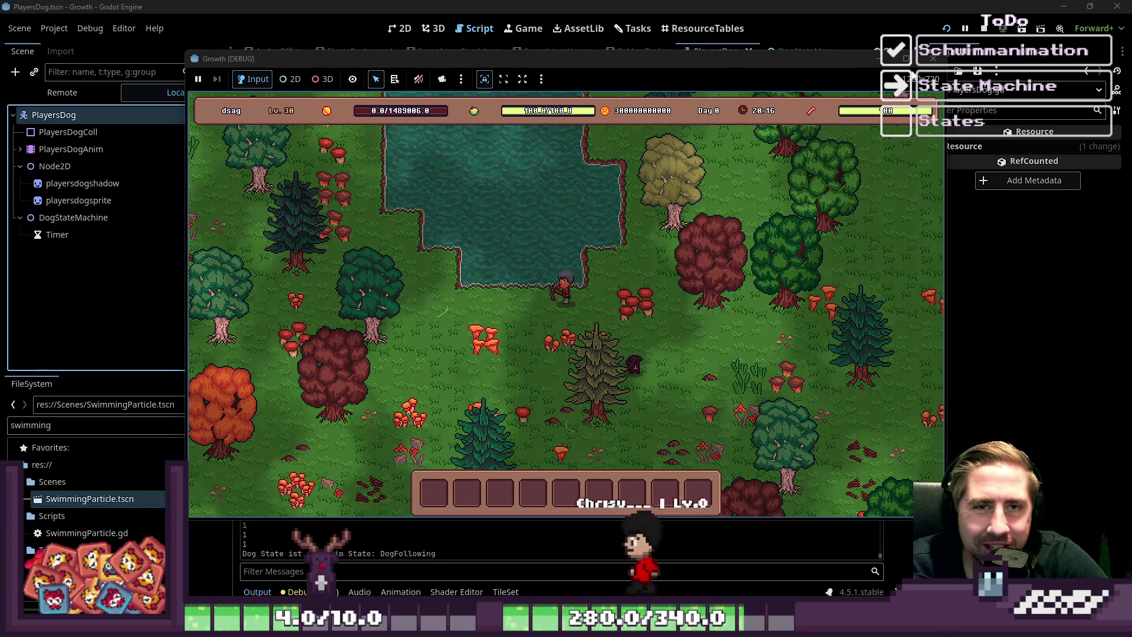
Stop the game and make the playersdogshadow node accessible by unique name
left_click(934, 58)
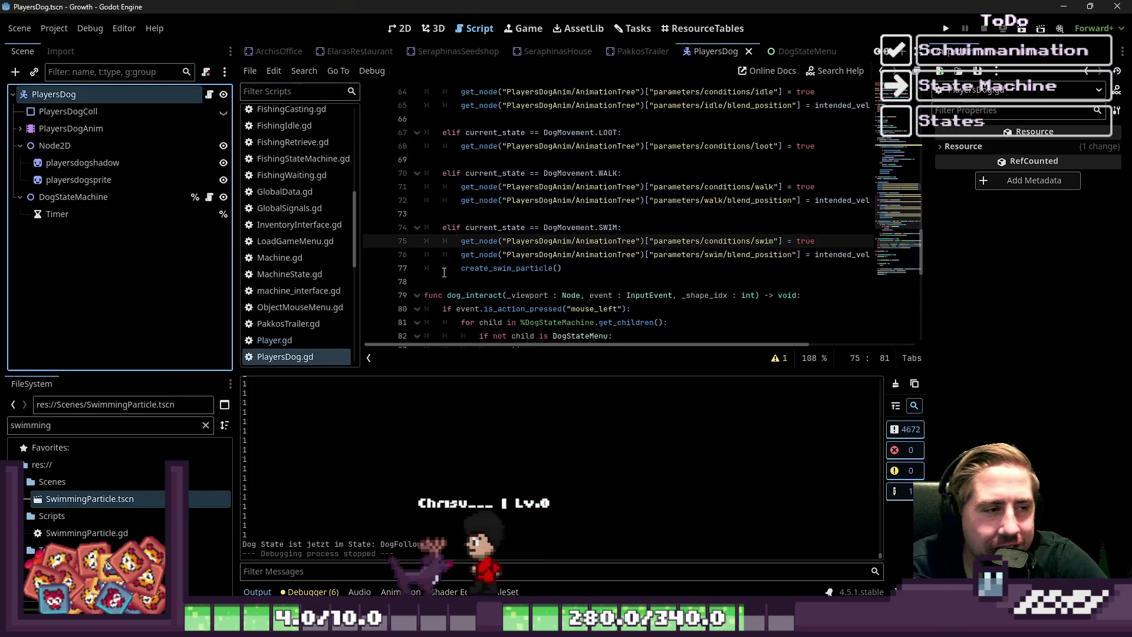
scroll(444, 272, "down", 2)
left_click(110, 164)
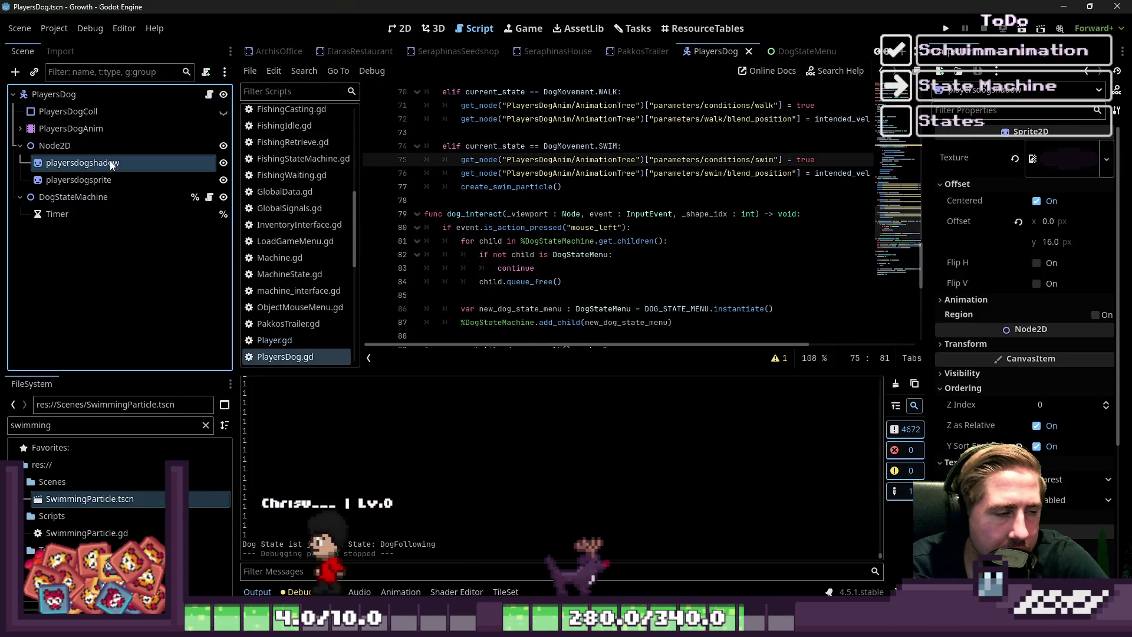
double_click(110, 164)
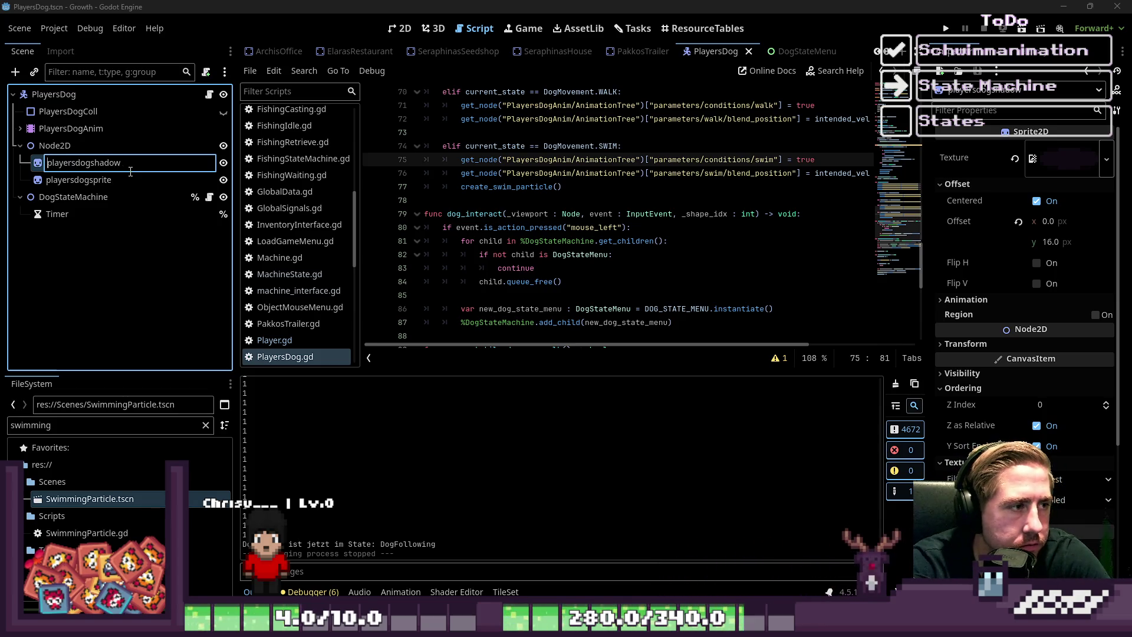
type("/")
key("Return")
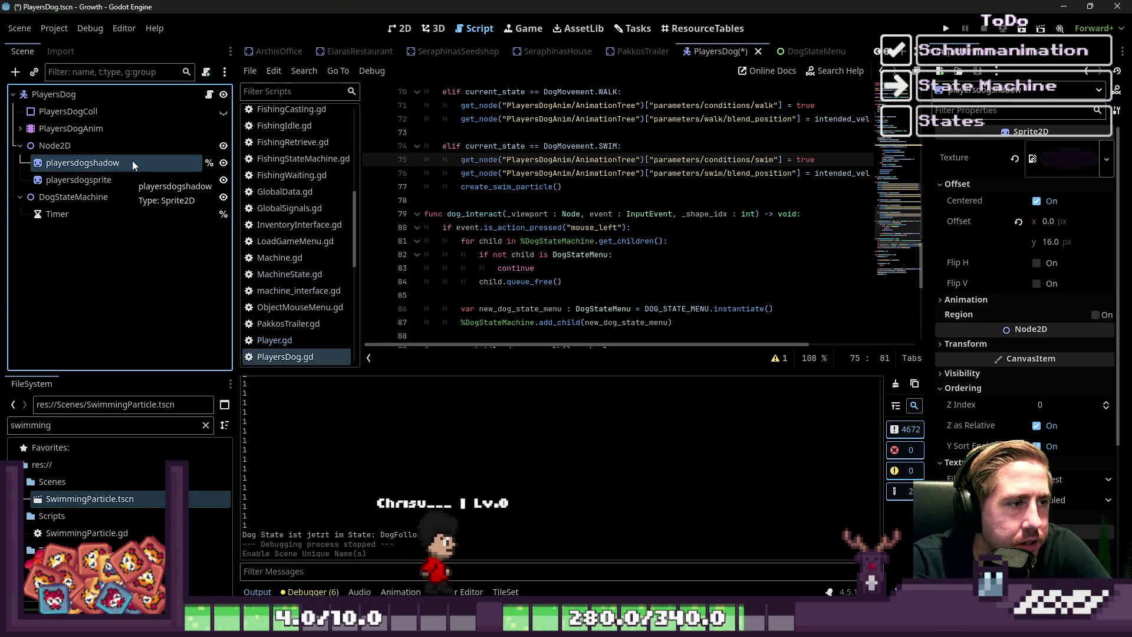
Insert and undo a blank line below create_swim_particle, then move to line 81 in dog_interact
scroll(576, 264, "up", 1)
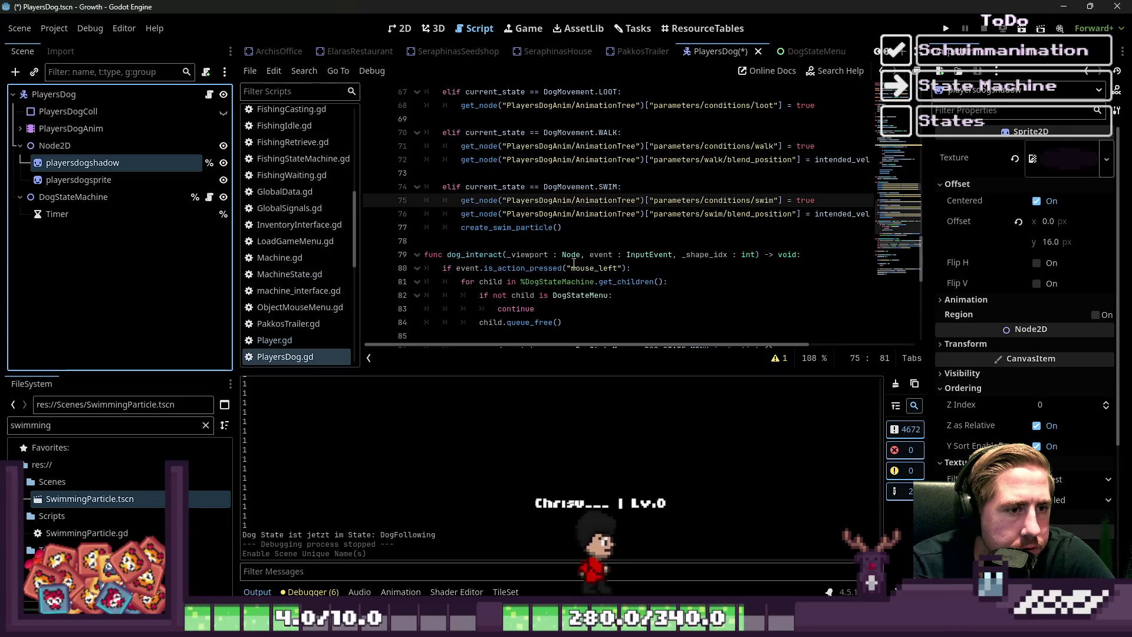
left_click(527, 229)
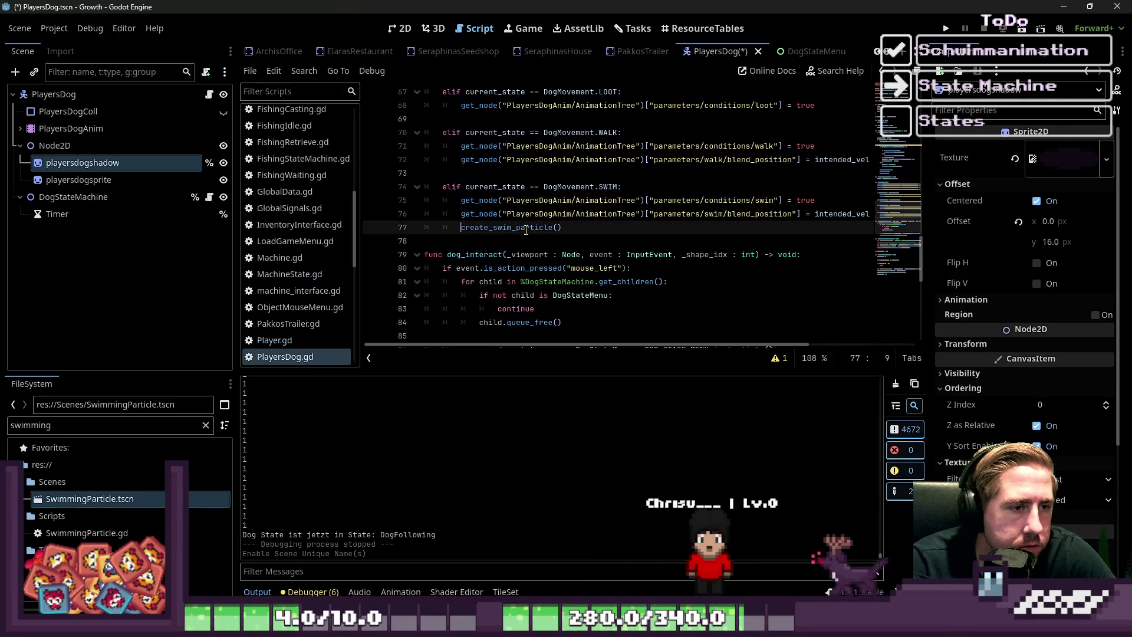
key("Return")
key("ctrl+z")
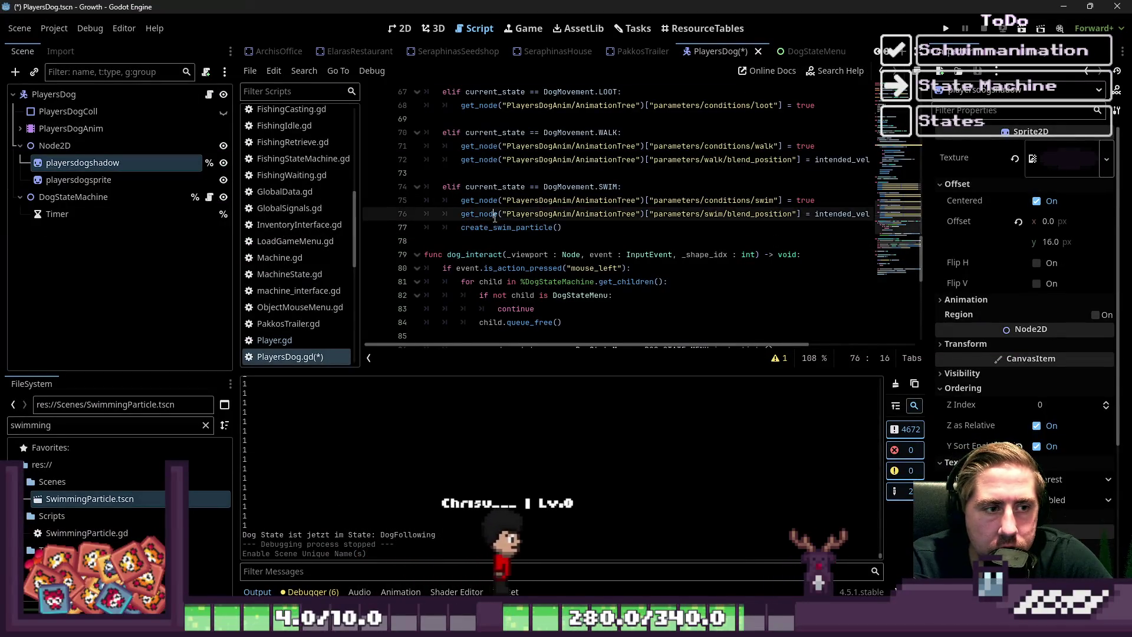
left_click(489, 282)
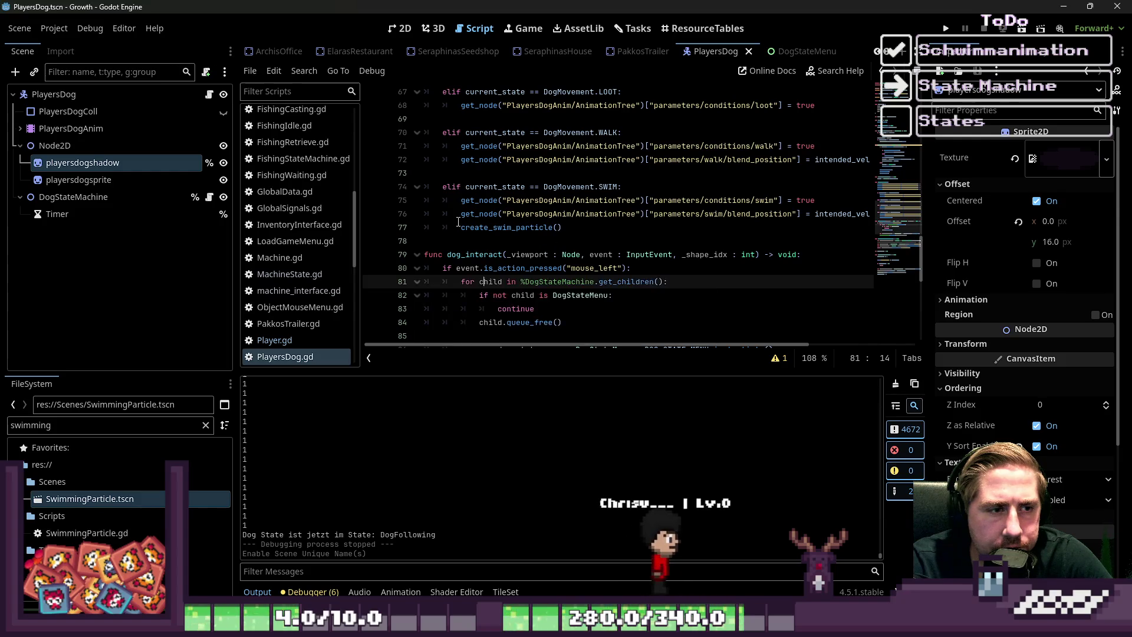
Undo back to the saved script and insert a %playersdogshadow.hide() line in the swim branch
key("ctrl+z")
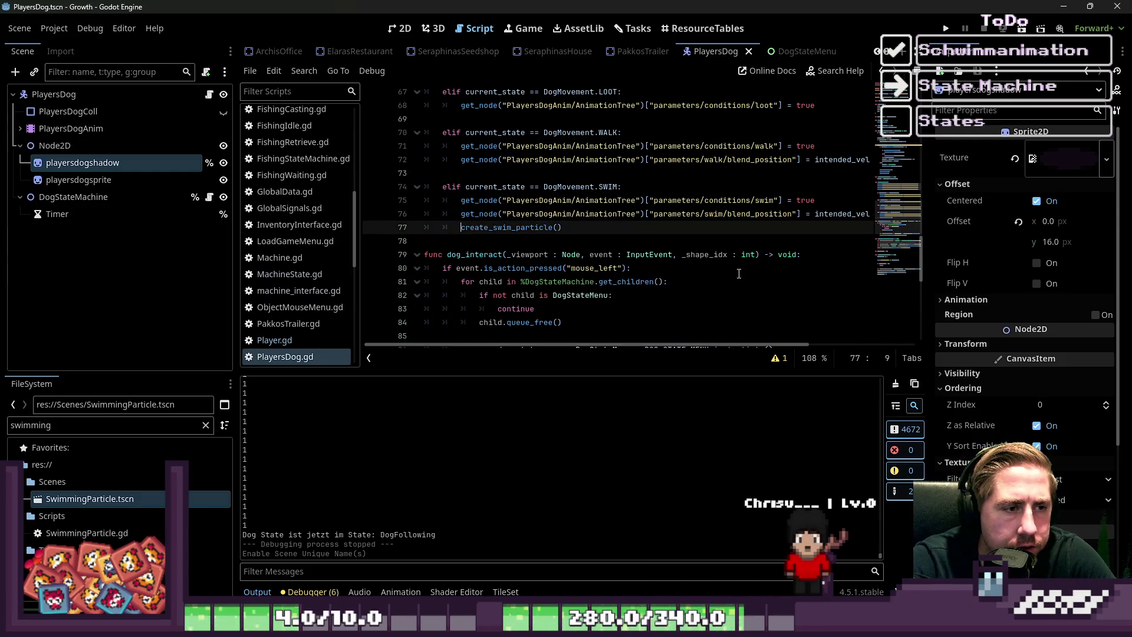
key("Return")
key("Up")
type("%playersdogshadow.hide(")
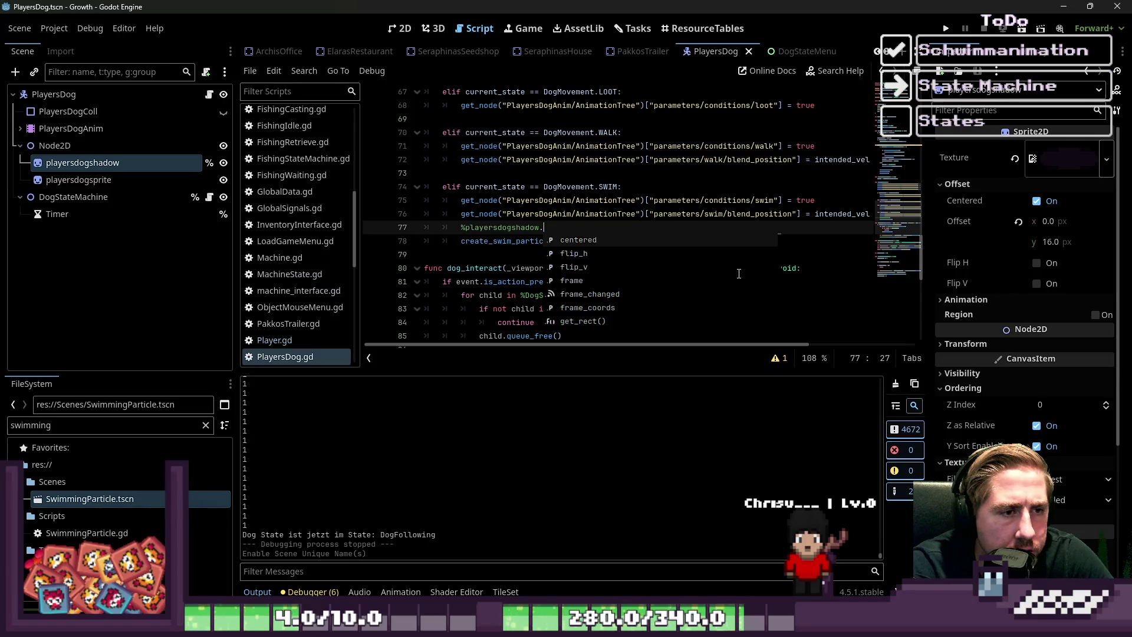
key("Up")
key("Up")
key("Up")
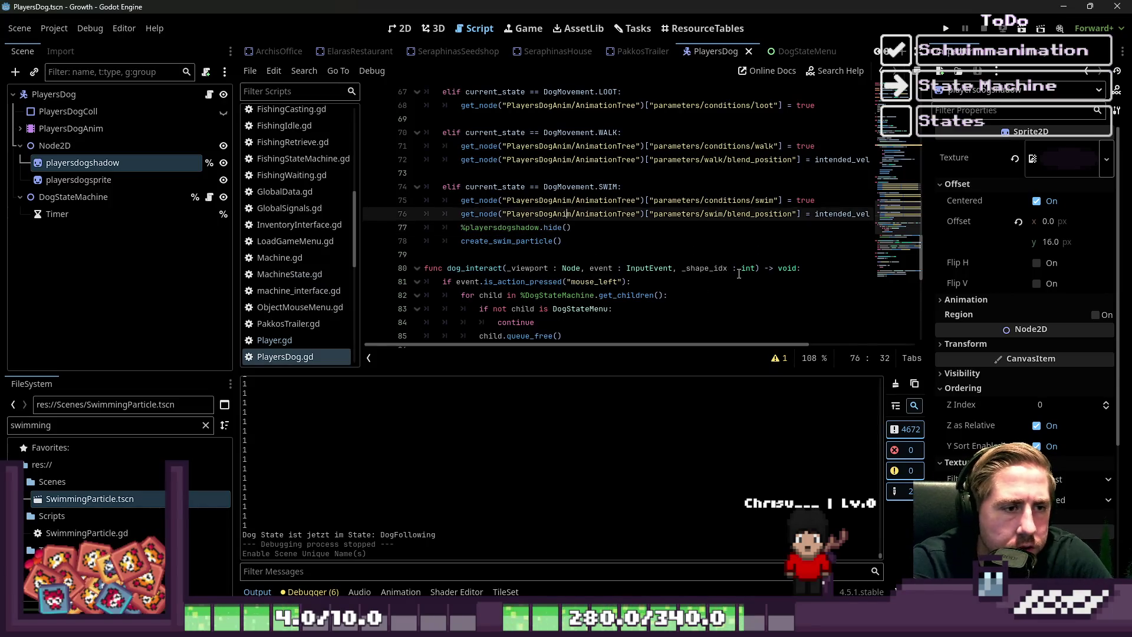
Add %playersdogshadow.show() at the end of the IDLE branch
scroll(739, 274, "up", 3)
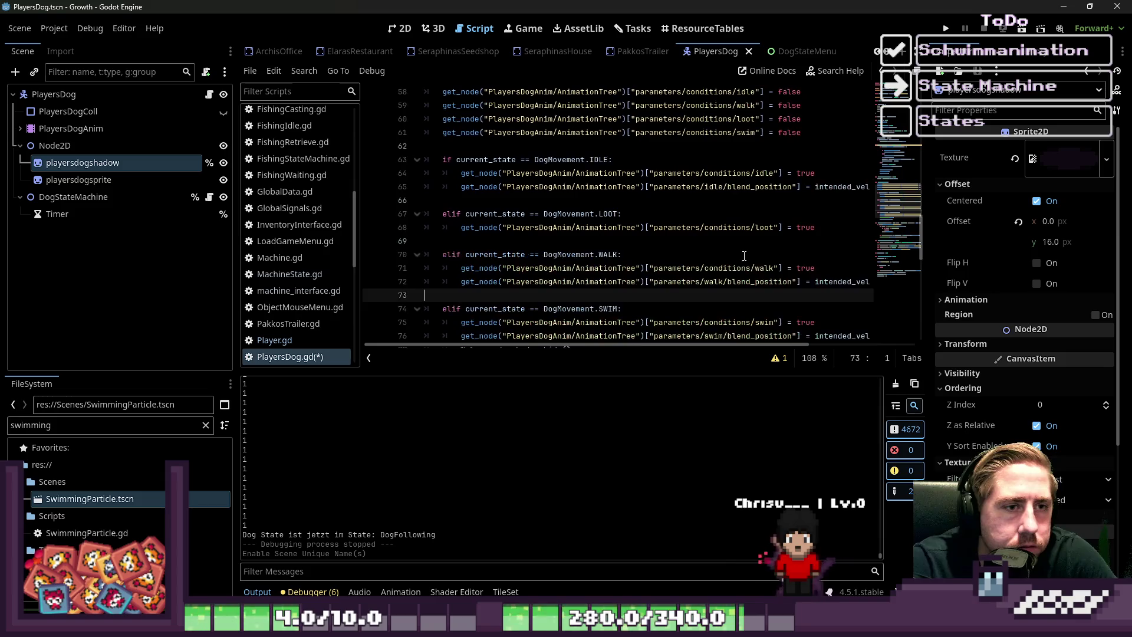
scroll(554, 227, "up", 1)
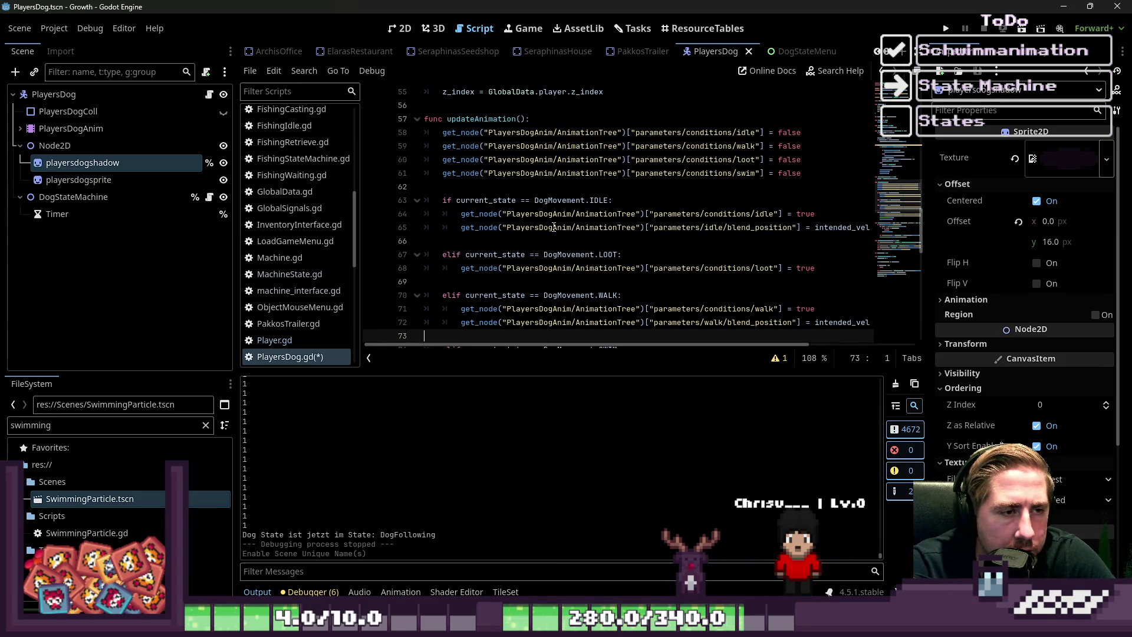
left_click(504, 240)
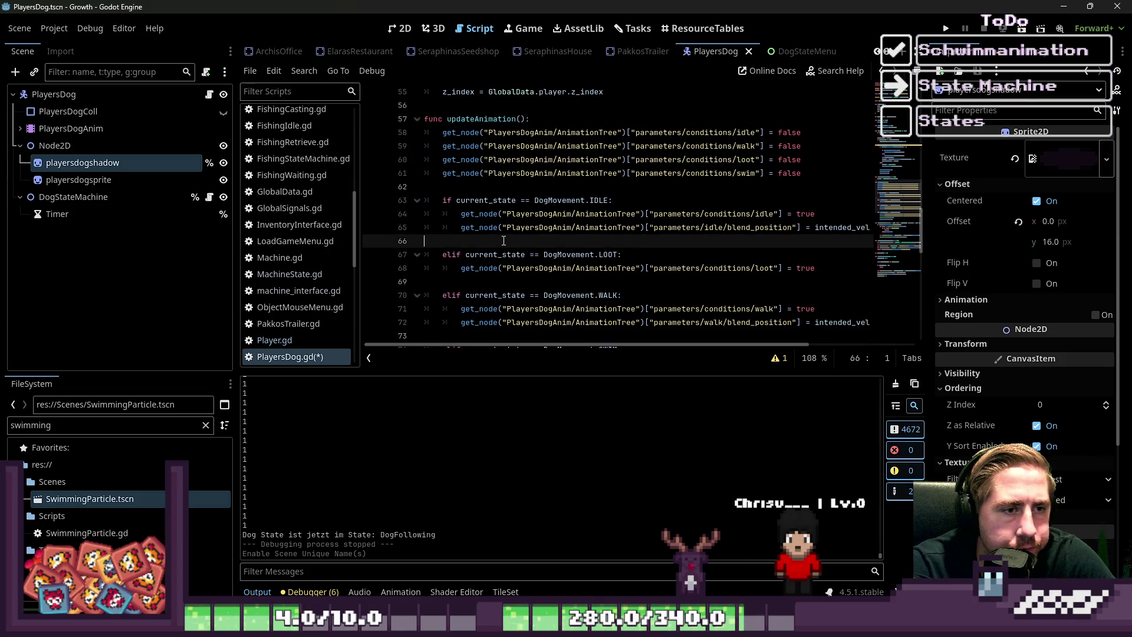
scroll(751, 155, "down", 1)
key("Return")
key("Up")
key("Tab")
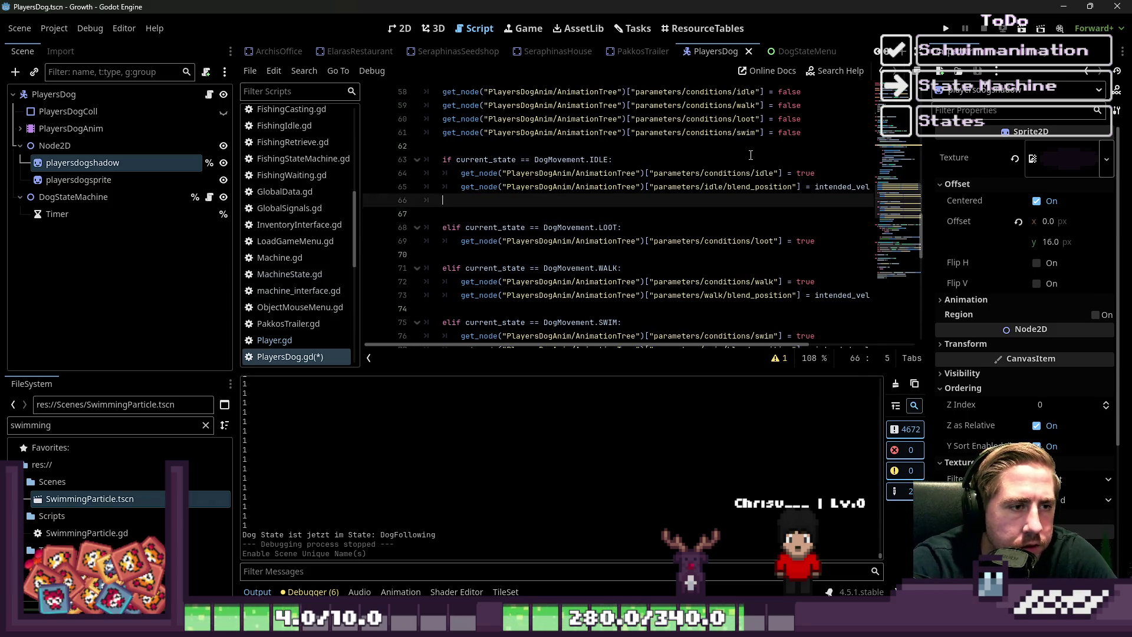
type("szho")
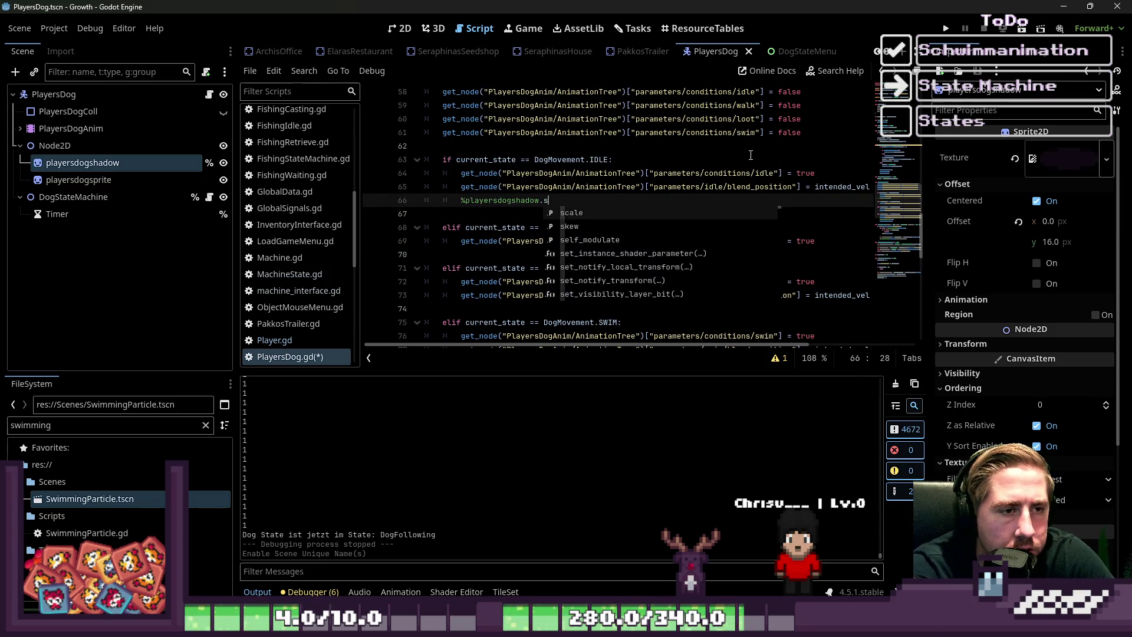
type("(")
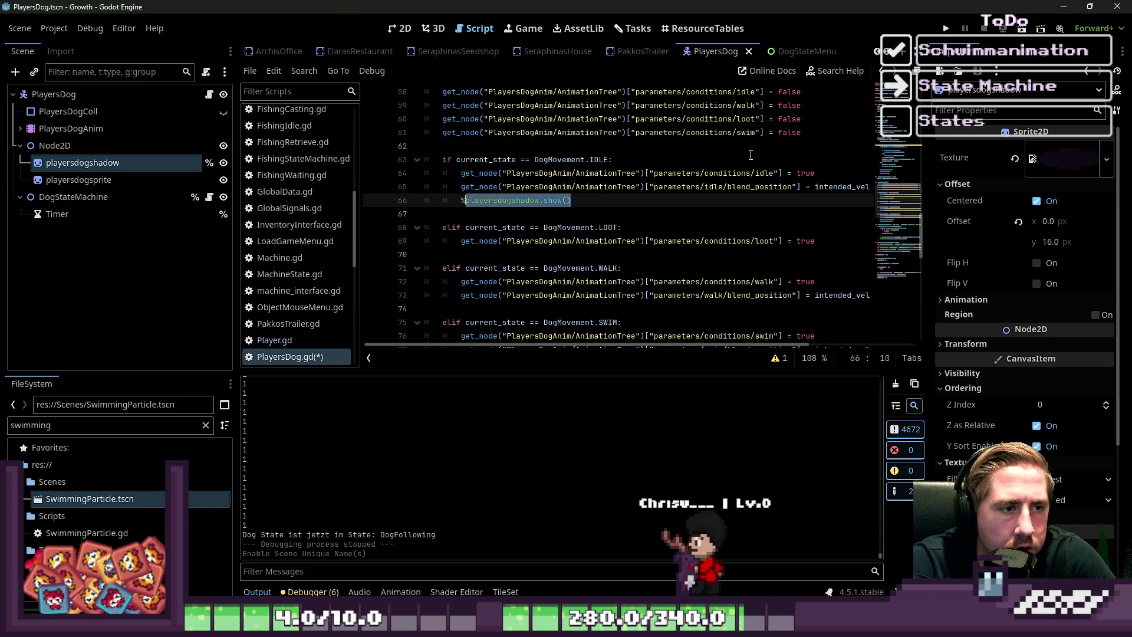
key("Down")
key("Up")
key("Down")
key("Down")
key("Down")
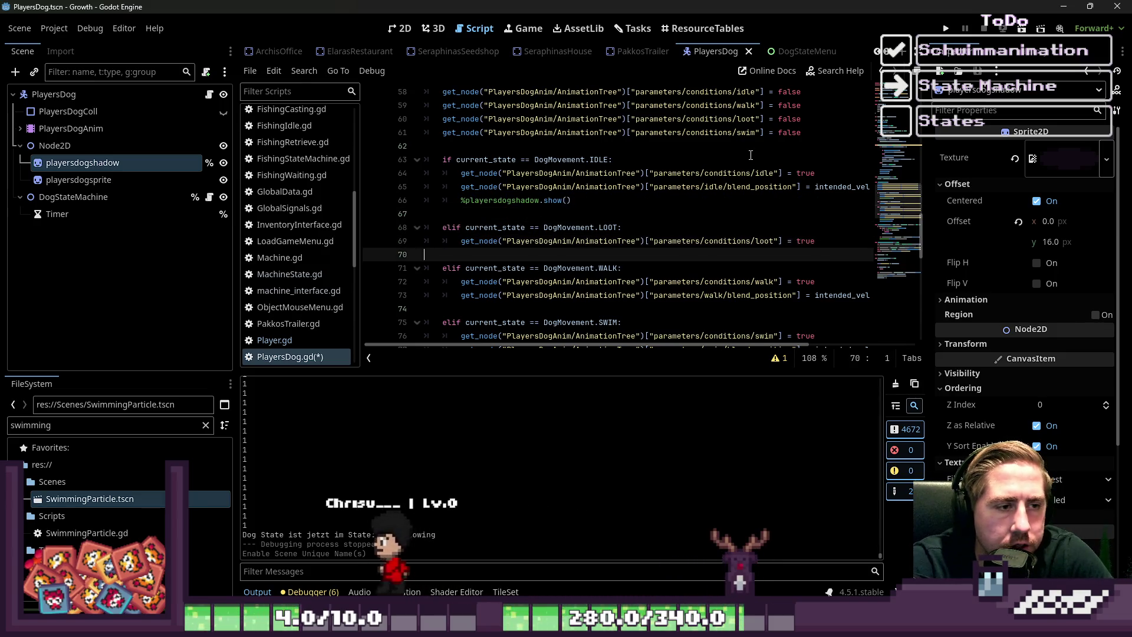
Paste the %playersdogshadow.show() call into the LOOT and WALK branches
key("Return")
key("Up")
key("Tab")
type("%playersdogshadow.show()")
key("Down")
key("Down")
key("Down")
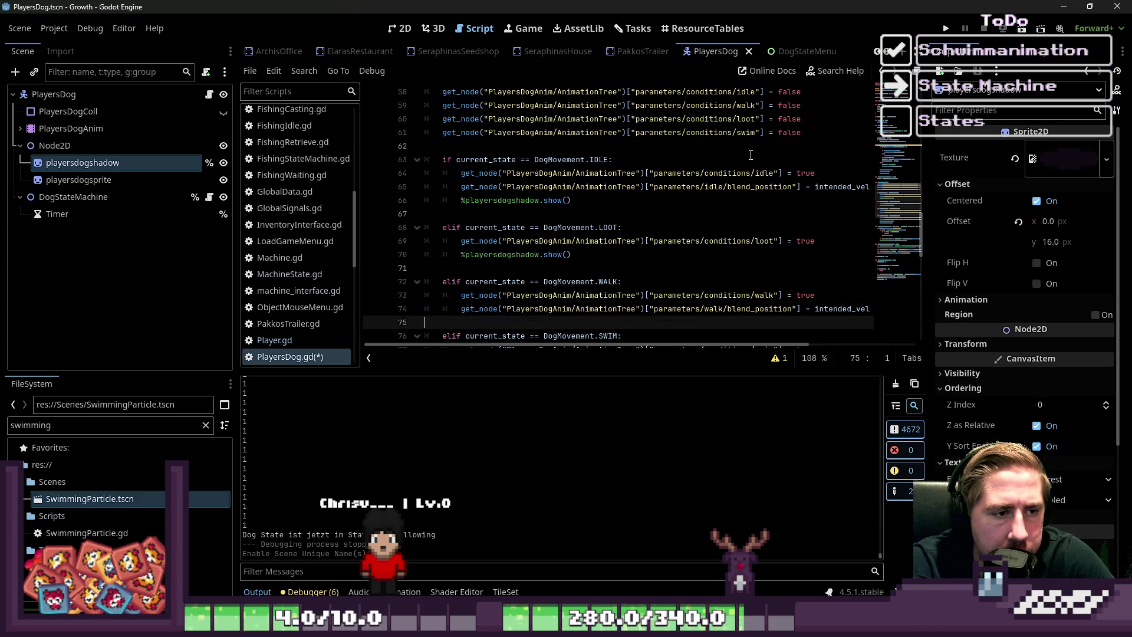
key("Return")
key("Up")
key("Tab")
type("%playersdogshadow.show()")
Add %playersdogshadow.hide() to the SWIM branch and save PlayersDog.gd
key("Down")
key("Down")
key("Down")
key("Return")
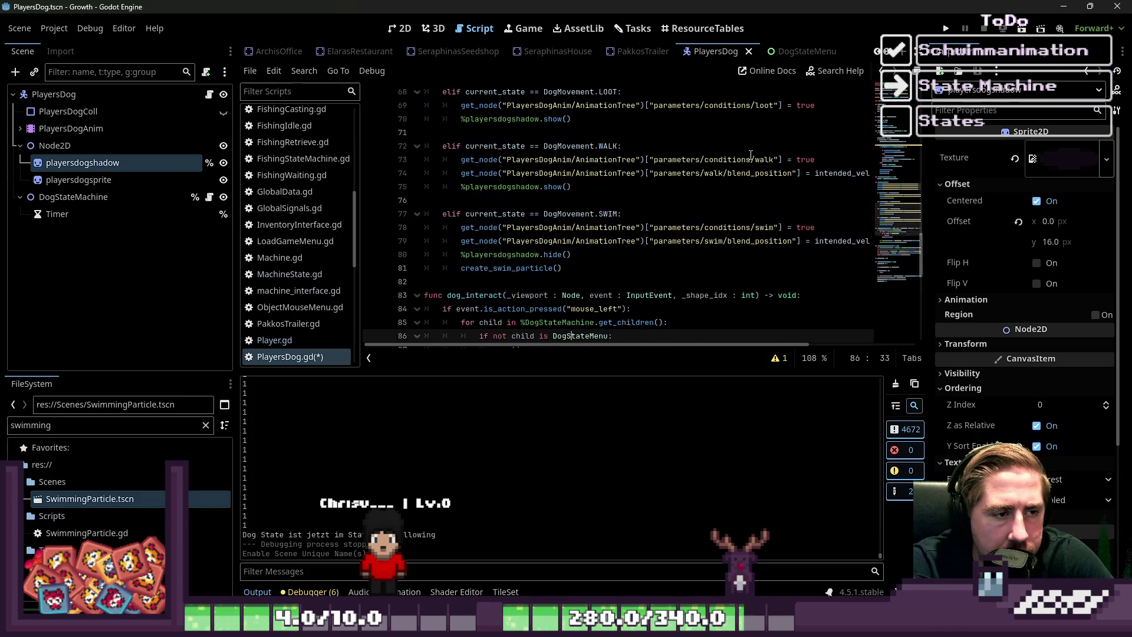
type("%playersdogshadow.hide()")
key("ctrl+s")
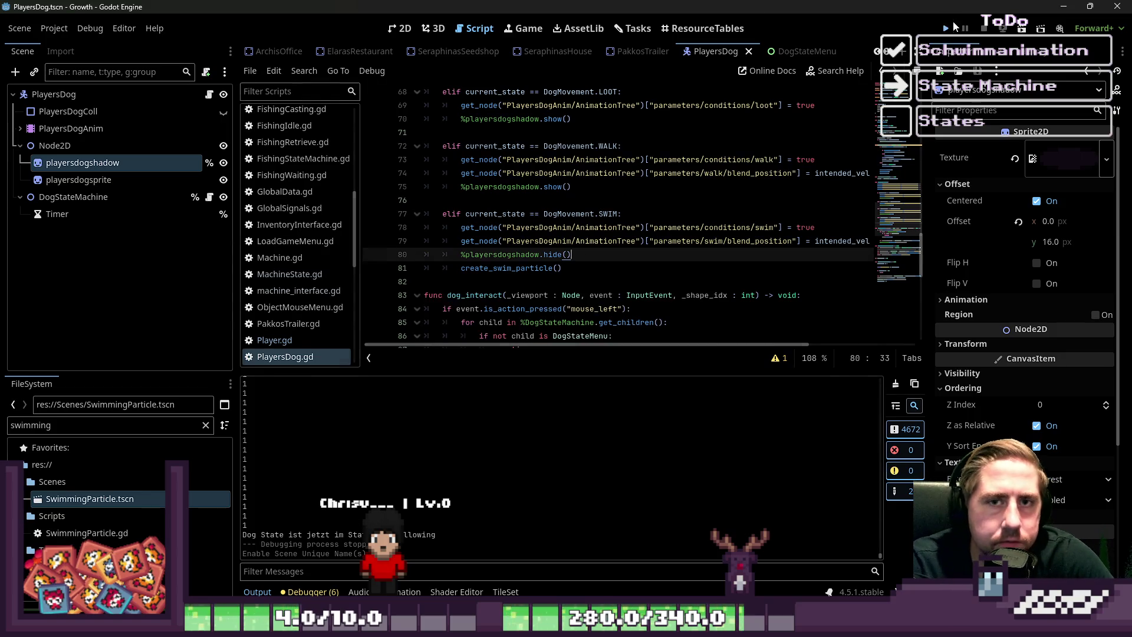
left_click(945, 28)
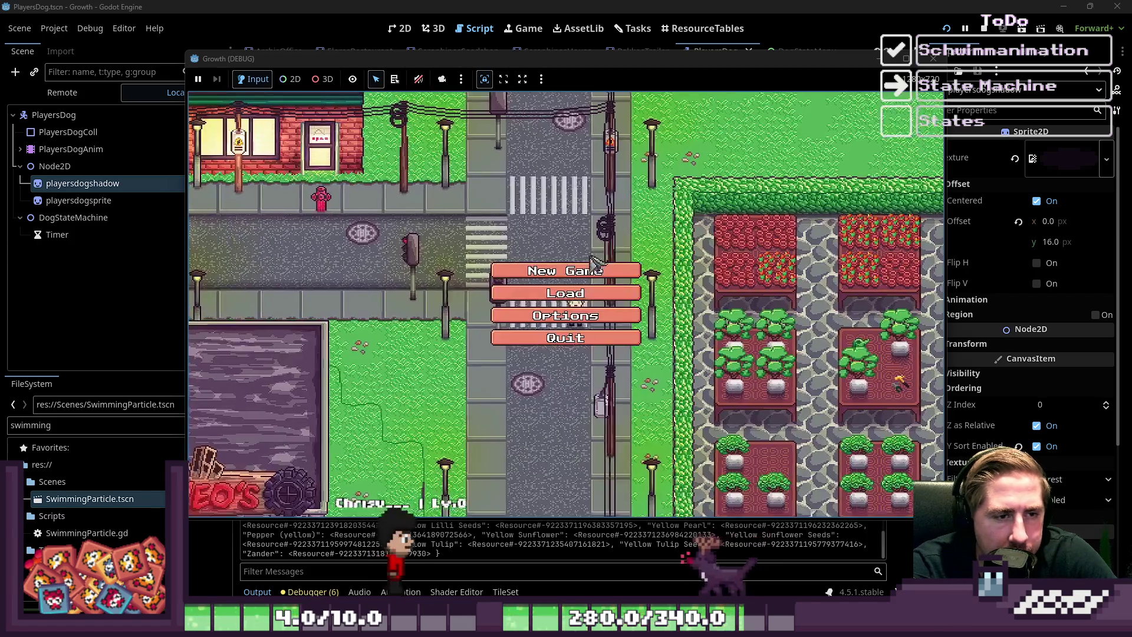
Start a new game with a fresh character named 'sdagf'
left_click(600, 277)
type("sdagf")
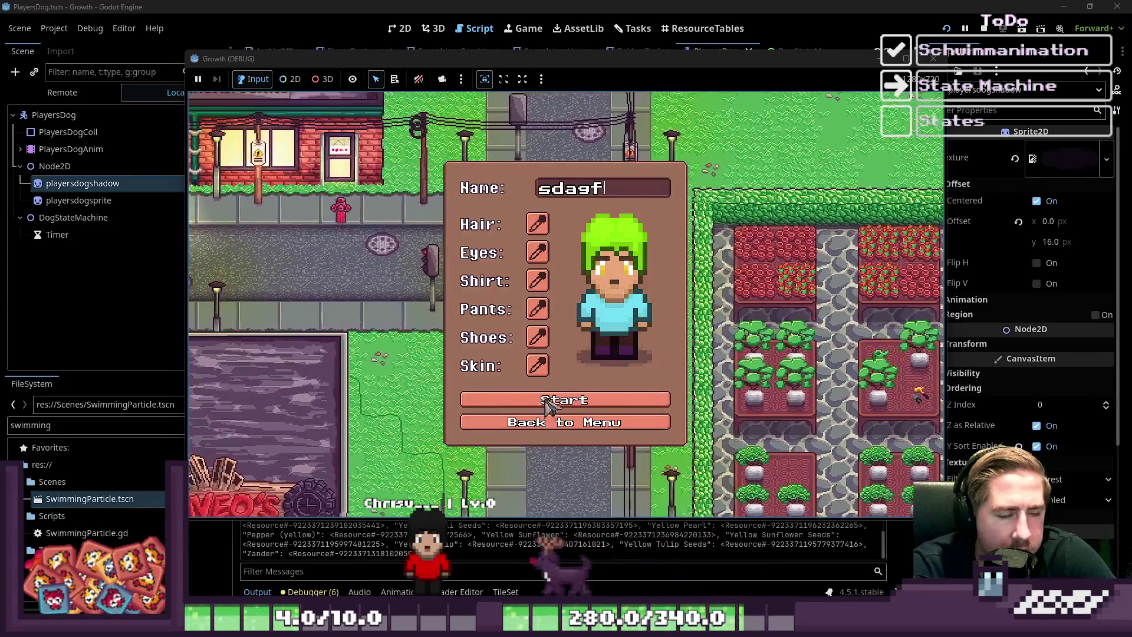
left_click(548, 402)
Walk left past the house, then up-left toward the lake so the dog swims
key("a")
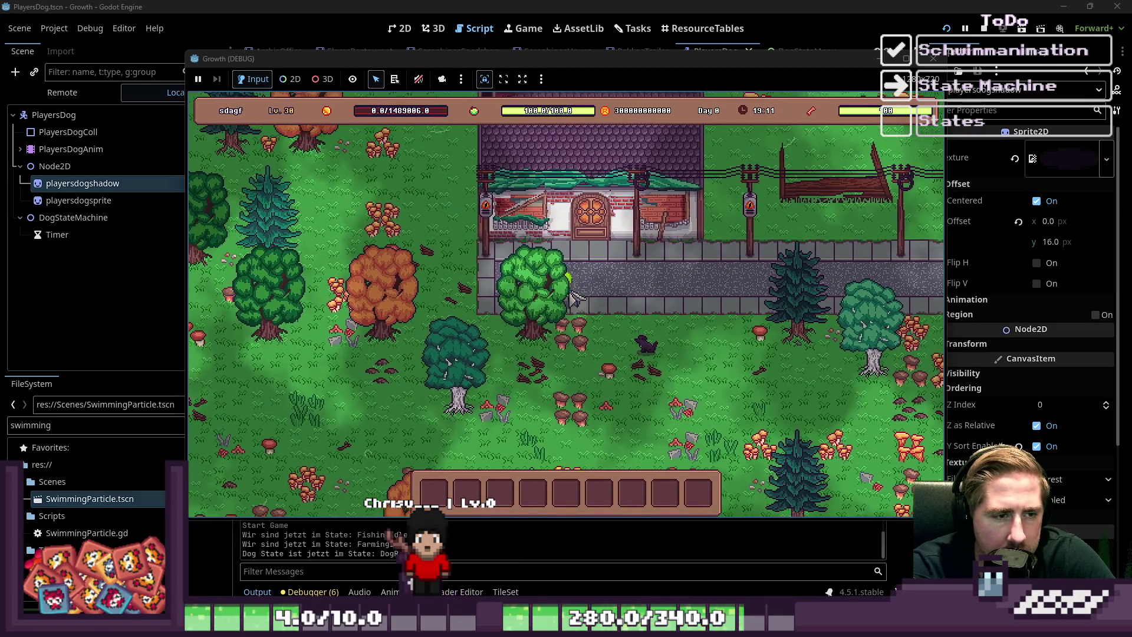
key("a")
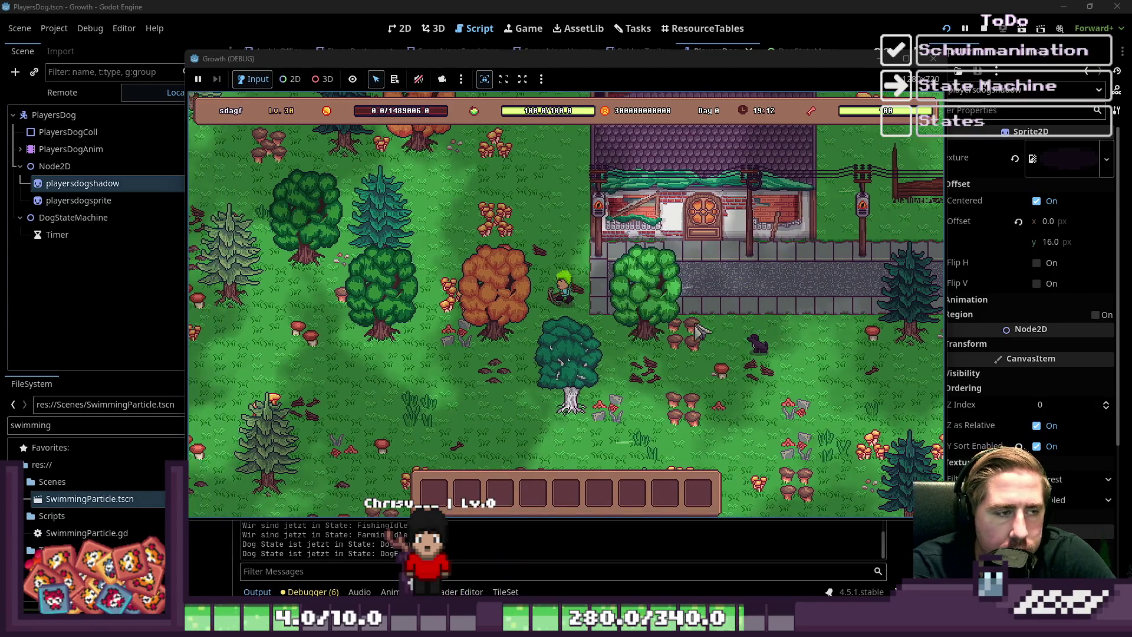
key("a")
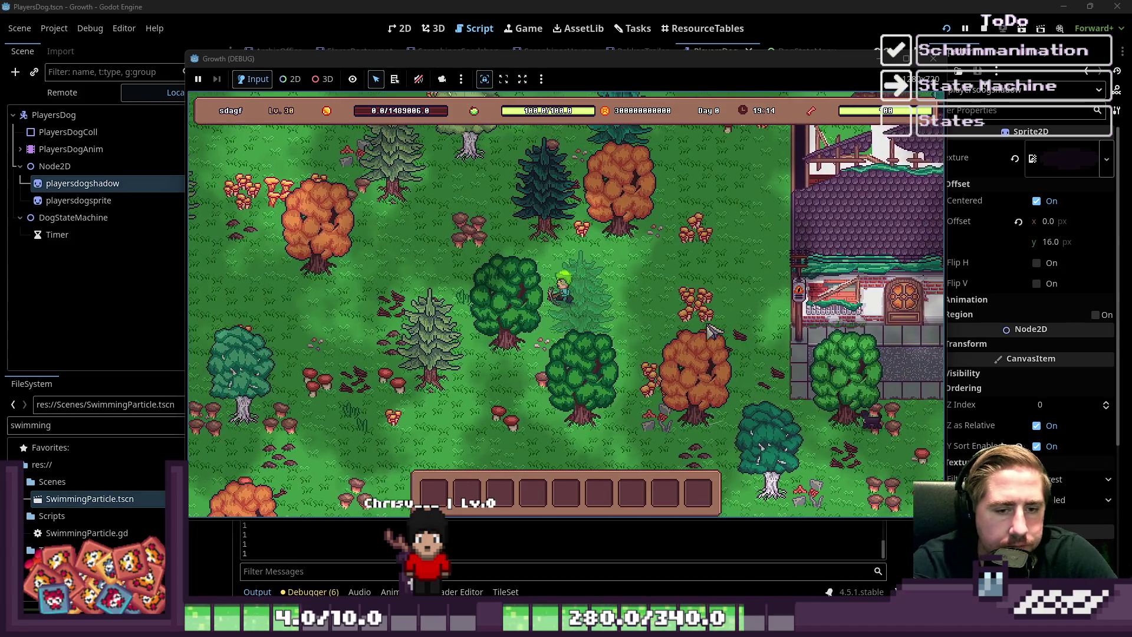
key("a")
key("w")
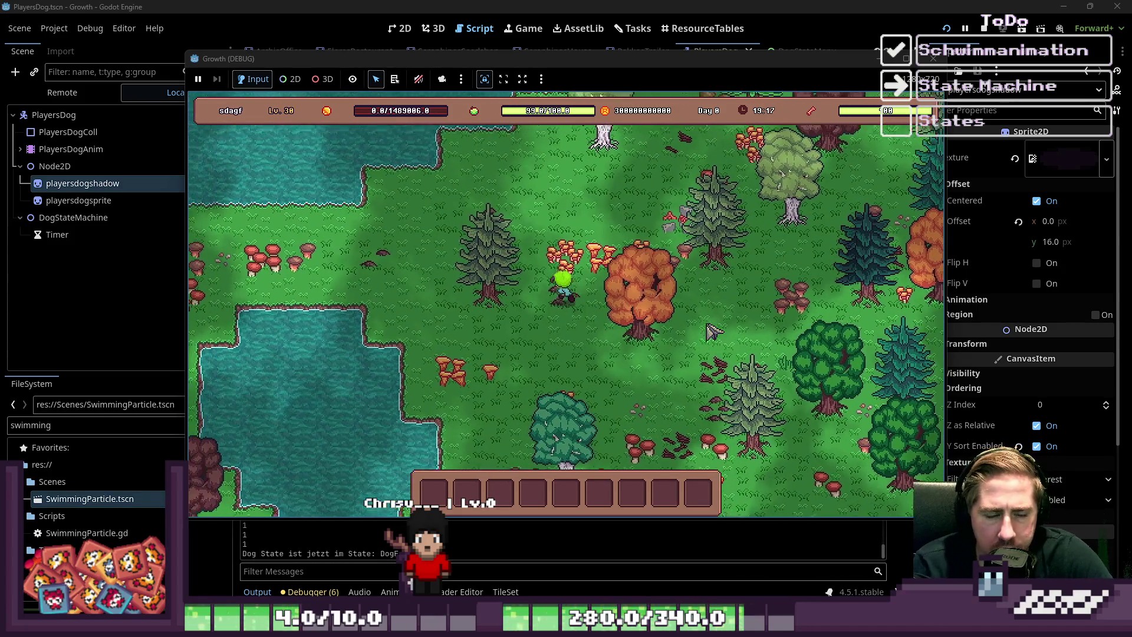
key("a")
key("w")
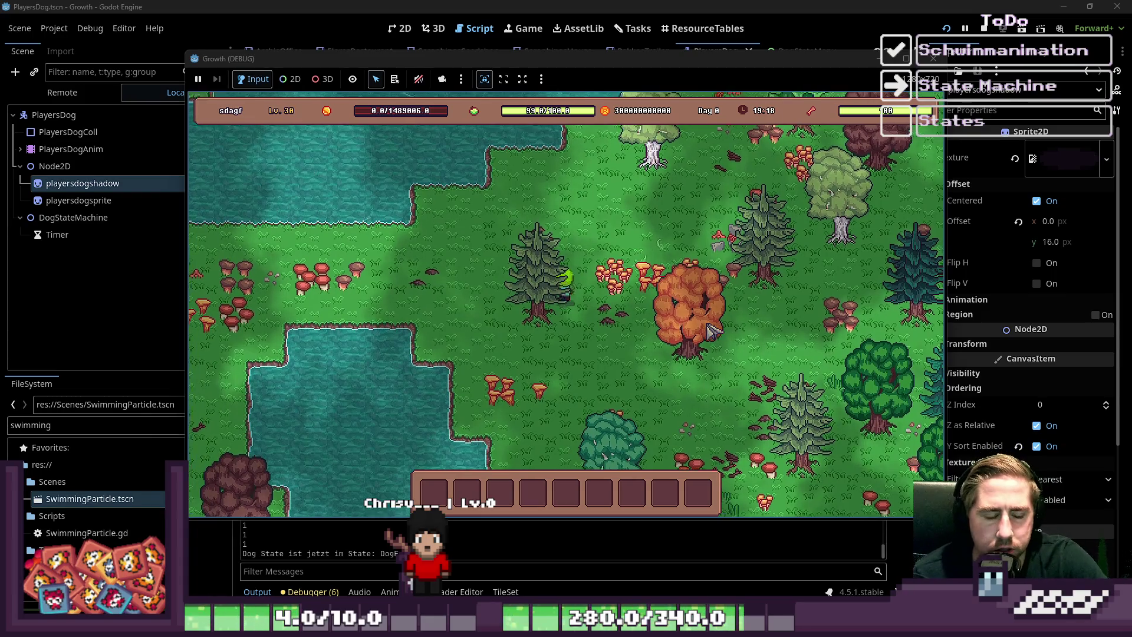